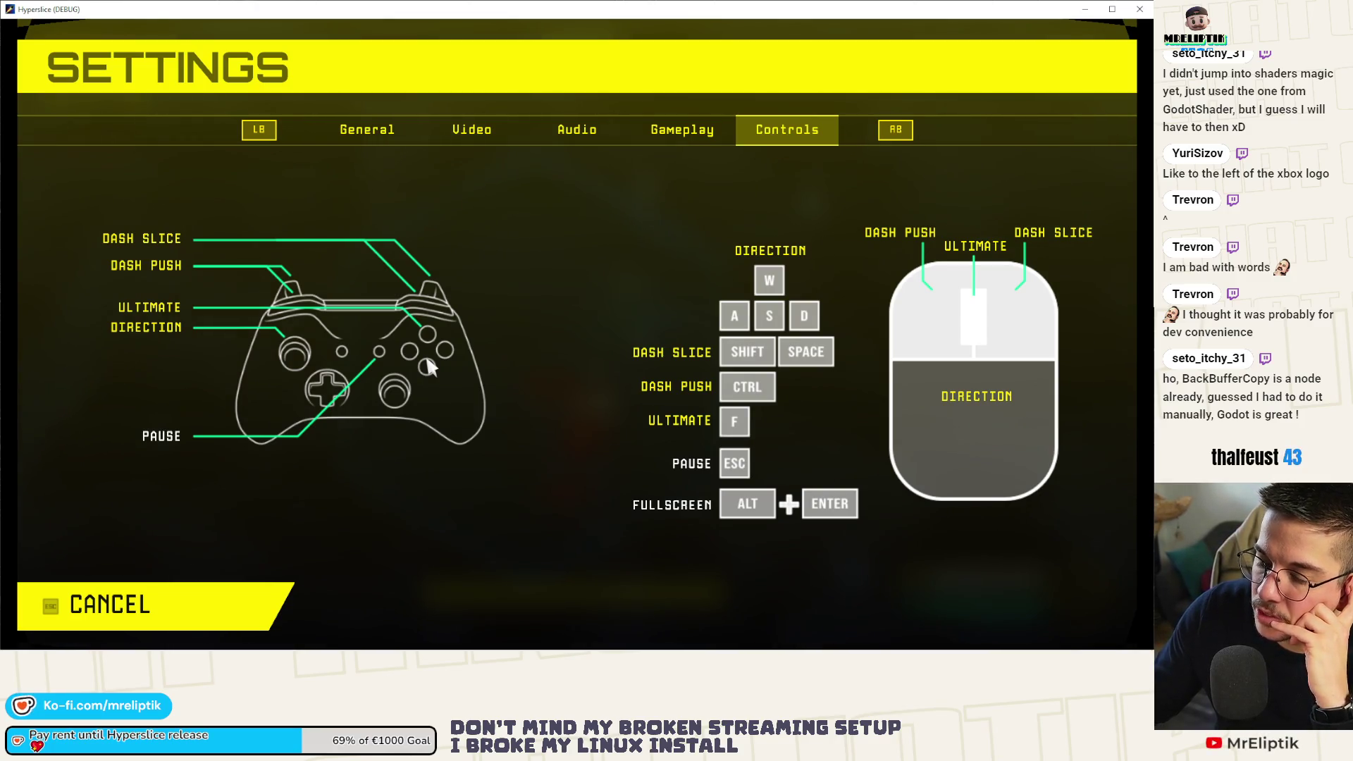
Close the Hyperslice debug window, which was on its Controls page, to get back to settings_screen.gd.
left_click(1138, 10)
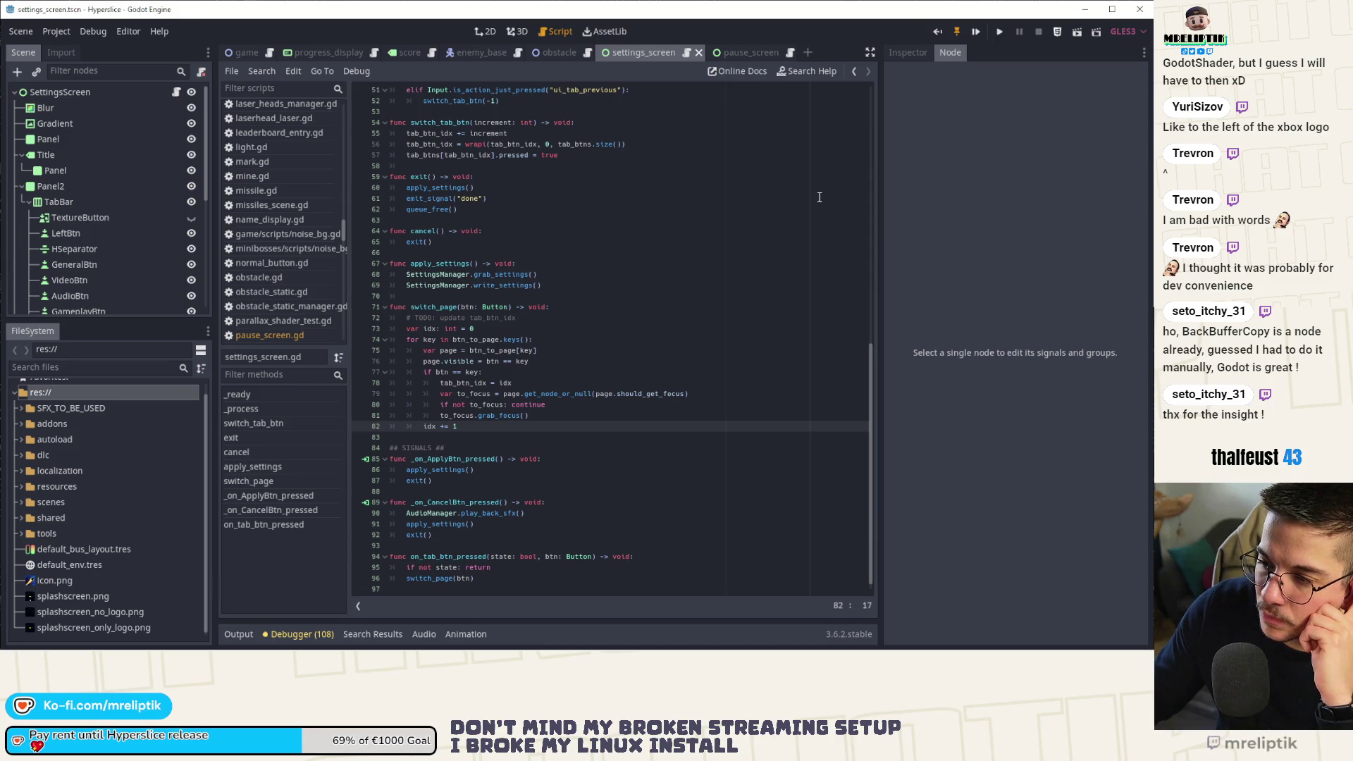
scroll(820, 198, "down", 1)
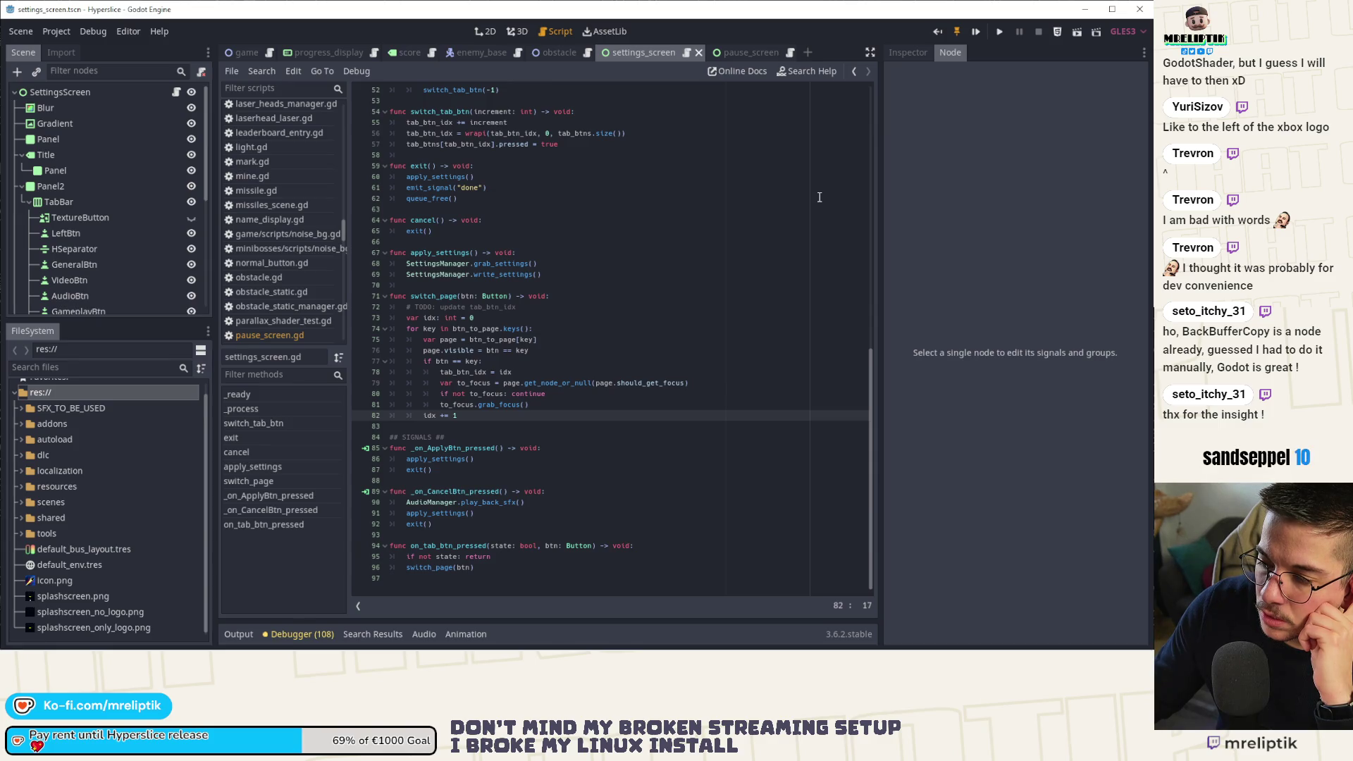
left_click(458, 491)
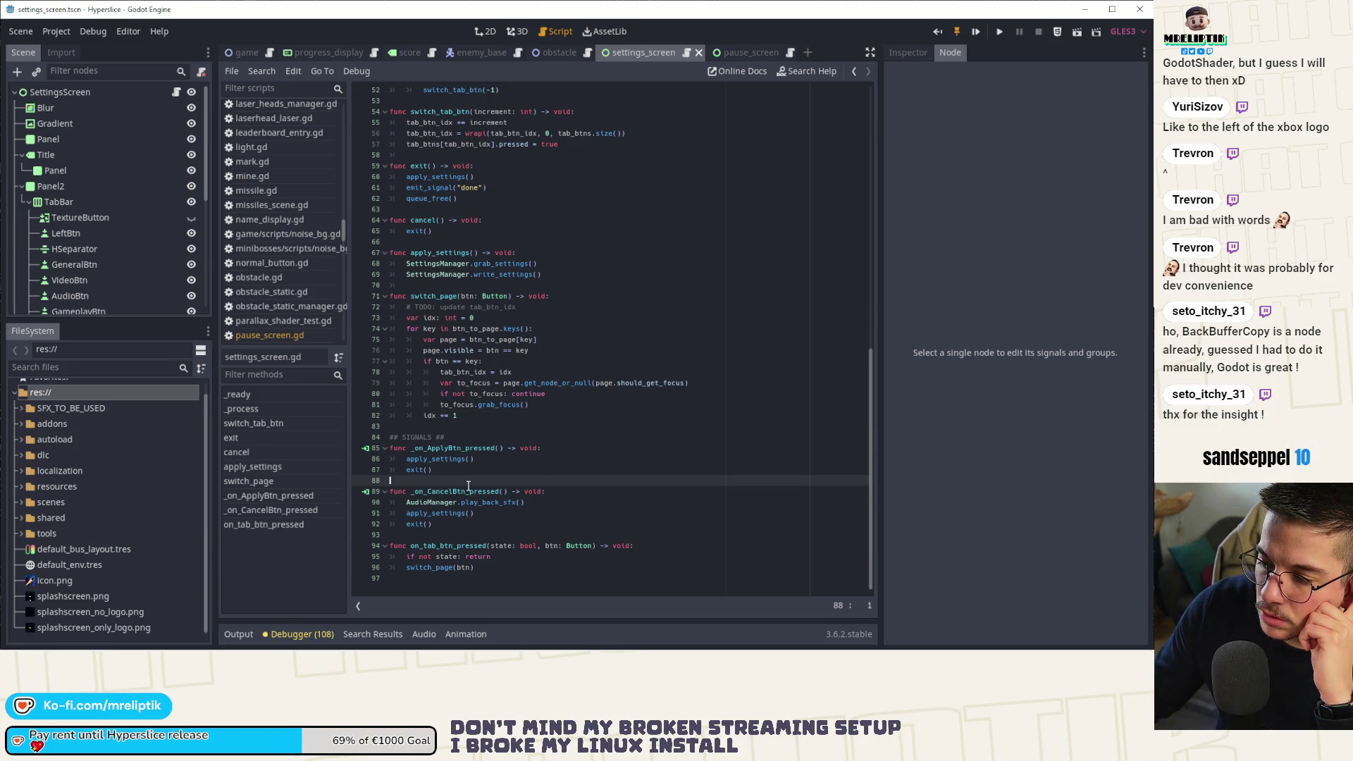
double_click(459, 491)
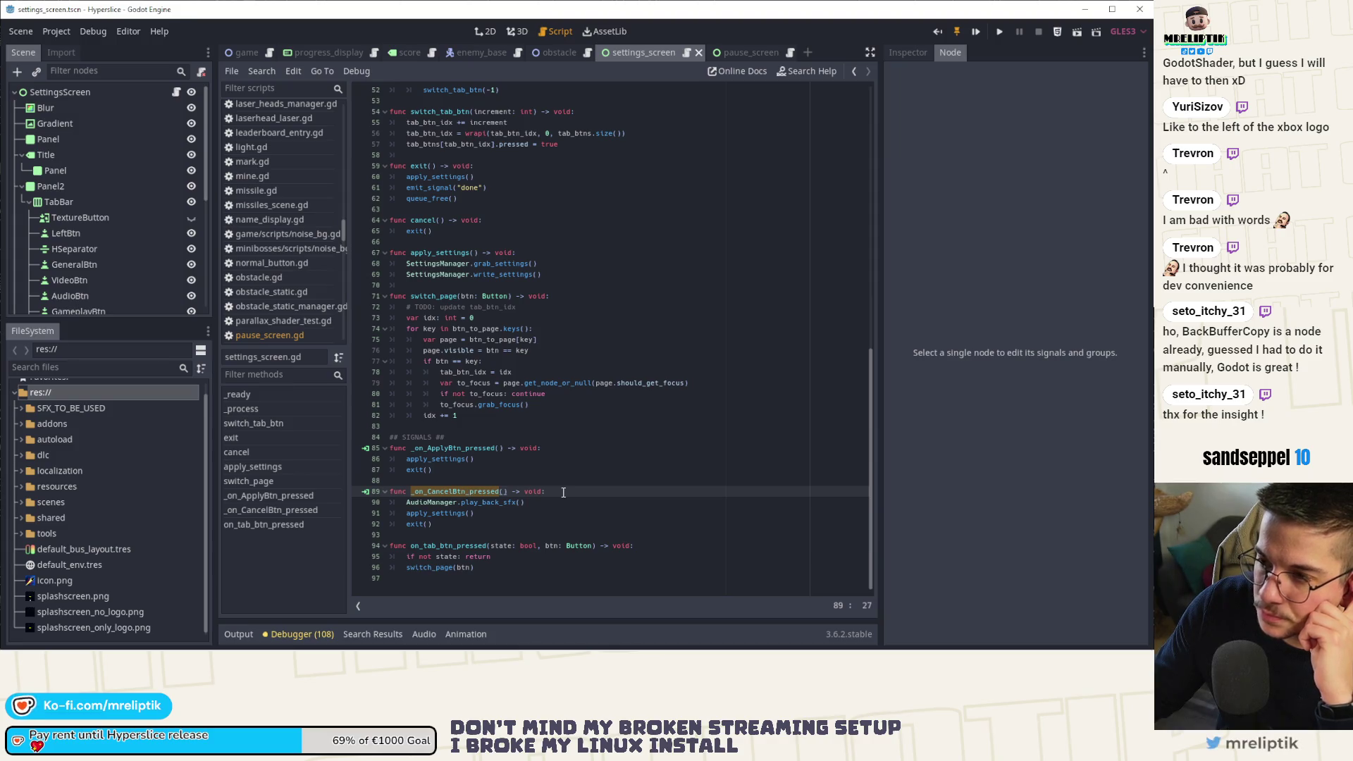
scroll(563, 492, "up", 10)
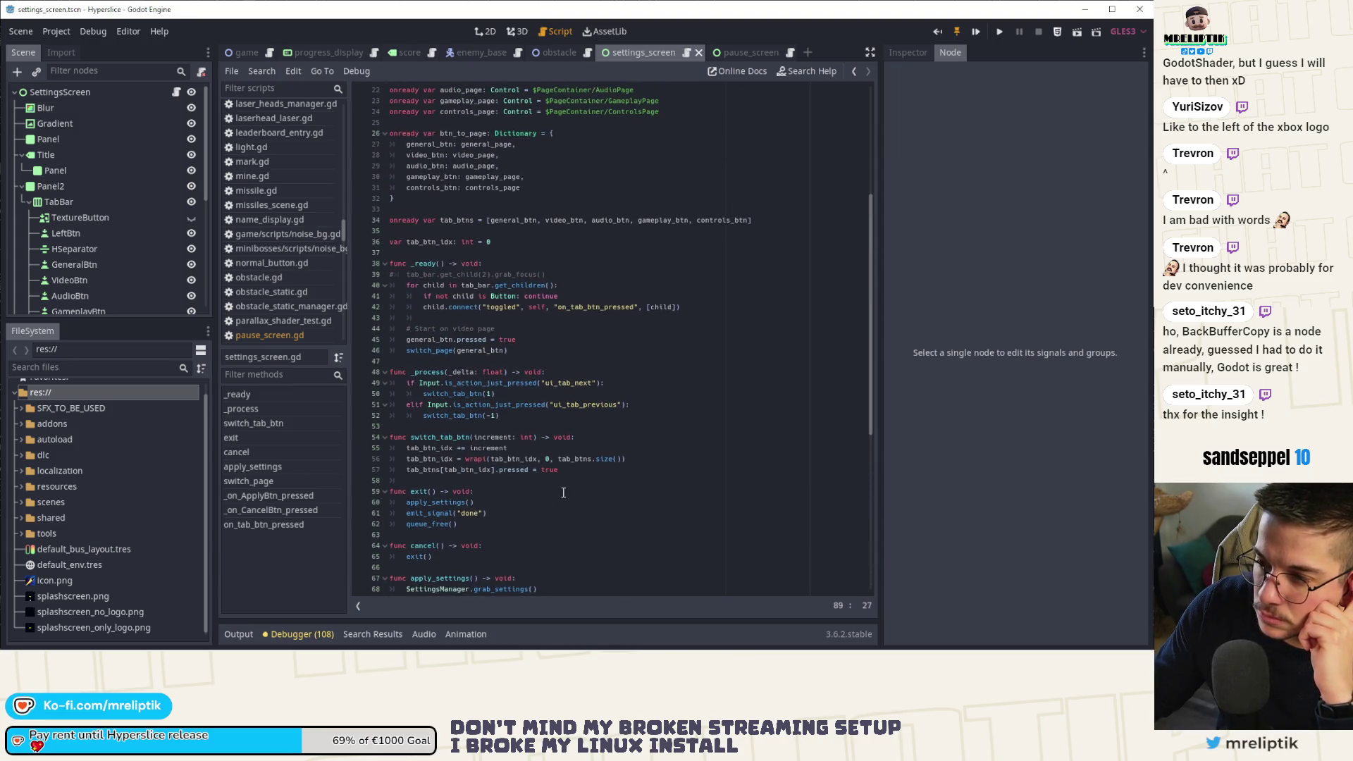
scroll(563, 492, "down", 8)
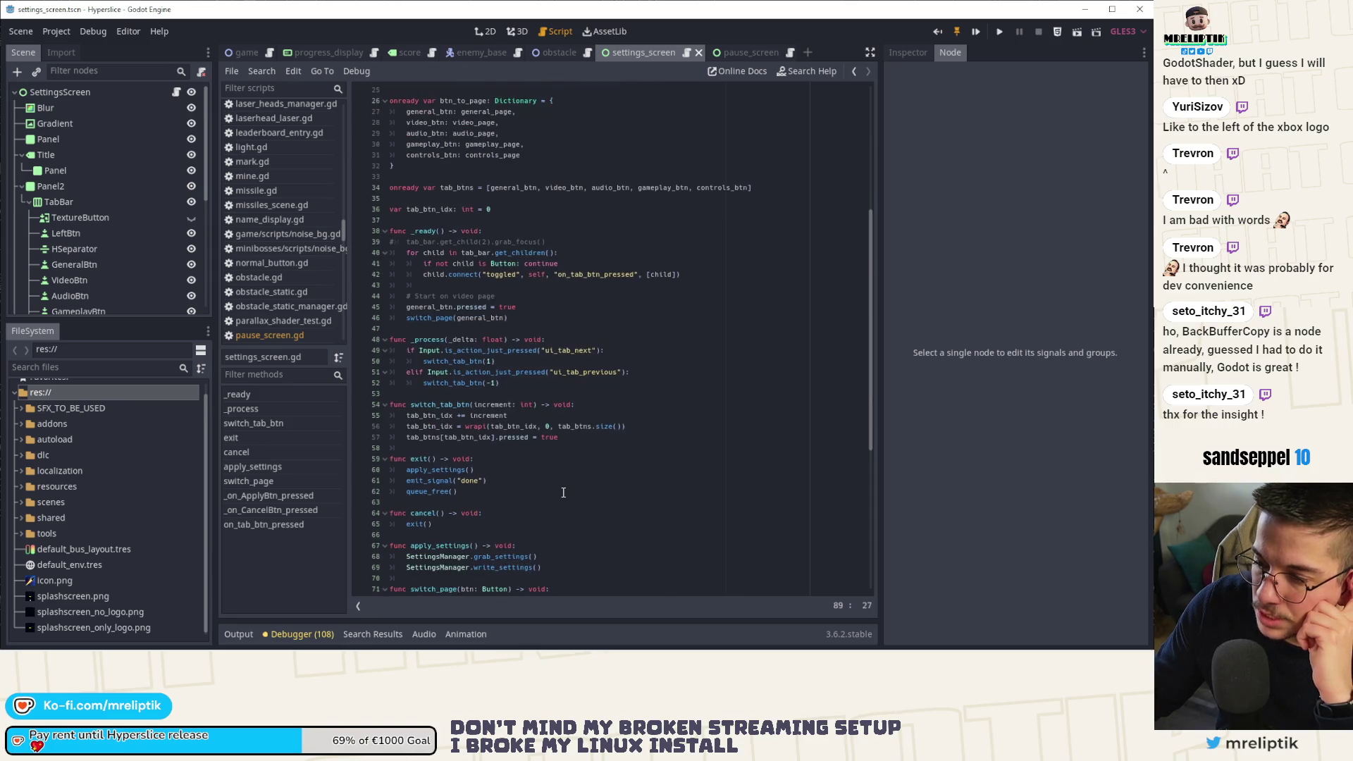
scroll(564, 494, "down", 2)
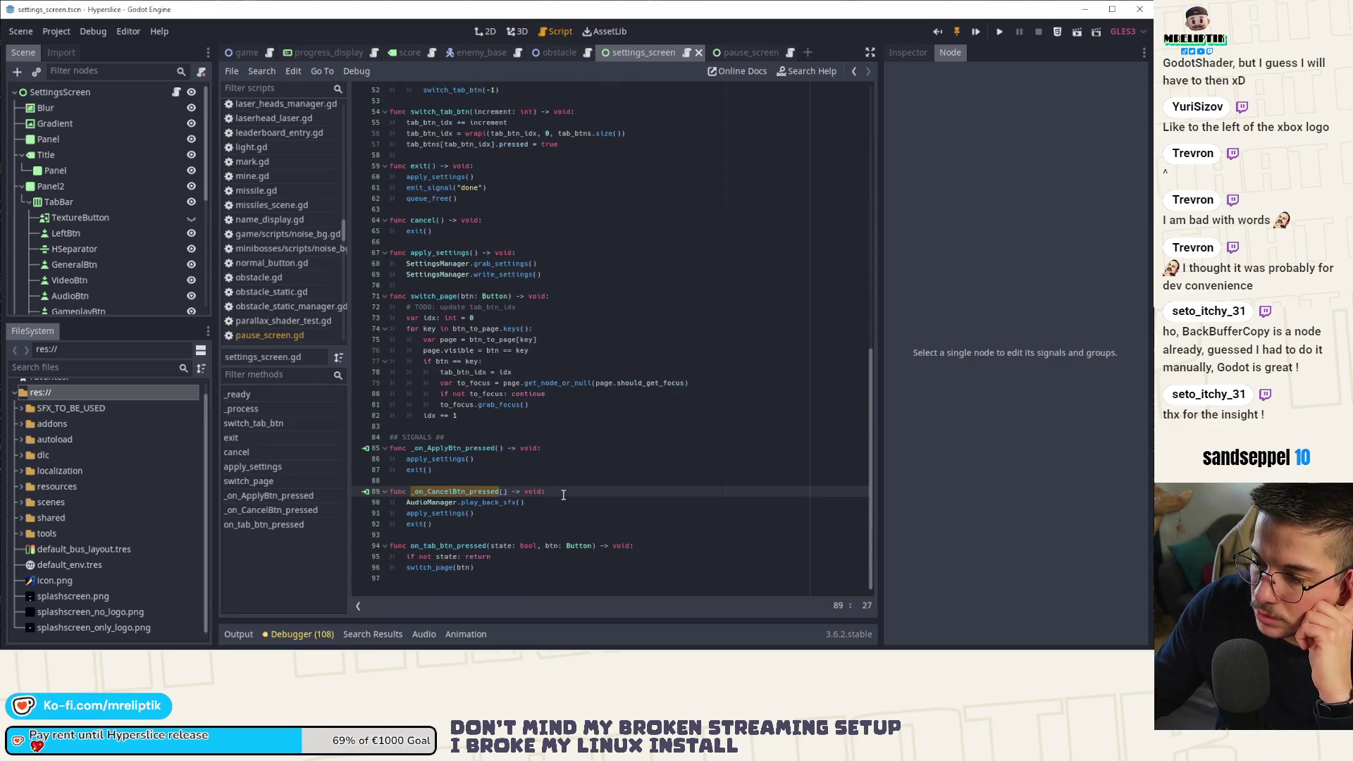
scroll(563, 492, "up", 8)
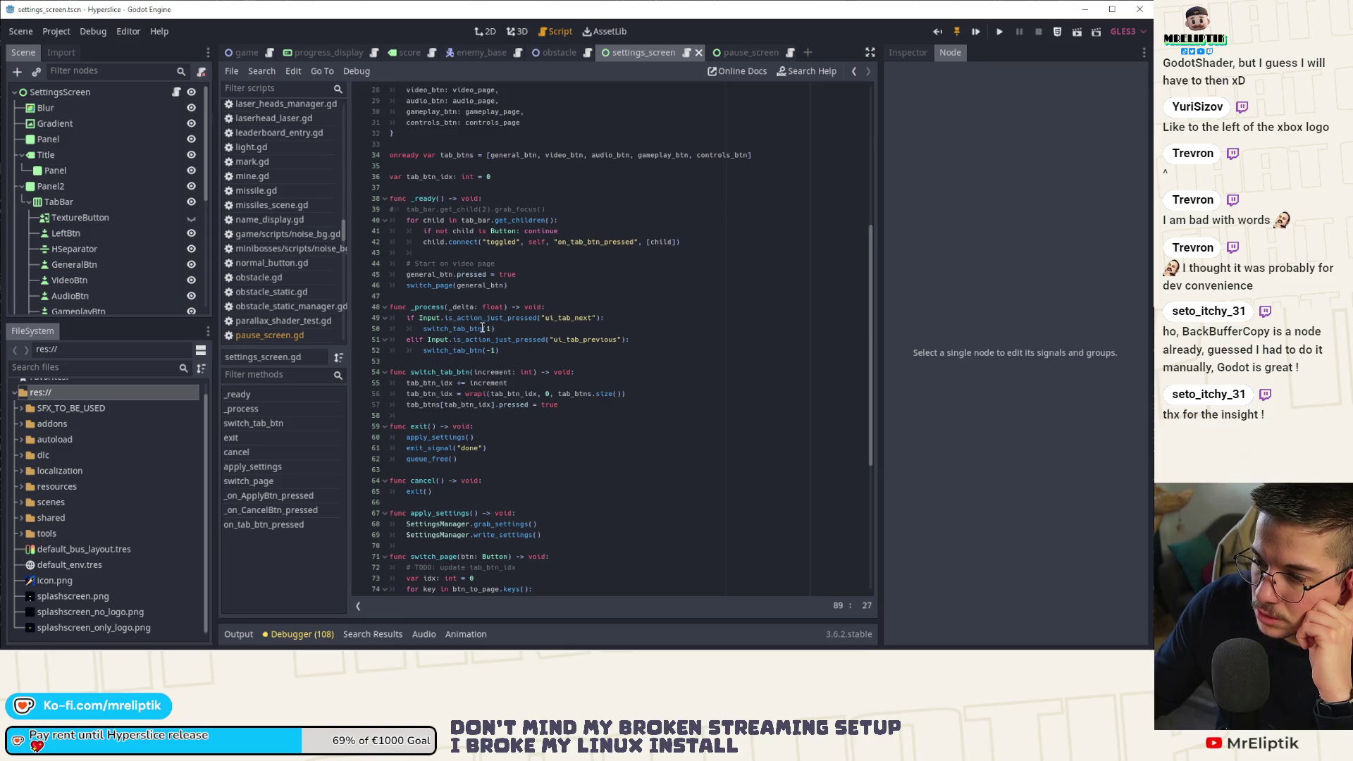
scroll(80, 224, "down", 4)
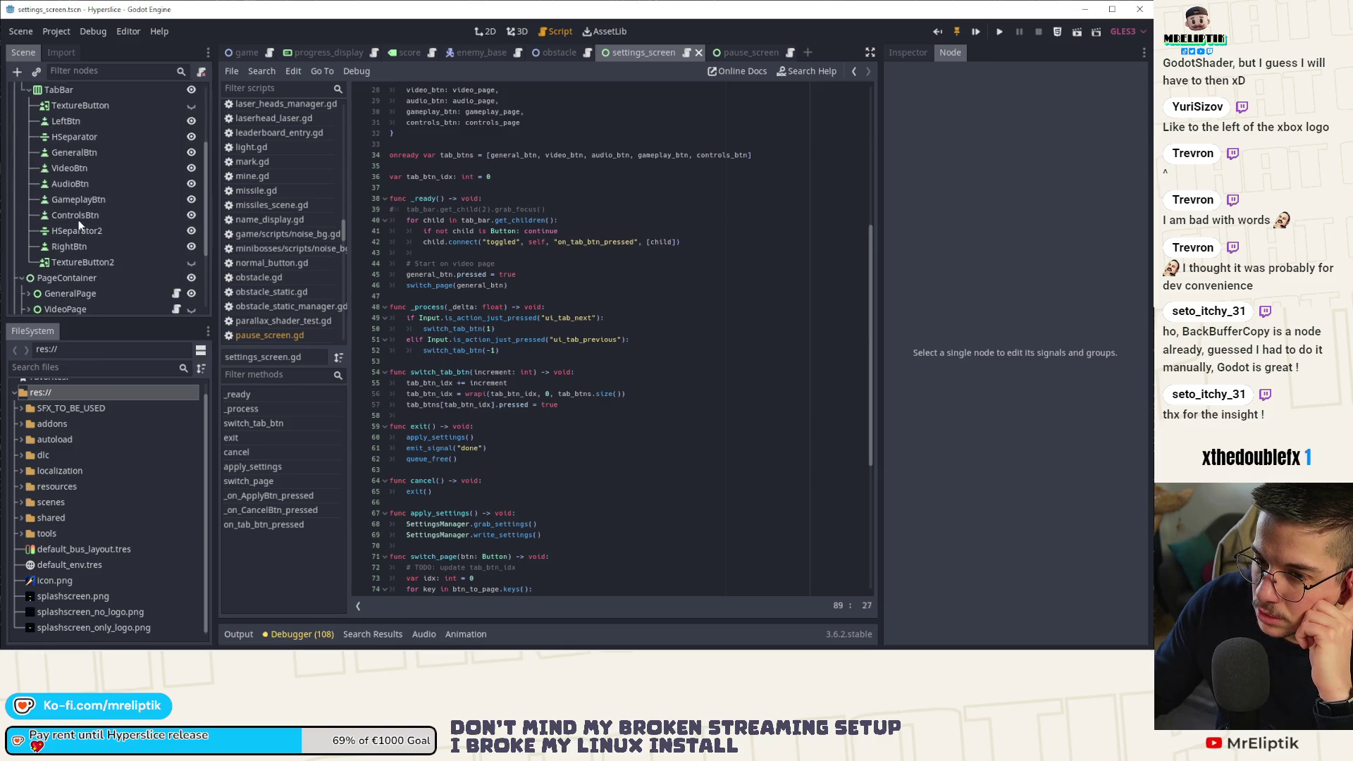
key("ctrl+F1")
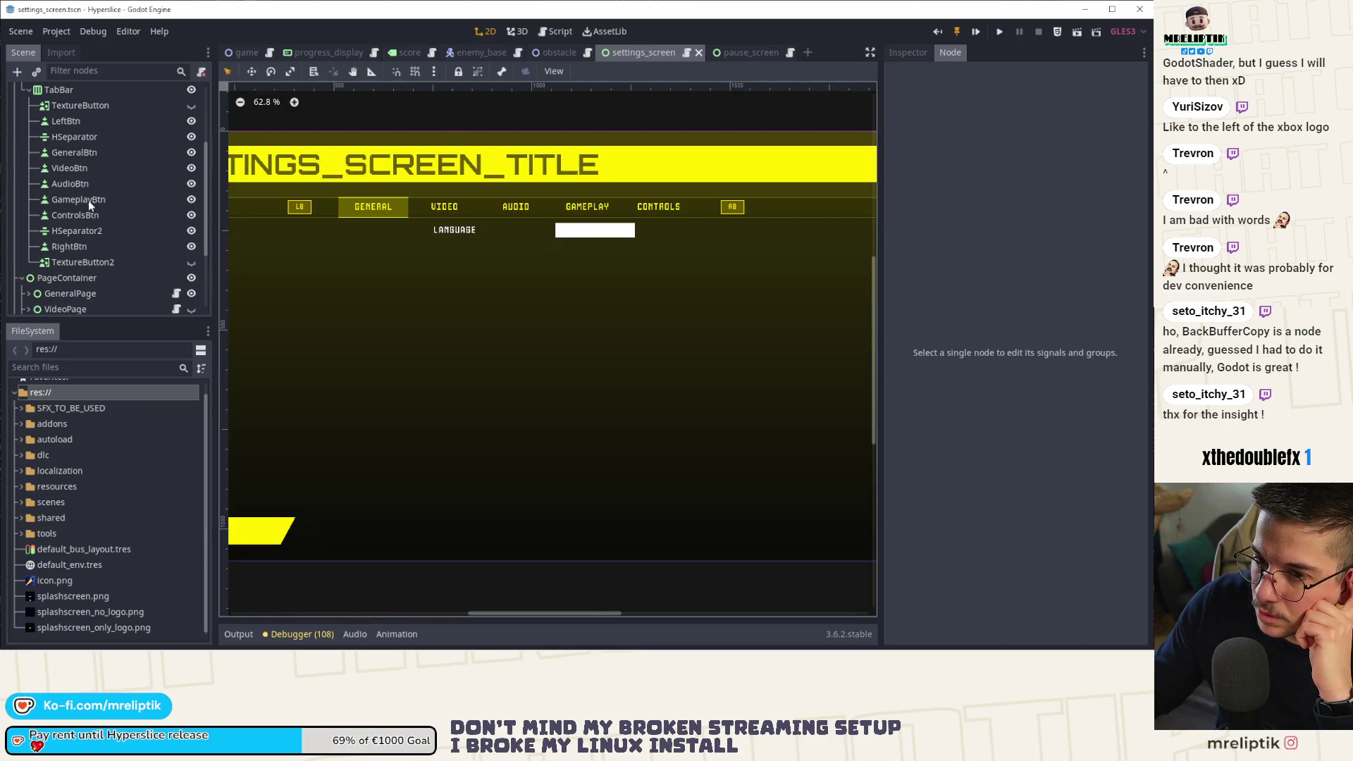
Select the CancelBtn node and show its Inspector properties instead of its signals.
scroll(87, 201, "down", 3)
scroll(88, 230, "down", 1)
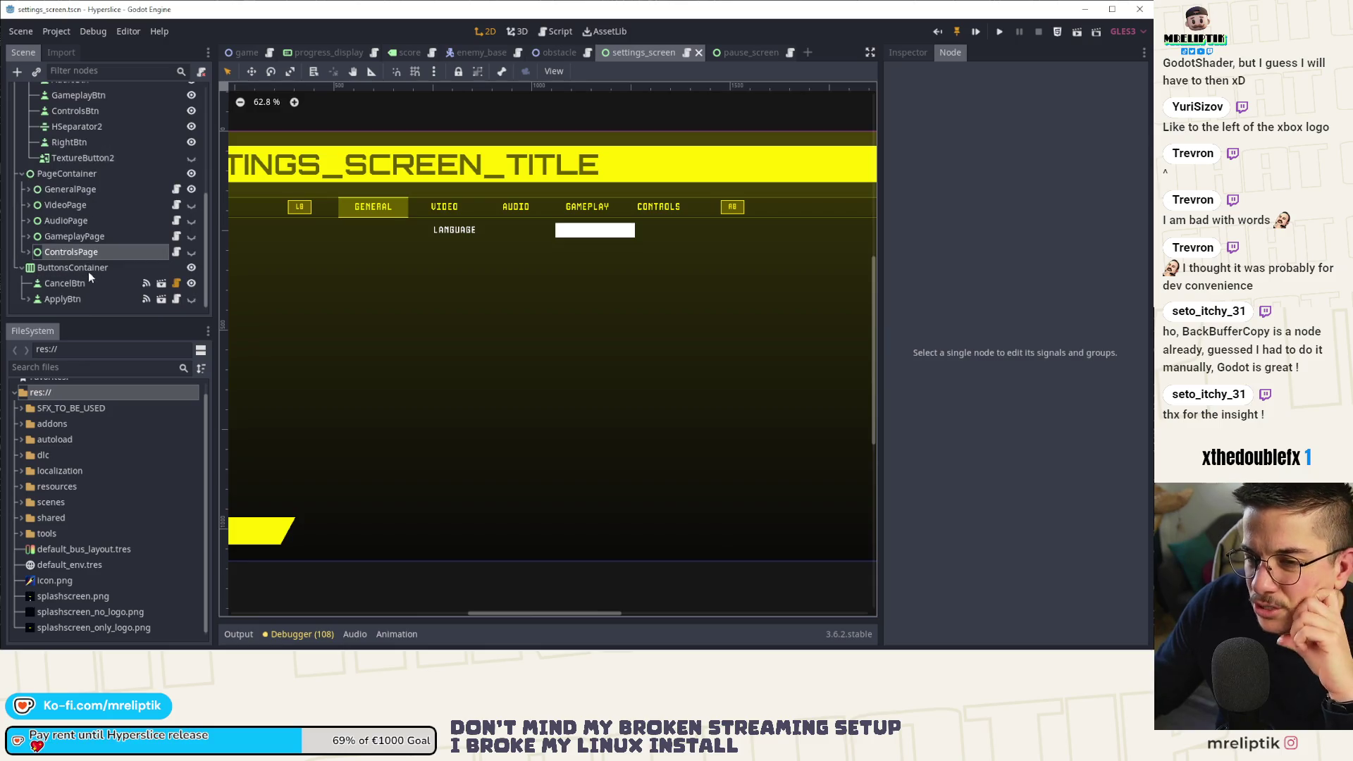
left_click(74, 282)
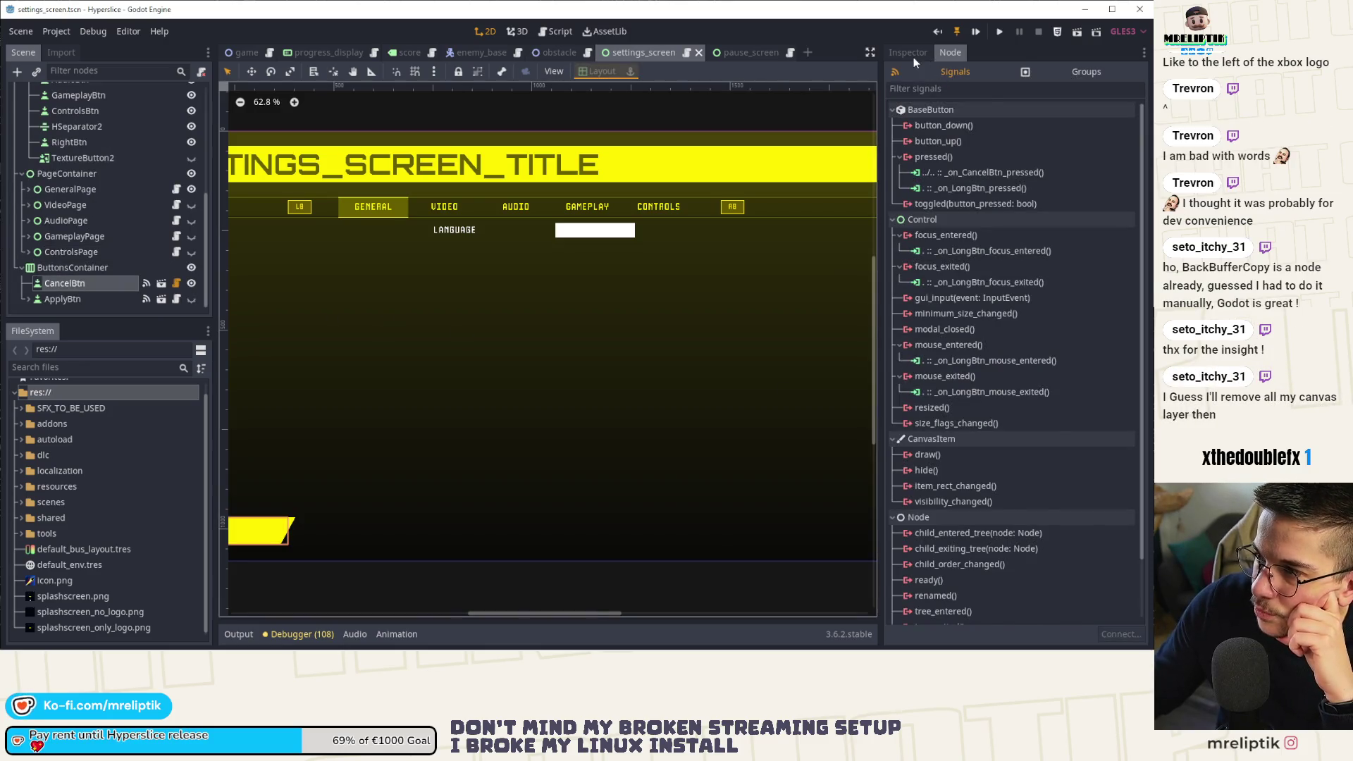
left_click(909, 53)
Scroll to CancelBtn's cancel.tres Shortcut property, then open the VideoPage script.
scroll(945, 301, "down", 5)
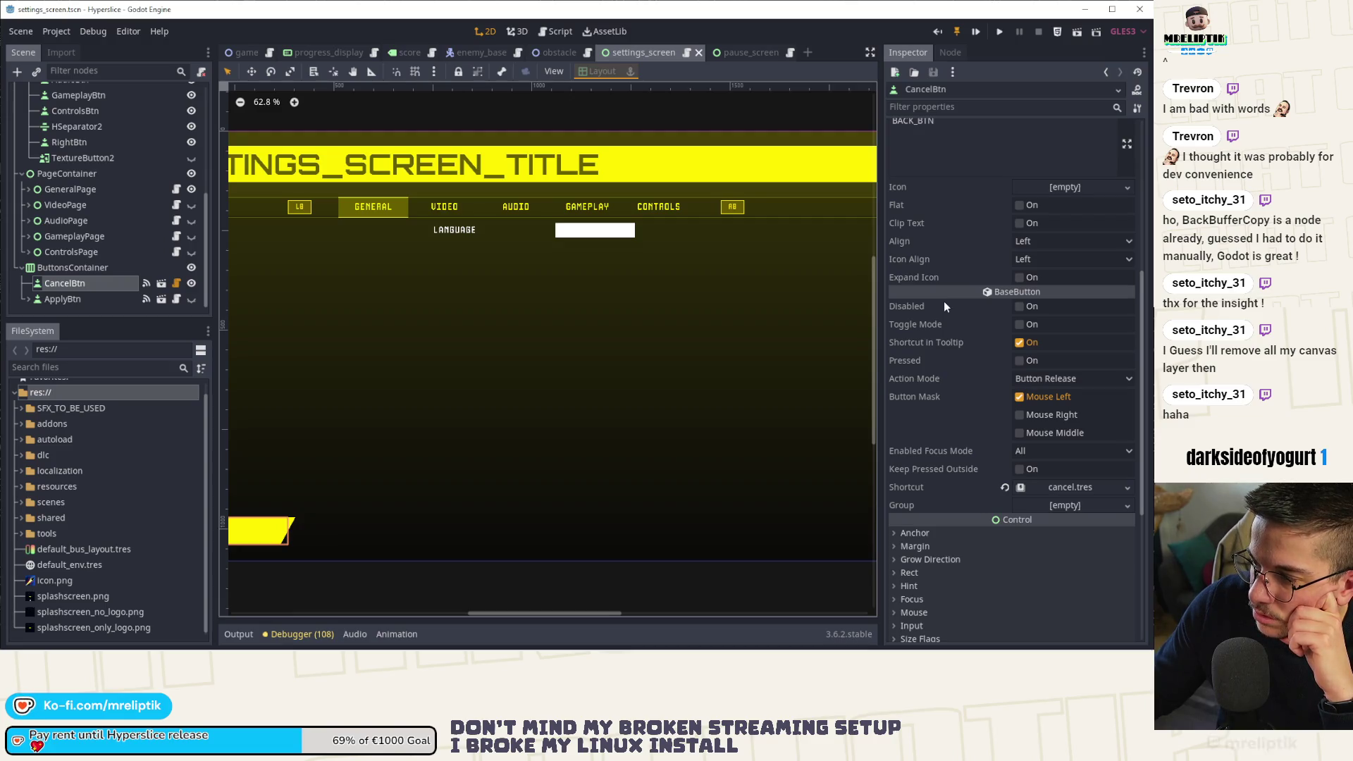
scroll(945, 305, "down", 4)
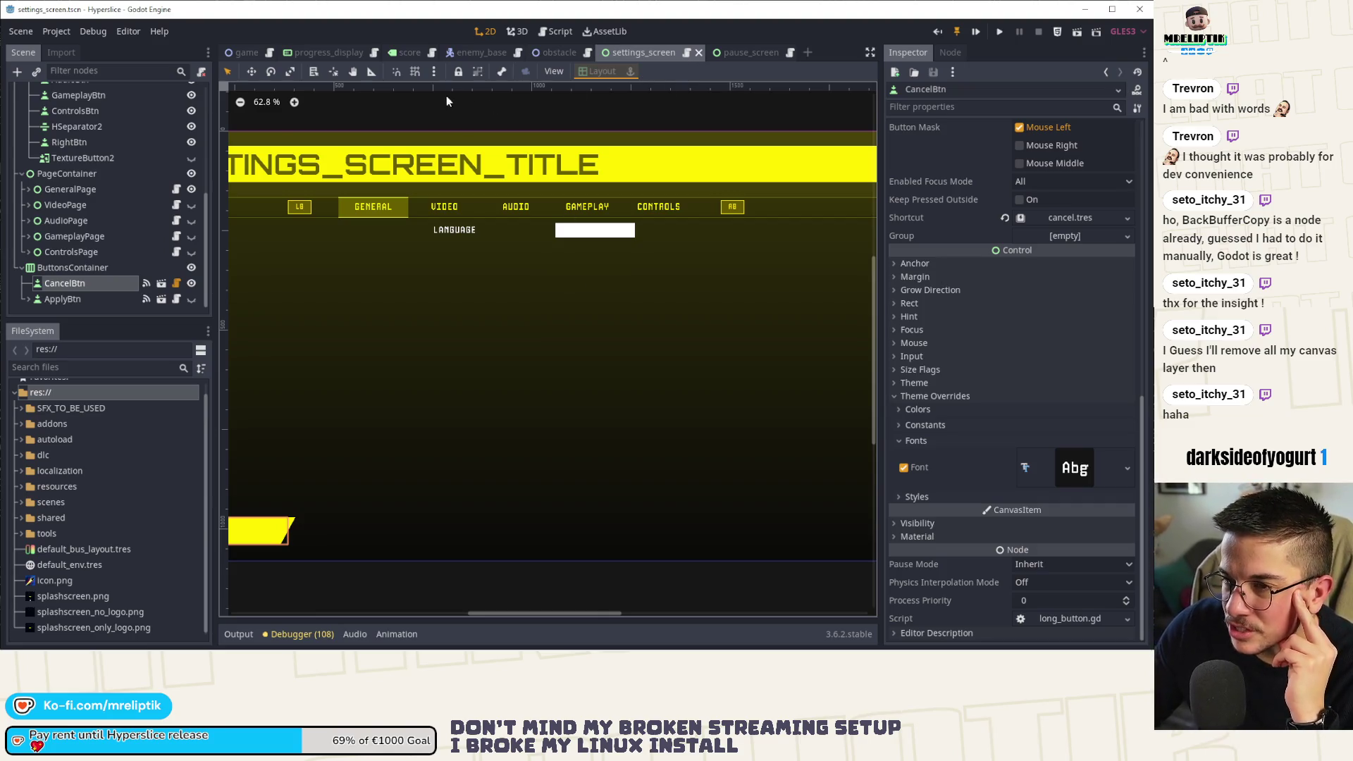
mouse_move(234, 57)
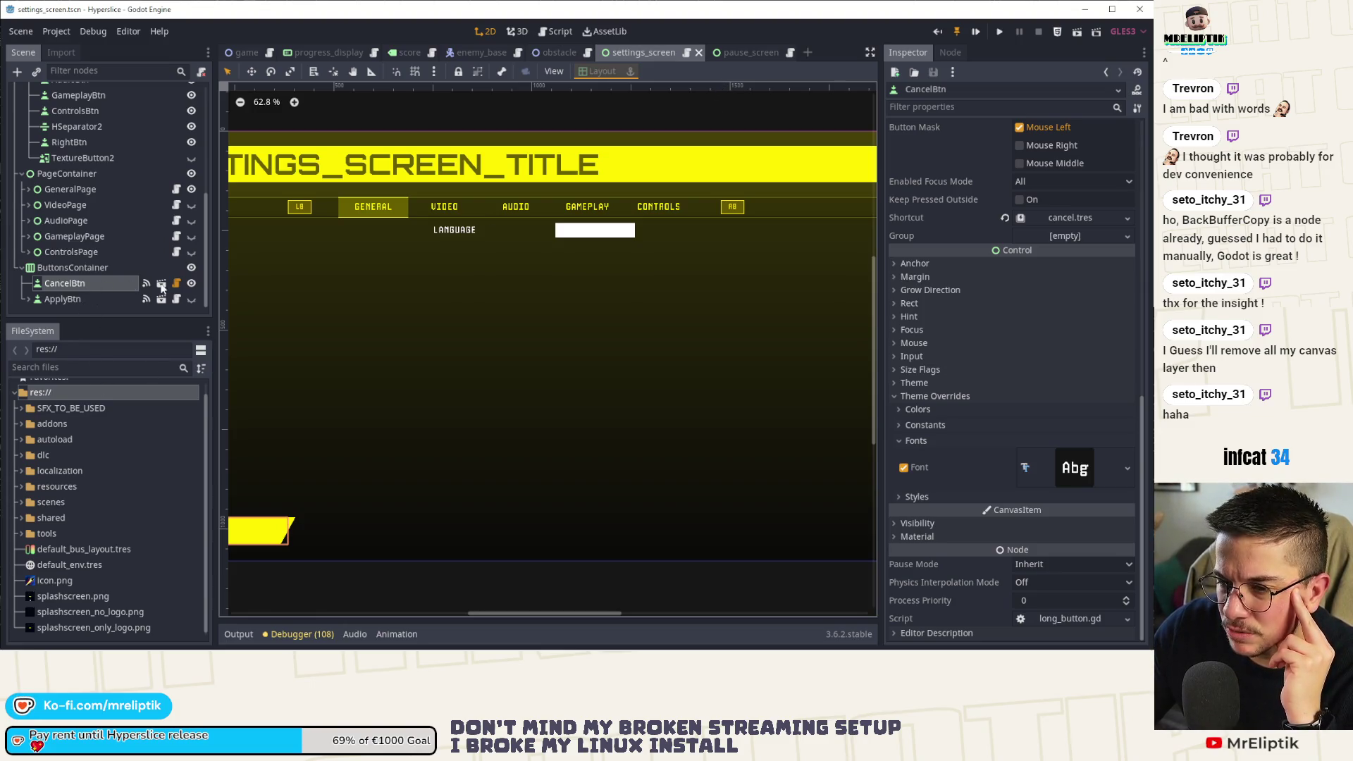
scroll(168, 279, "up", 3)
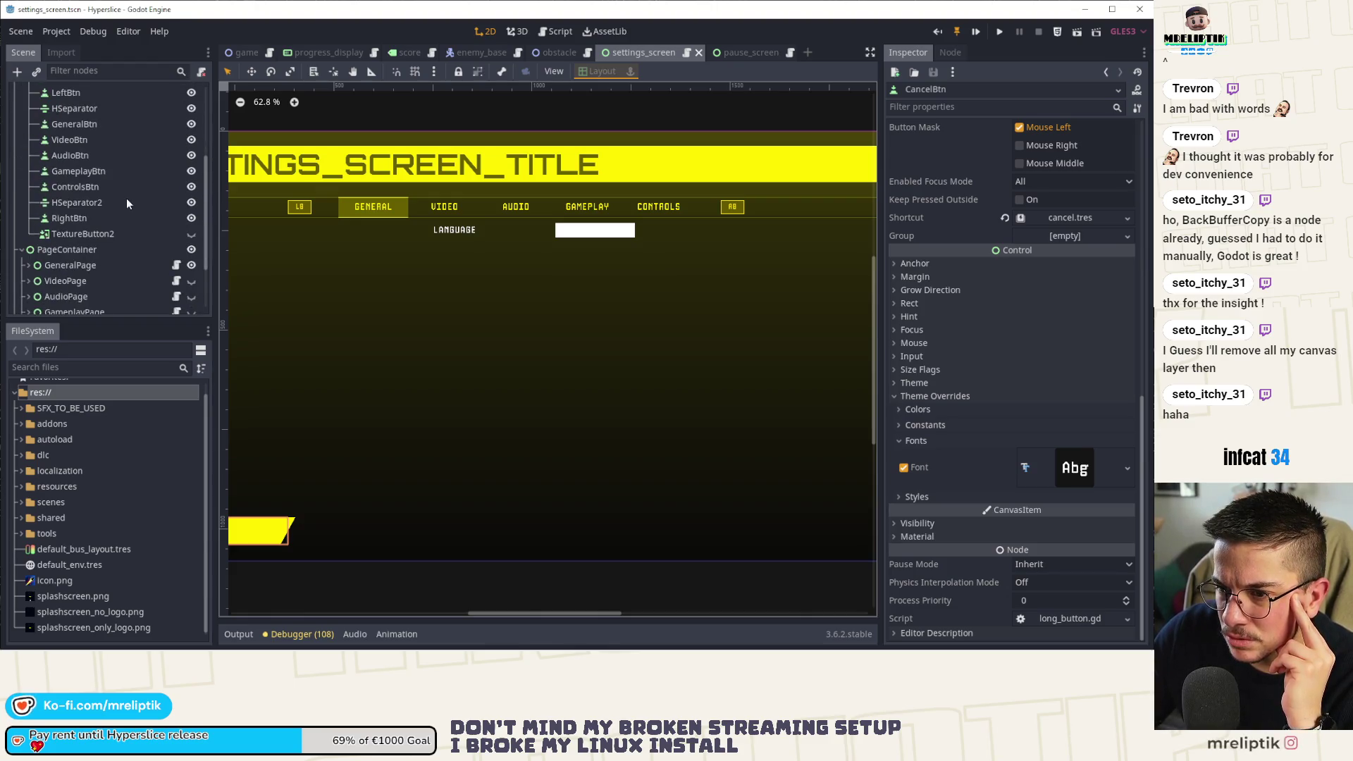
scroll(127, 203, "down", 3)
left_click(177, 206)
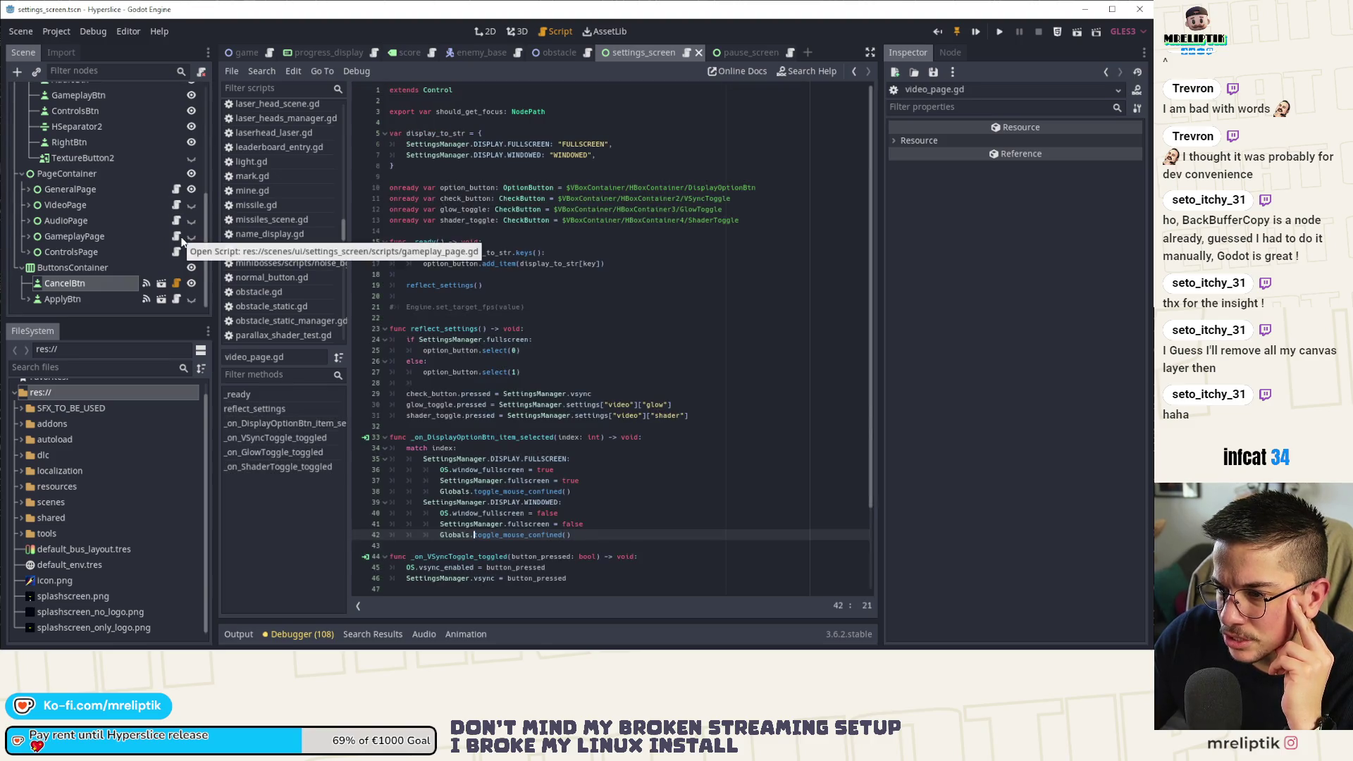
Open the AudioPage, GameplayPage, ControlsPage and GeneralPage scripts, then select ControlsPage in the 2D view.
scroll(374, 260, "down", 3)
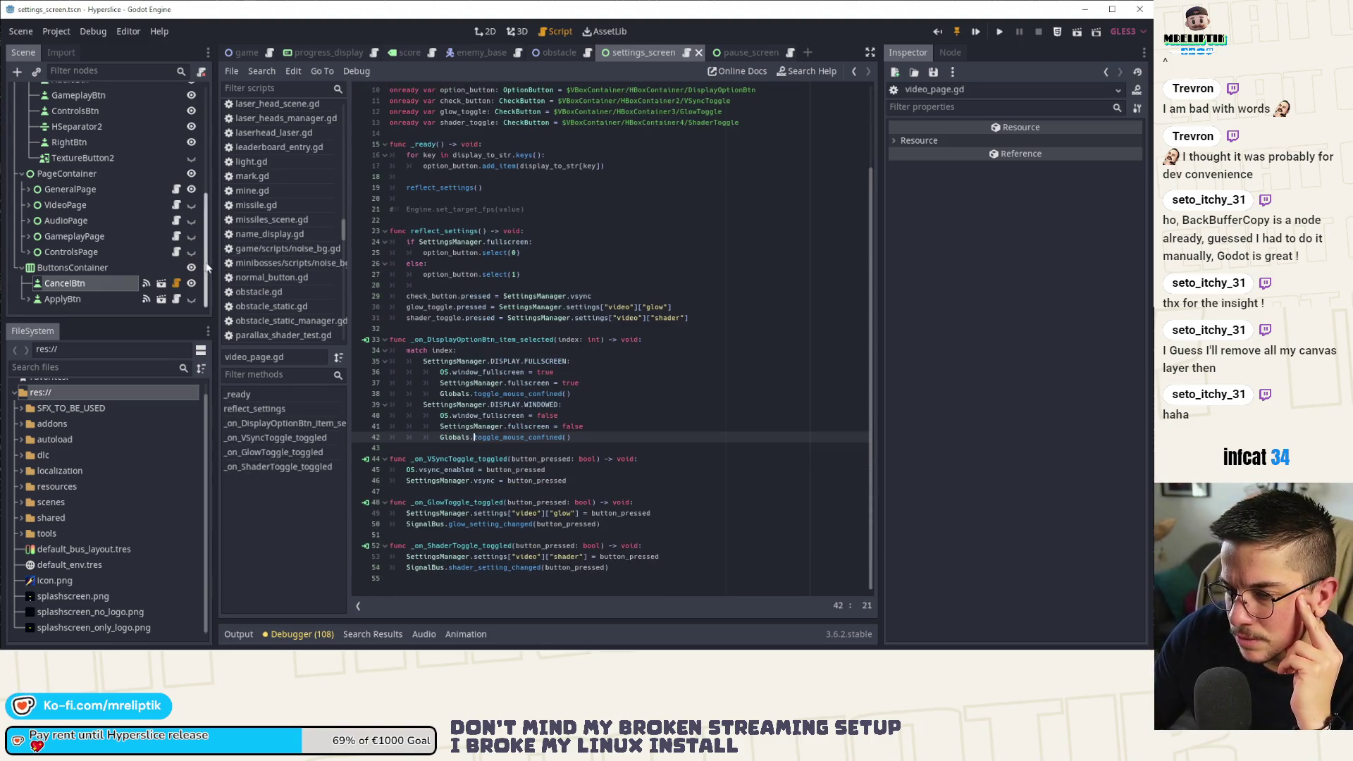
left_click(176, 222)
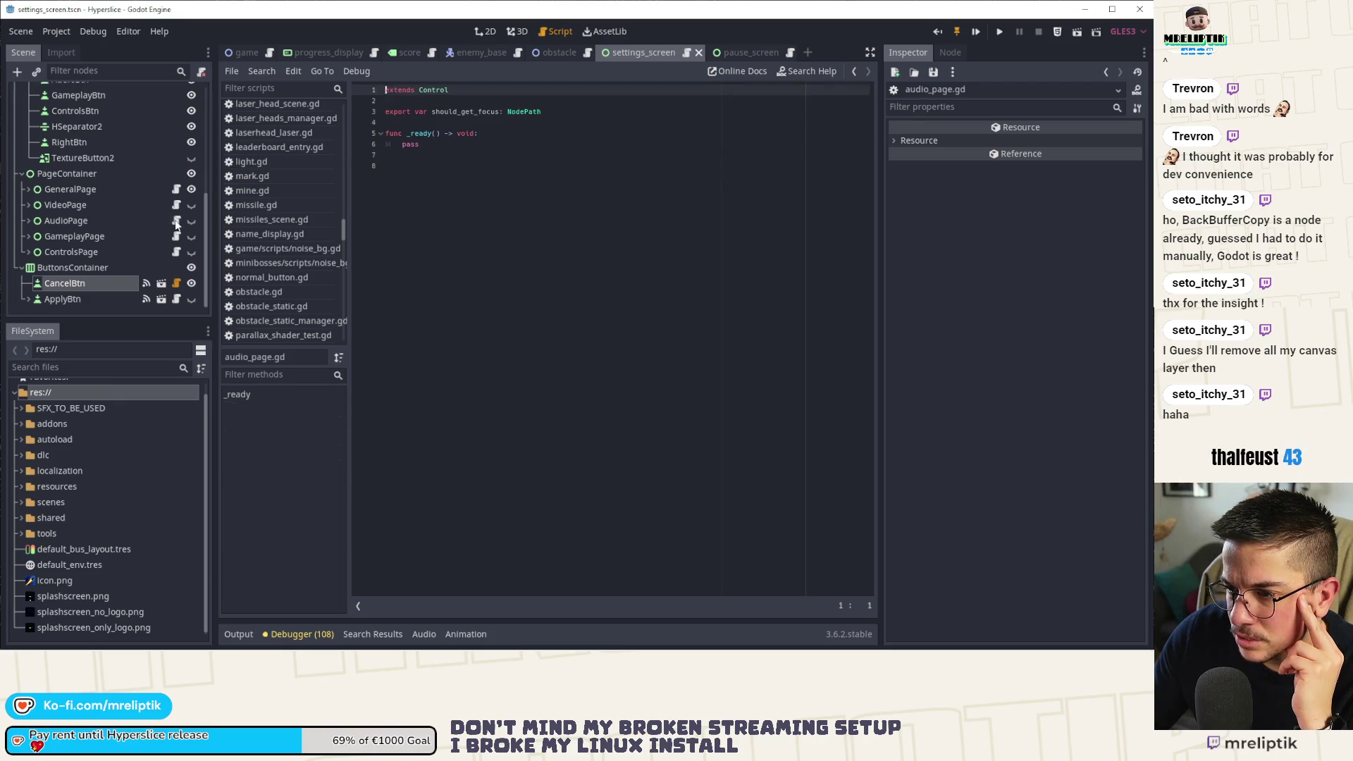
left_click(176, 236)
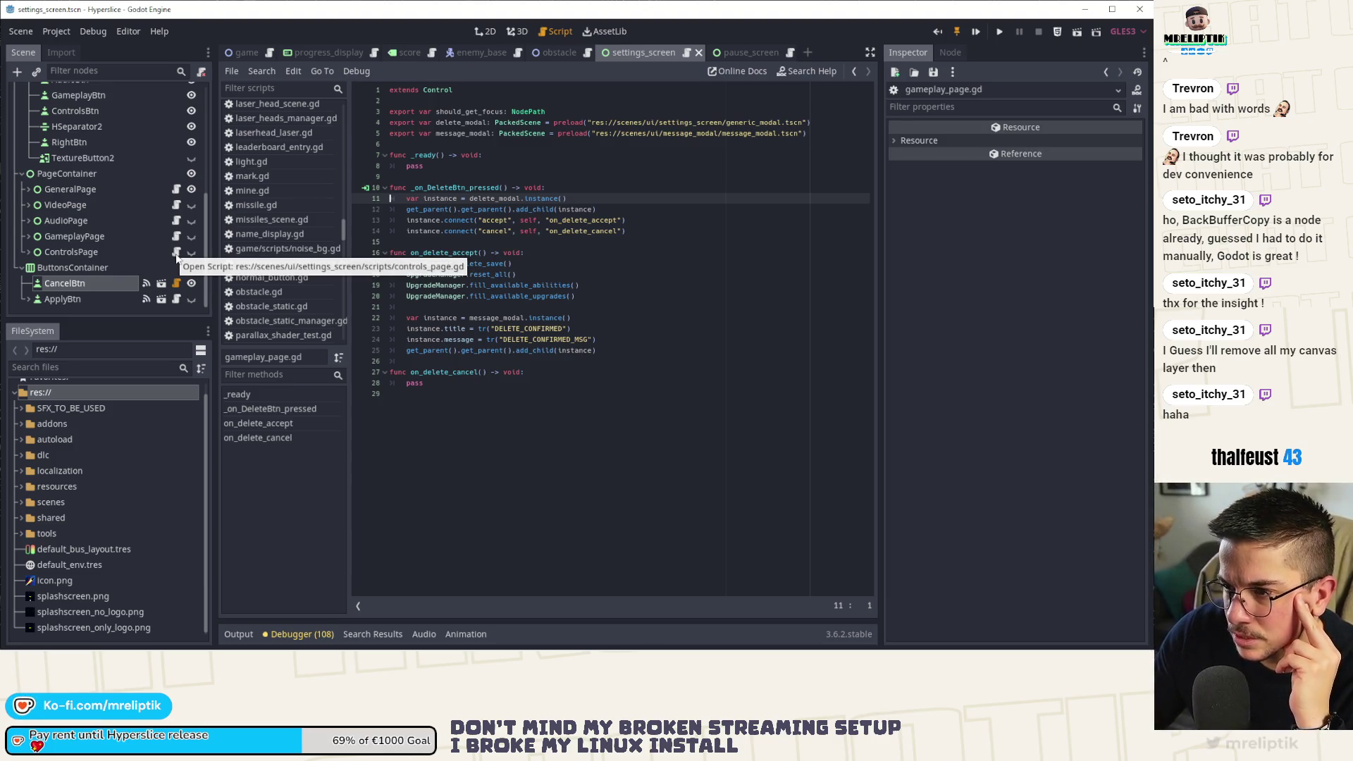
left_click(177, 253)
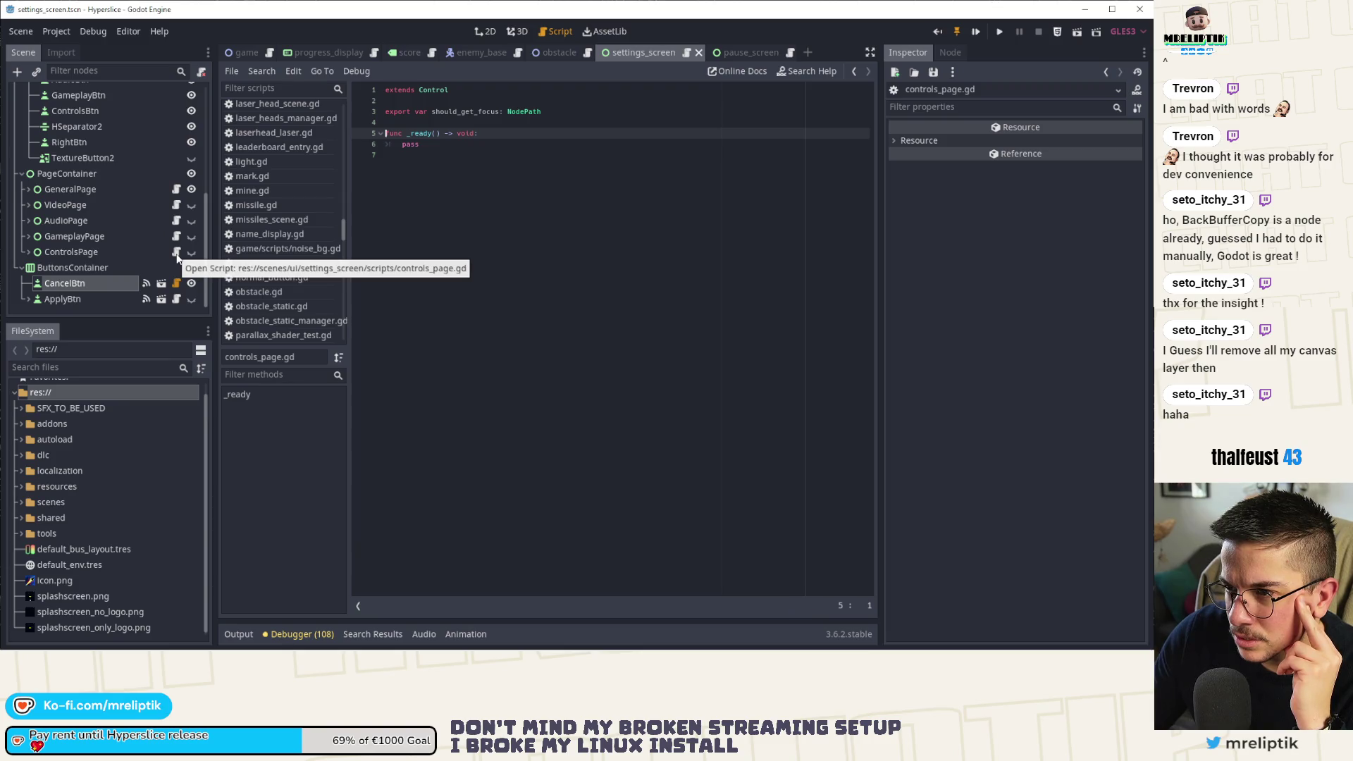
left_click(177, 189)
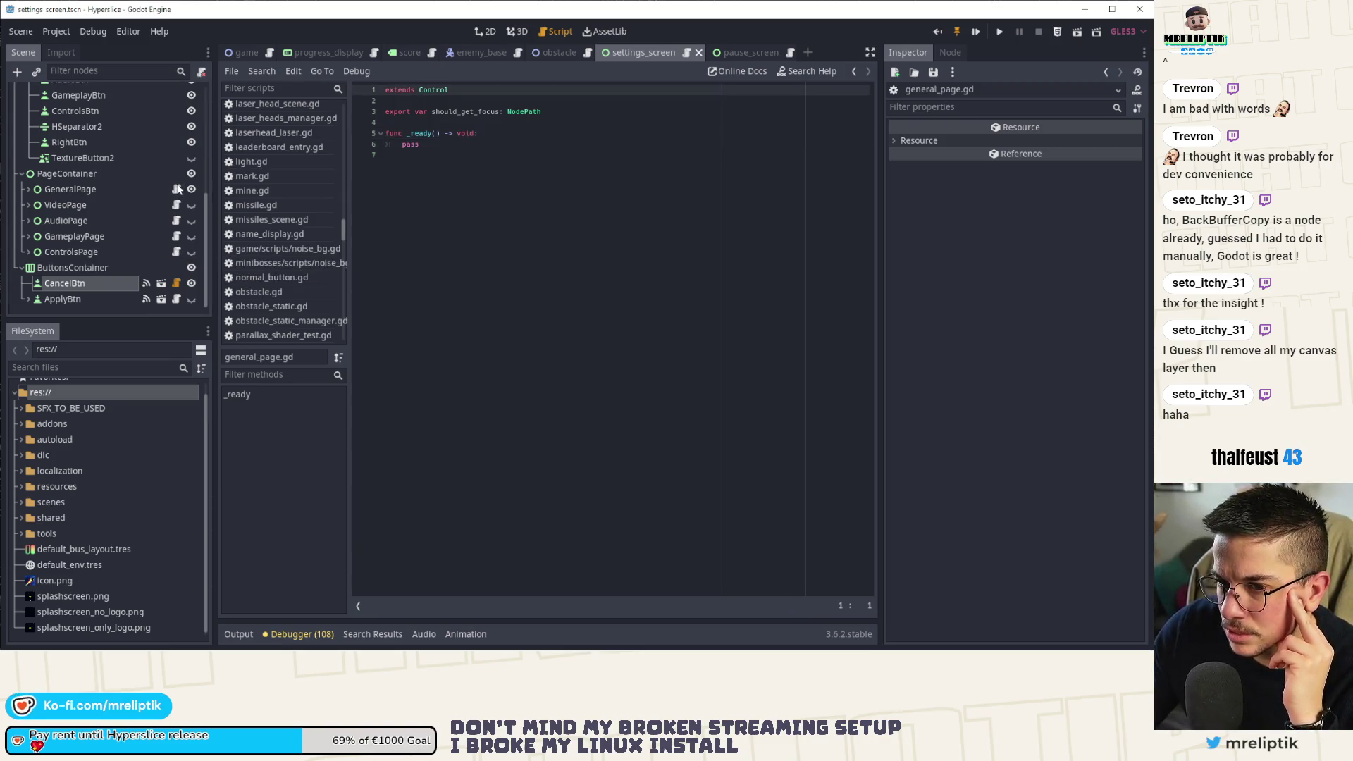
left_click(148, 248)
left_click(493, 33)
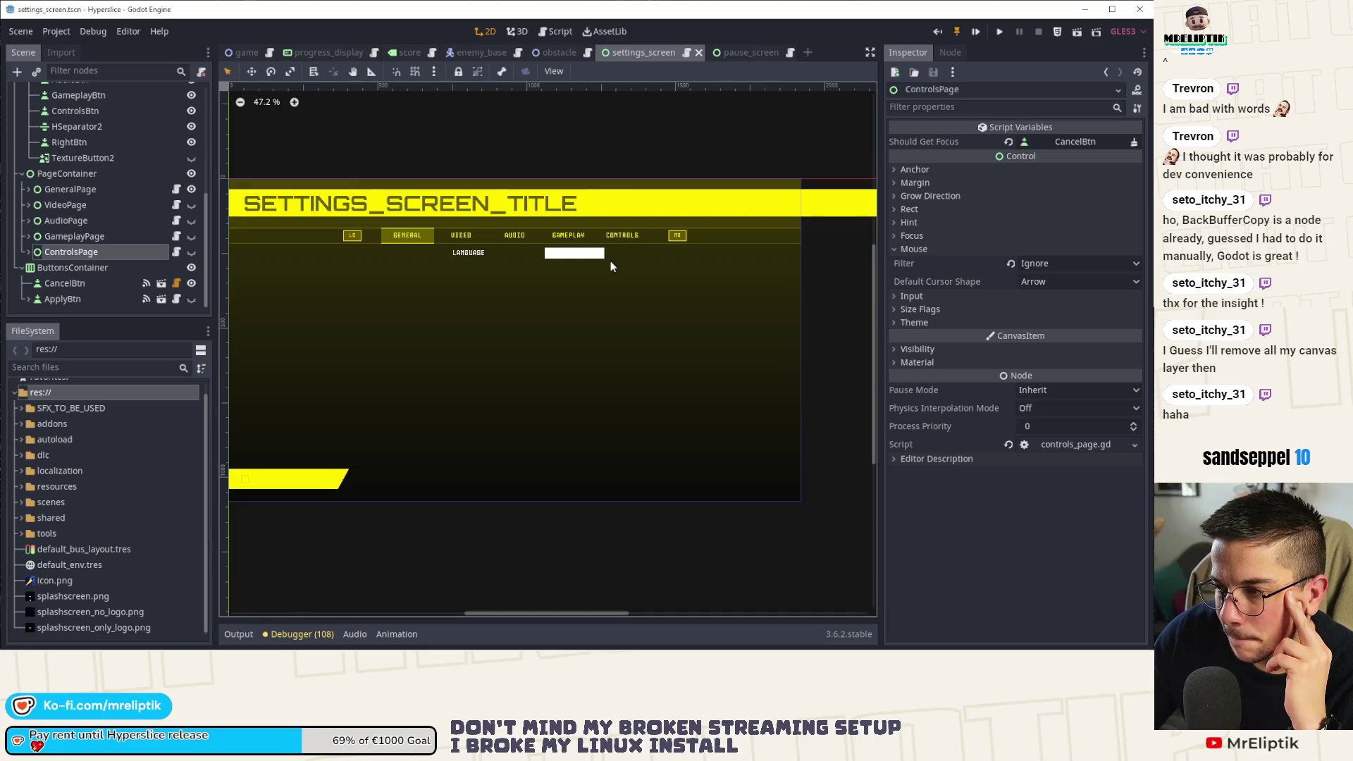
Expand ControlsPage and make its layout visible on the canvas.
left_click(29, 252)
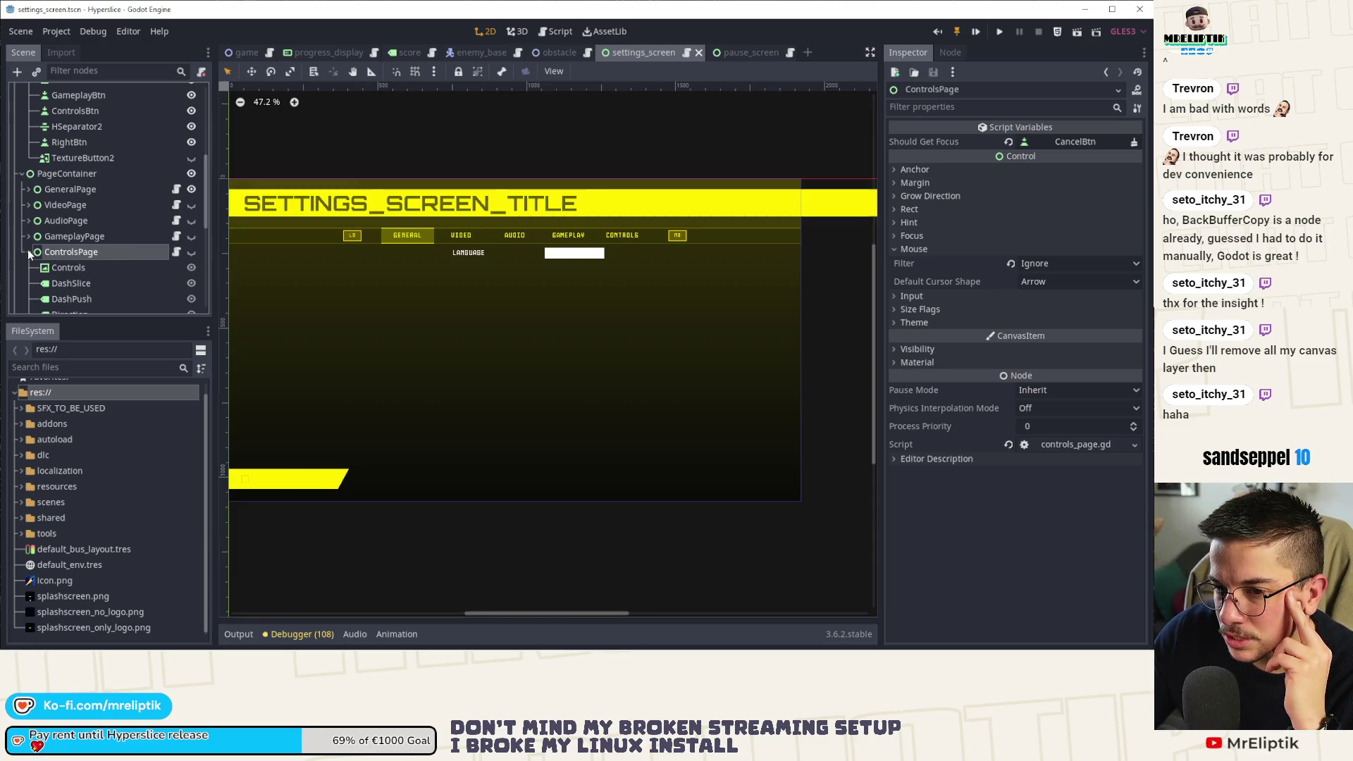
left_click(192, 252)
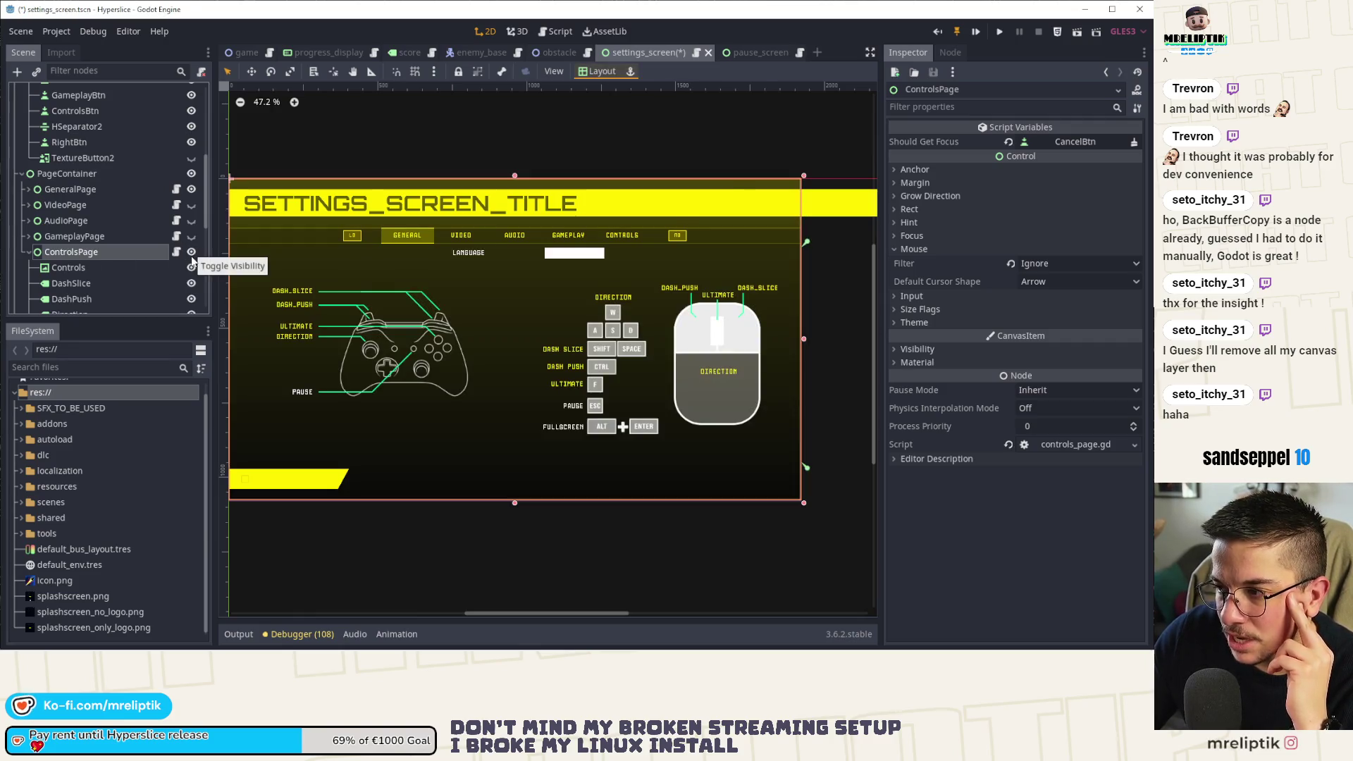
scroll(402, 265, "down", 3)
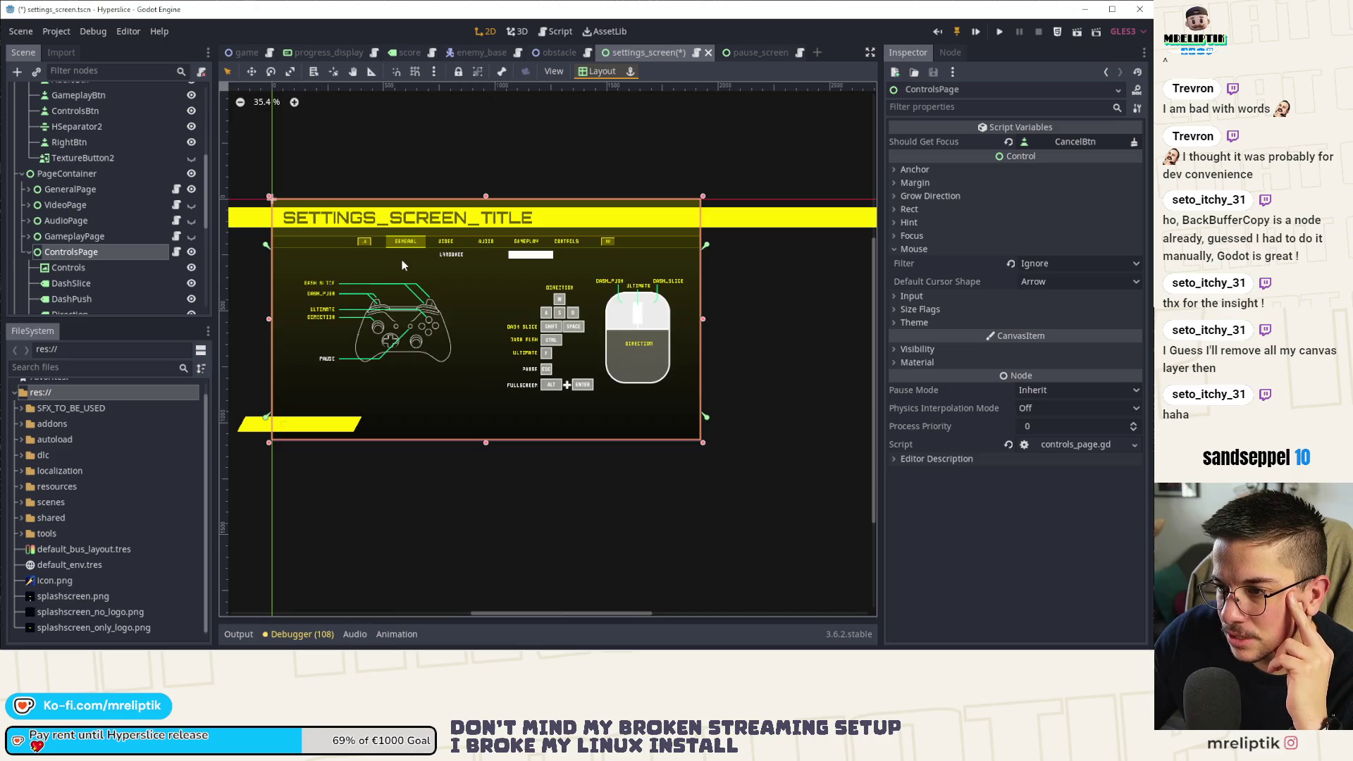
scroll(402, 265, "up", 2)
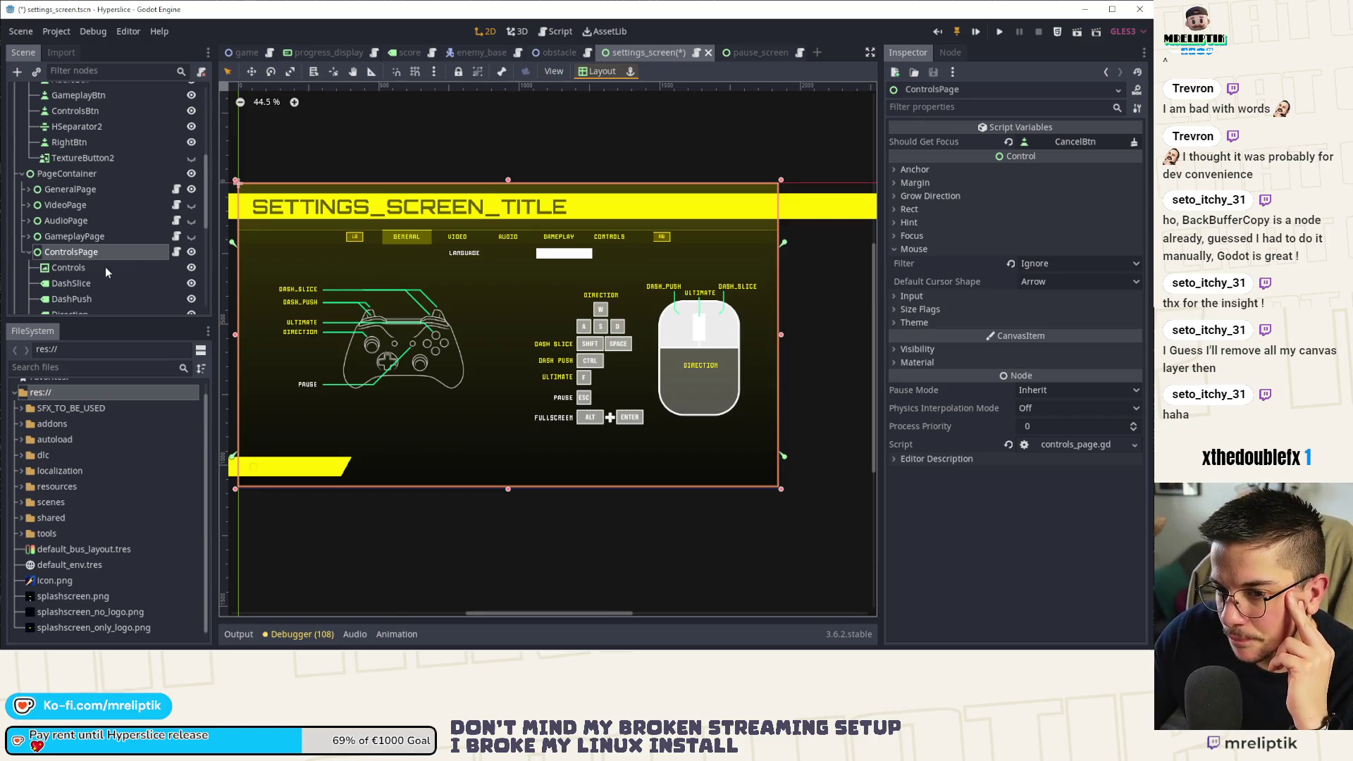
Inspect the ApplyBtn and CancelBtn nodes, then open the SettingsScreen scene's script.
scroll(99, 261, "down", 3)
scroll(99, 262, "down", 5)
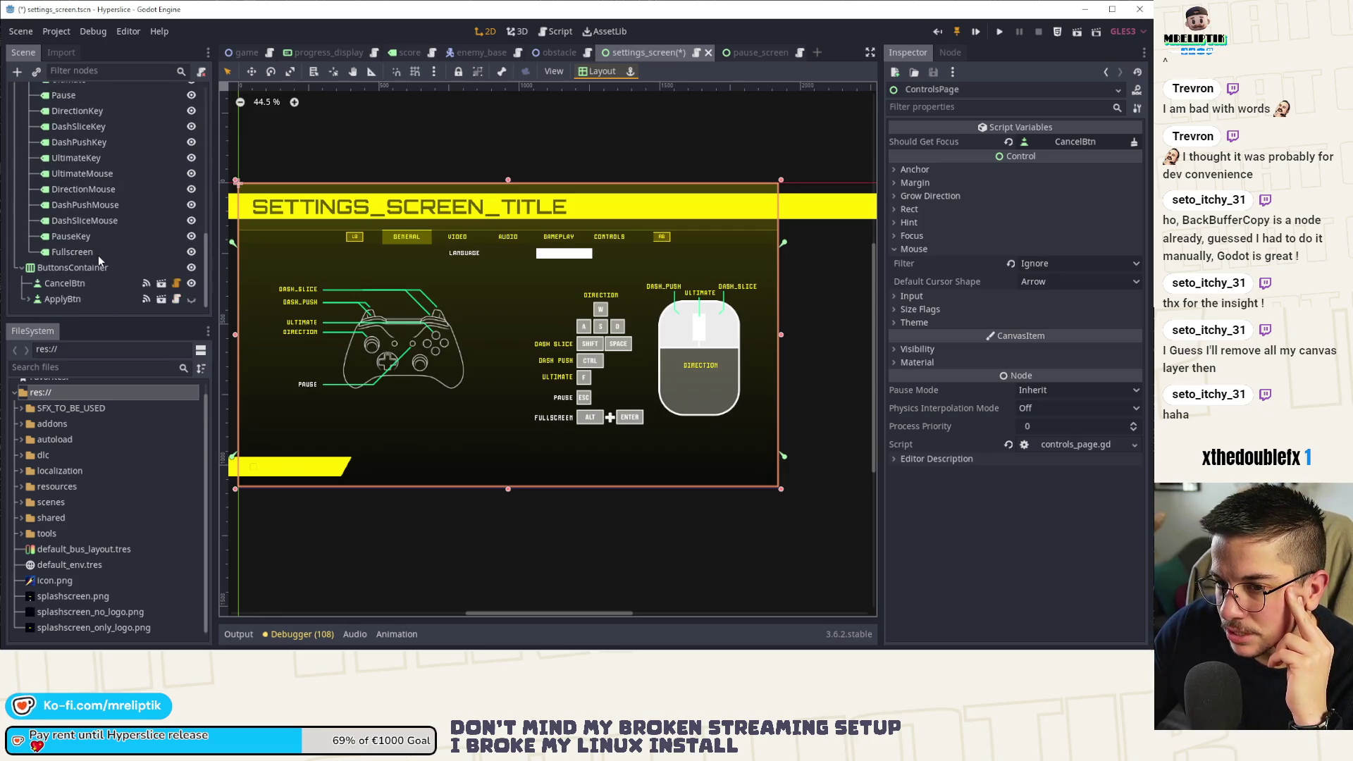
left_click(68, 300)
left_click(89, 283)
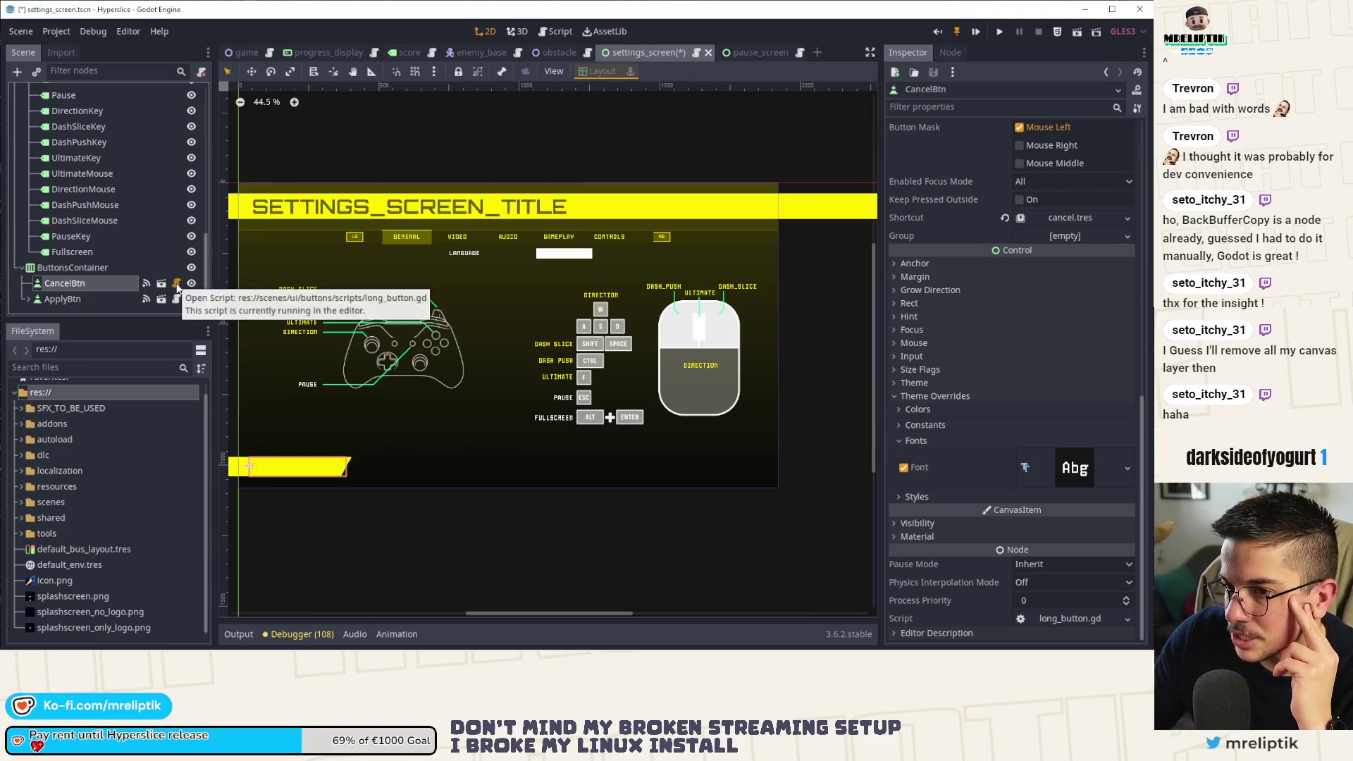
scroll(161, 252, "up", 10)
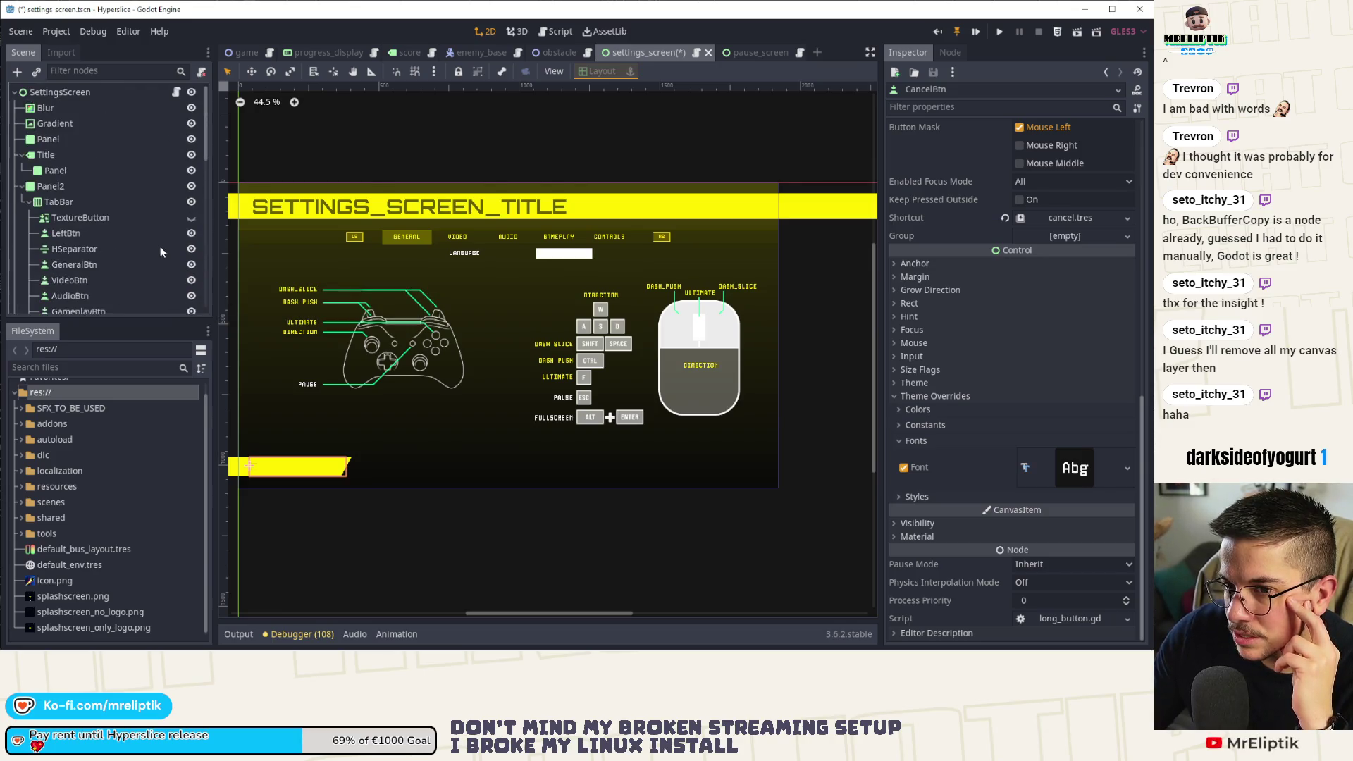
left_click(176, 94)
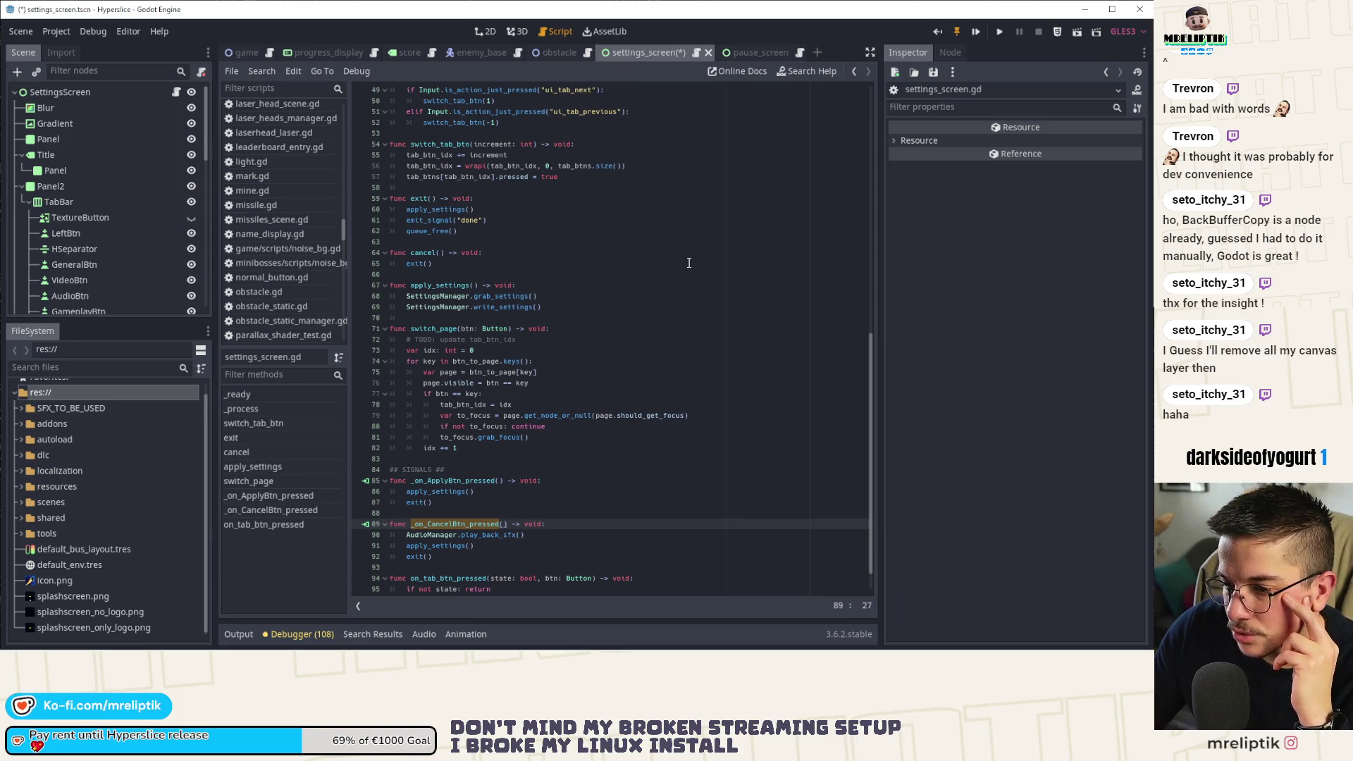
Scroll through settings_screen.gd and bring up the Output log from the last run.
scroll(689, 263, "down", 1)
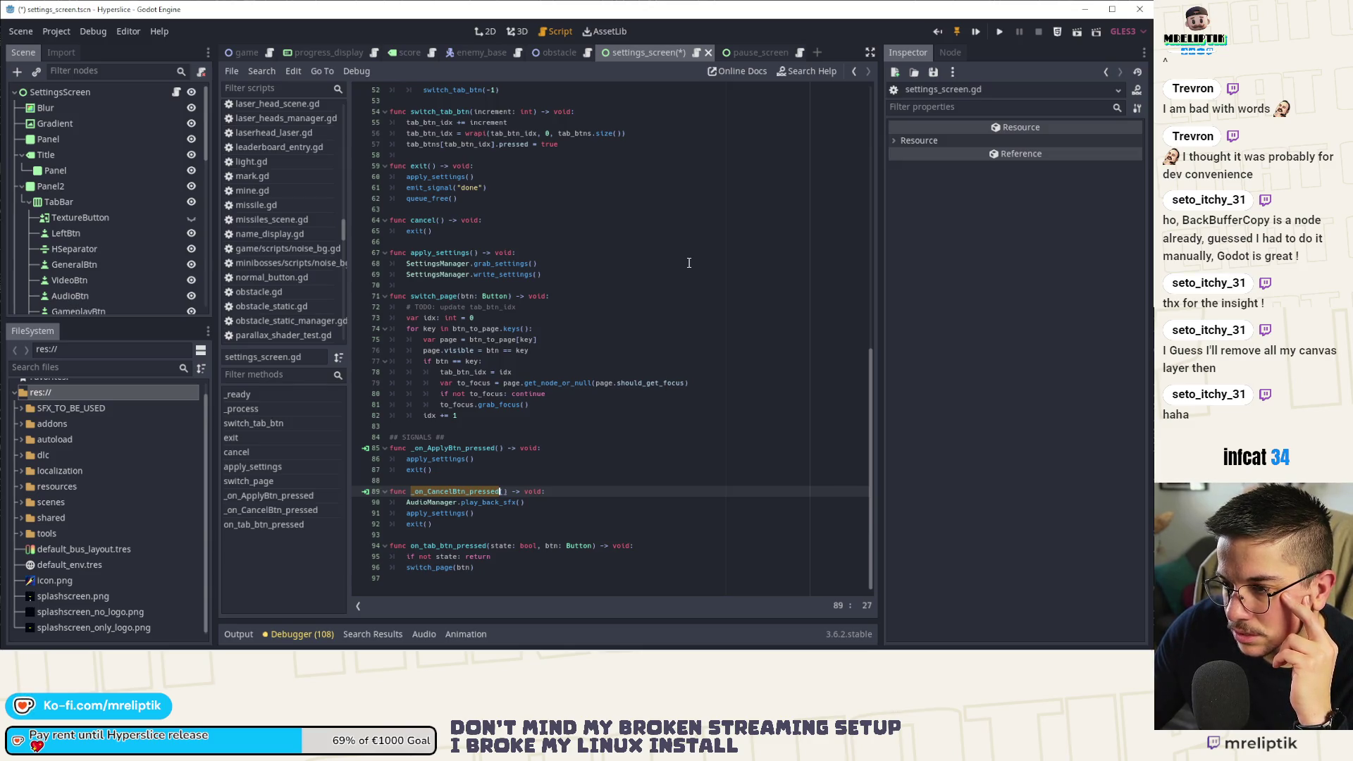
scroll(689, 263, "up", 10)
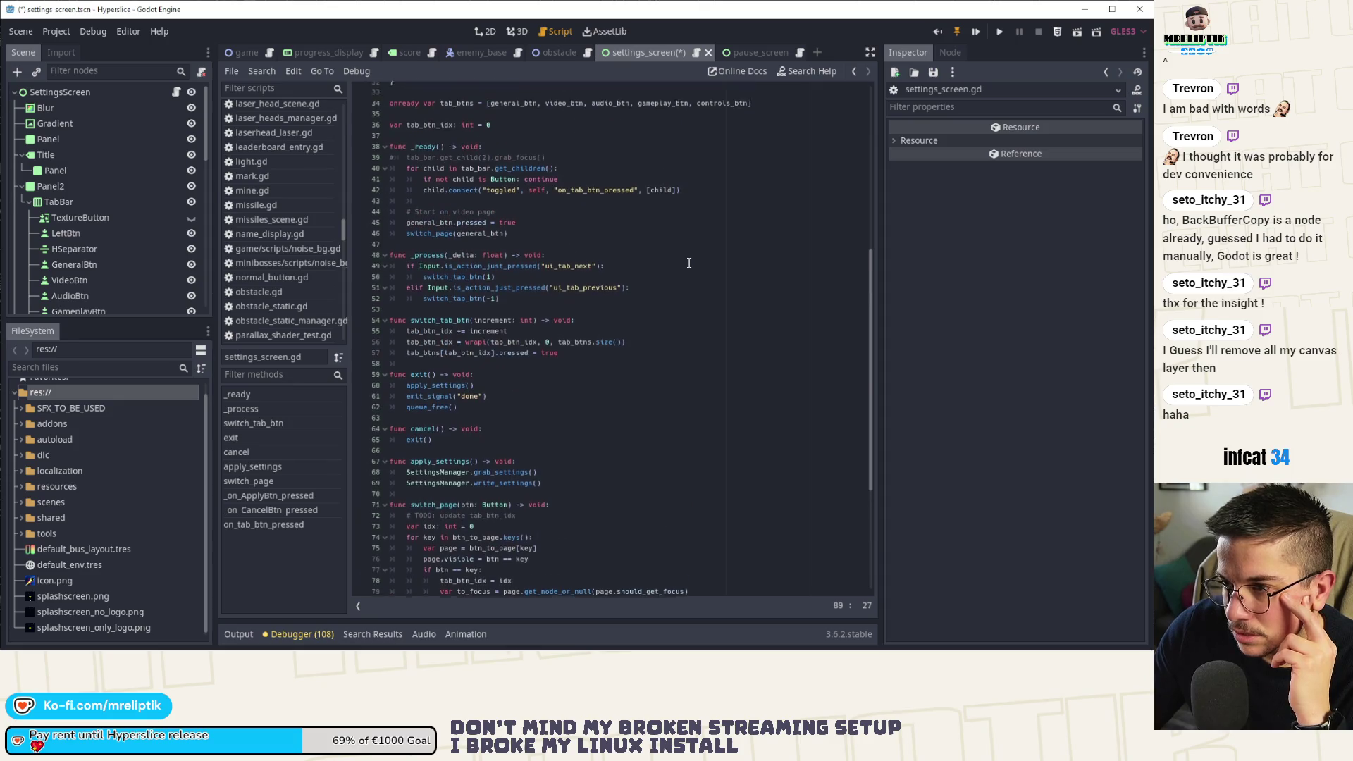
left_click(240, 633)
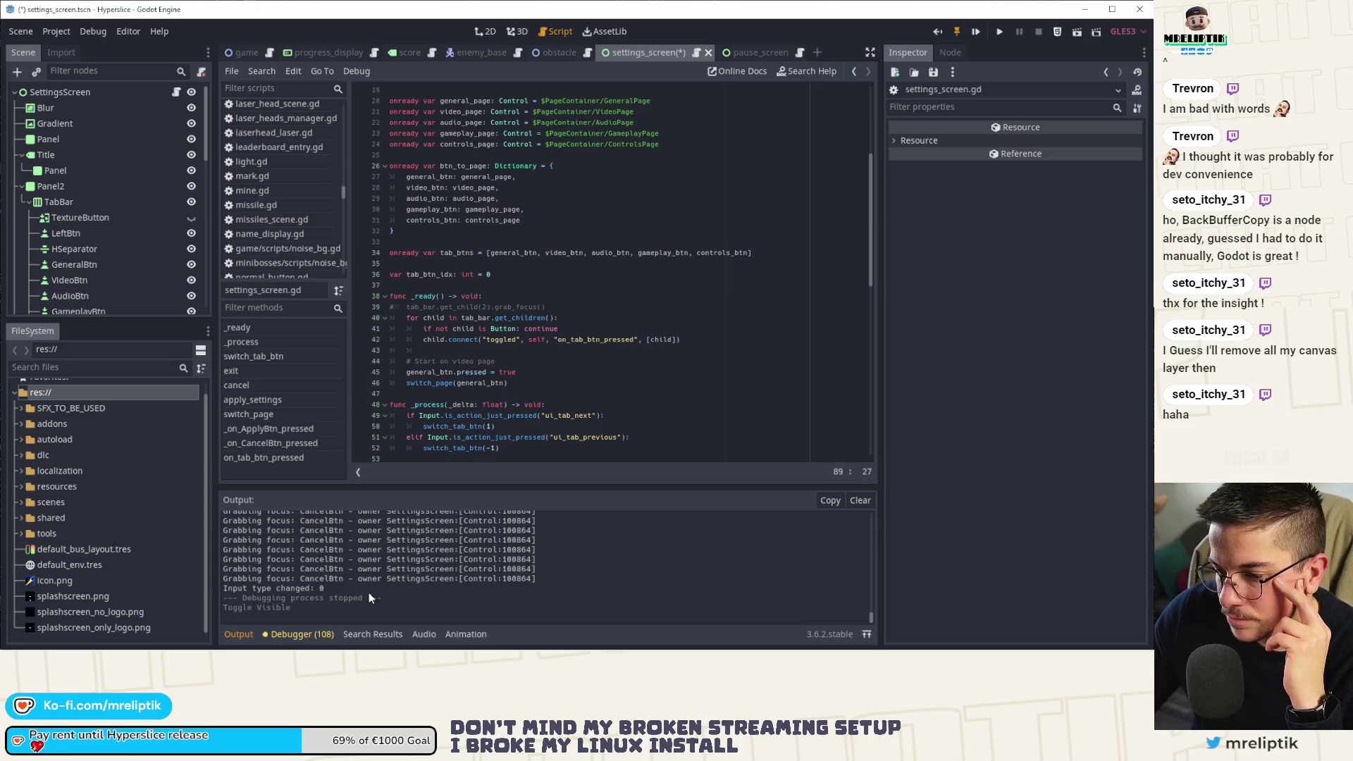
Review the 'Grabbing focus: CancelBtn' output log, then save and run the project with F5.
scroll(369, 592, "up", 5)
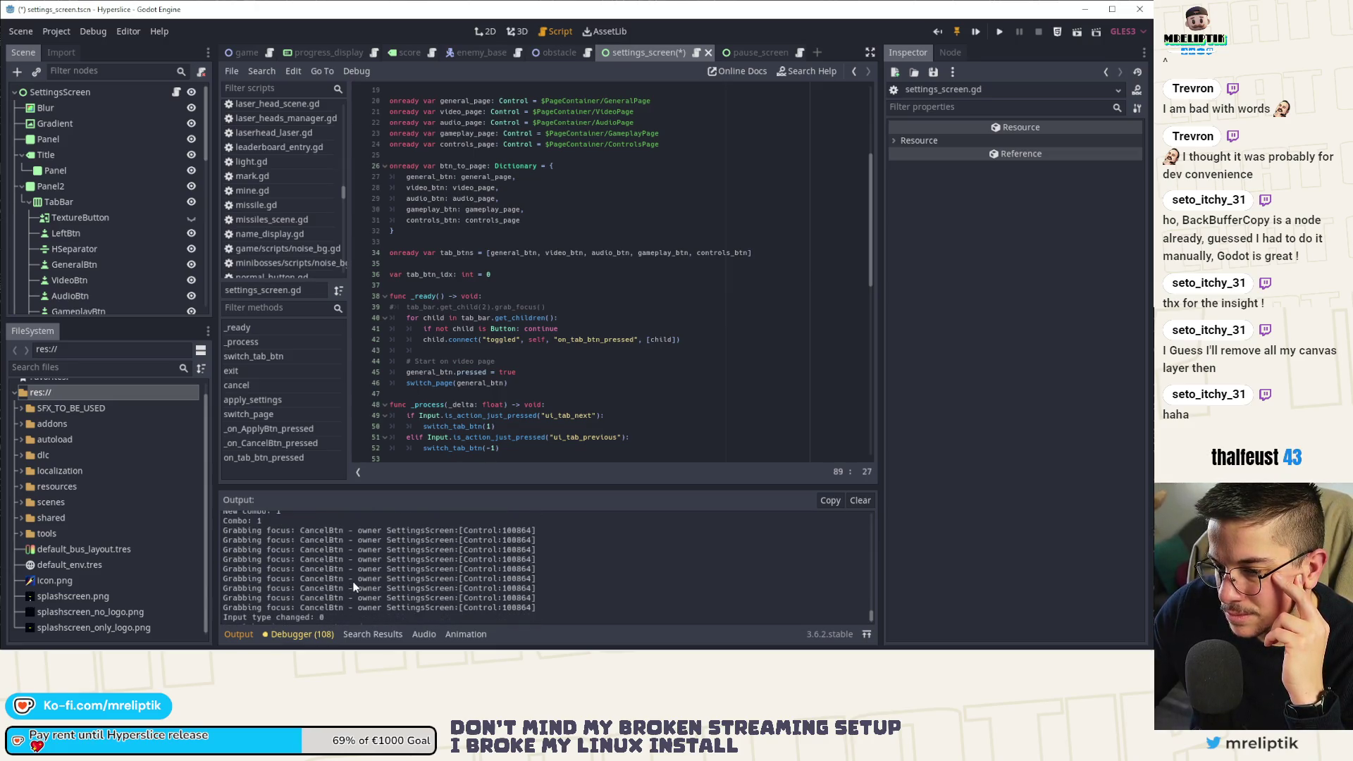
scroll(354, 587, "up", 3)
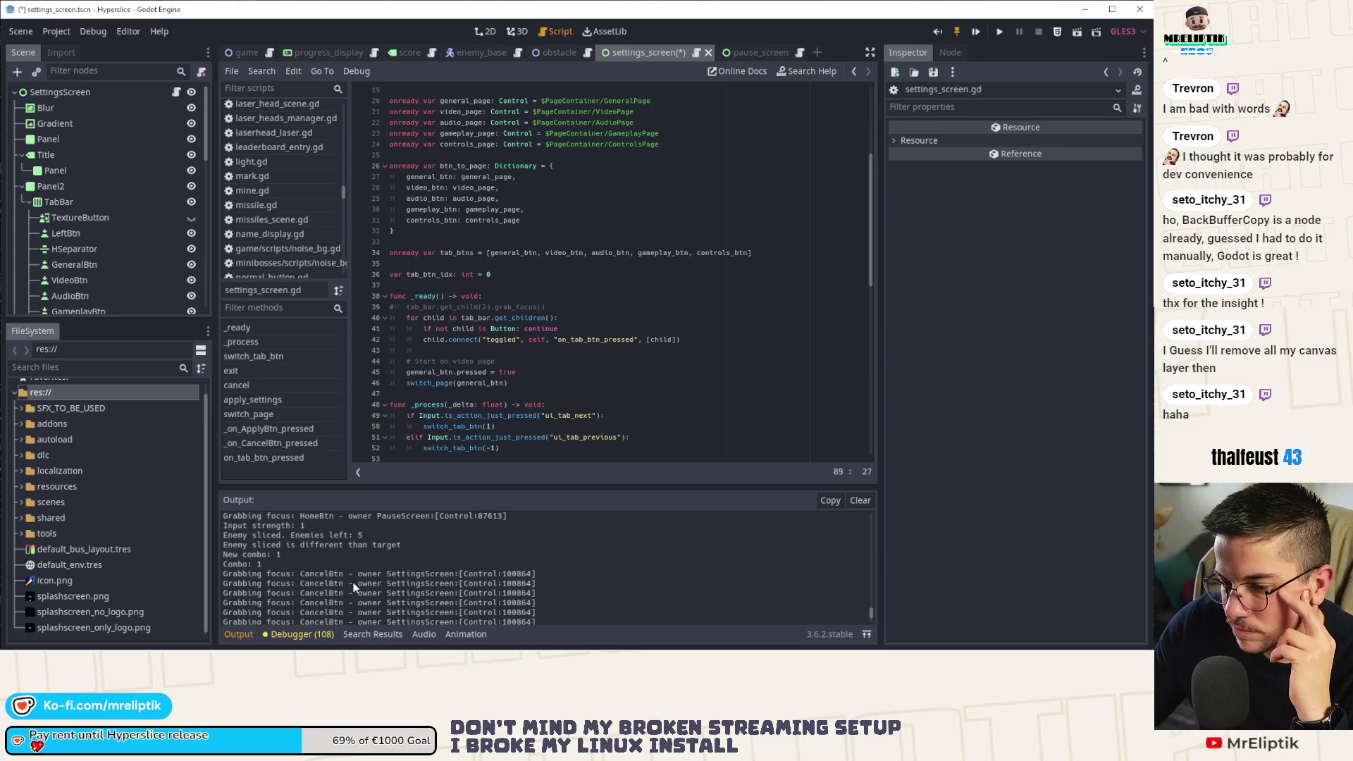
scroll(354, 587, "up", 3)
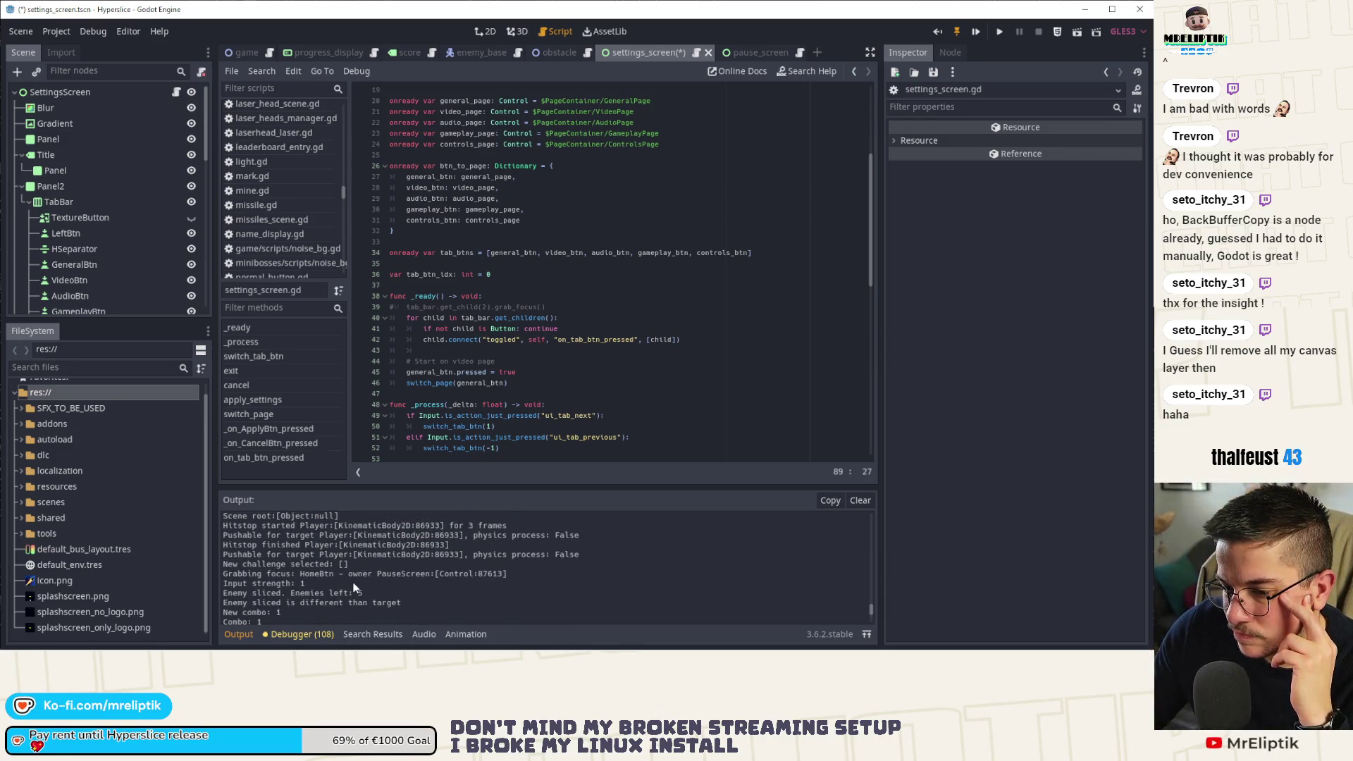
scroll(367, 585, "down", 6)
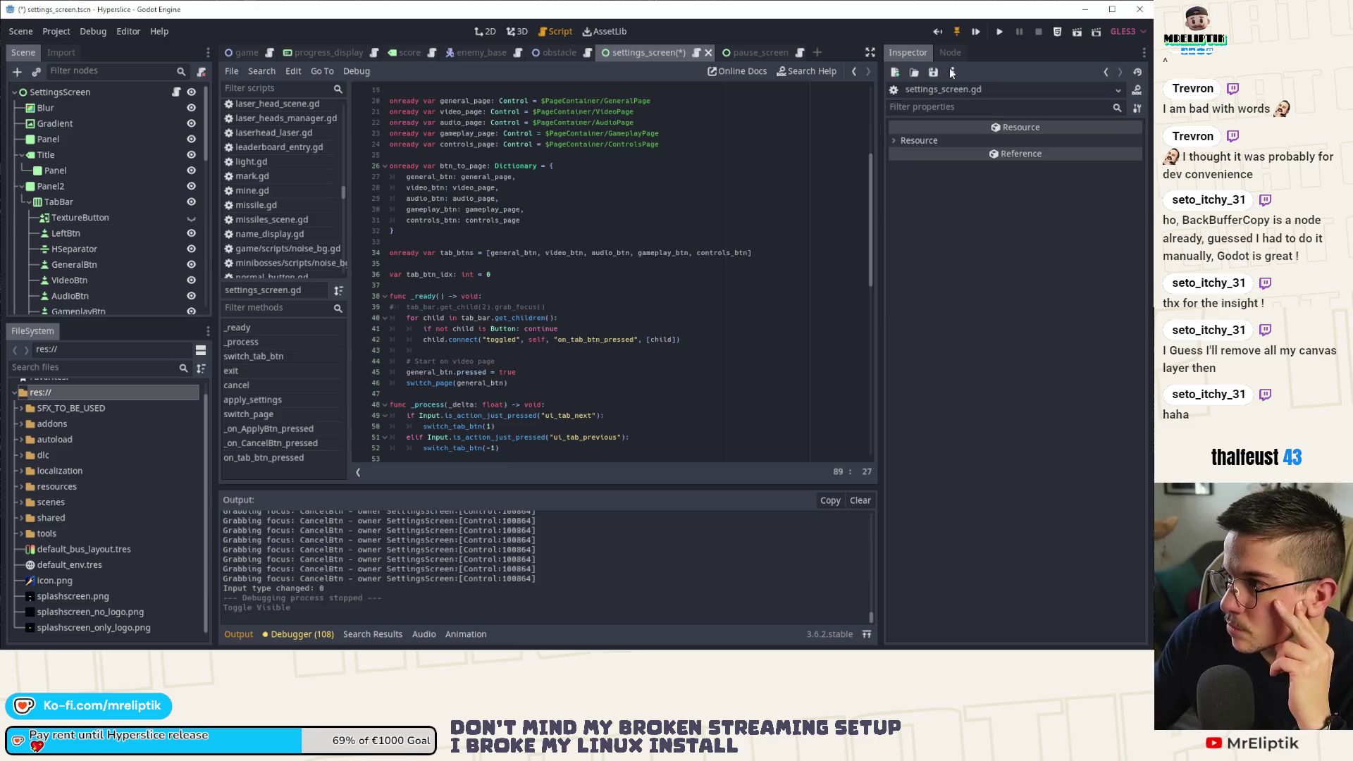
key("F5")
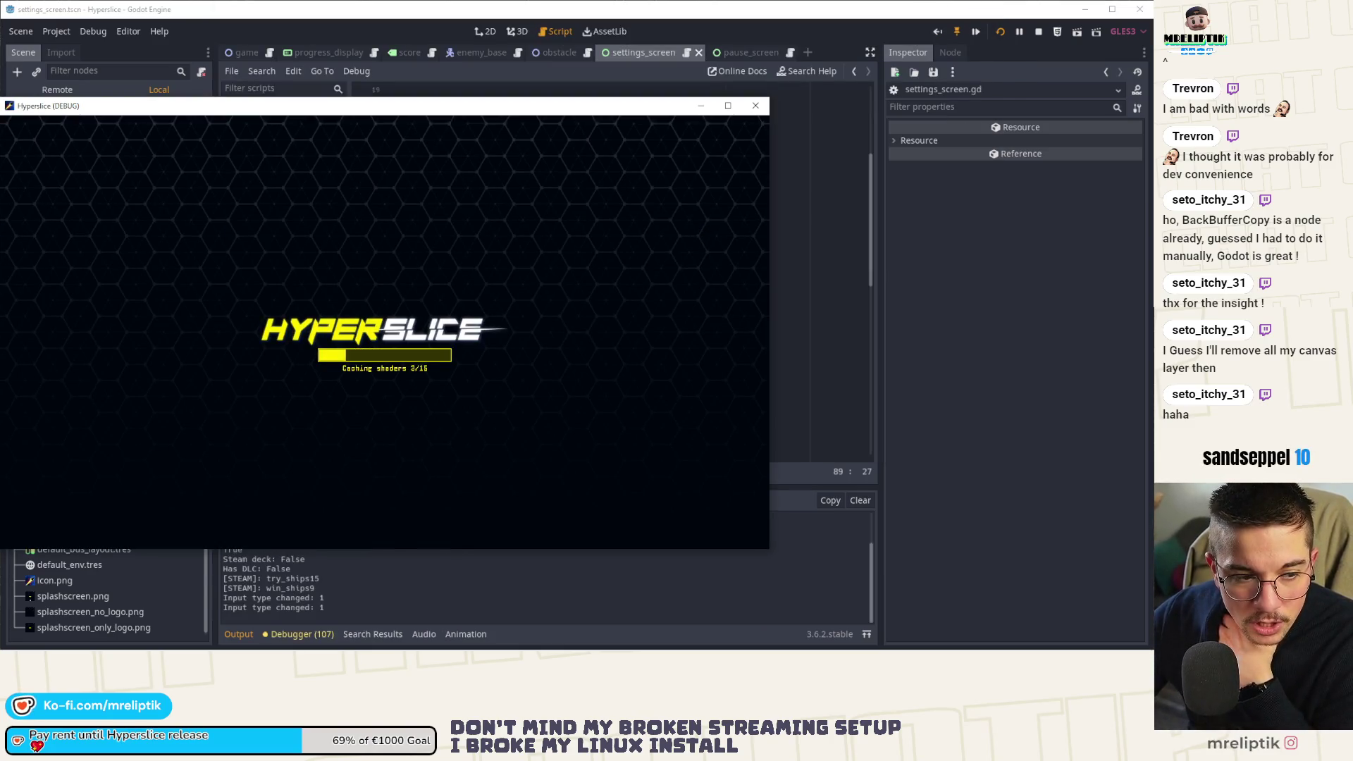
Skip the Hyperslice intro and choose OPTIONS from the title menu.
left_click(403, 523)
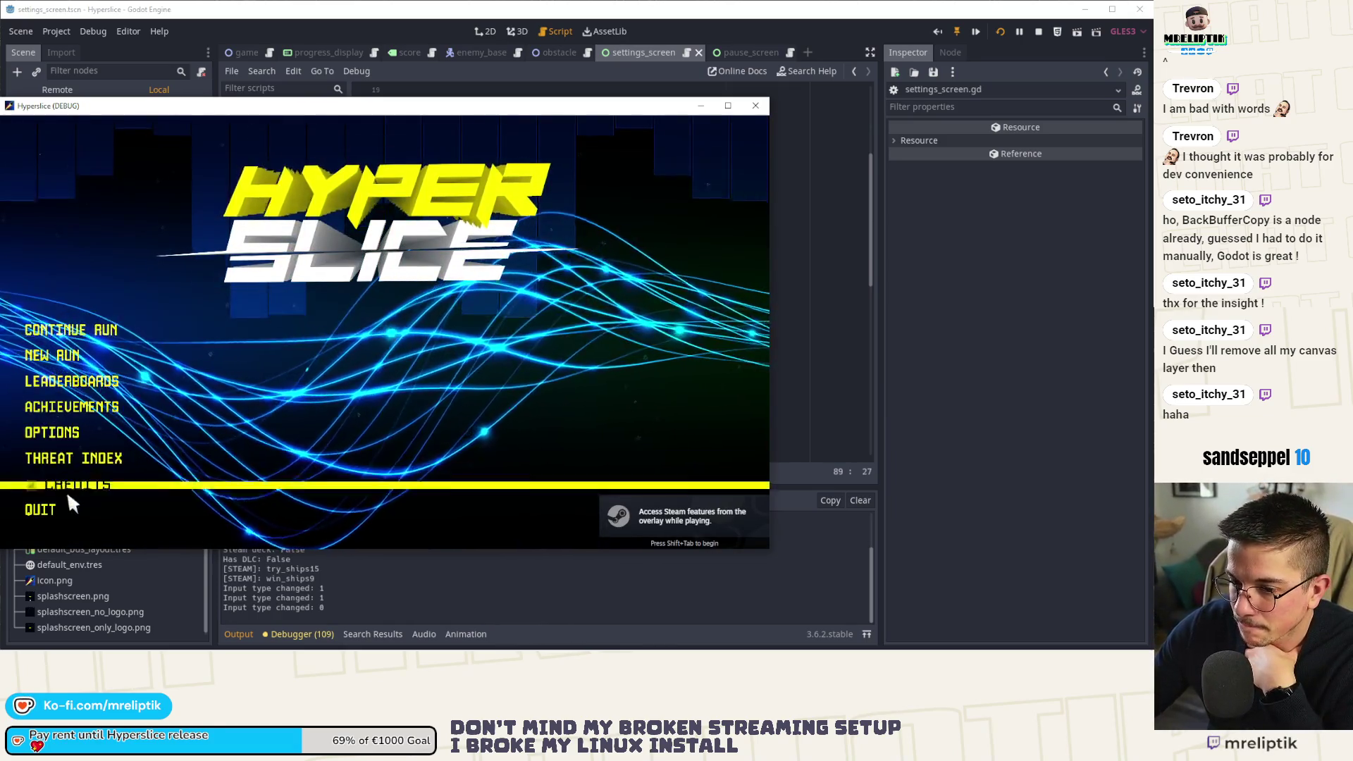
left_click(70, 436)
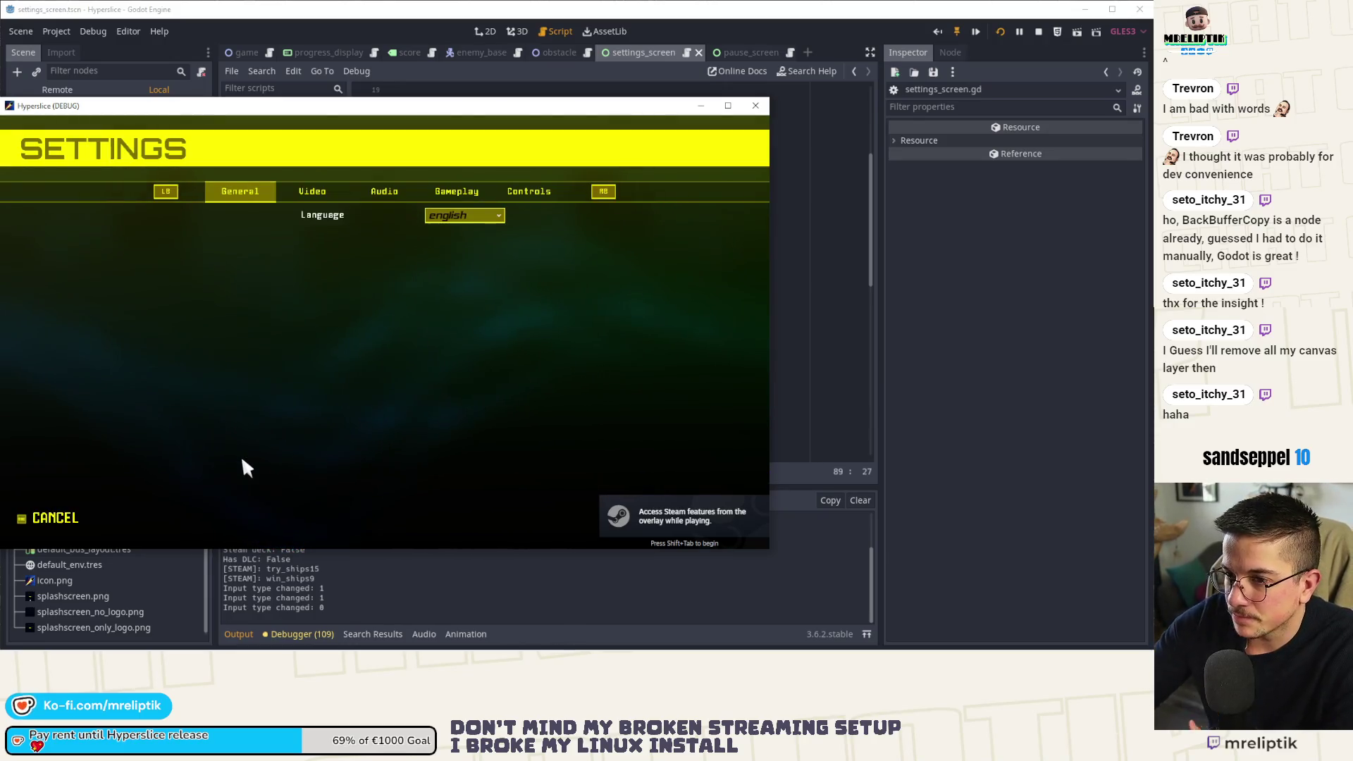
Step to the Controls and Gameplay pages with Q, cancel with Esc, and reopen settings.
key("q")
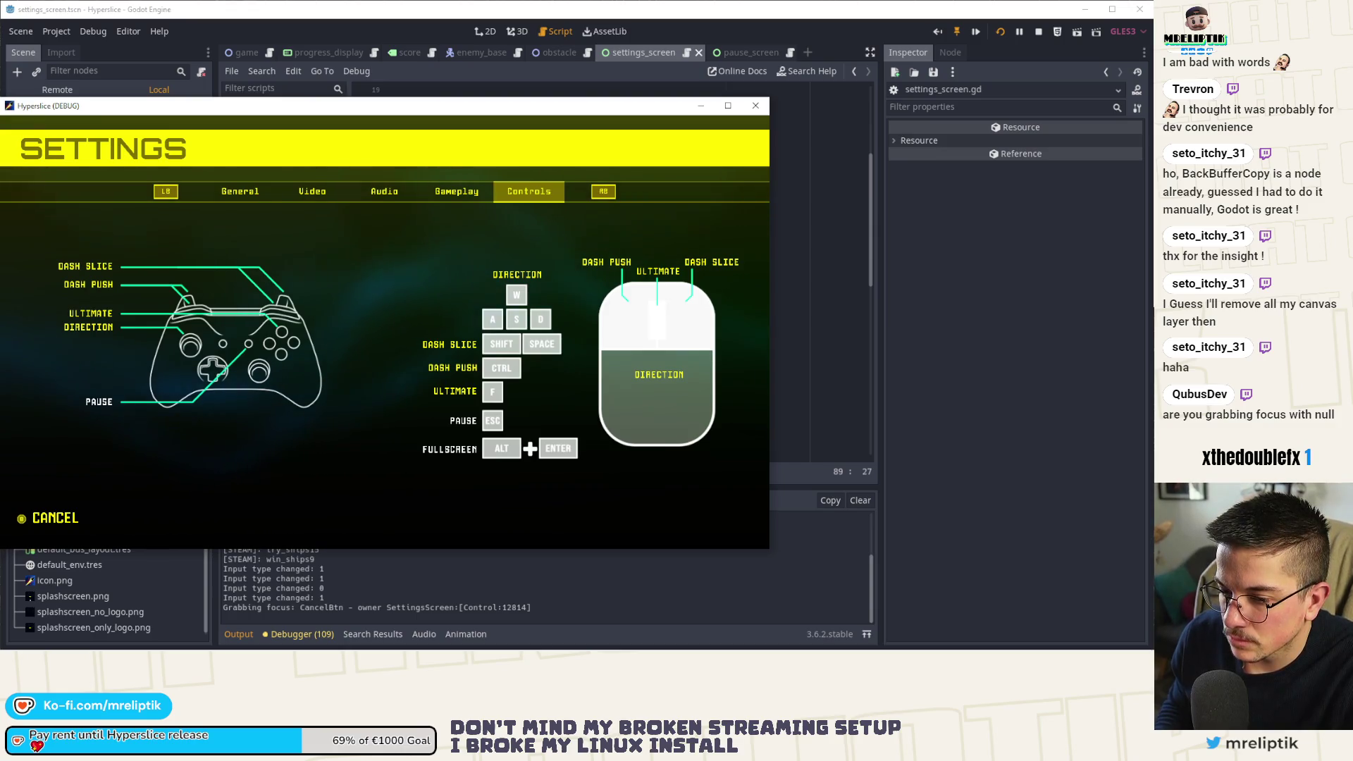
key("q")
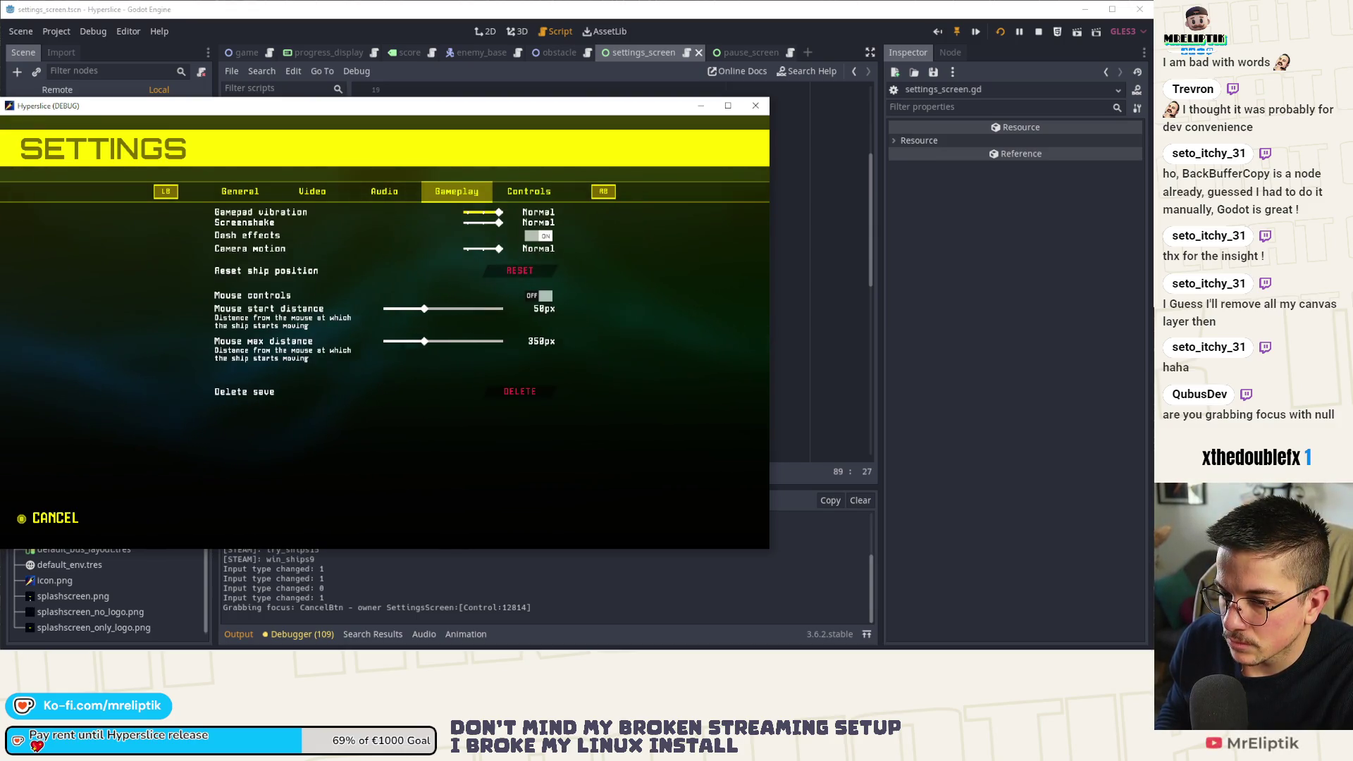
key("Escape")
key("Return")
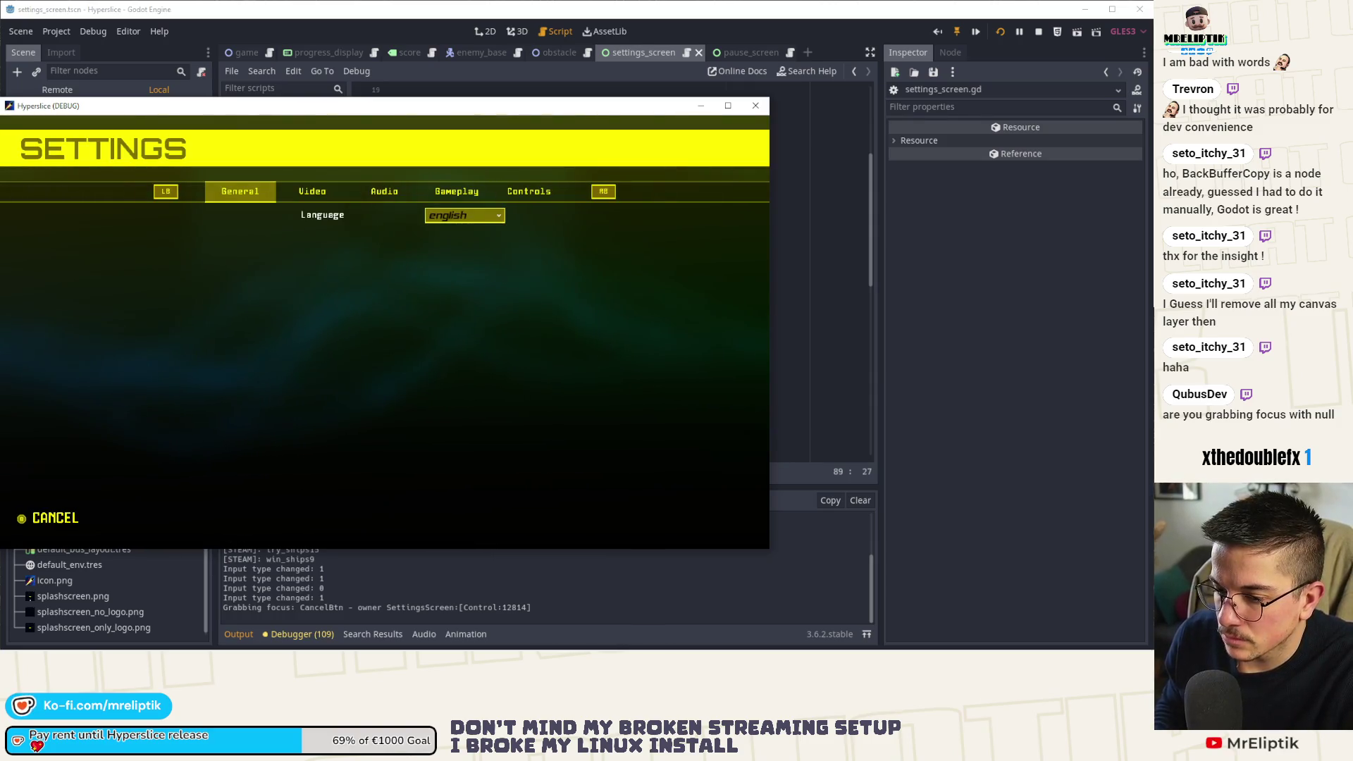
Flip repeatedly between the Gameplay and Controls pages with the E and Q keys.
key("e")
key("e")
key("e")
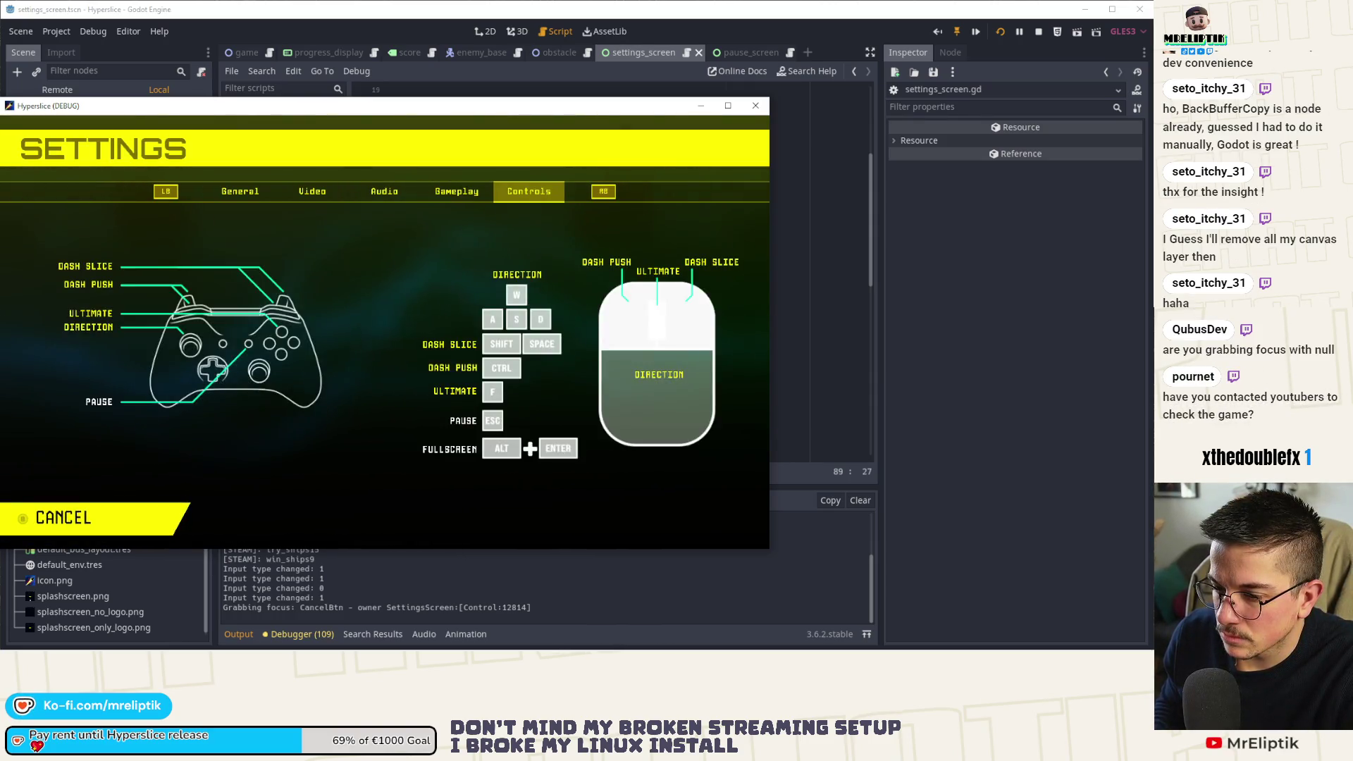
key("q")
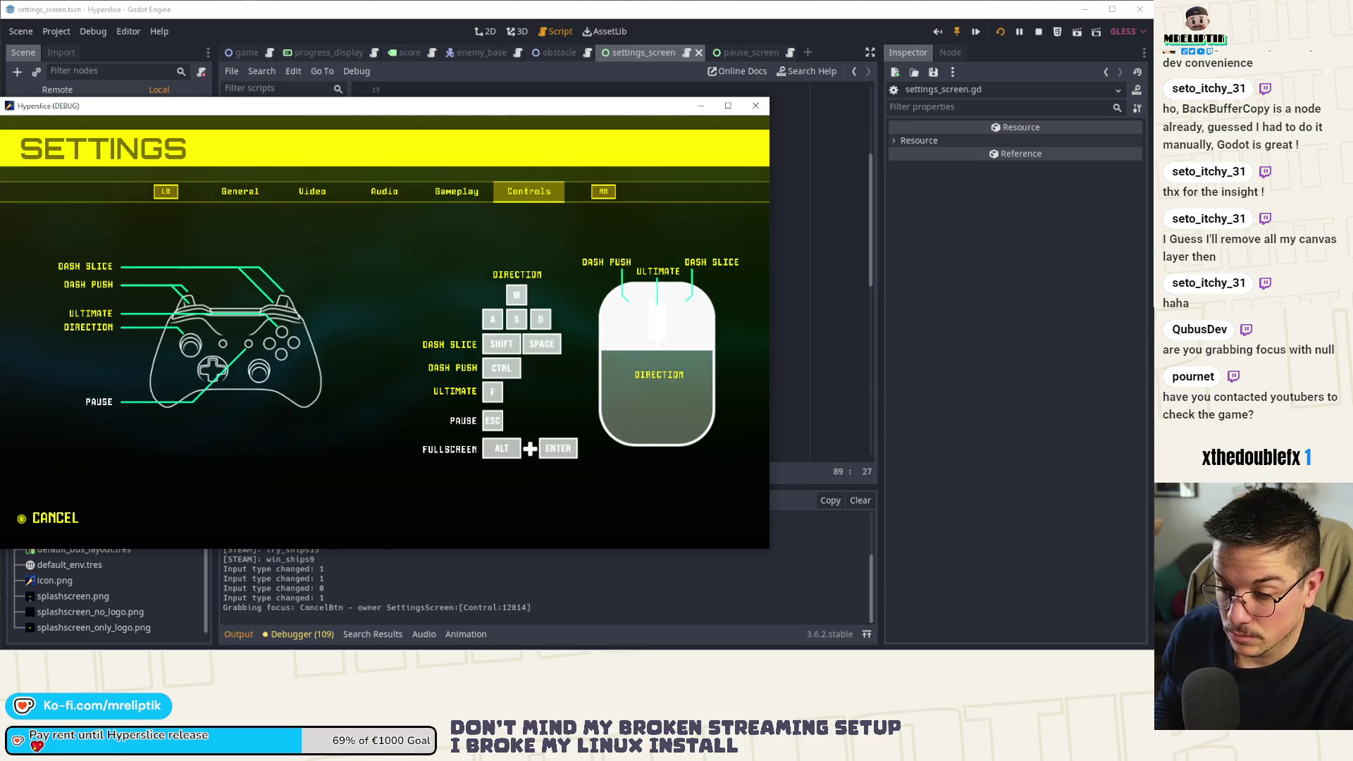
key("e")
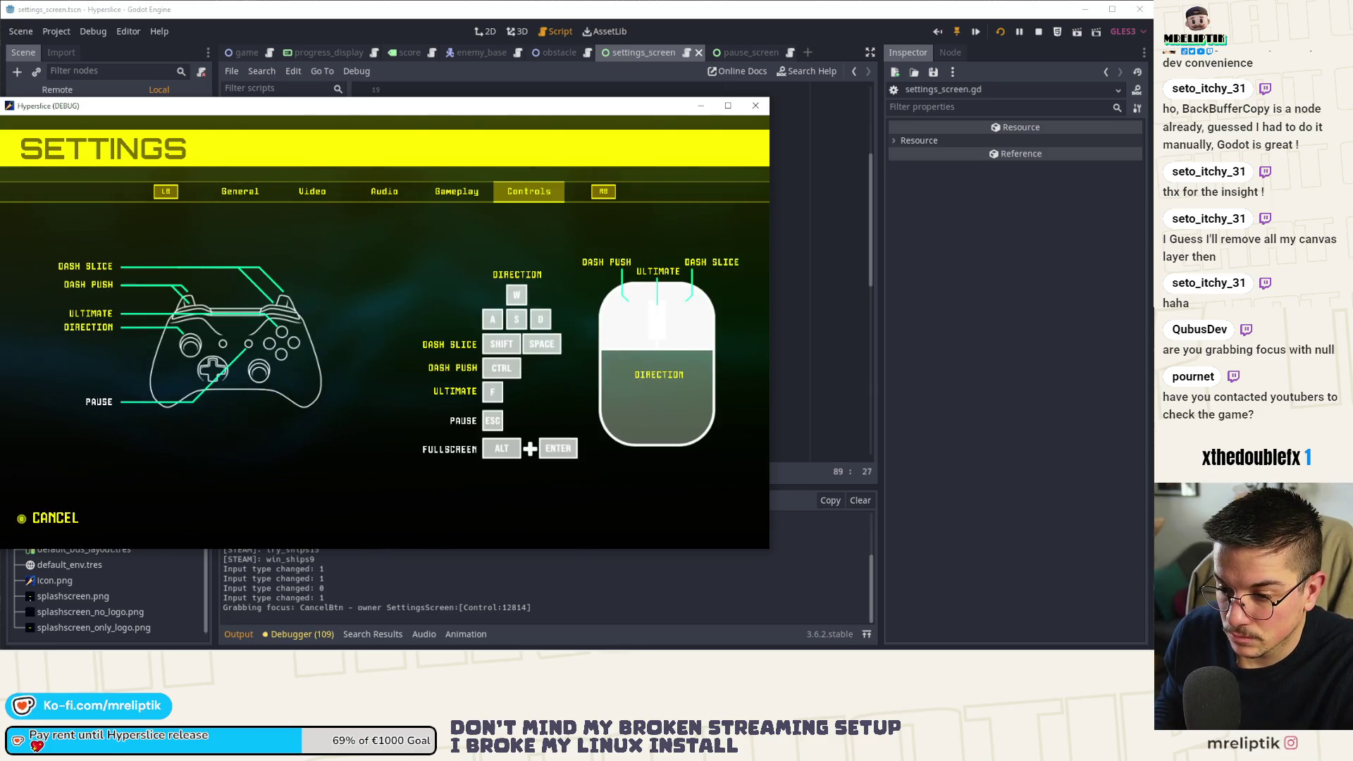
key("q")
key("e")
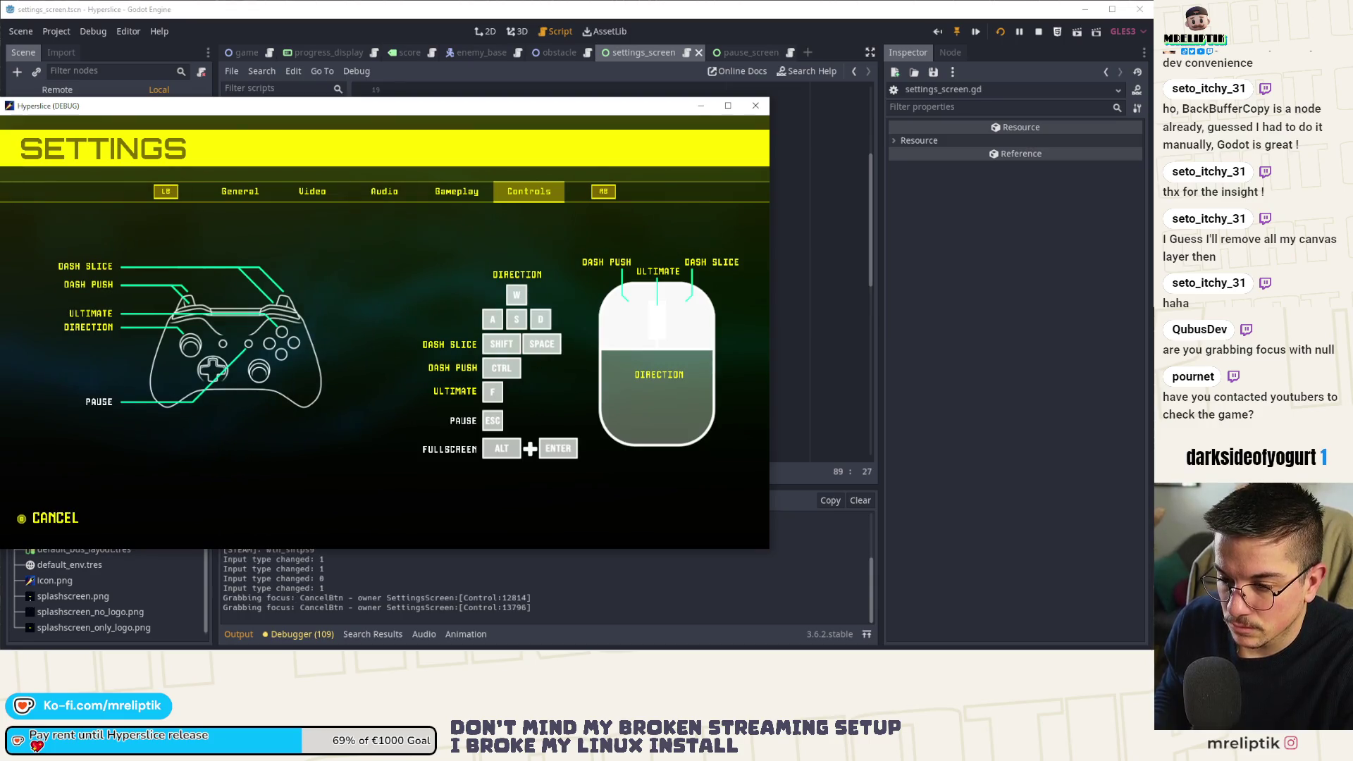
key("q")
key("e")
key("q")
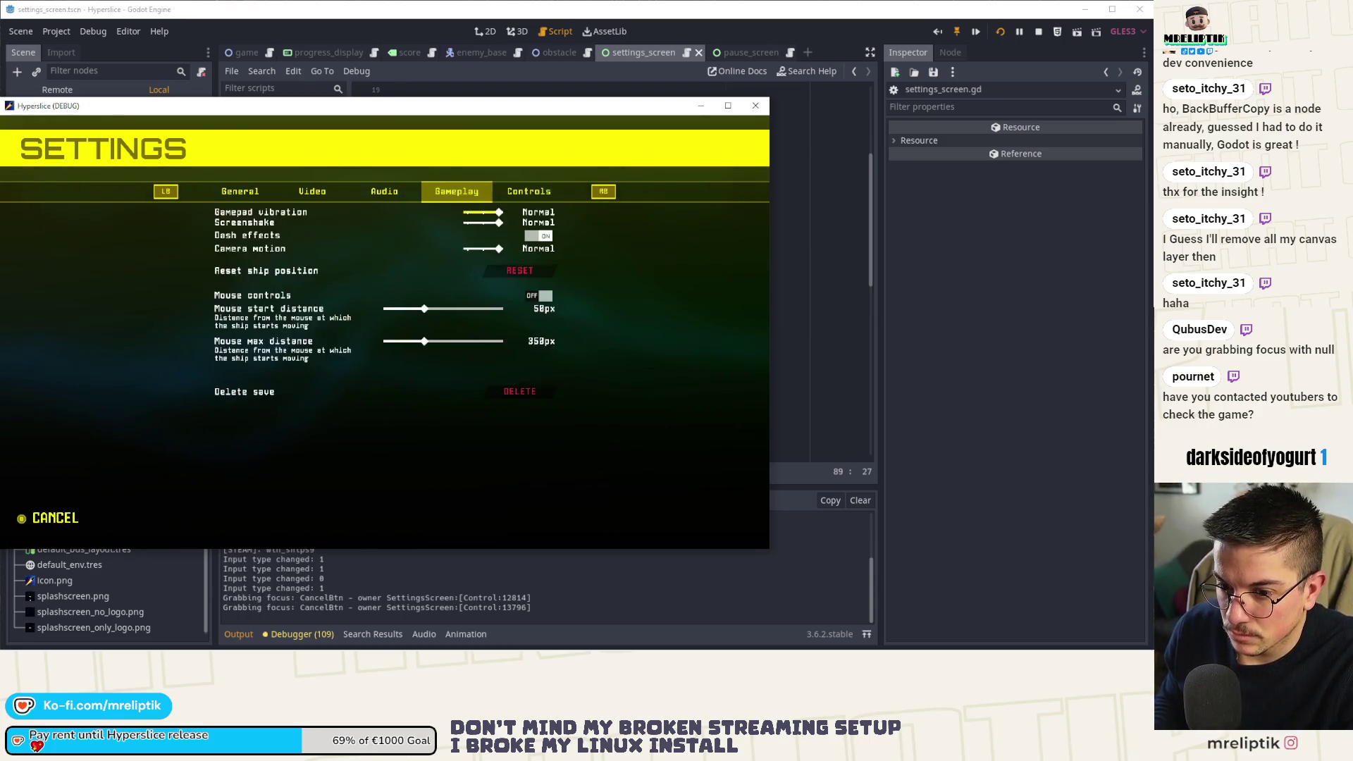
key("e")
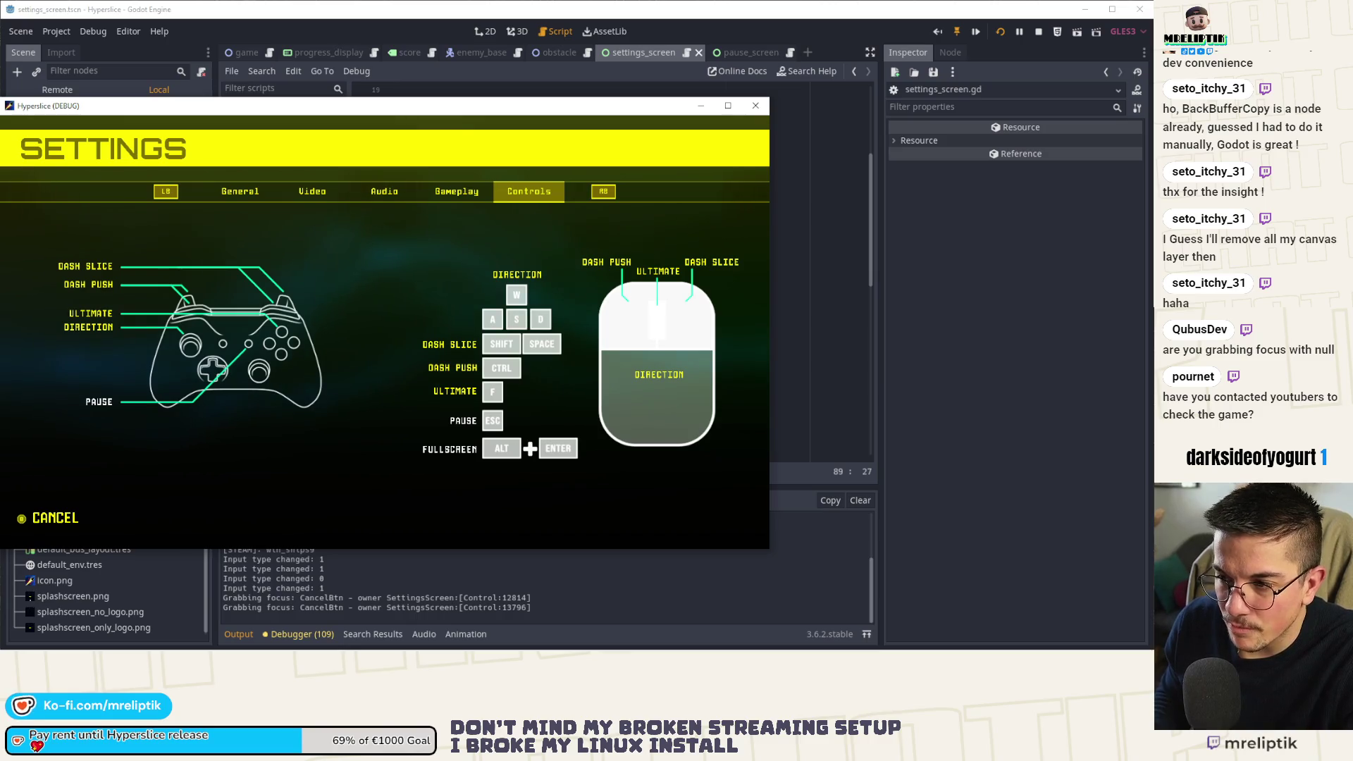
key("q")
key("e")
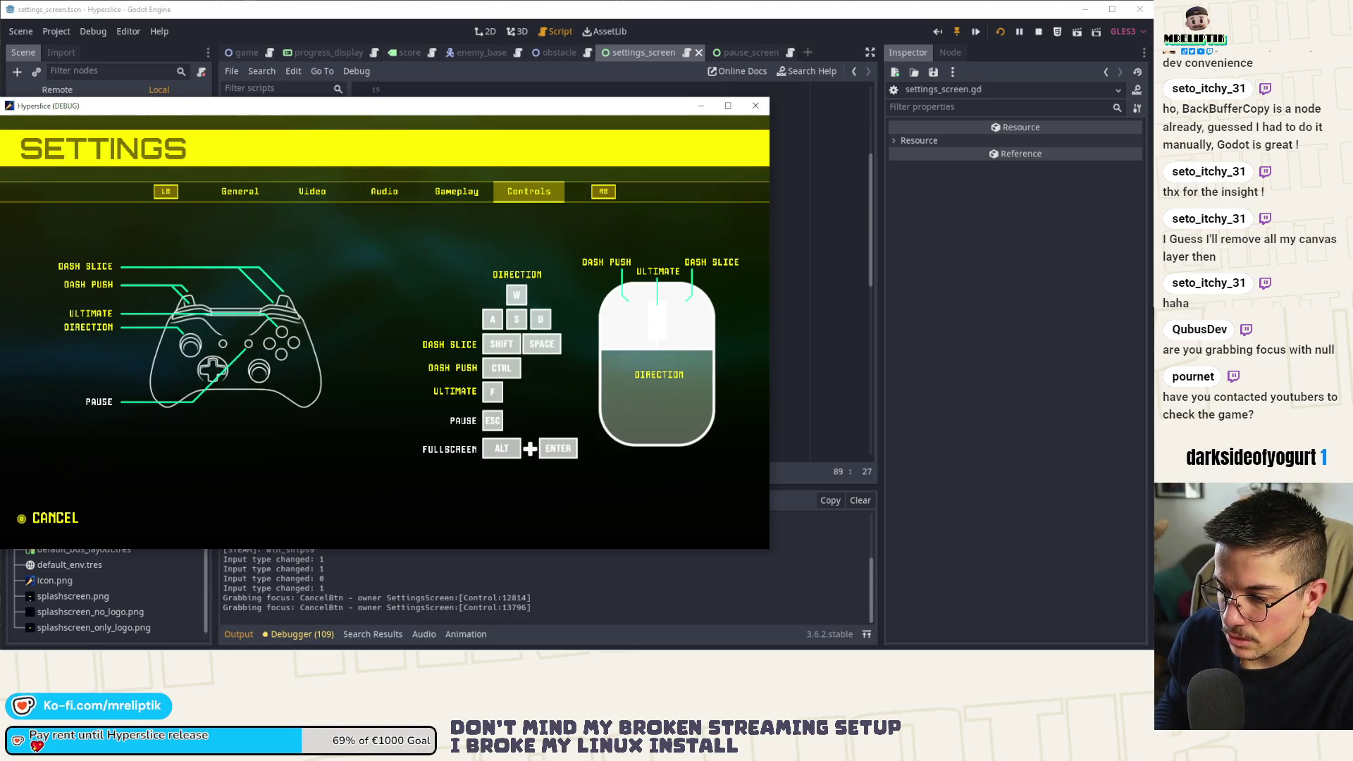
key("q")
Cycle back through the General page and wrap around, ending on the Gameplay page.
key("e")
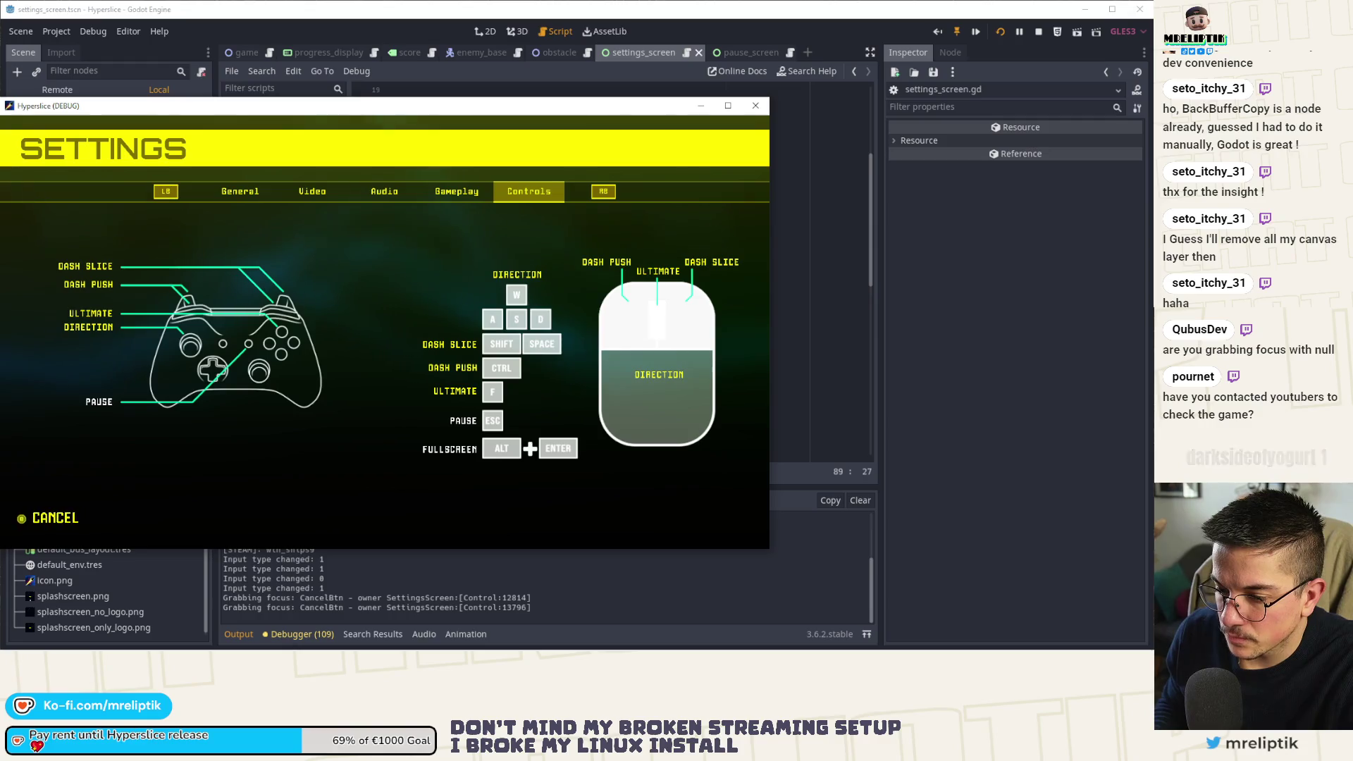
key("q")
key("q")
key("q")
key("q")
key("q")
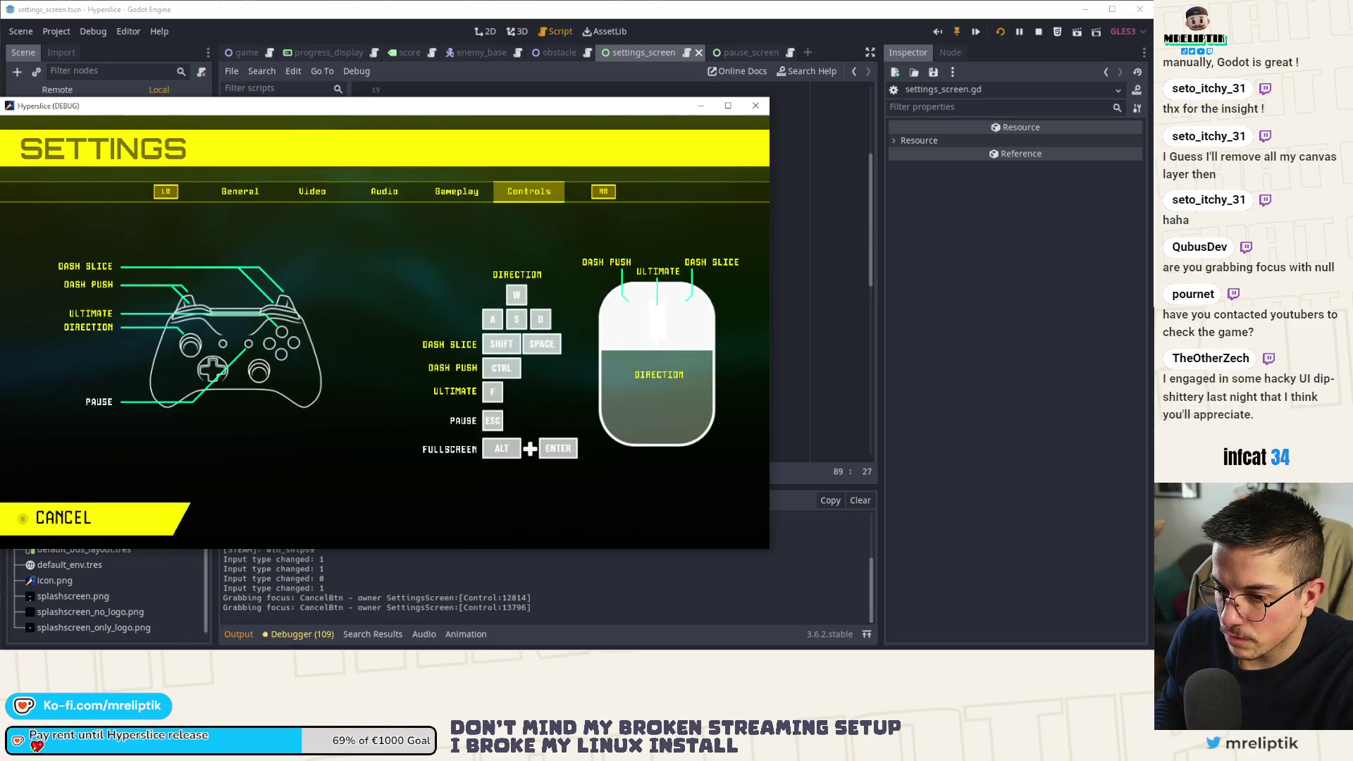
key("e")
key("q")
key("e")
key("e")
key("e")
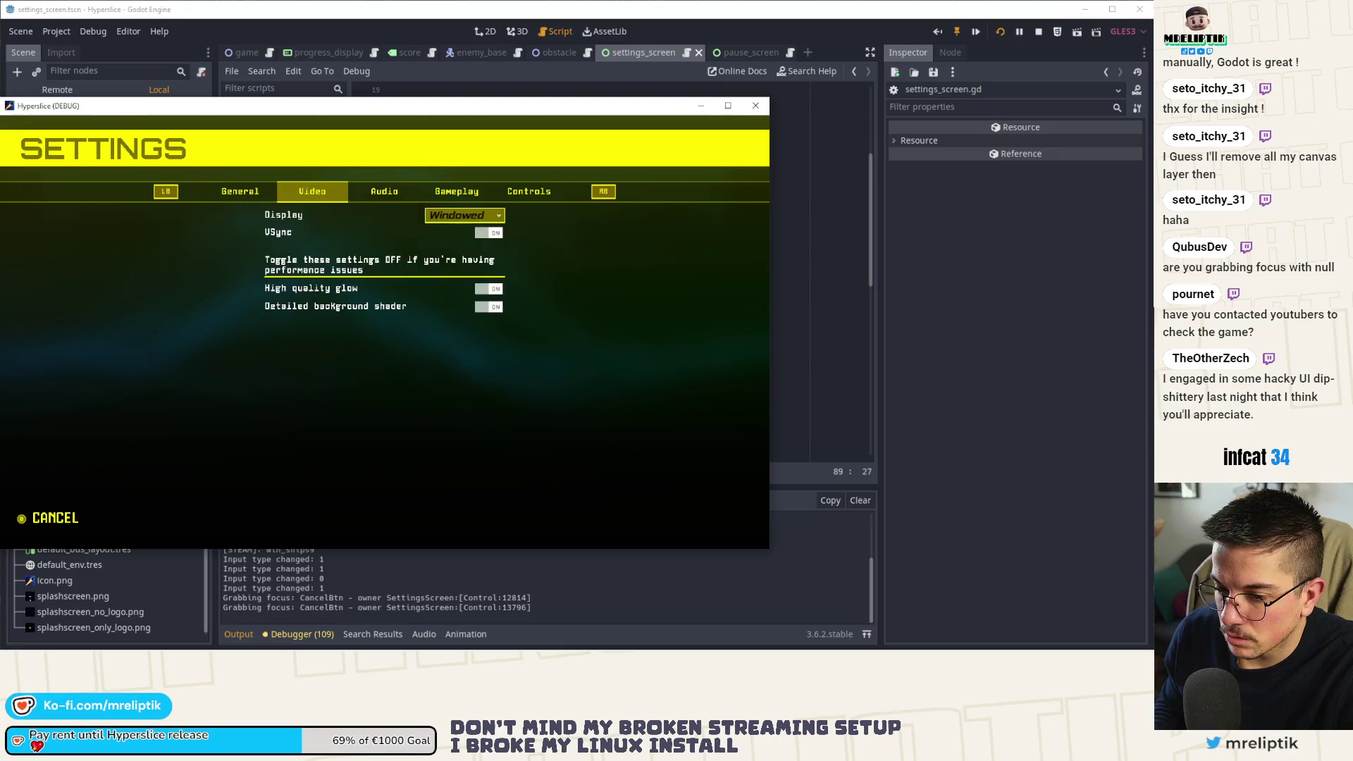
key("q")
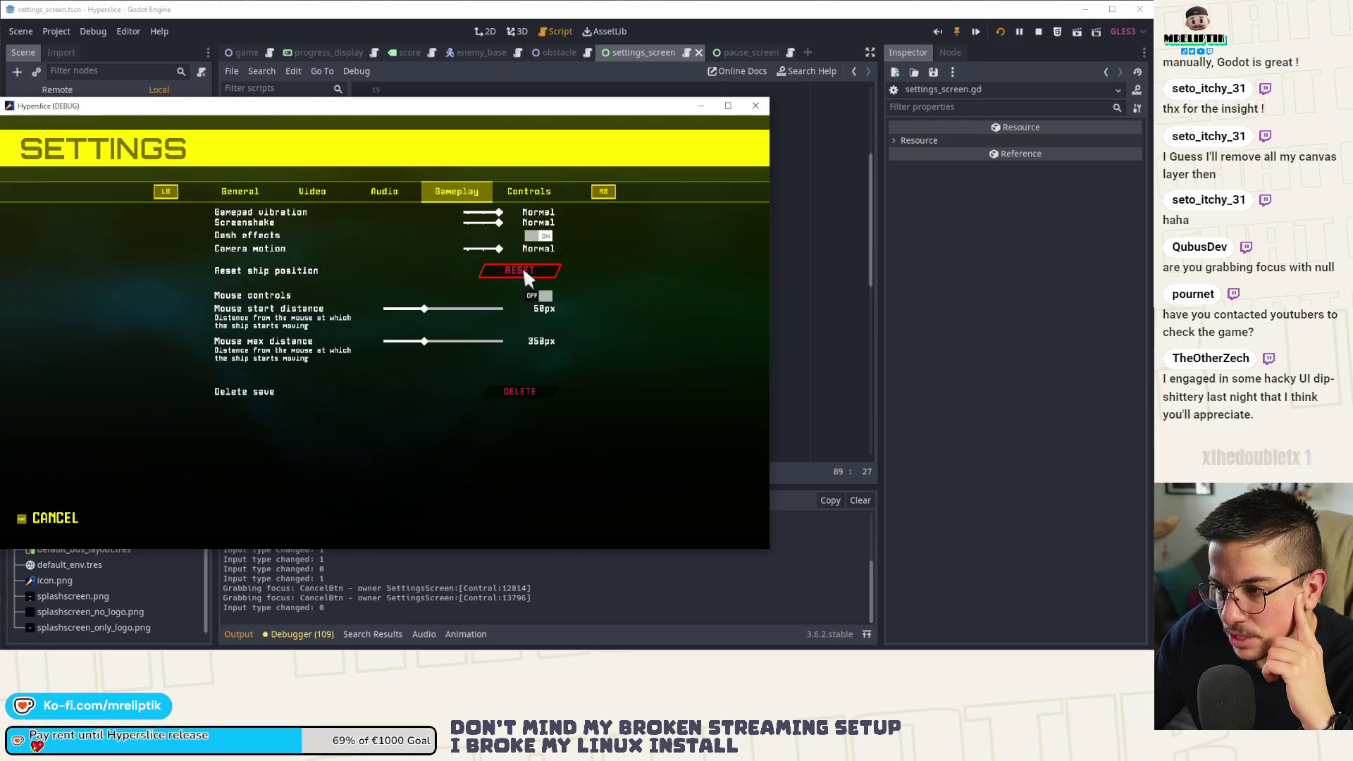
Press Down on the Gameplay page so CANCEL takes focus, then return to the editor.
key("Down")
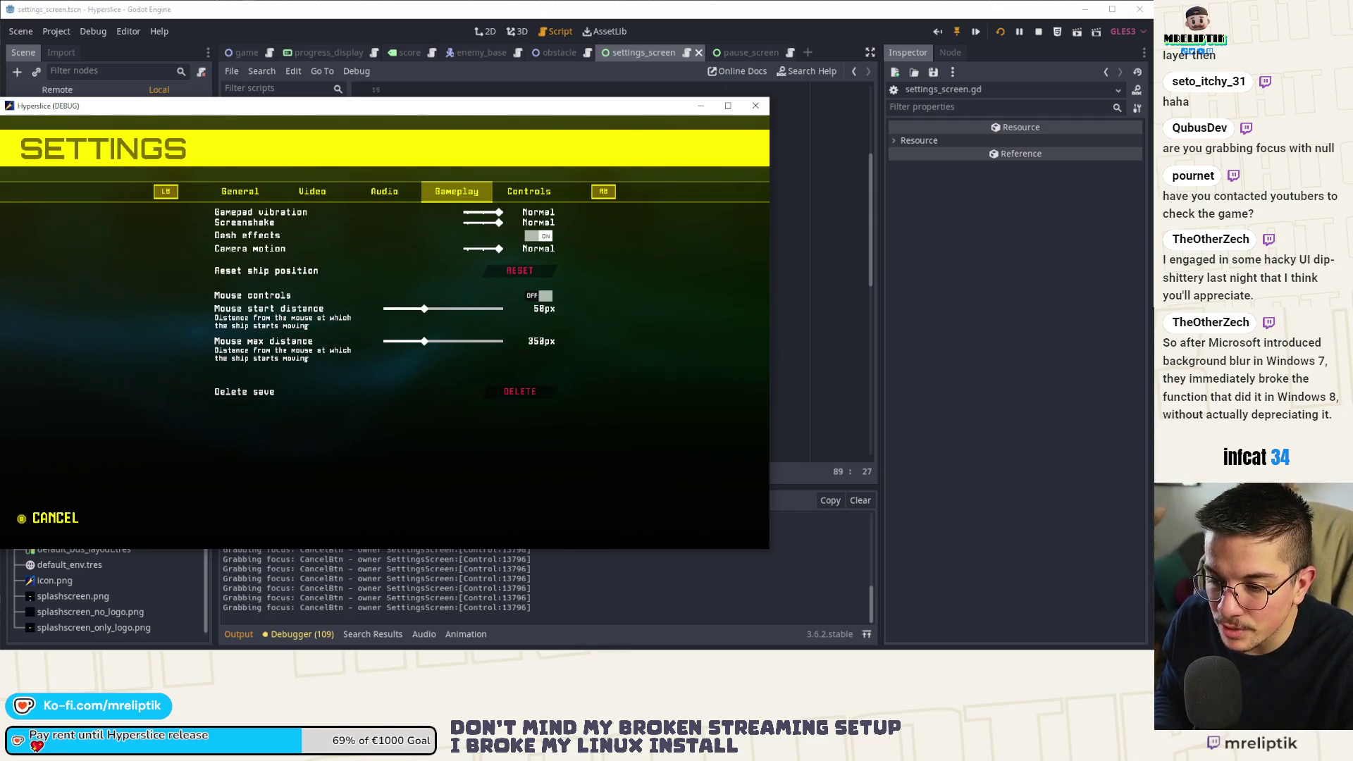
key("Down")
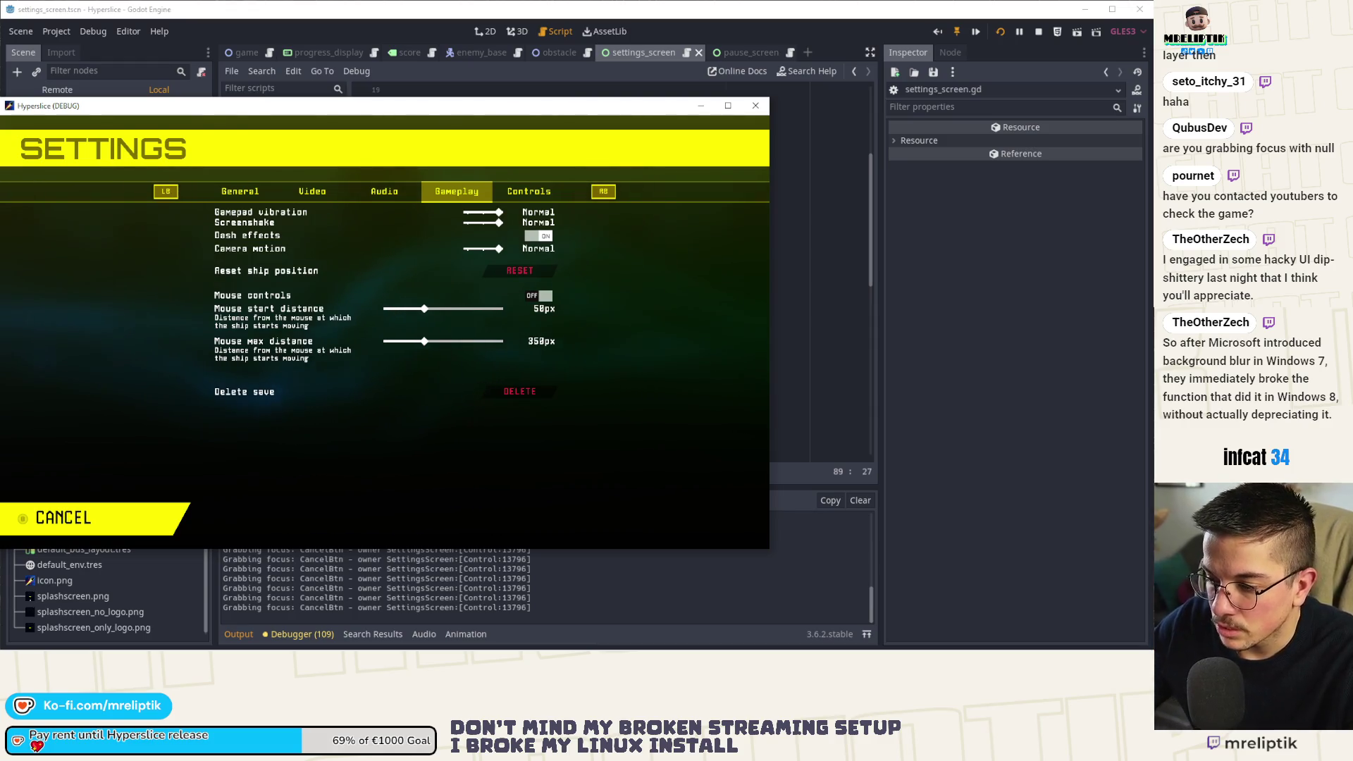
left_click(381, 94)
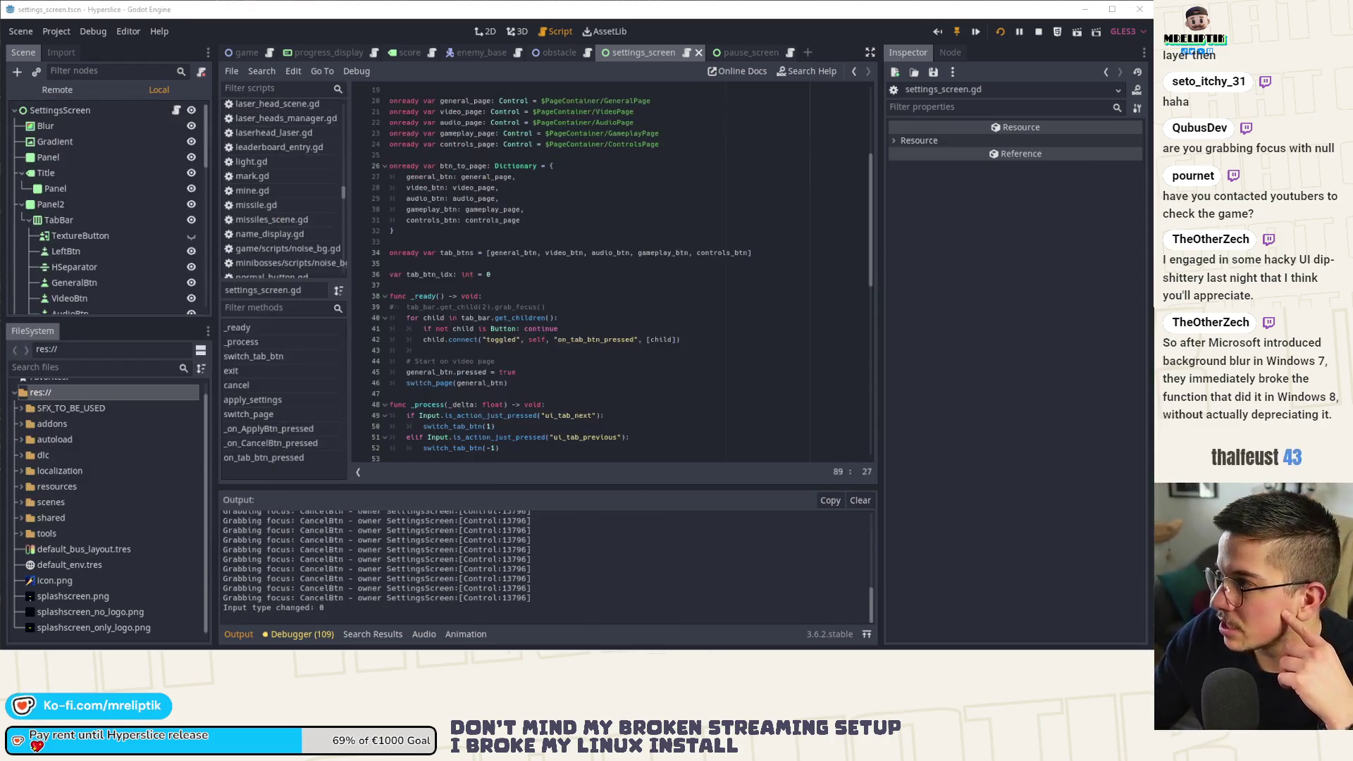
Switch the Scene dock to Remote and expand Page to reach the live SettingsScreen node.
left_click(73, 93)
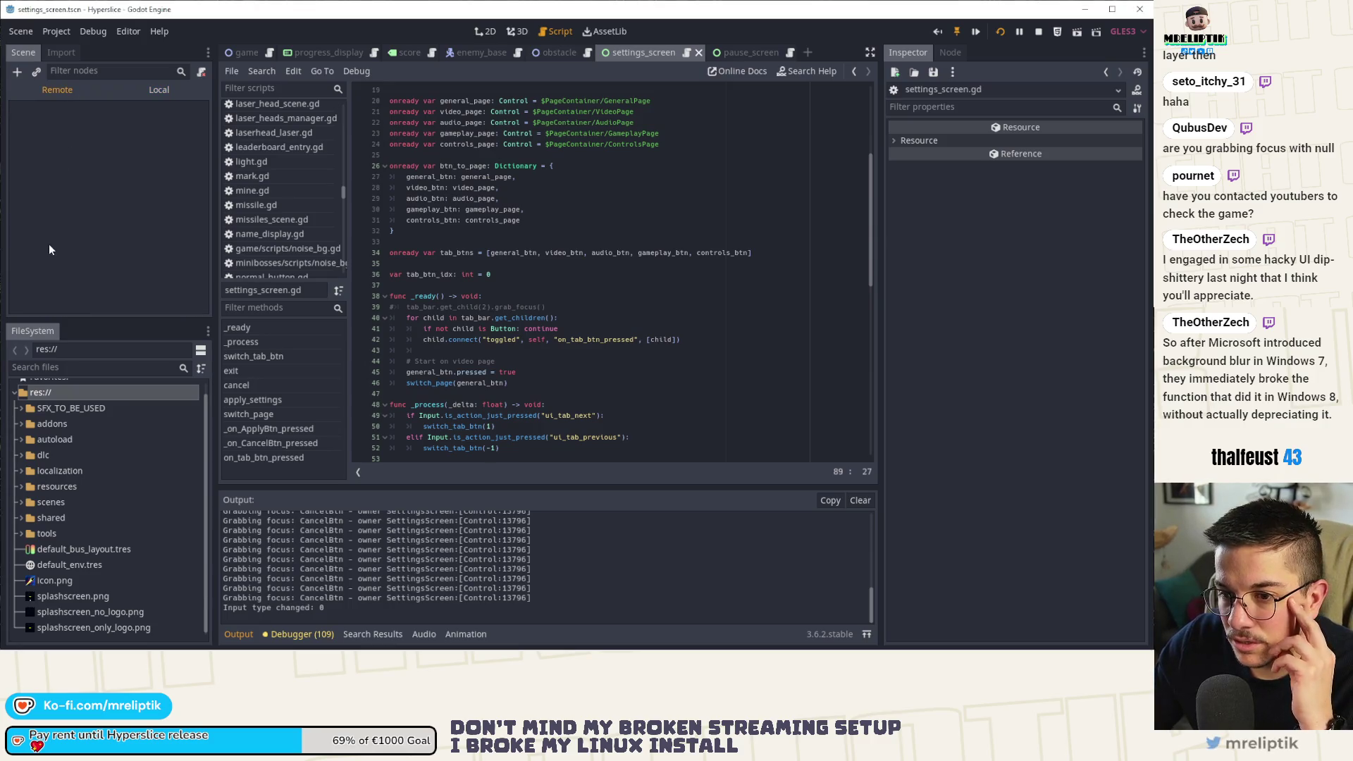
scroll(51, 276, "down", 5)
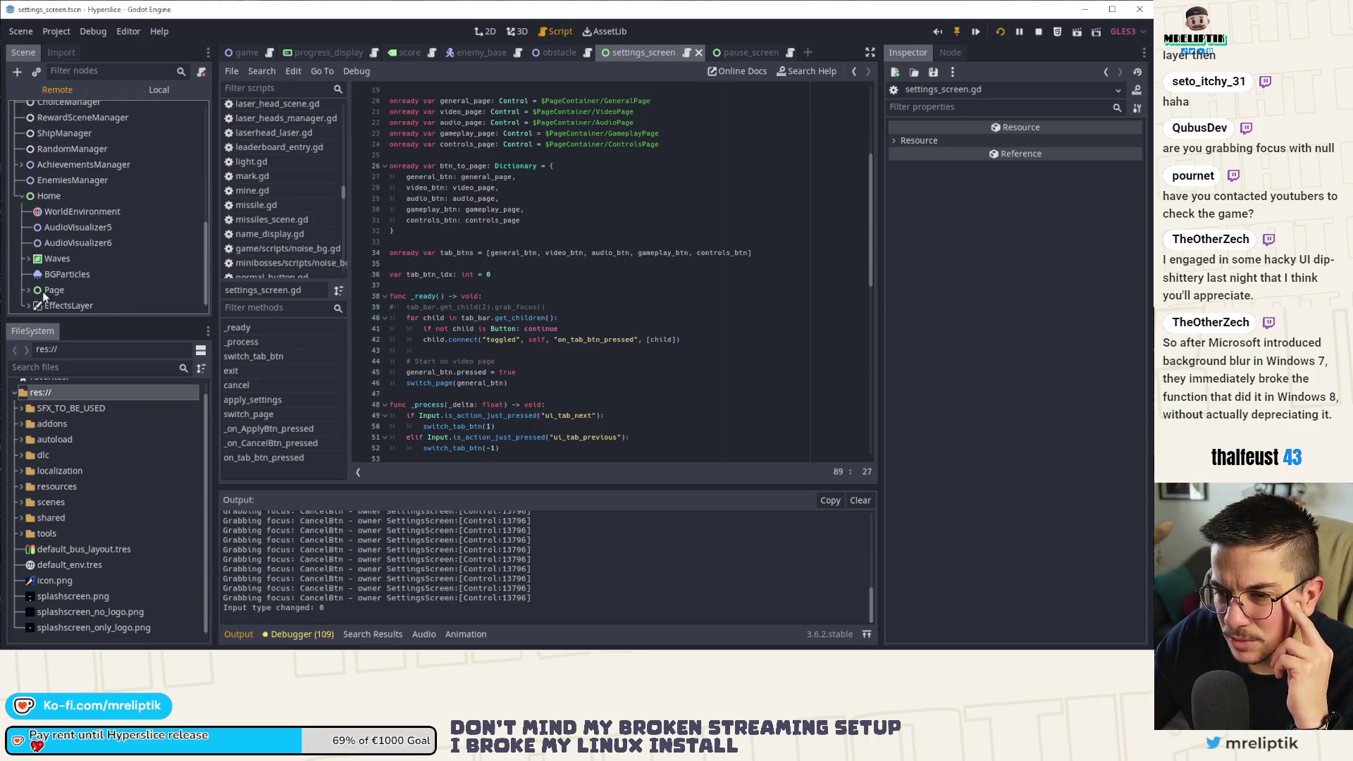
double_click(42, 290)
scroll(65, 281, "down", 1)
left_click(65, 285)
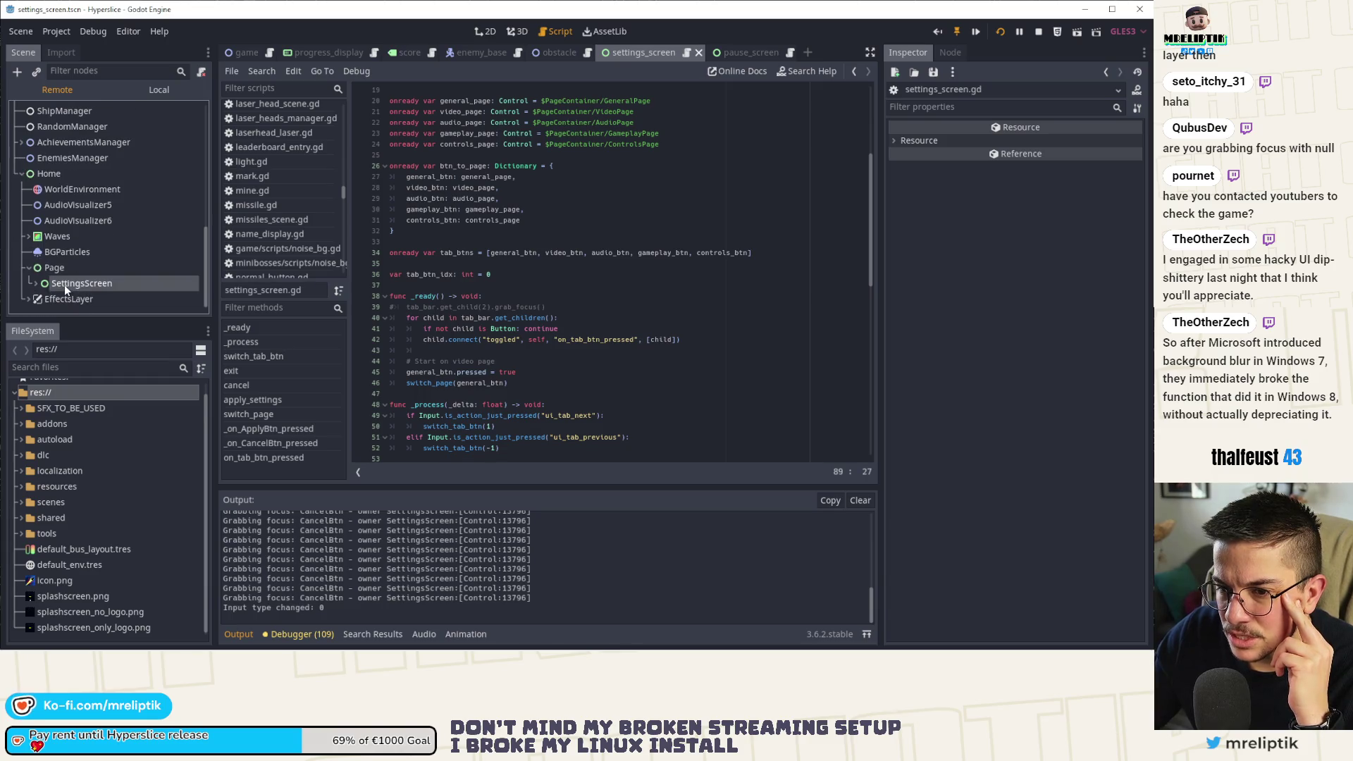
left_click(35, 282)
scroll(35, 282, "down", 3)
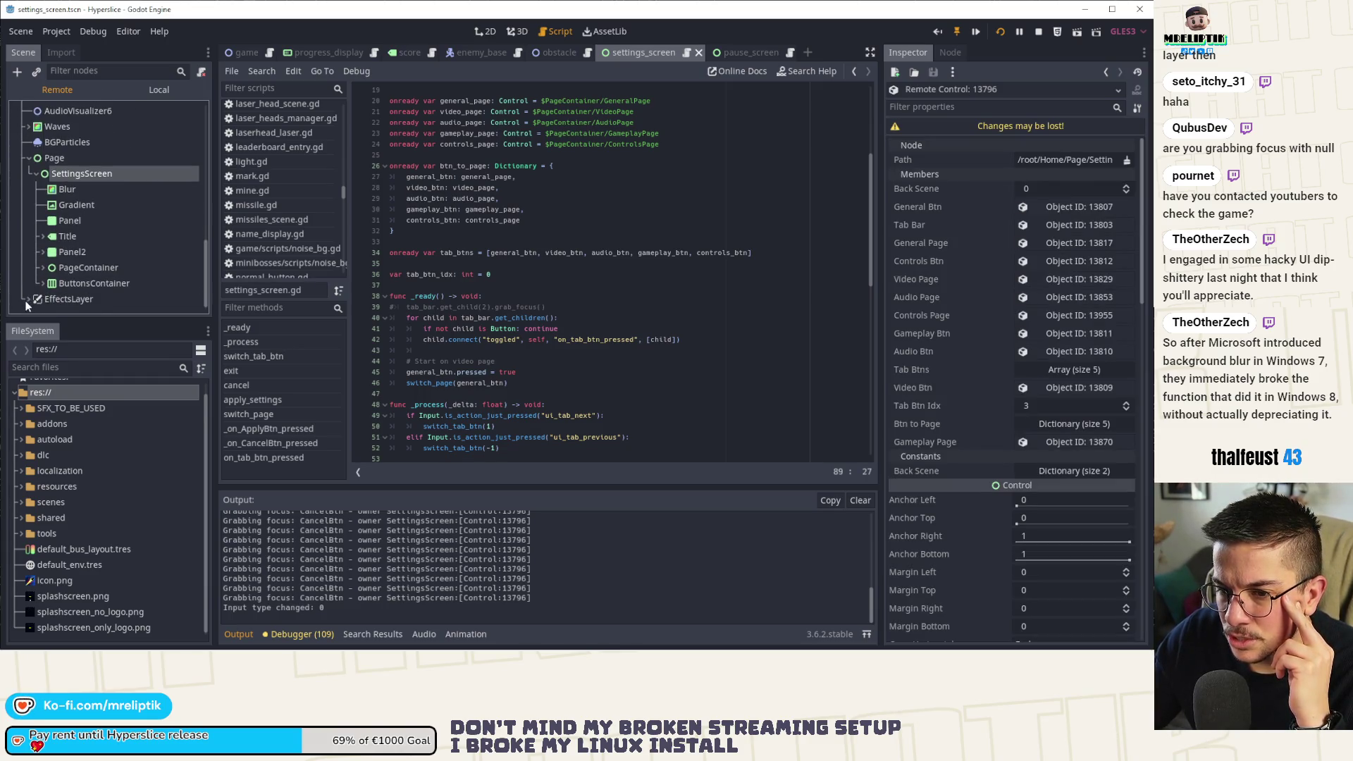
Expand PageContainer and ButtonsContainer, then inspect the live CancelBtn's properties.
left_click(27, 301)
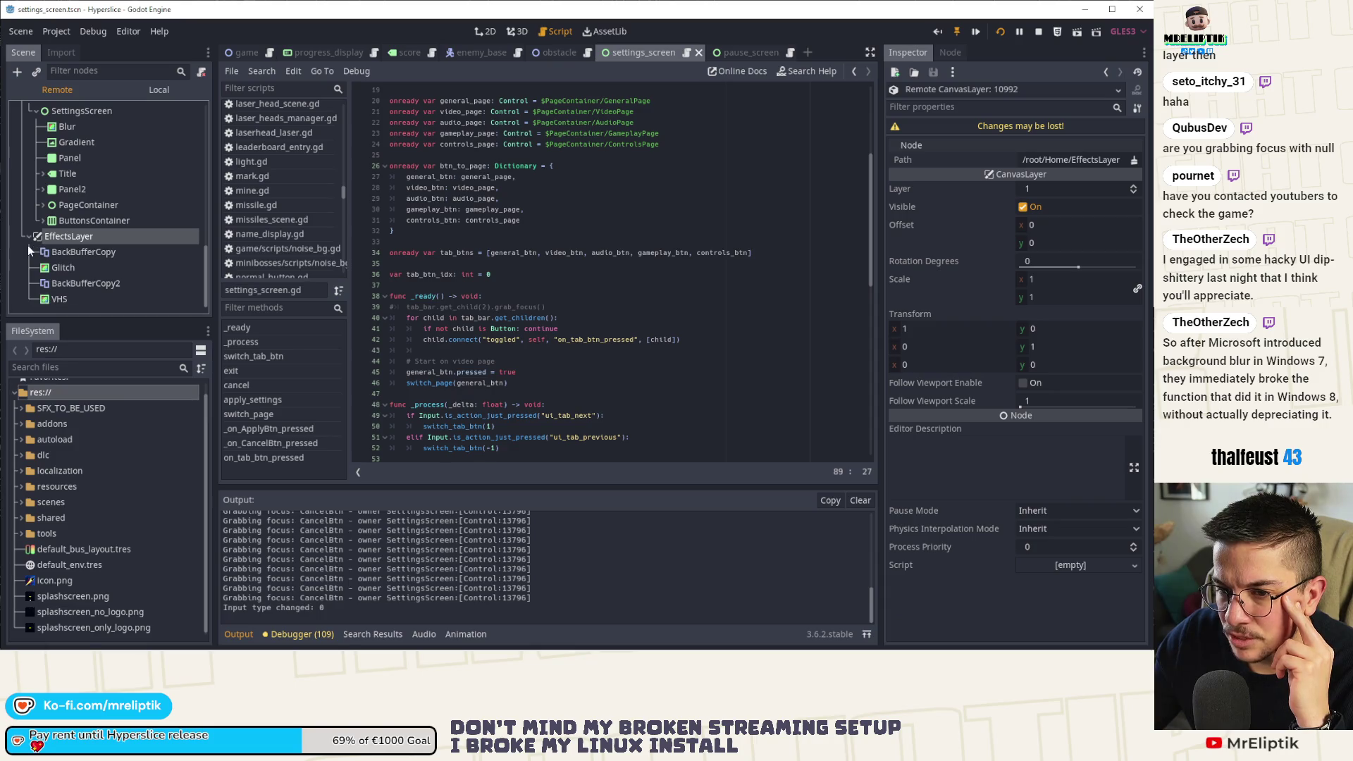
left_click(27, 237)
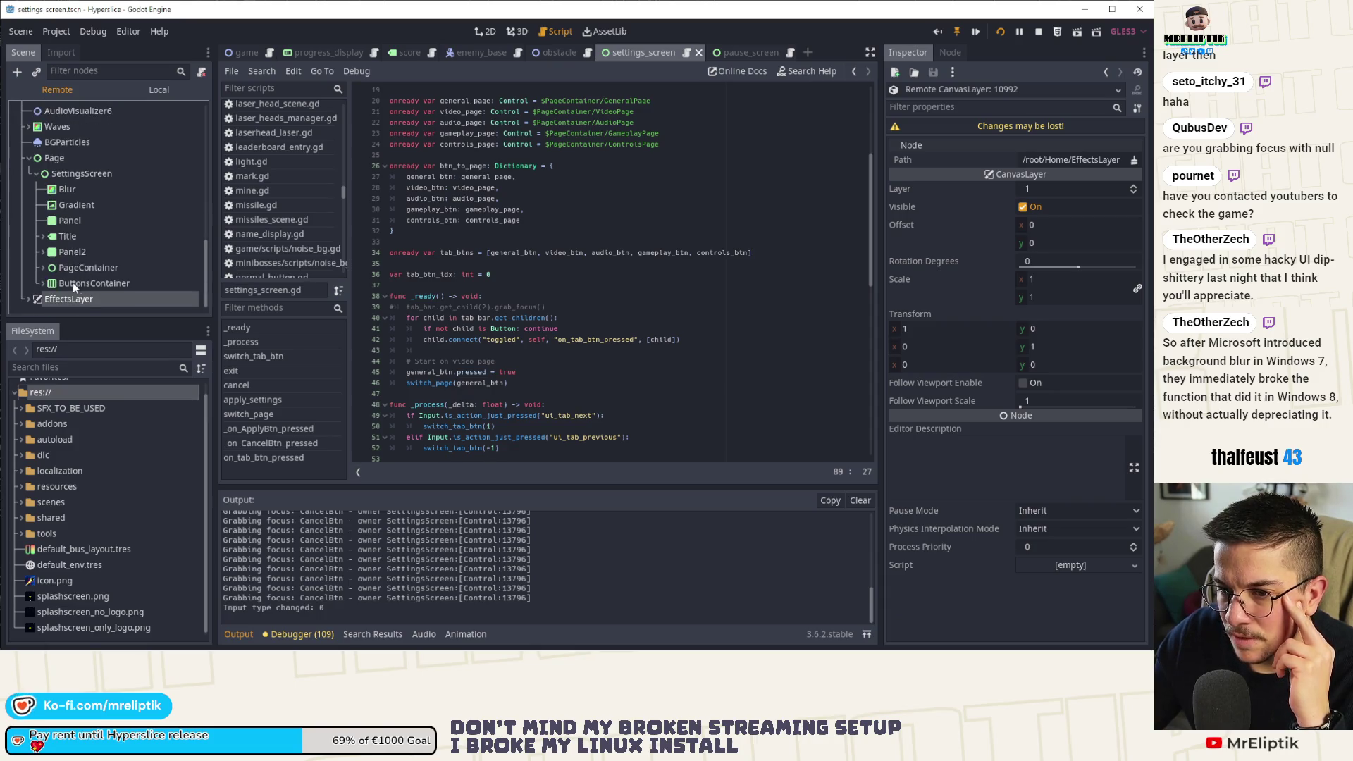
left_click(44, 268)
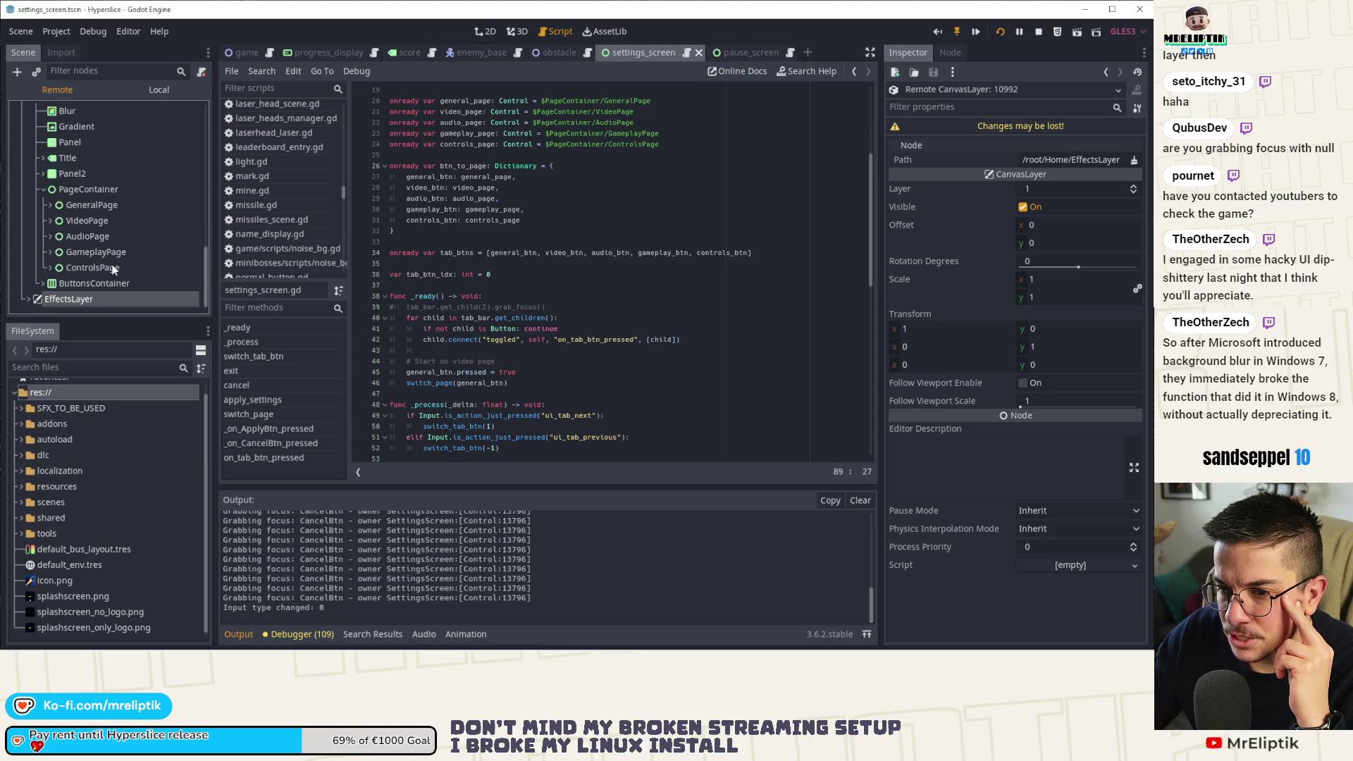
left_click(44, 283)
left_click(88, 271)
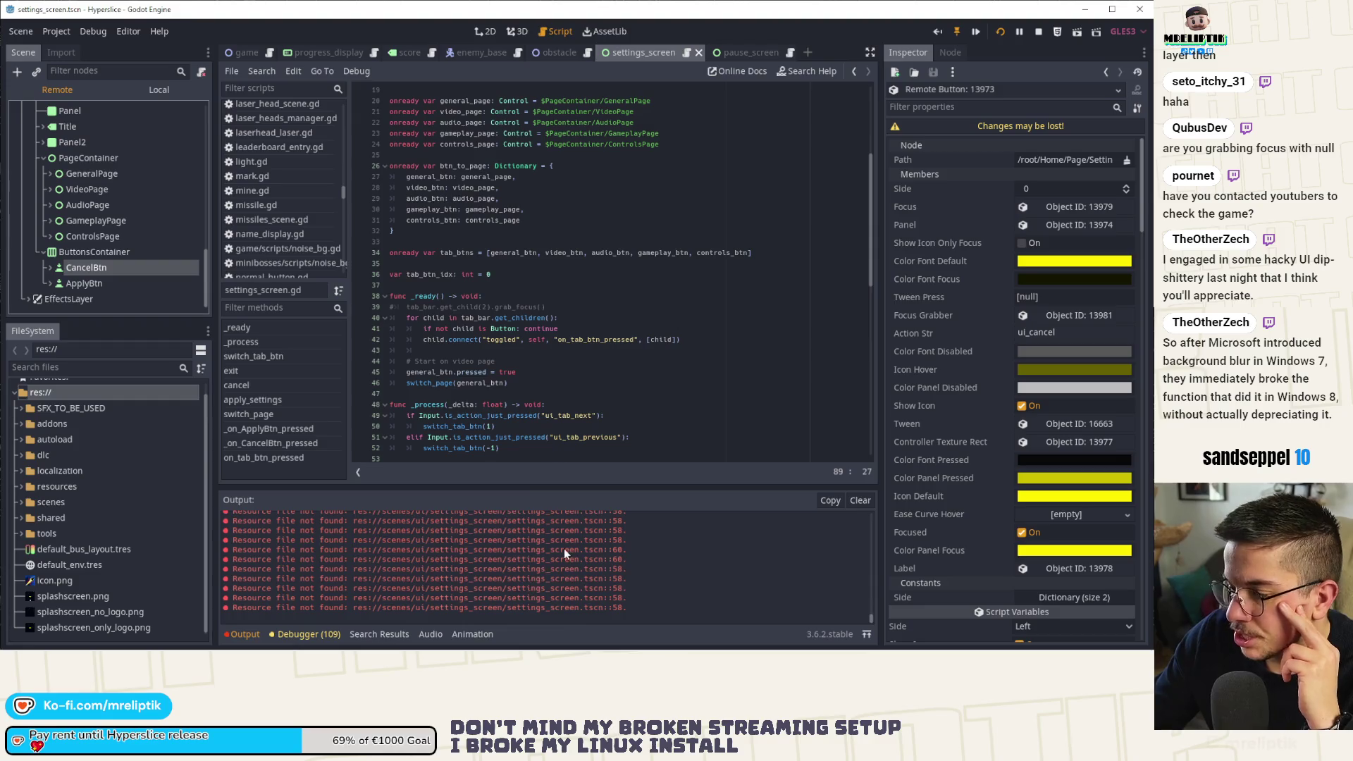
scroll(564, 554, "up", 5)
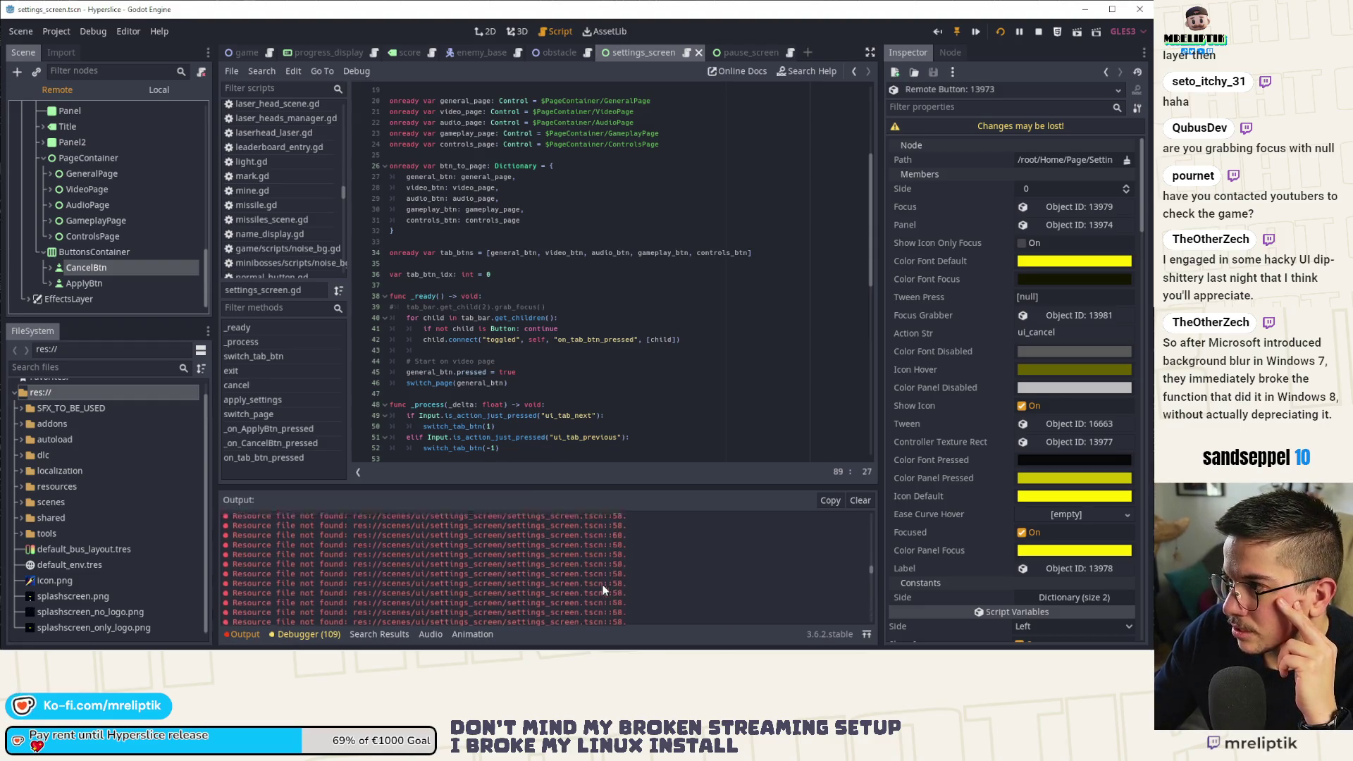
scroll(602, 580, "up", 2)
left_click_drag(872, 551, 869, 504)
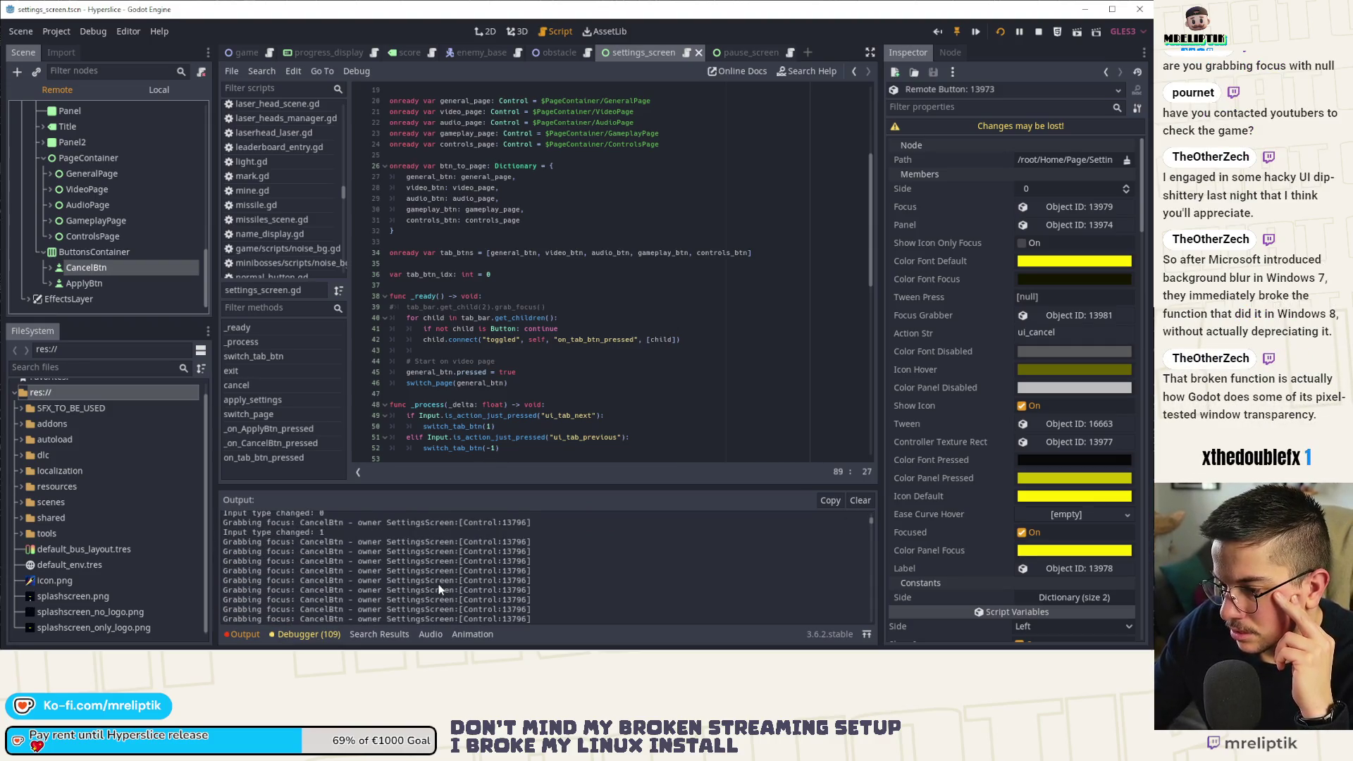
scroll(438, 589, "down", 2)
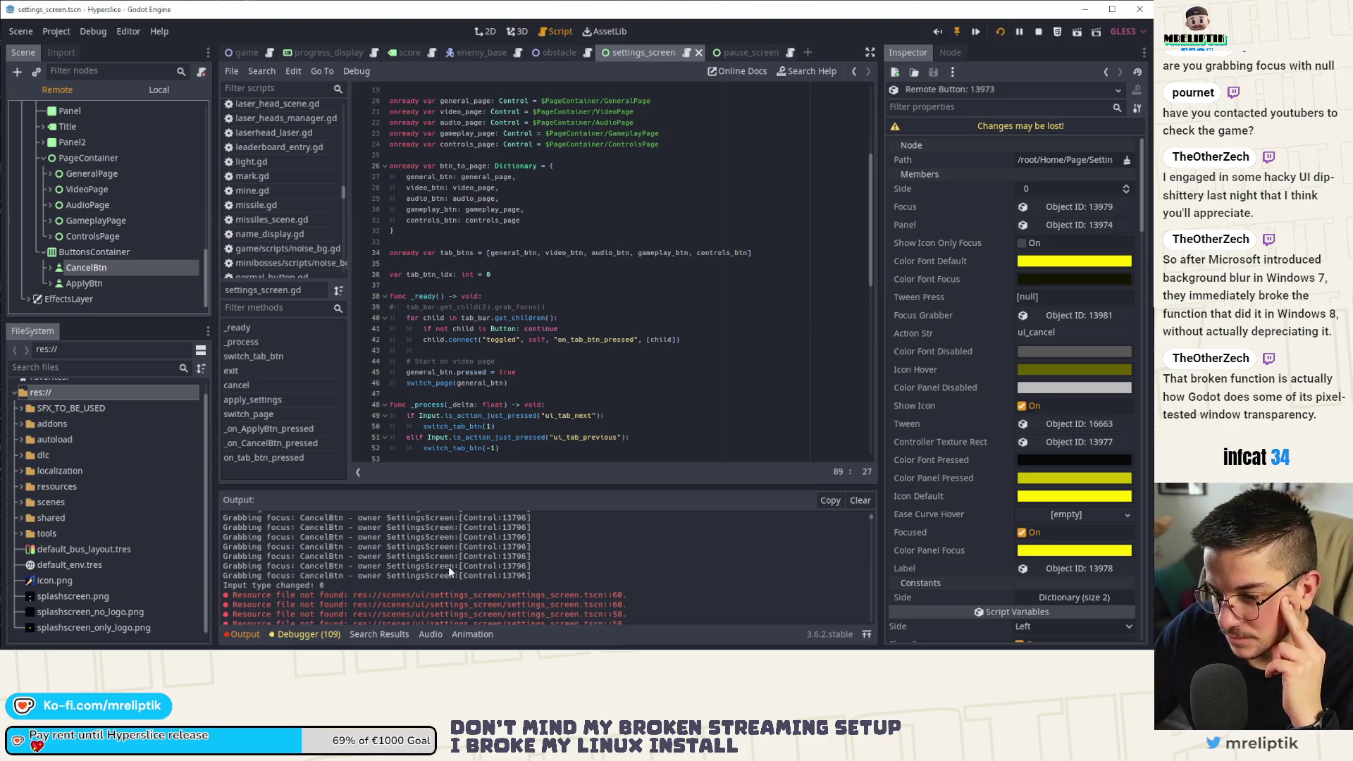
scroll(448, 565, "down", 5)
left_click_drag(876, 513, 873, 628)
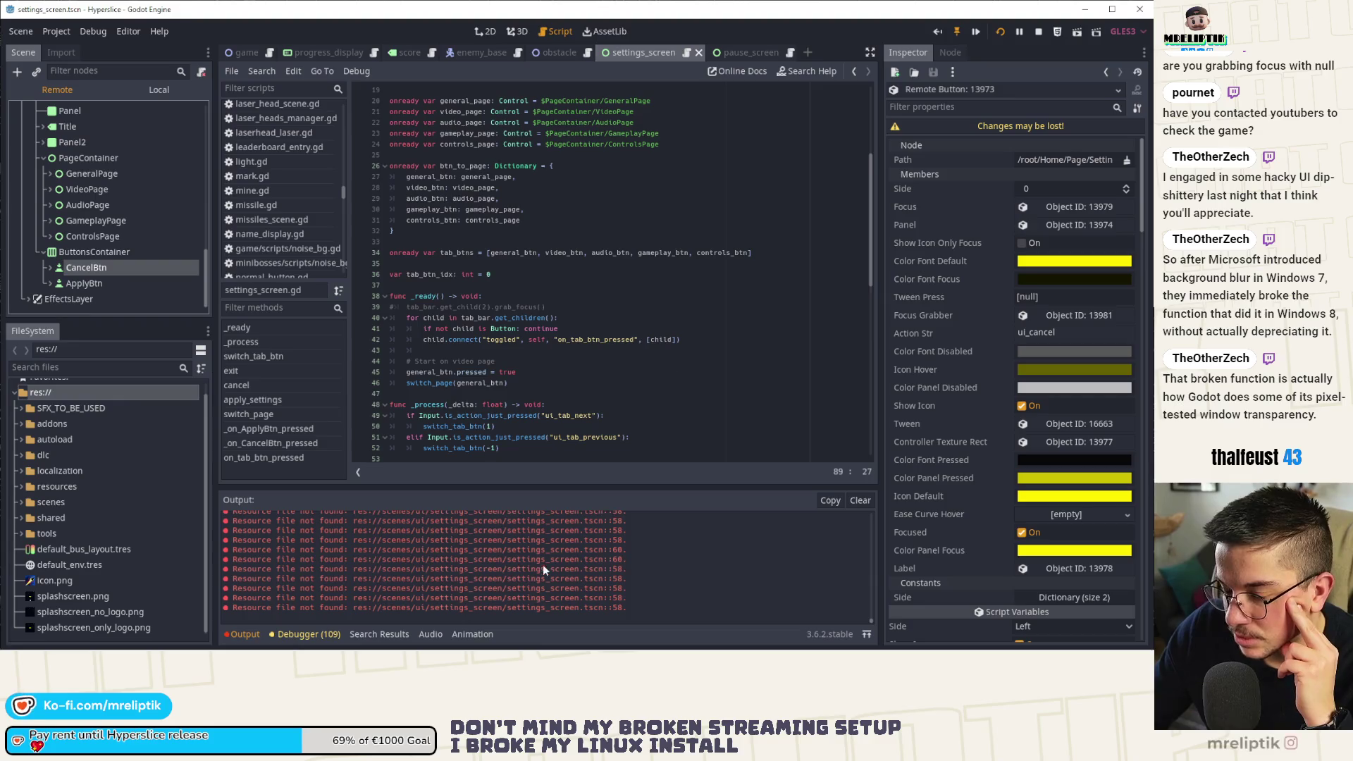
Stop the running game and expand ControlsPage and GameplayPage in the Scene dock.
left_click(1038, 34)
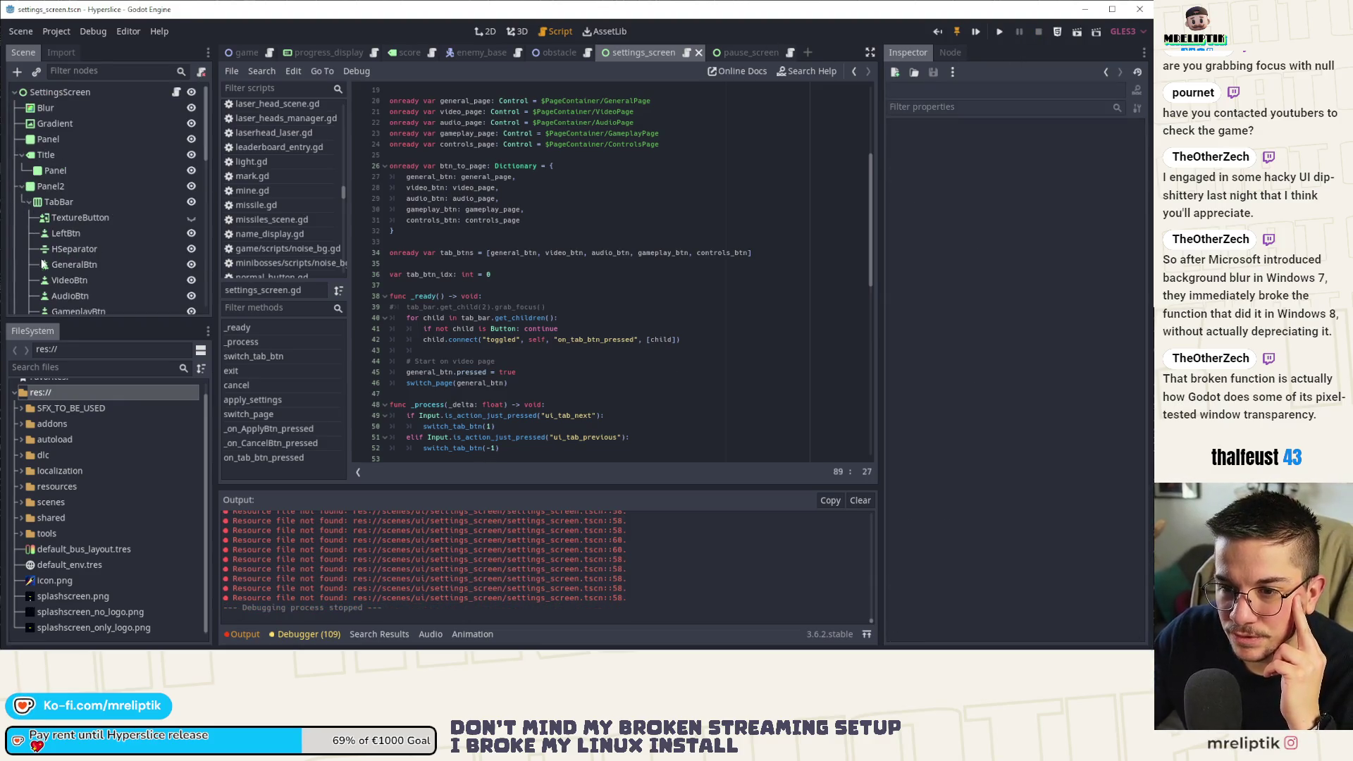
scroll(42, 263, "down", 5)
scroll(42, 264, "down", 3)
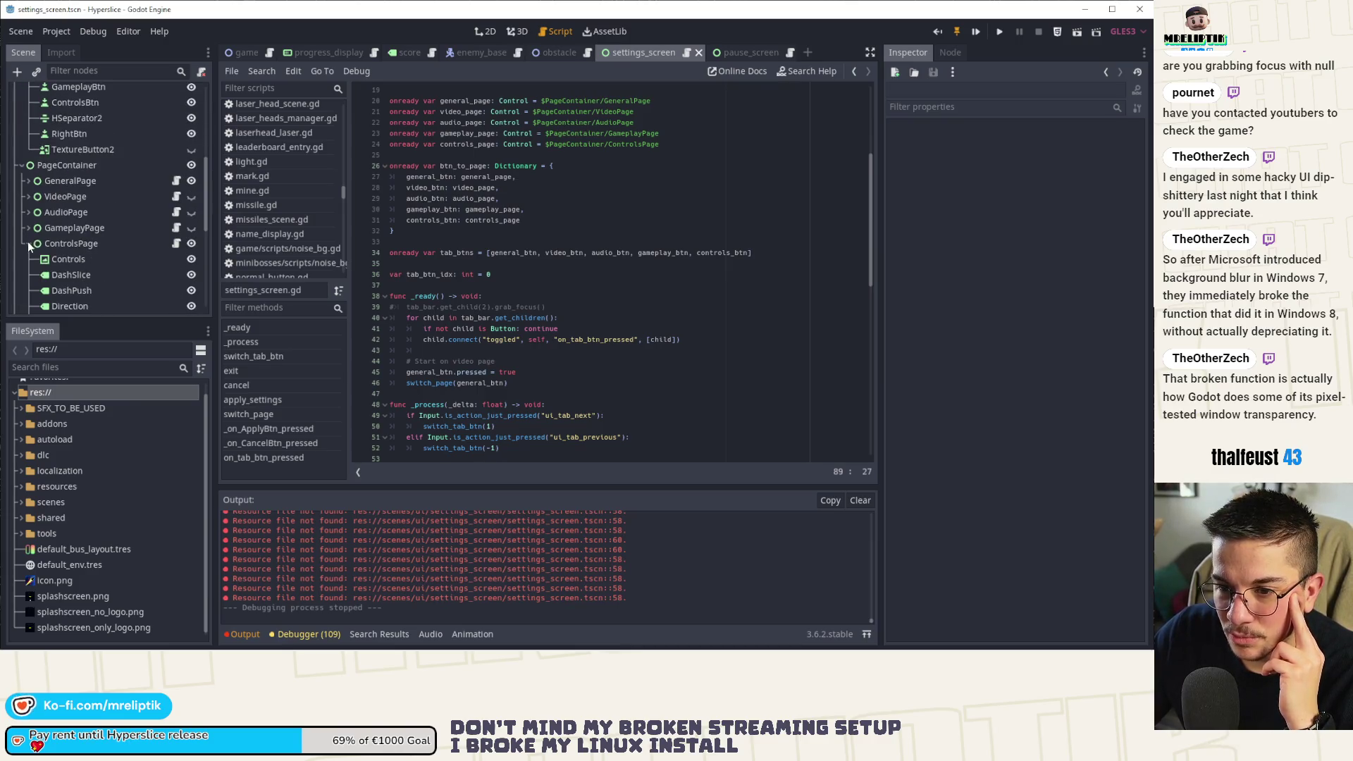
left_click(28, 251)
scroll(28, 240, "down", 1)
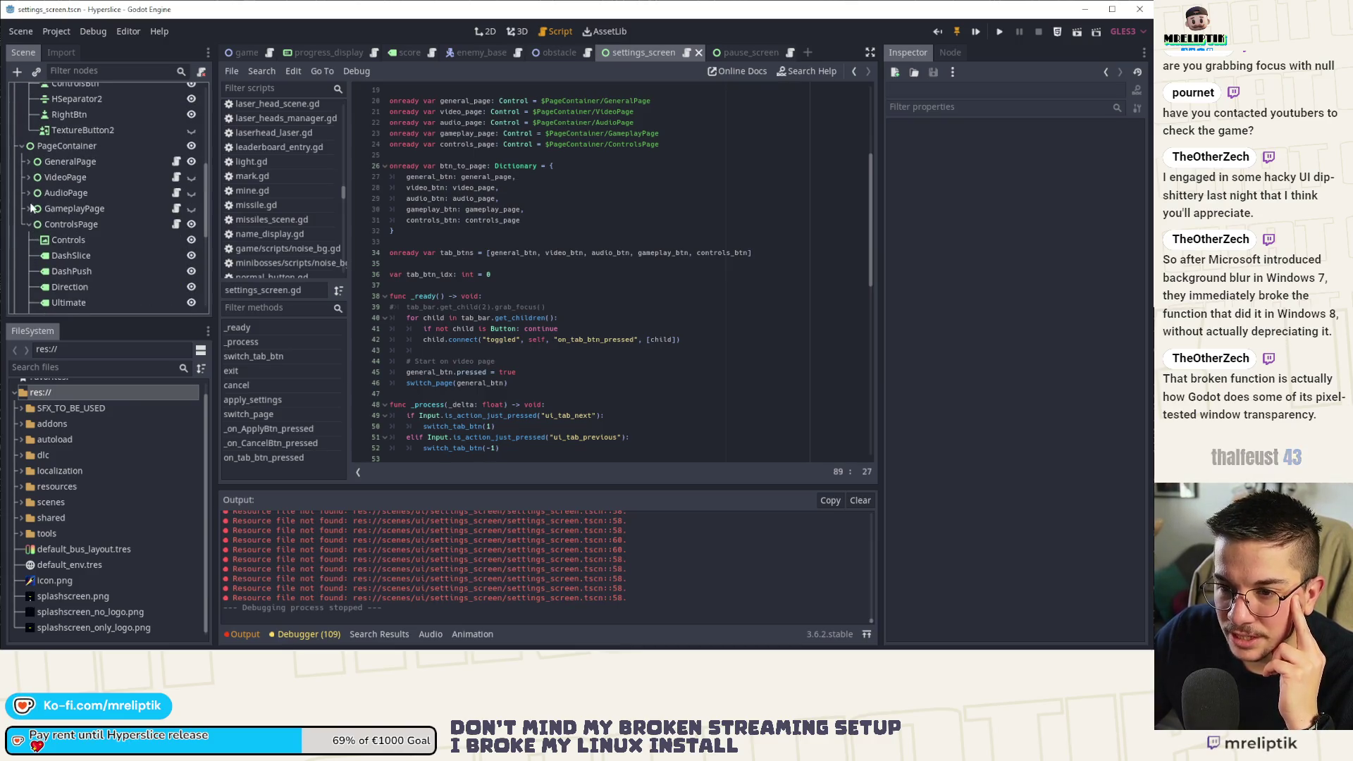
left_click(31, 209)
Filter the scene tree for 'can', clear the filter, and glance at the Import tab.
scroll(32, 219, "up", 3)
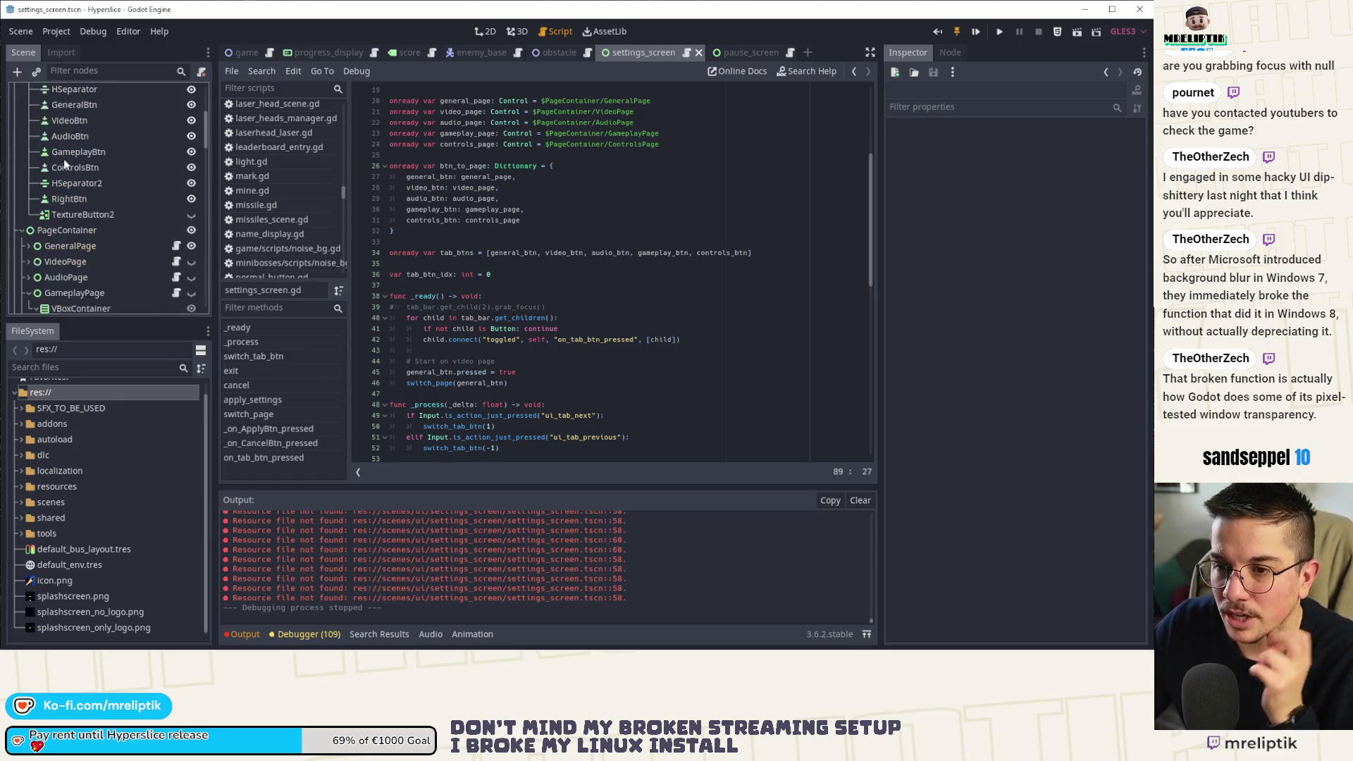
scroll(63, 164, "up", 2)
left_click(102, 71)
type("can")
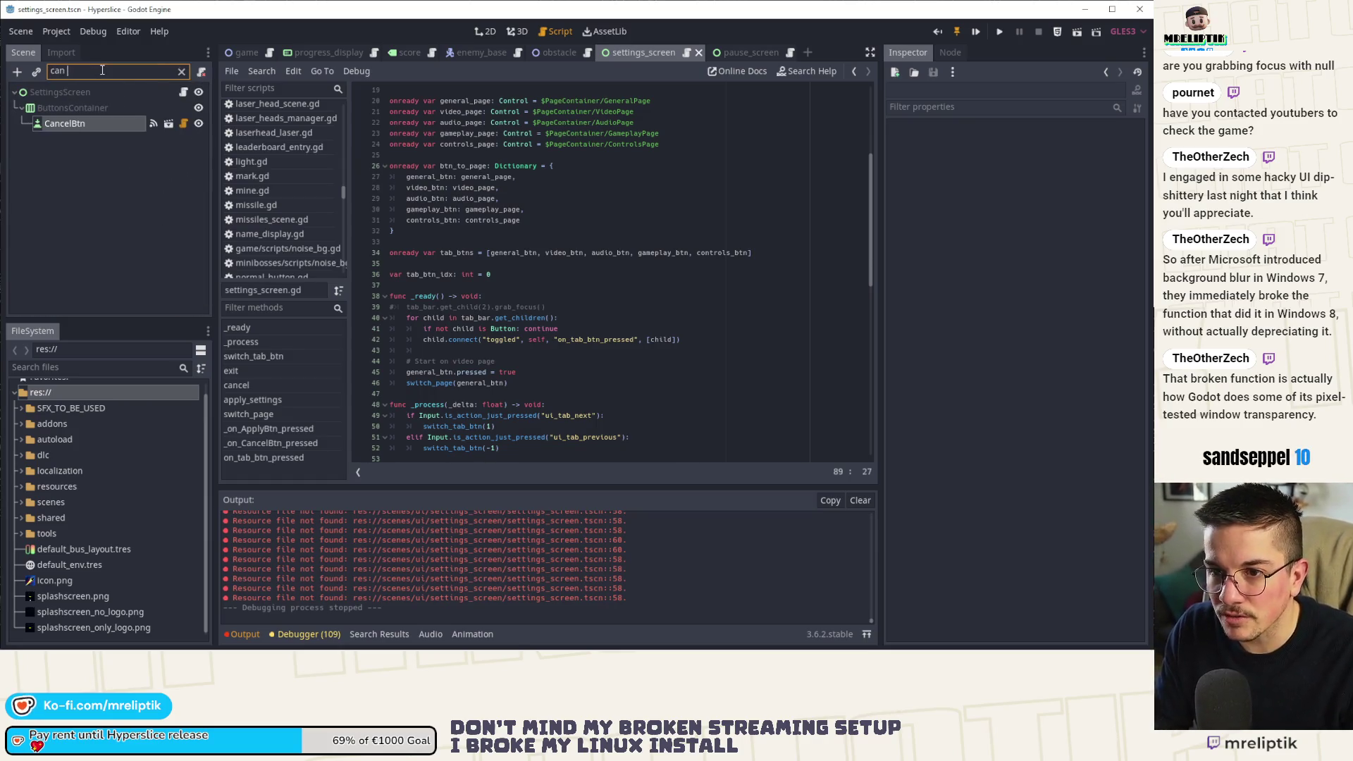
key("BackSpace")
type("n")
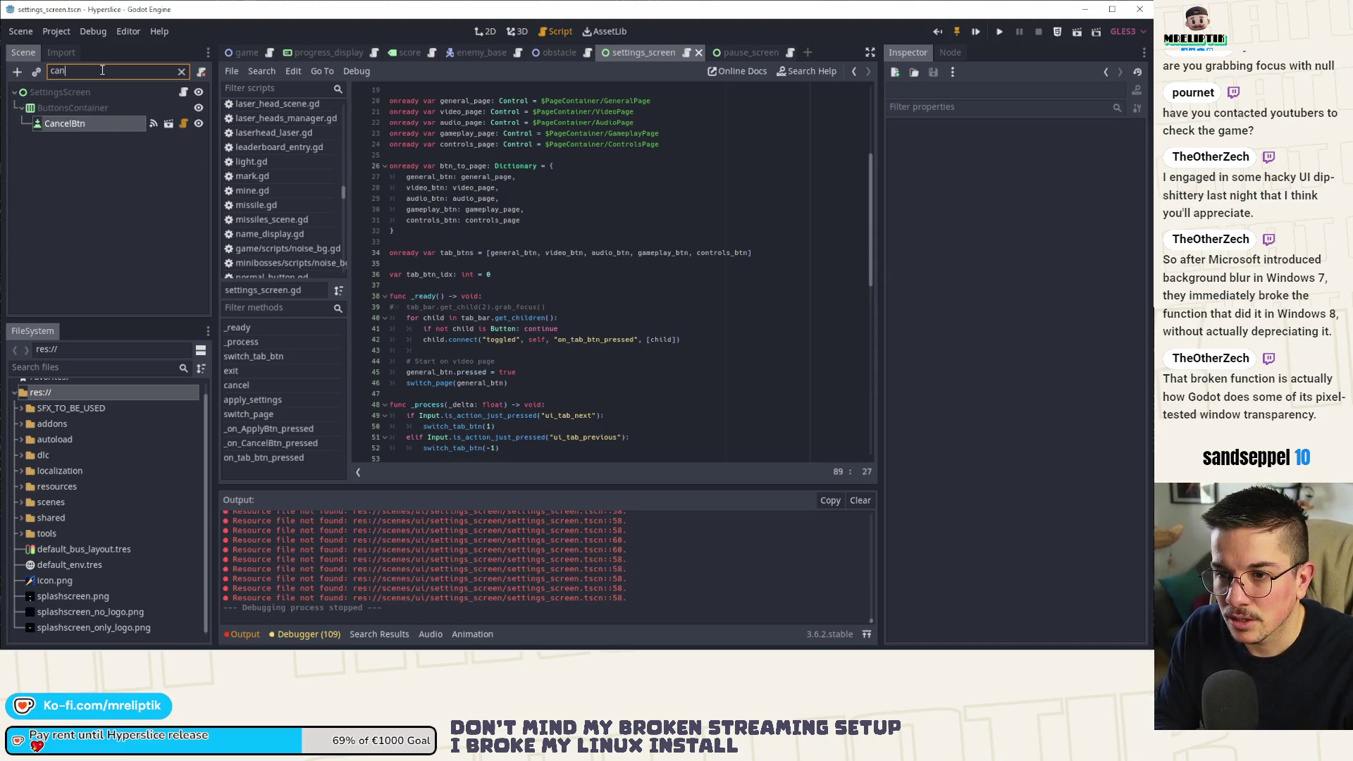
key("BackSpace")
key("BackSpace")
key("BackSpace")
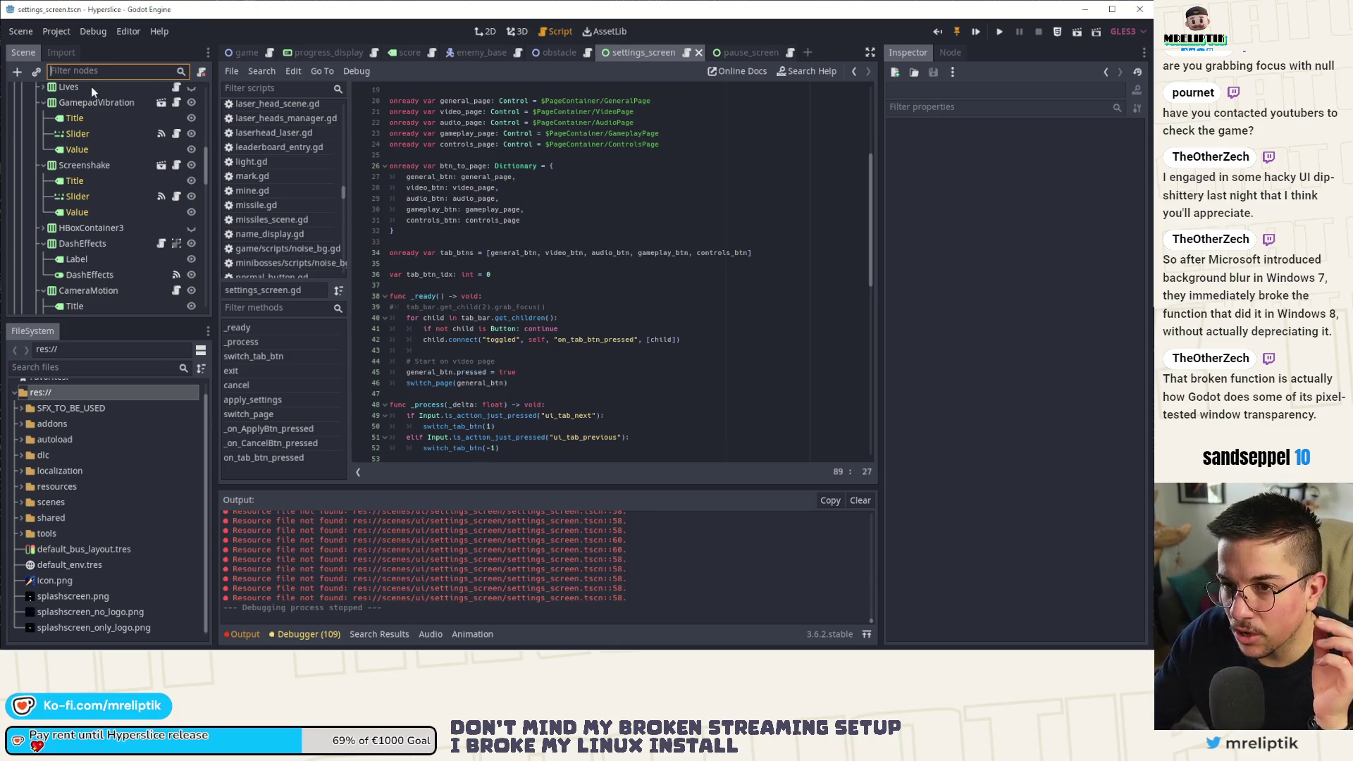
left_click(61, 51)
left_click(23, 52)
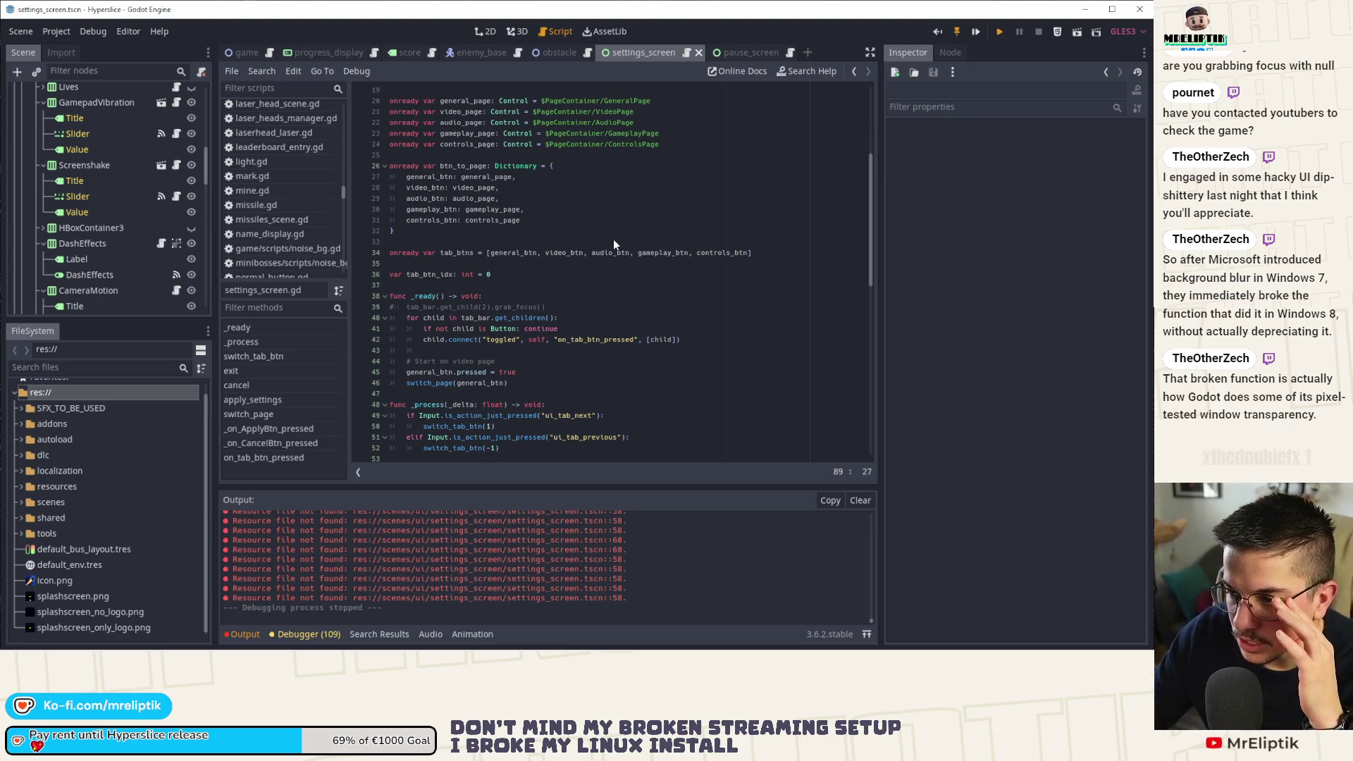
Relaunch Hyperslice, skip the warning, open Options, then view the editor's live Remote scene tree.
key("F5")
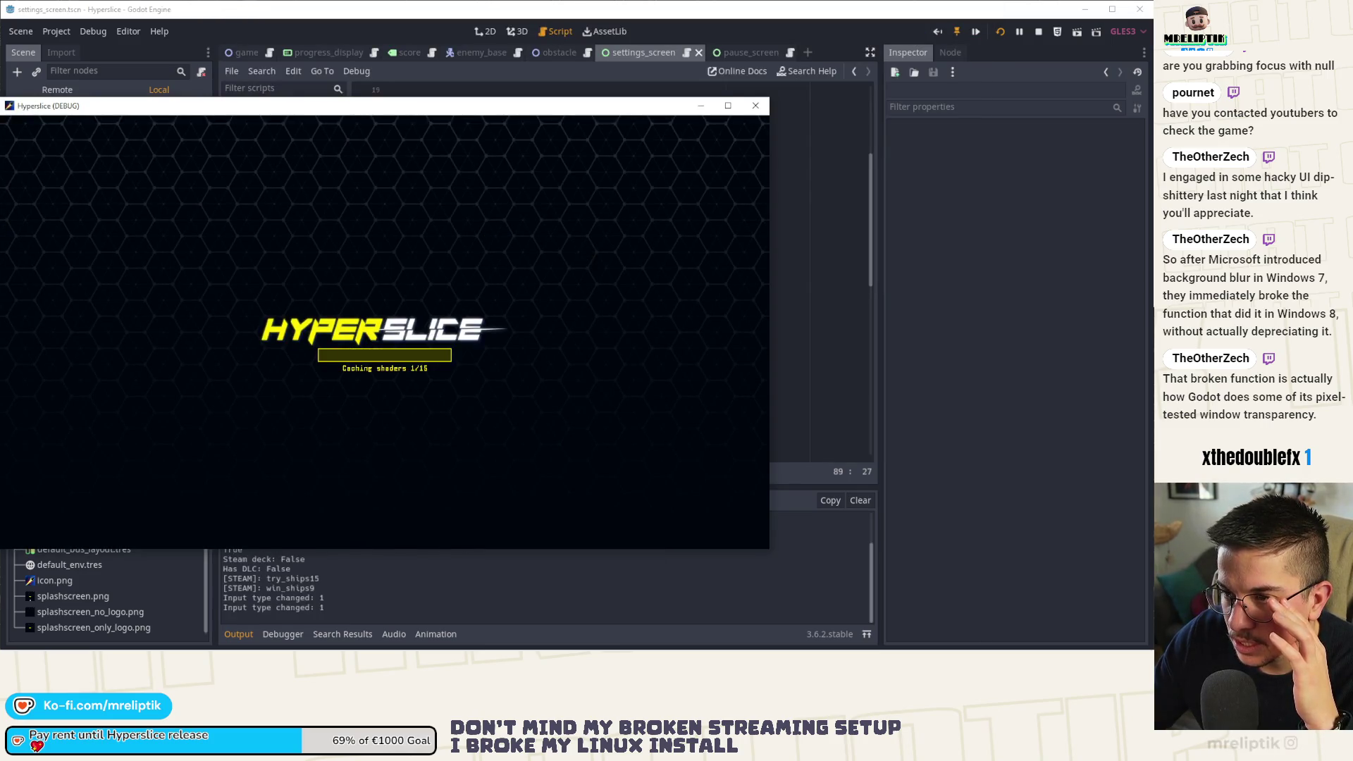
left_click(386, 515)
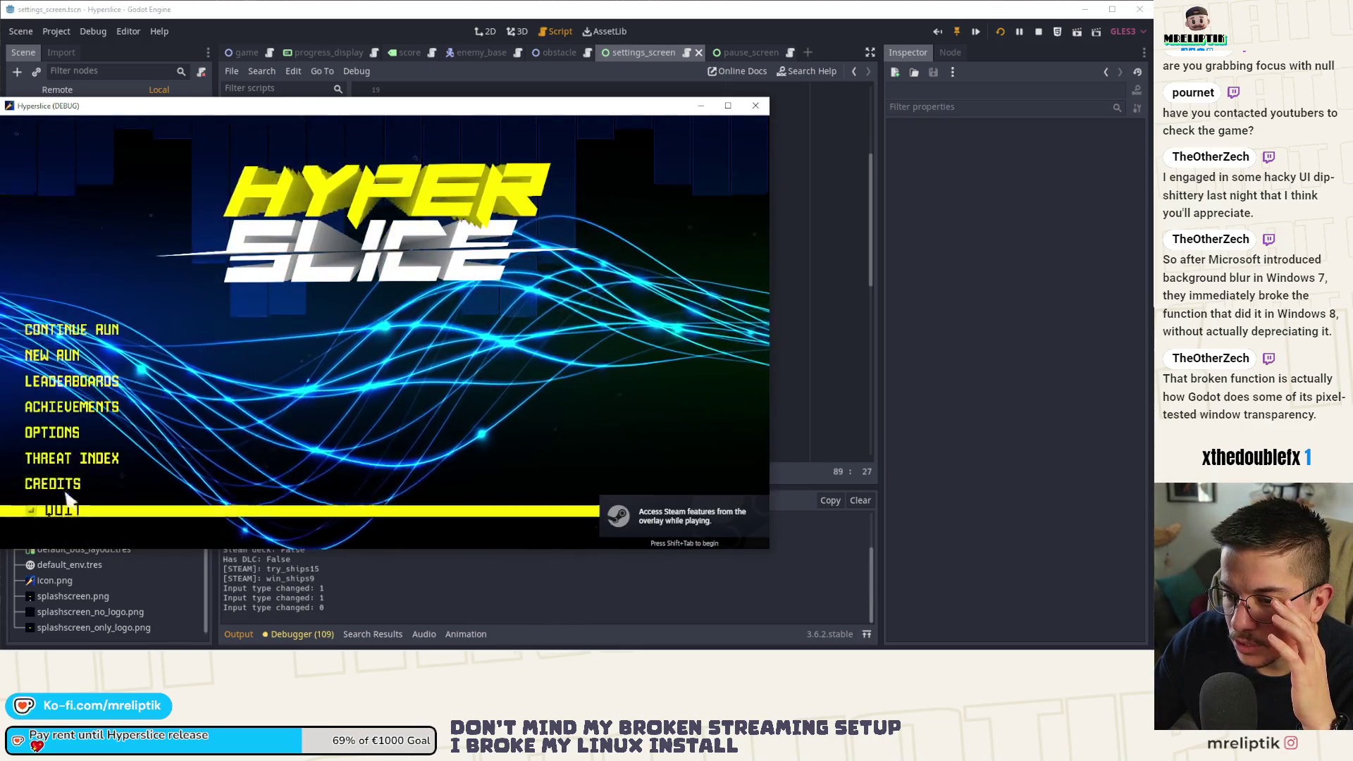
left_click(64, 432)
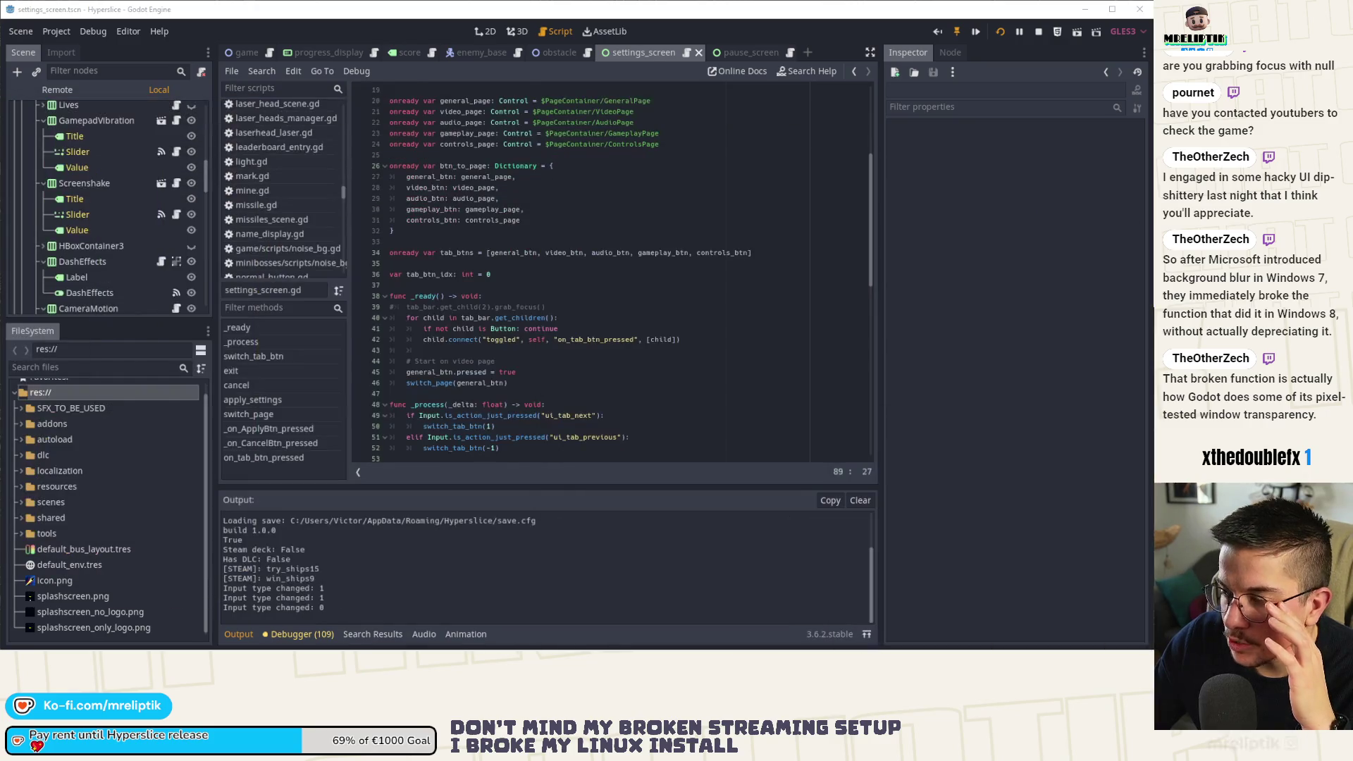
key("alt+F4")
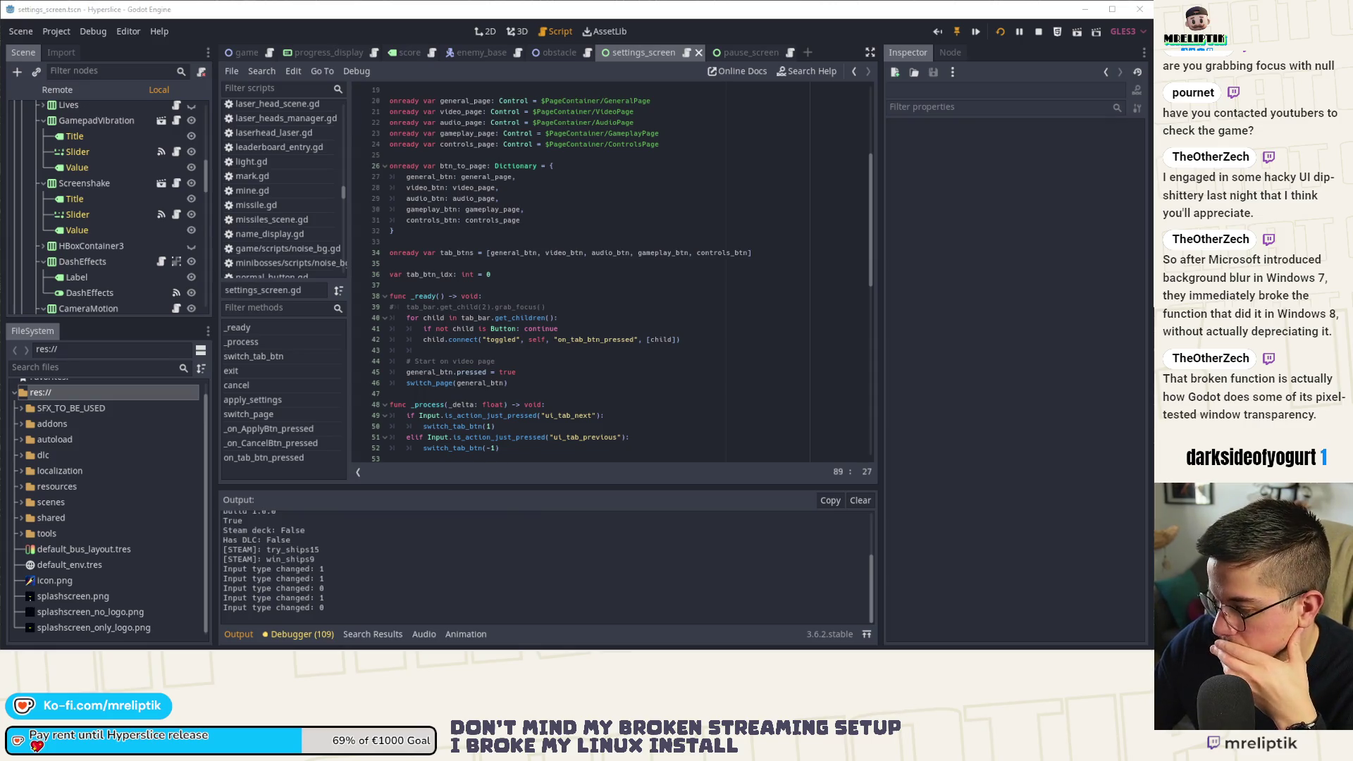
left_click(59, 89)
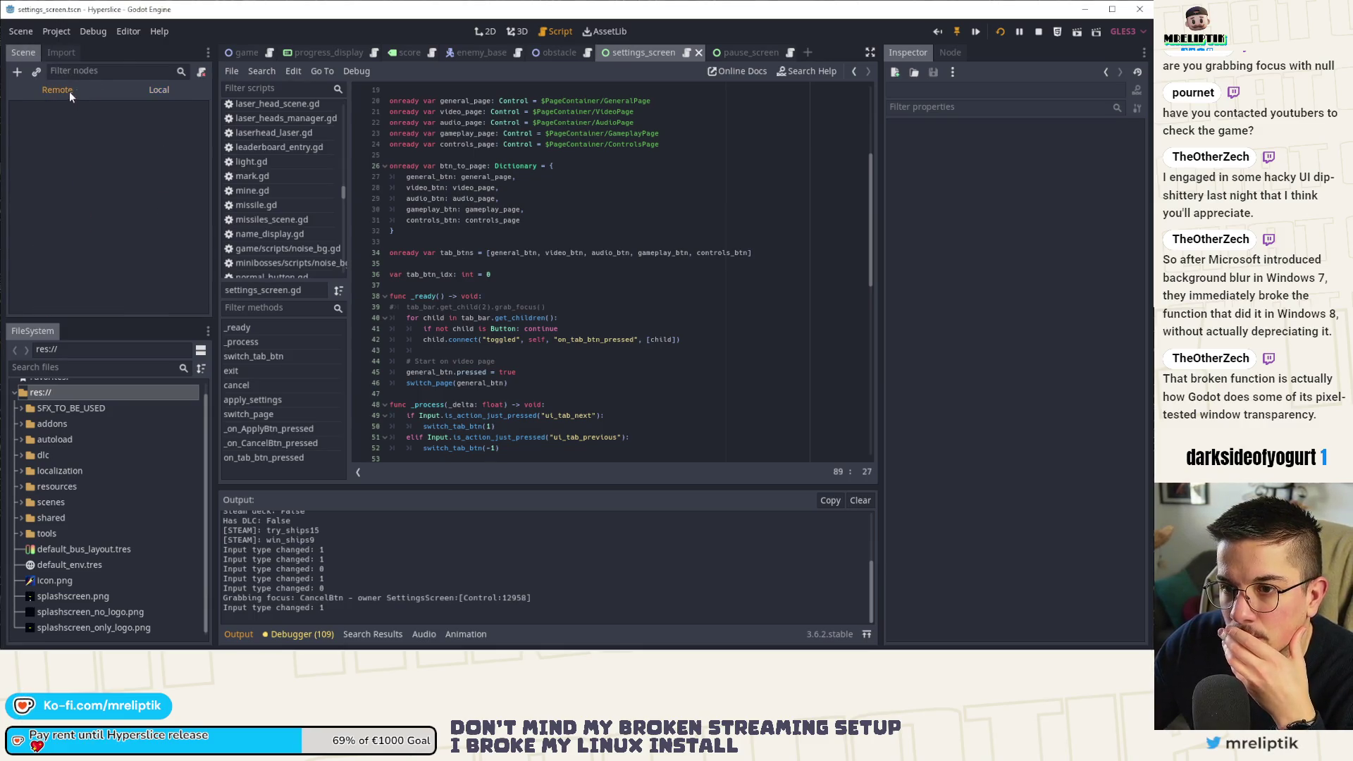
Filter the remote scene tree for 'Cancel'.
left_click(112, 70)
type("s")
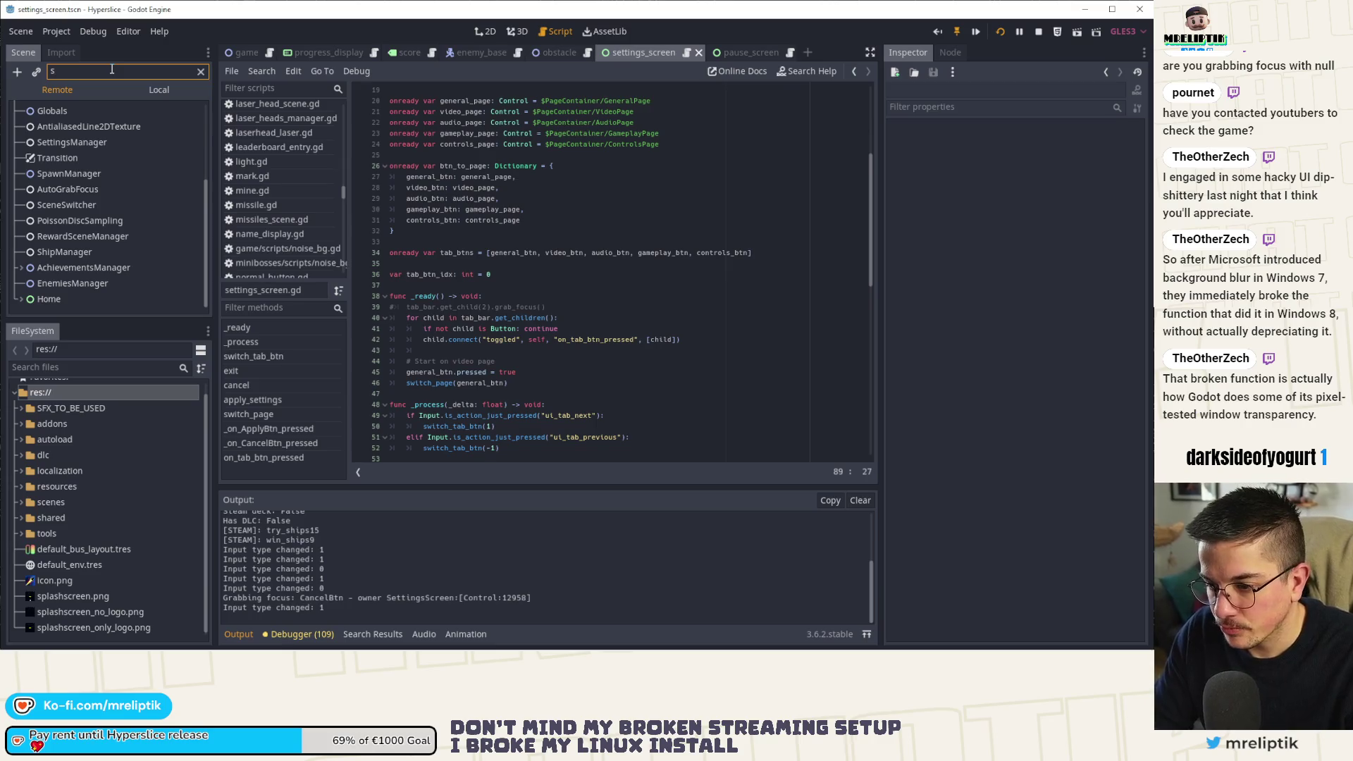
key("BackSpace")
type("Cancel")
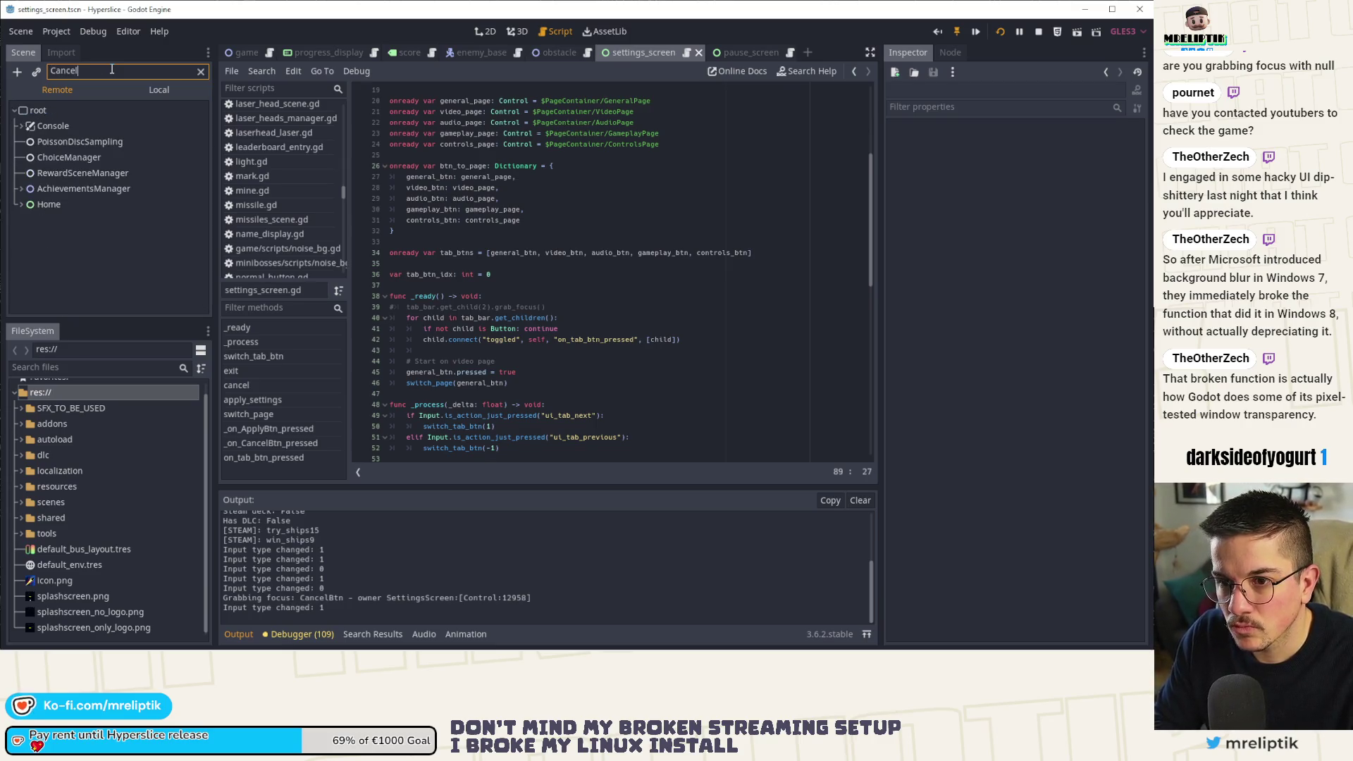
left_click(36, 116)
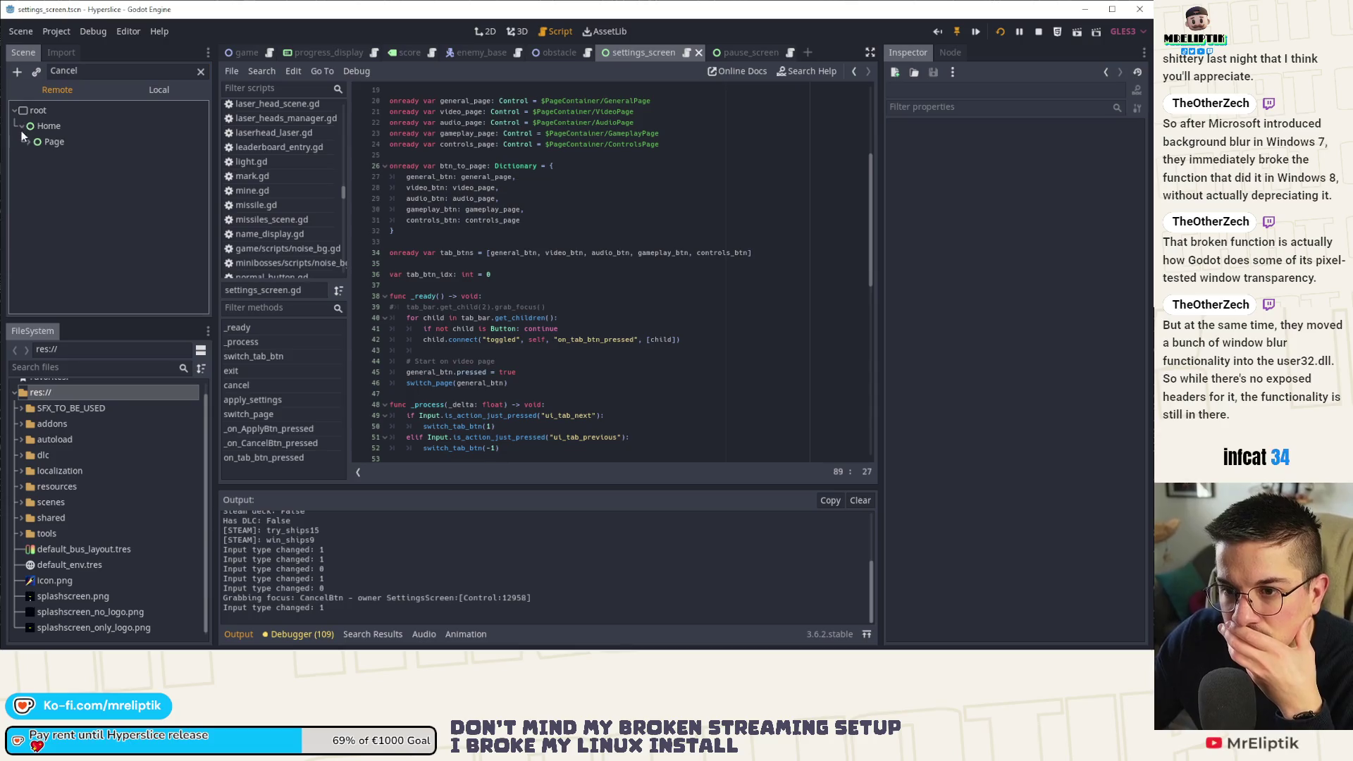
Expand the matches down to CancelBtn, inspect its live properties, and select the focus owner id in the log.
left_click(26, 141)
left_click(36, 157)
left_click(42, 173)
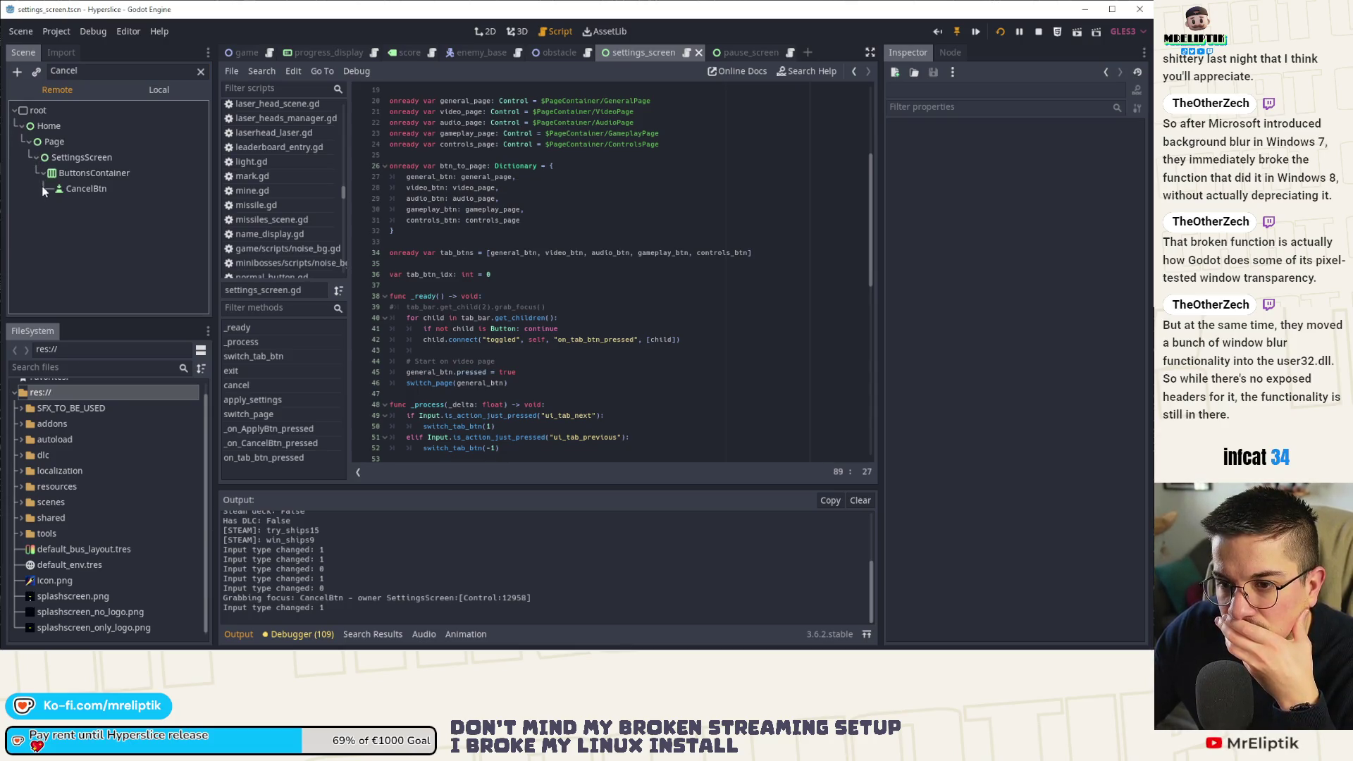
left_click(103, 191)
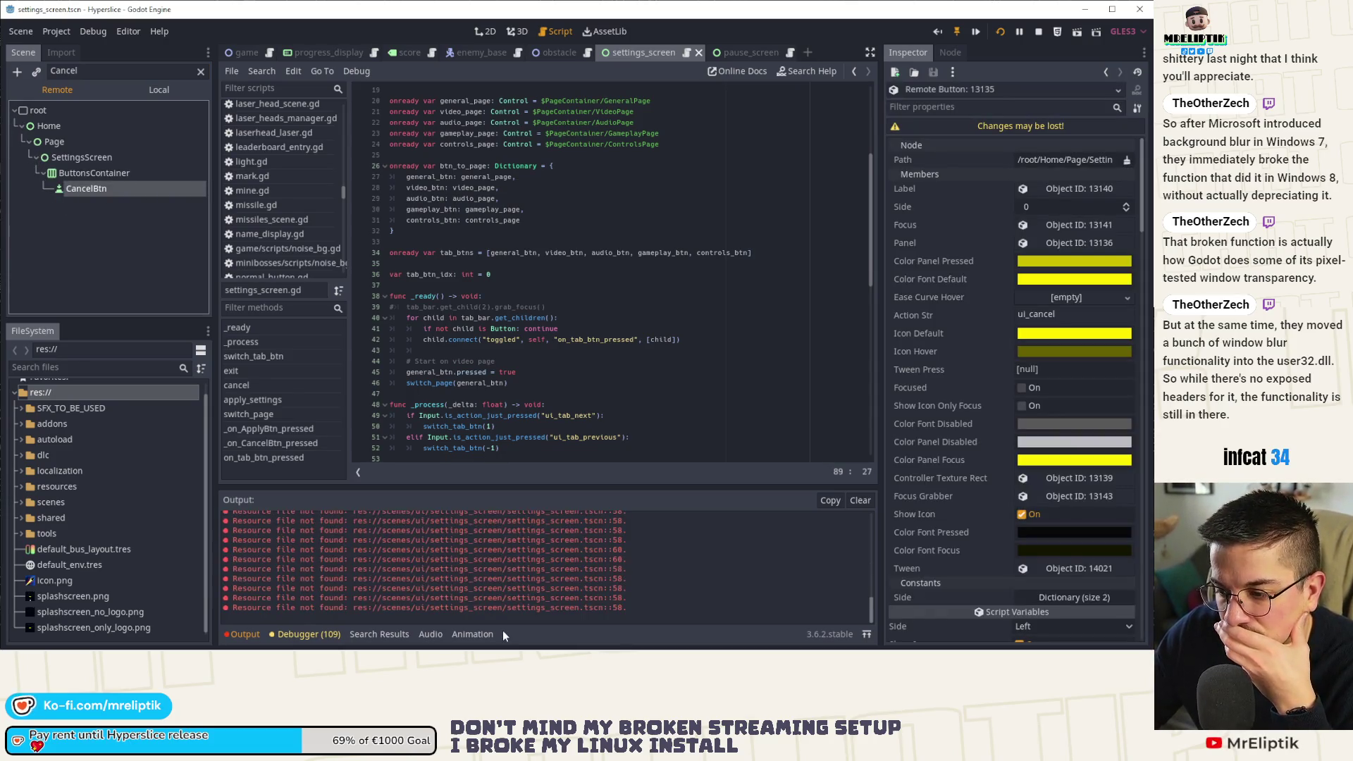
scroll(608, 582, "up", 10)
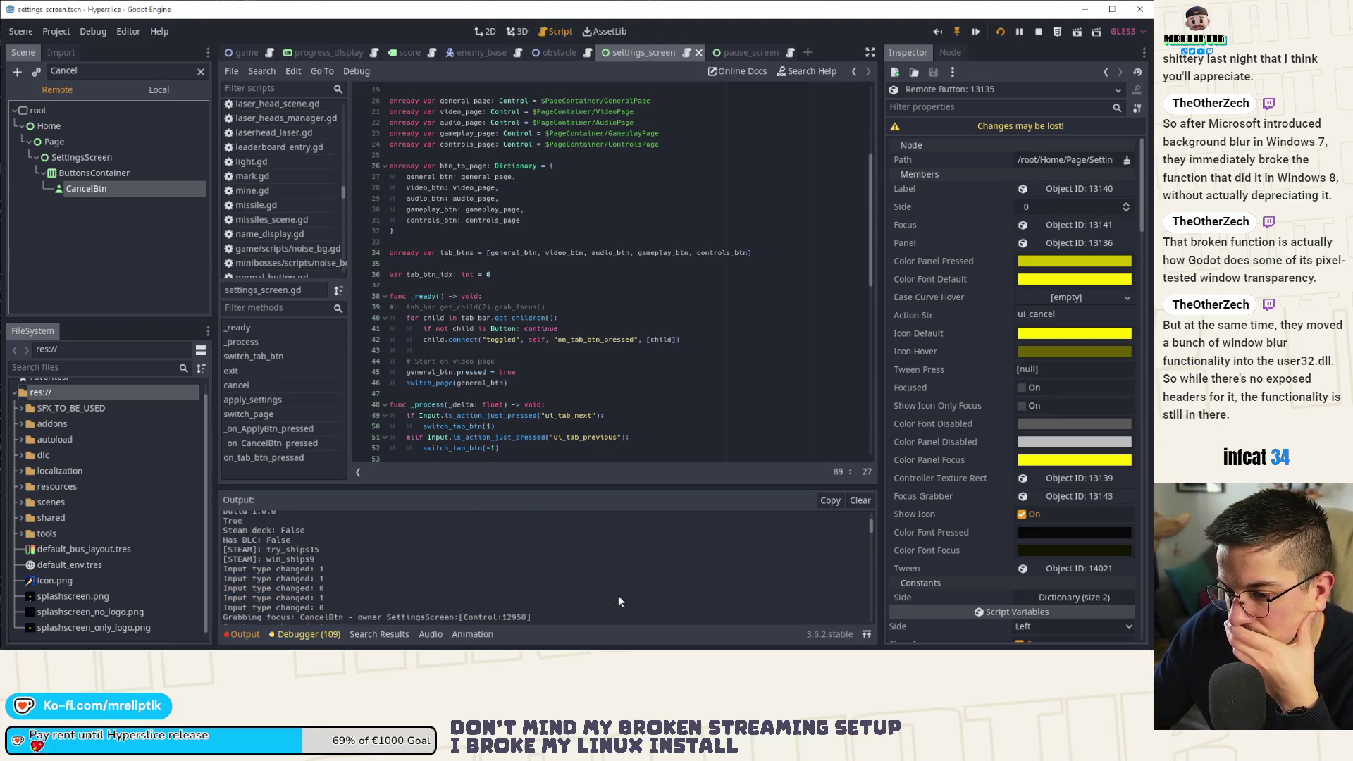
scroll(619, 597, "down", 2)
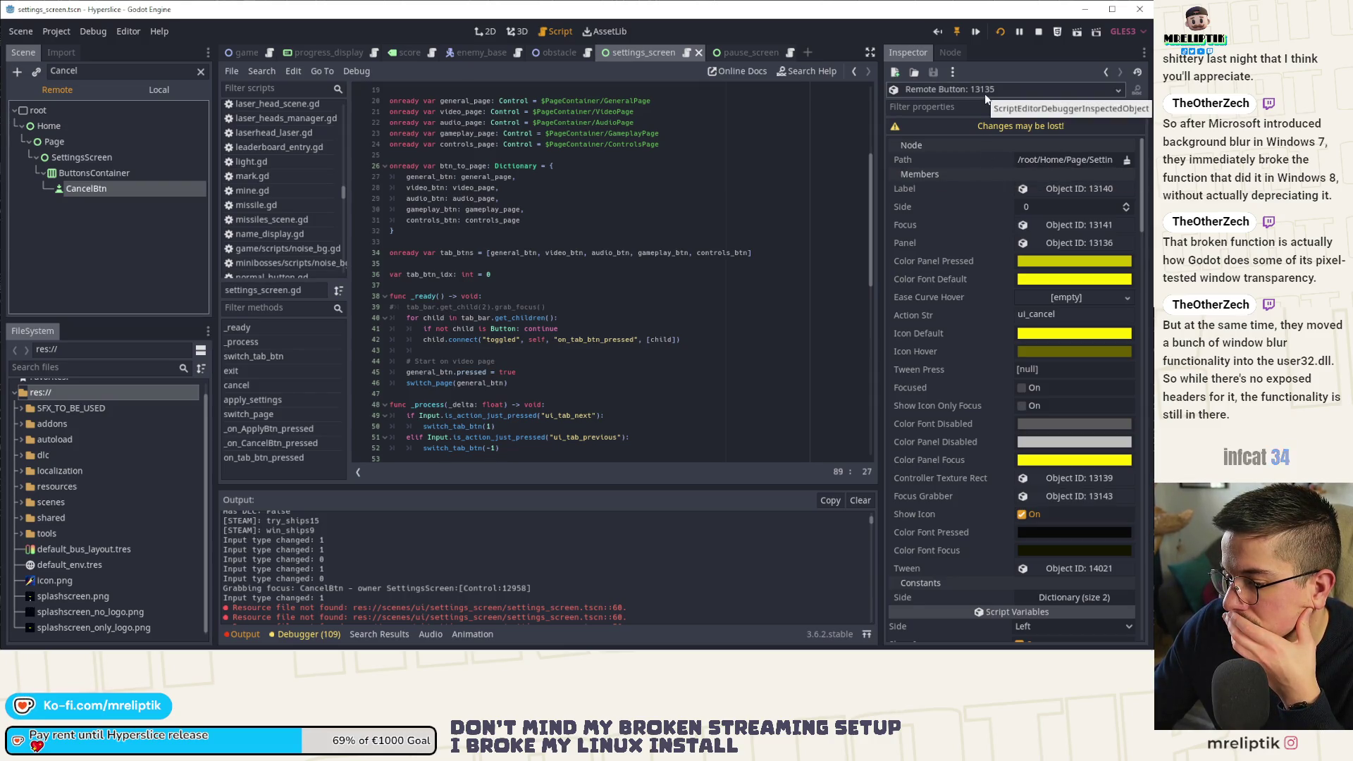
double_click(515, 589)
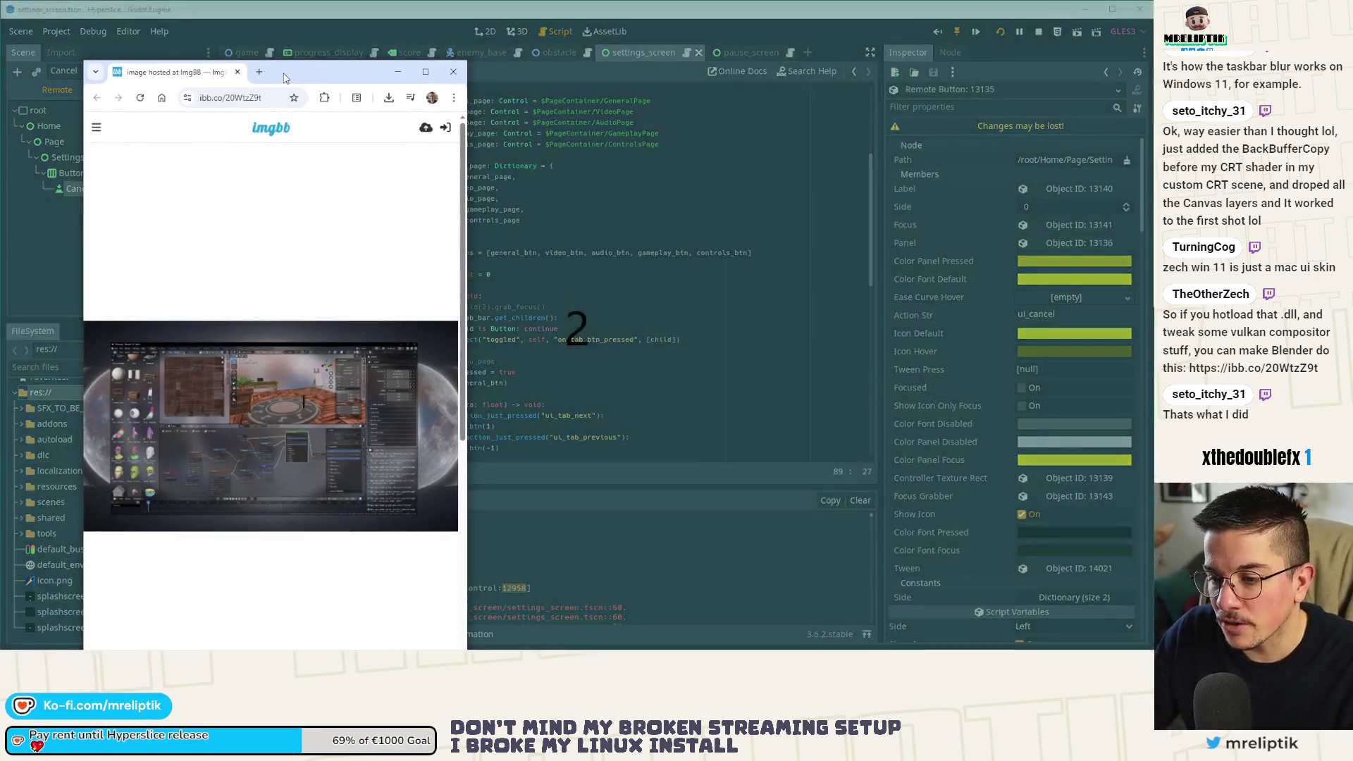
Maximize the imgbb page with the Blender screenshot, scroll through it, then close the browser.
double_click(285, 77)
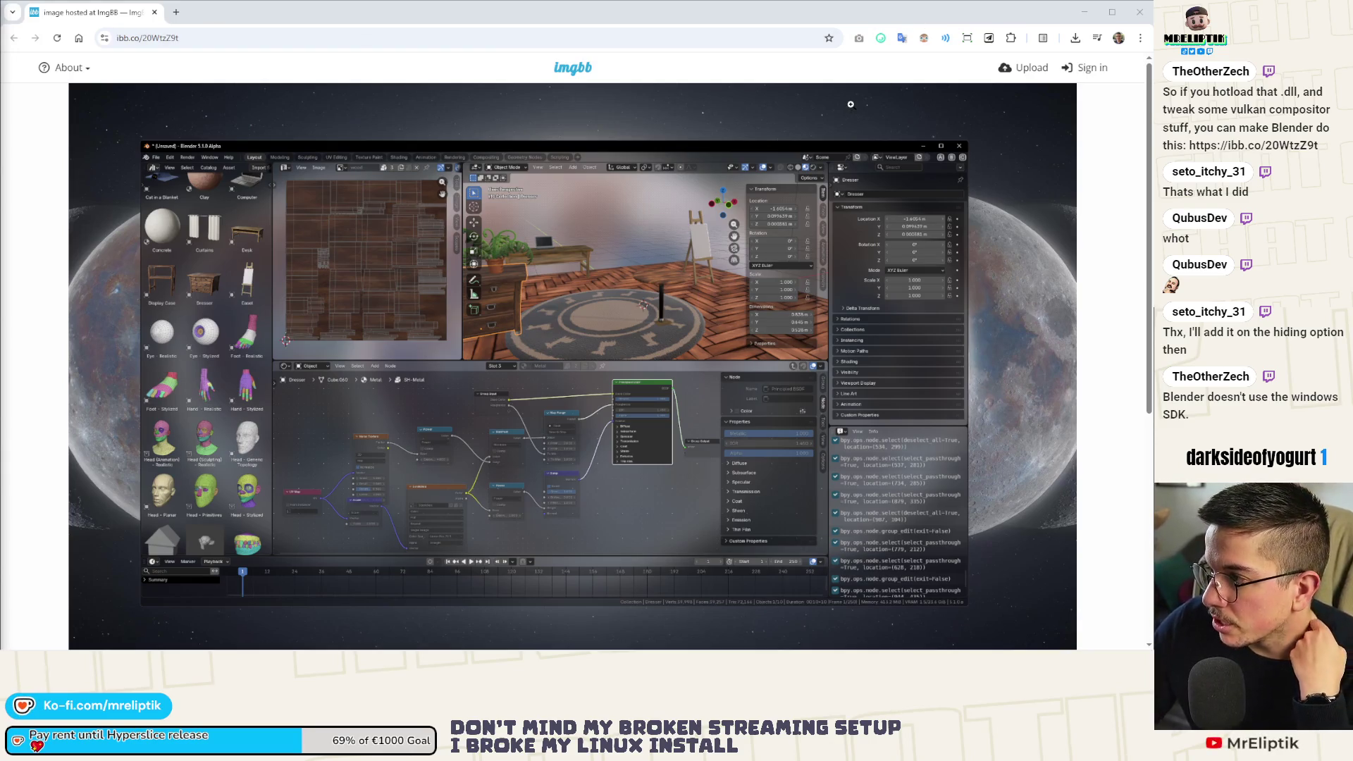
scroll(527, 240, "down", 5)
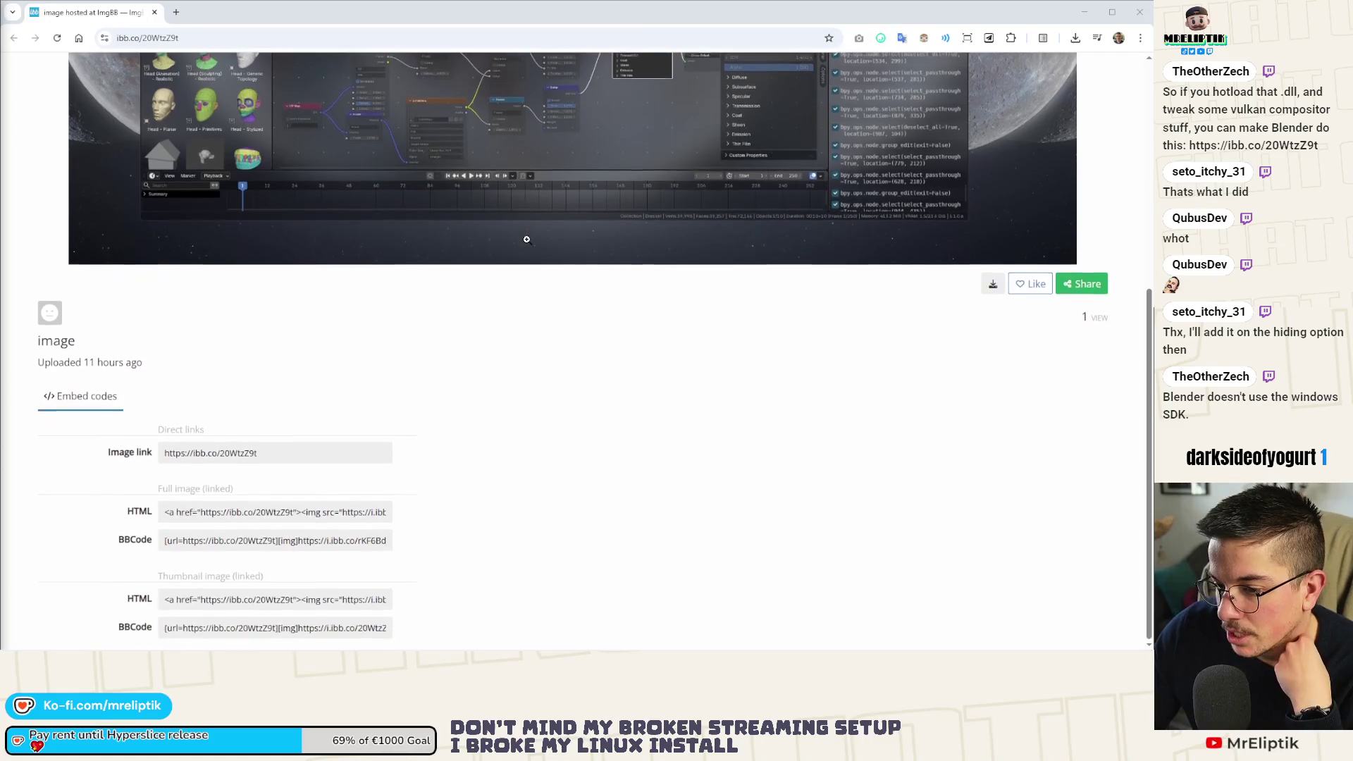
scroll(308, 242, "up", 5)
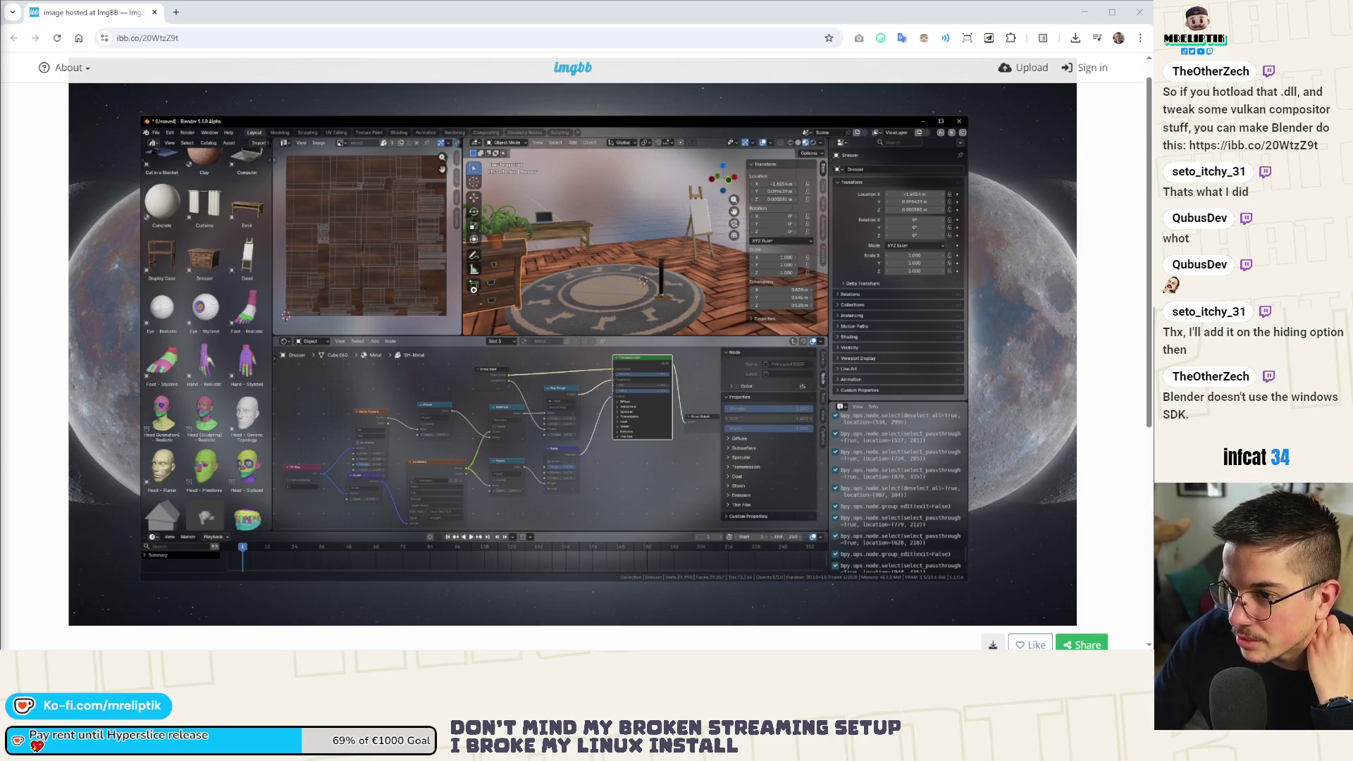
left_click(154, 12)
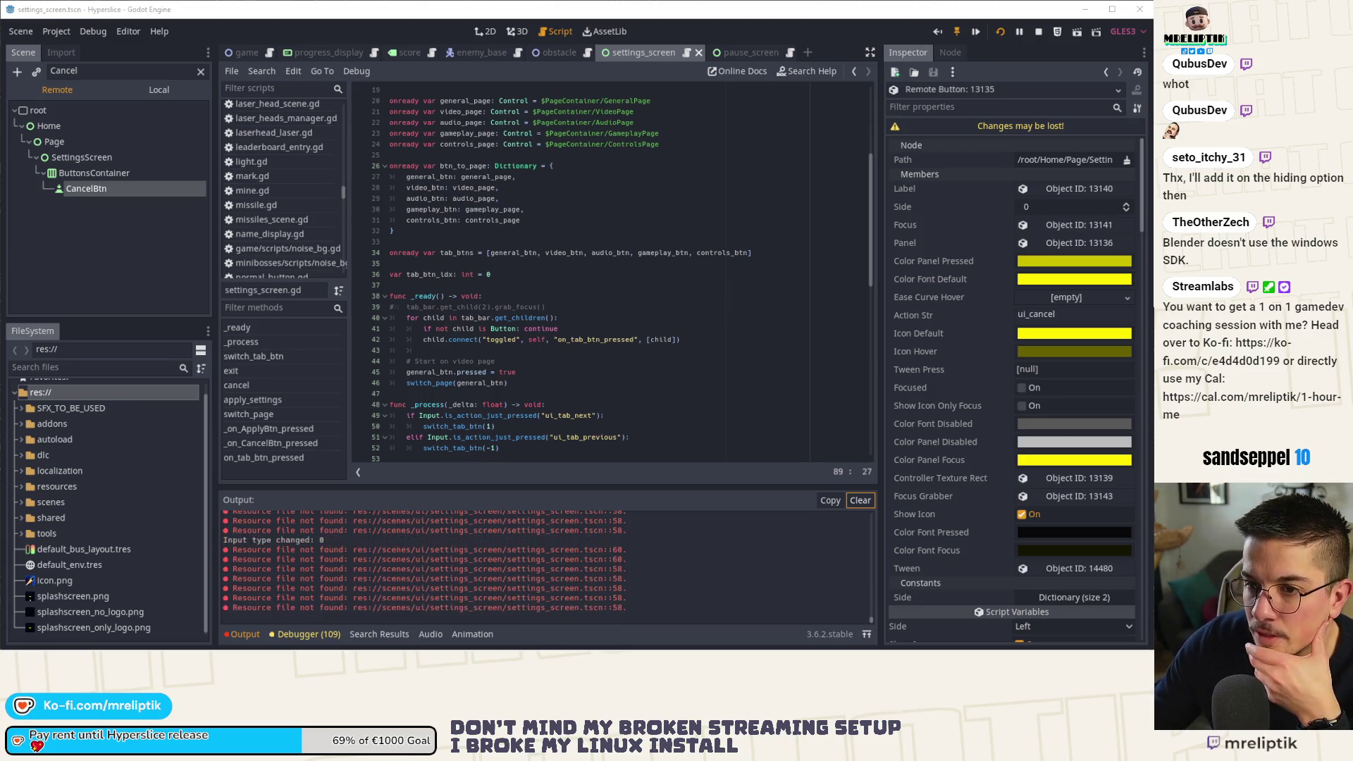
Switch to the Local tree, open CancelBtn's long_button.gd script, and scroll through its handlers.
left_click(151, 90)
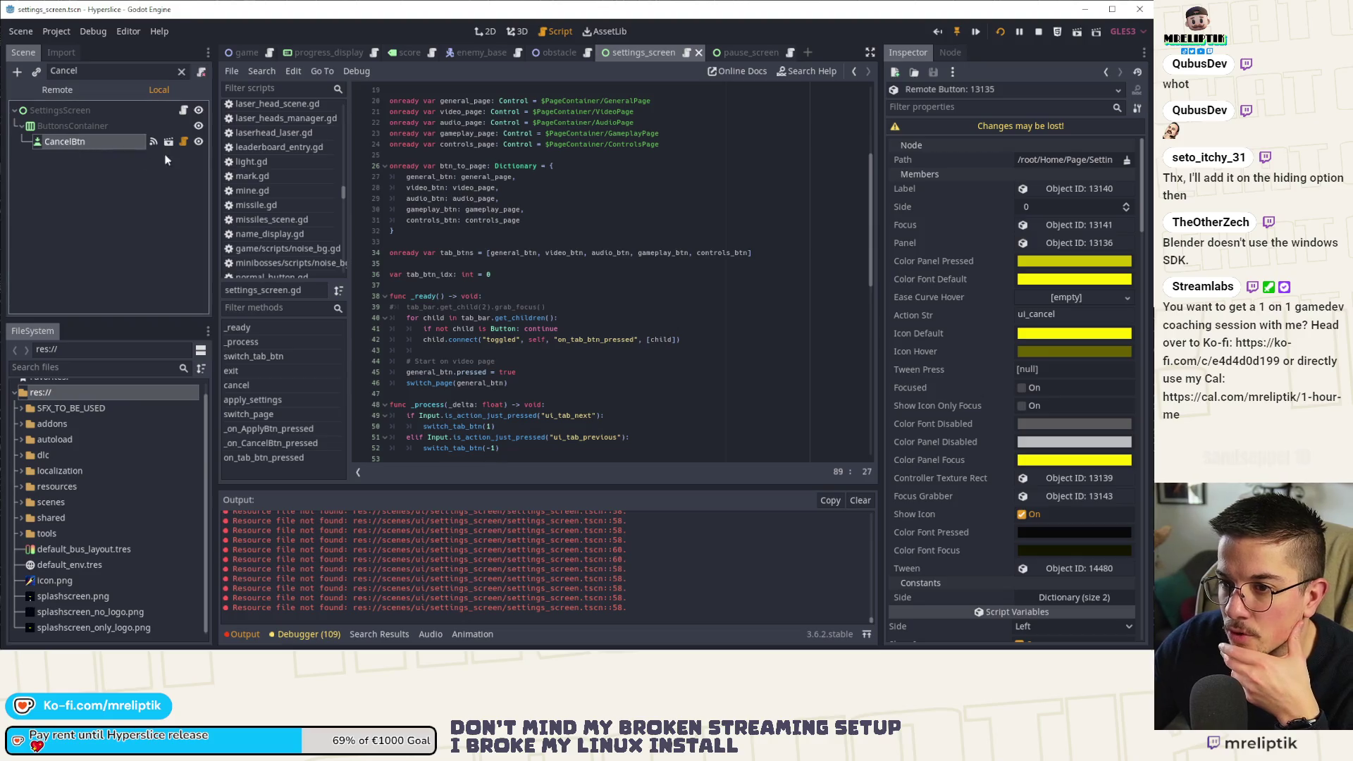
left_click(183, 141)
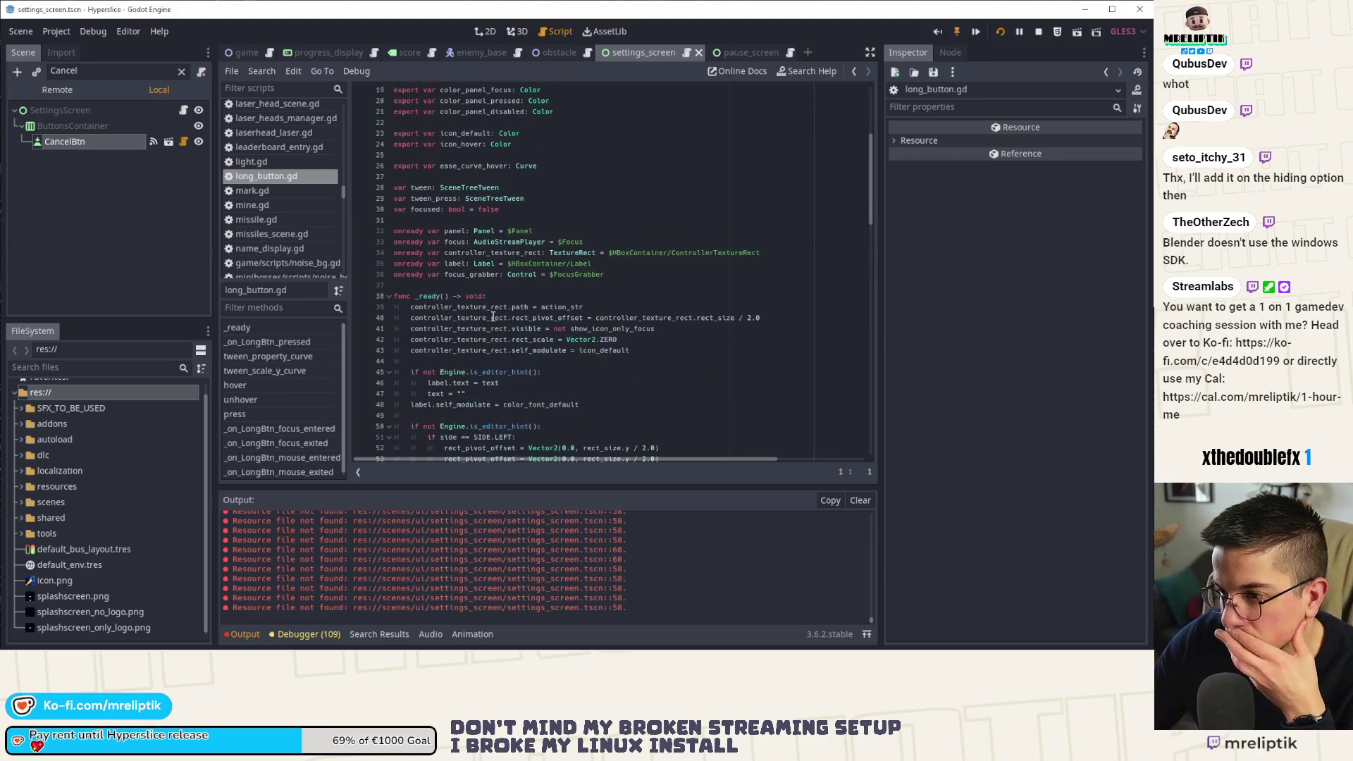
scroll(494, 317, "down", 10)
scroll(559, 313, "down", 6)
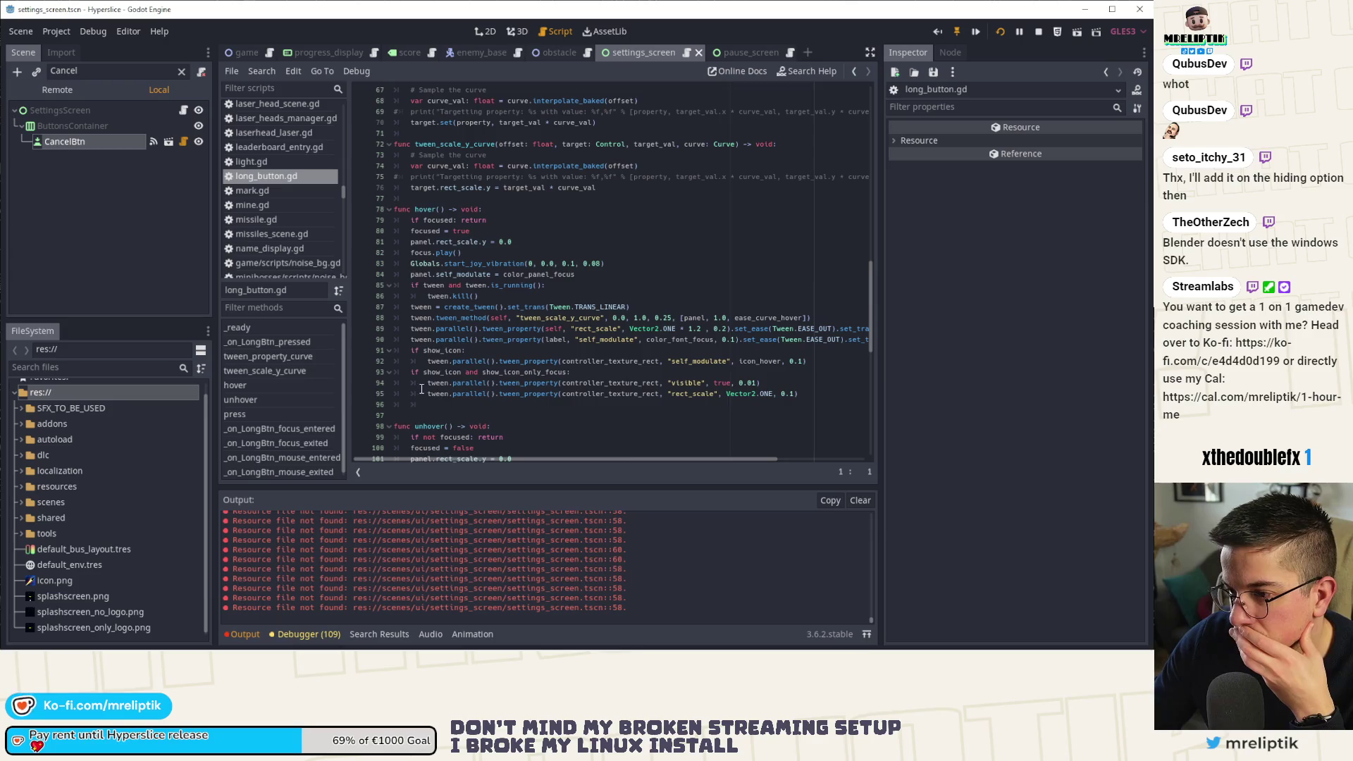
scroll(469, 352, "down", 13)
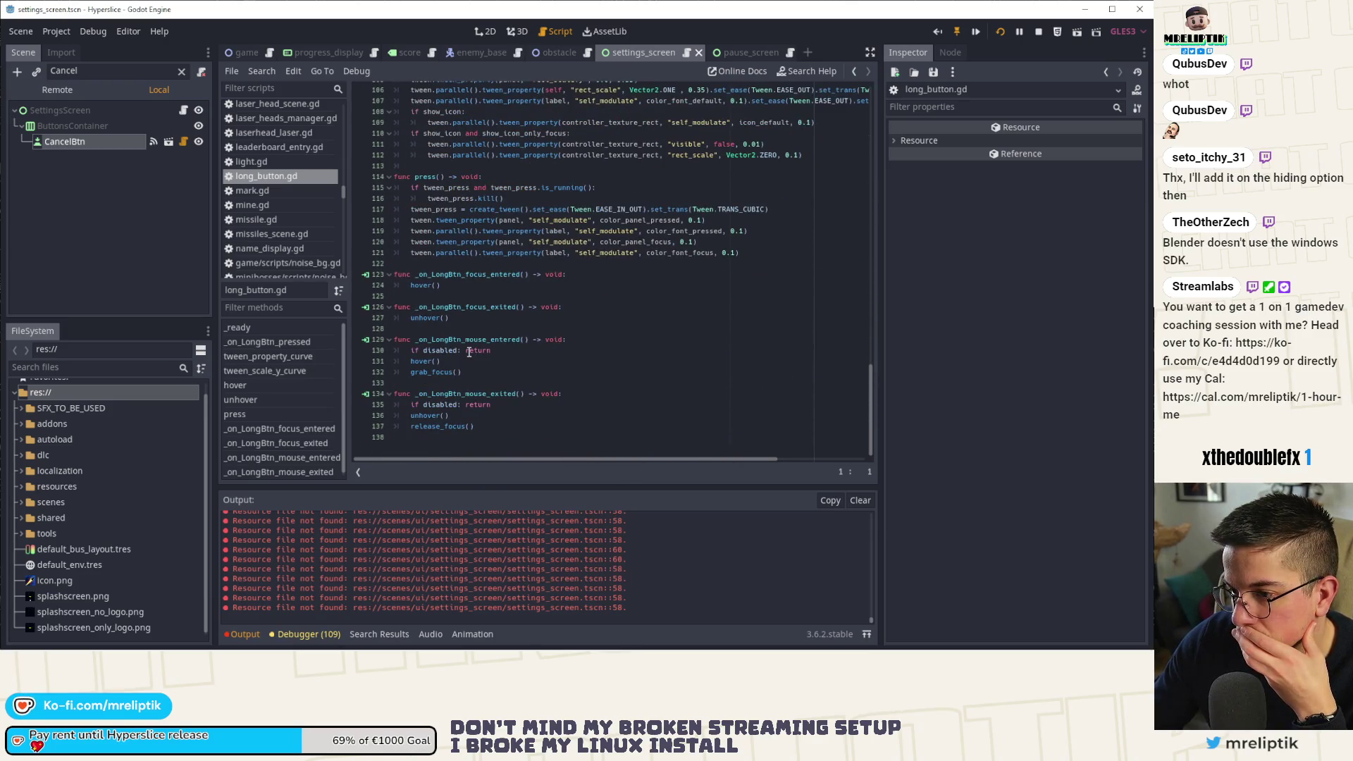
scroll(514, 336, "up", 18)
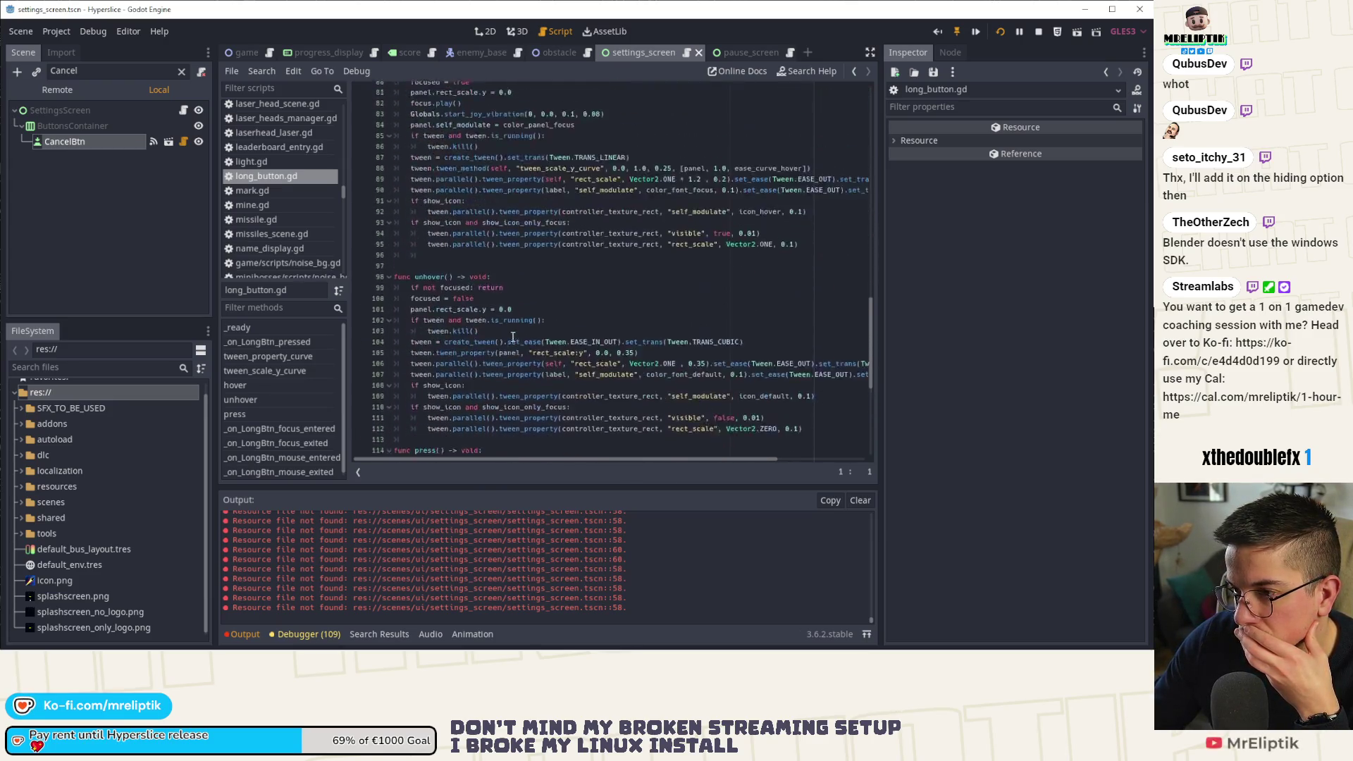
scroll(510, 342, "up", 6)
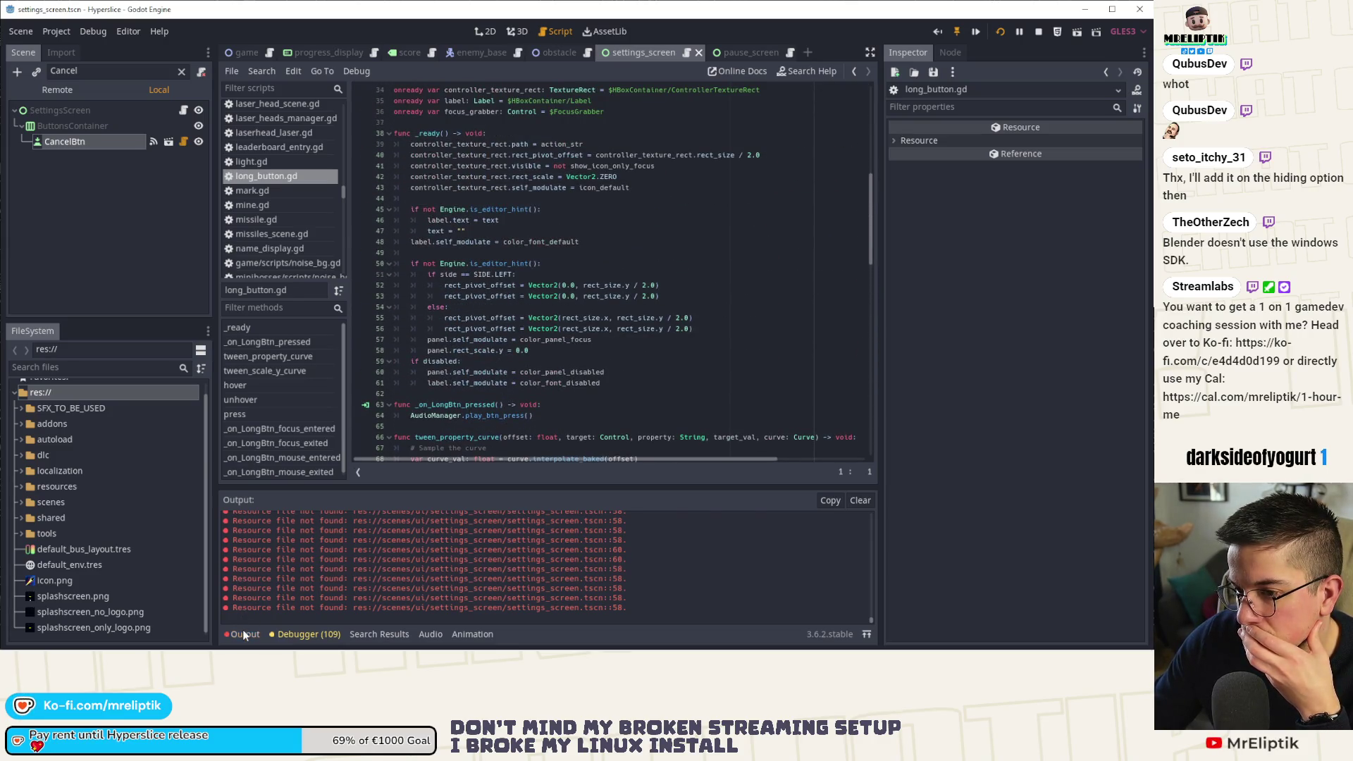
left_click(183, 229)
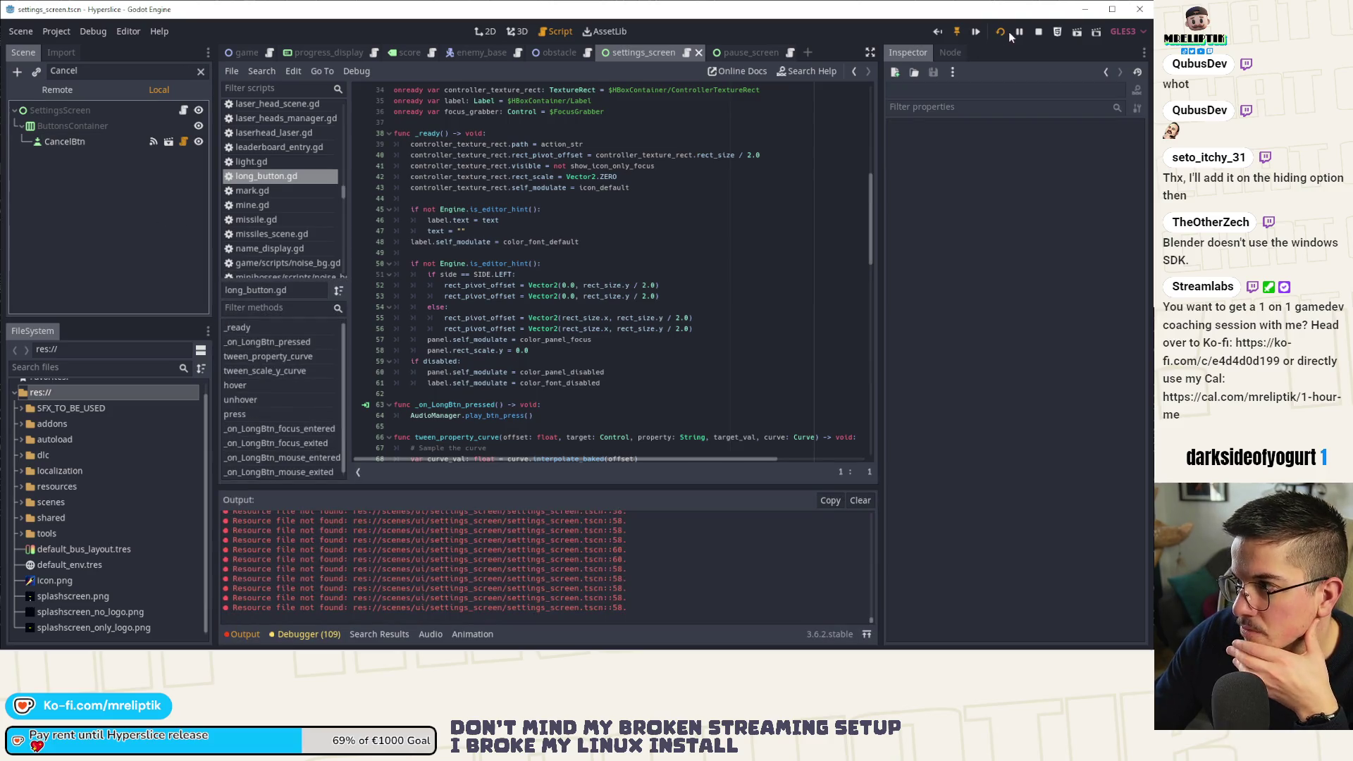
Restart the game, skip the warning, and navigate the title menu to open Credits.
left_click(1039, 31)
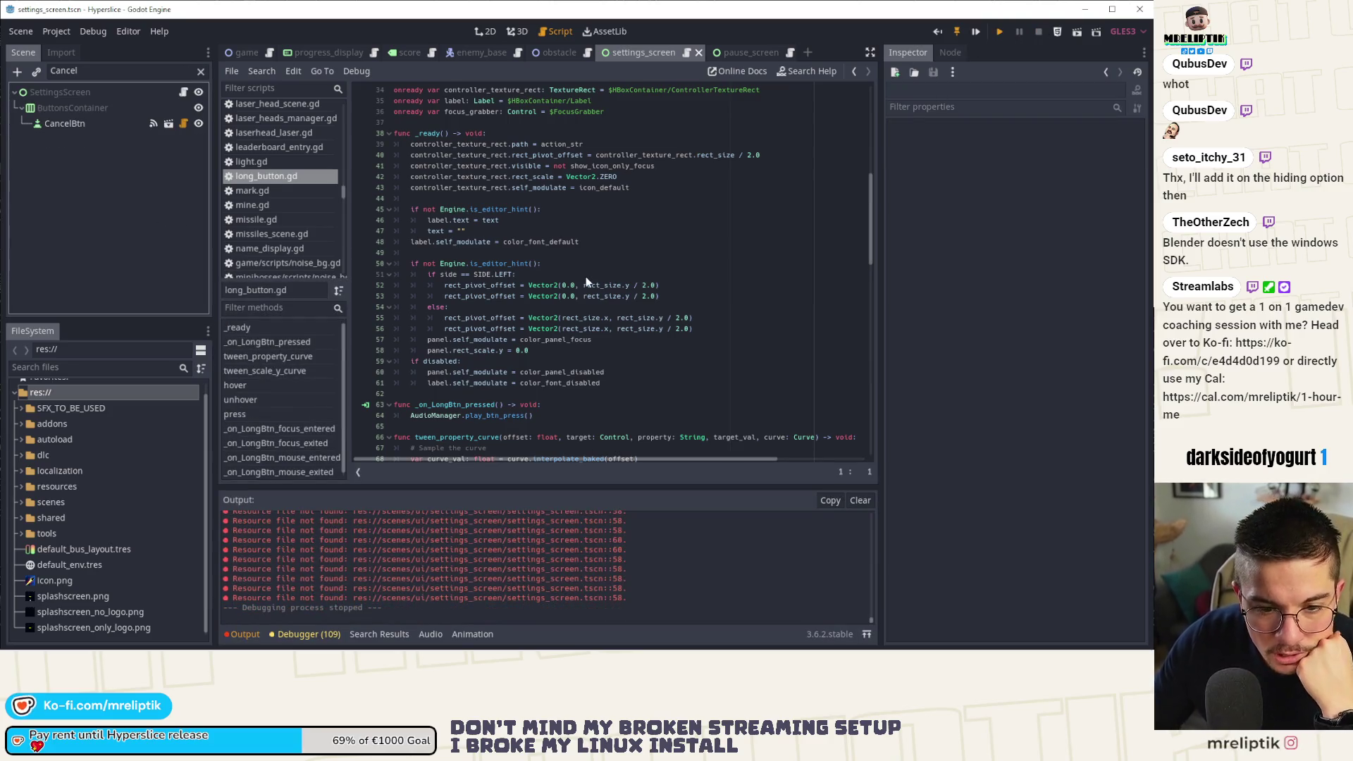
key("F5")
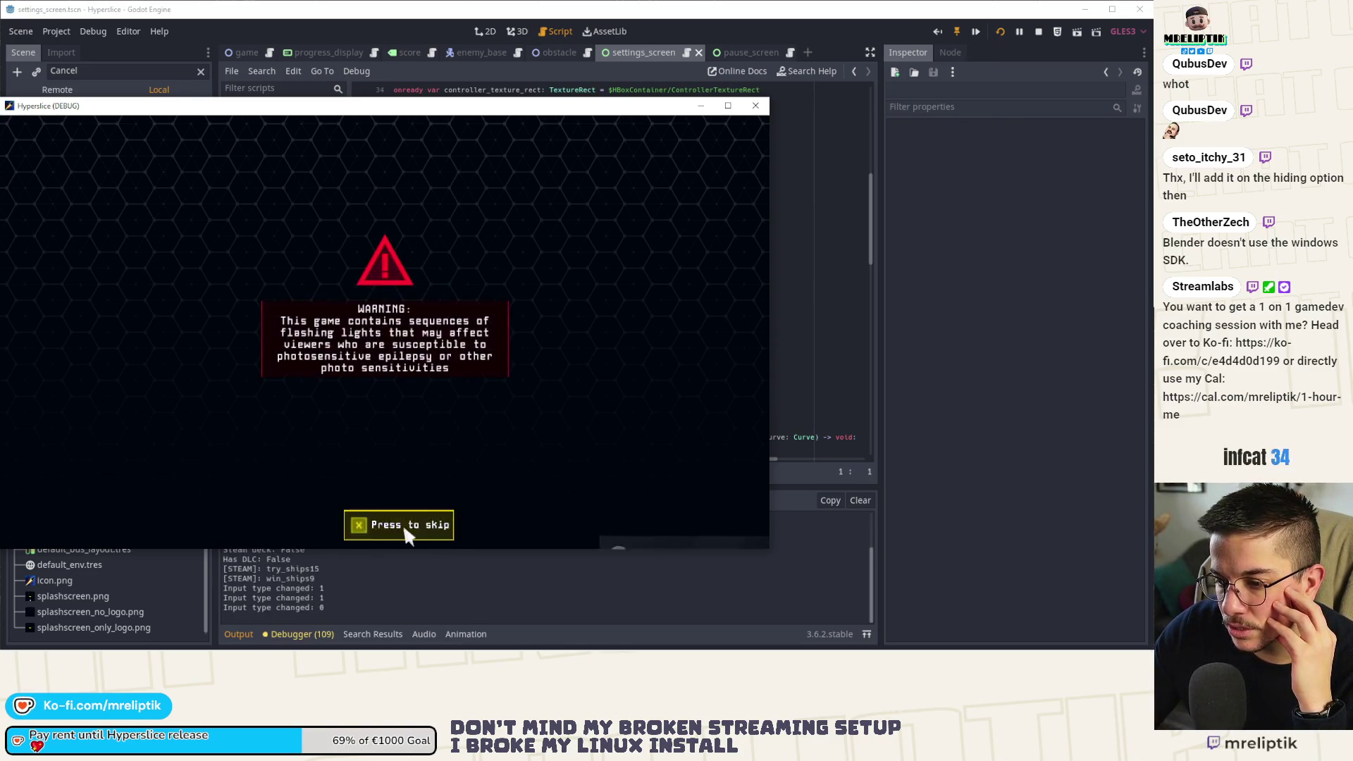
left_click(403, 525)
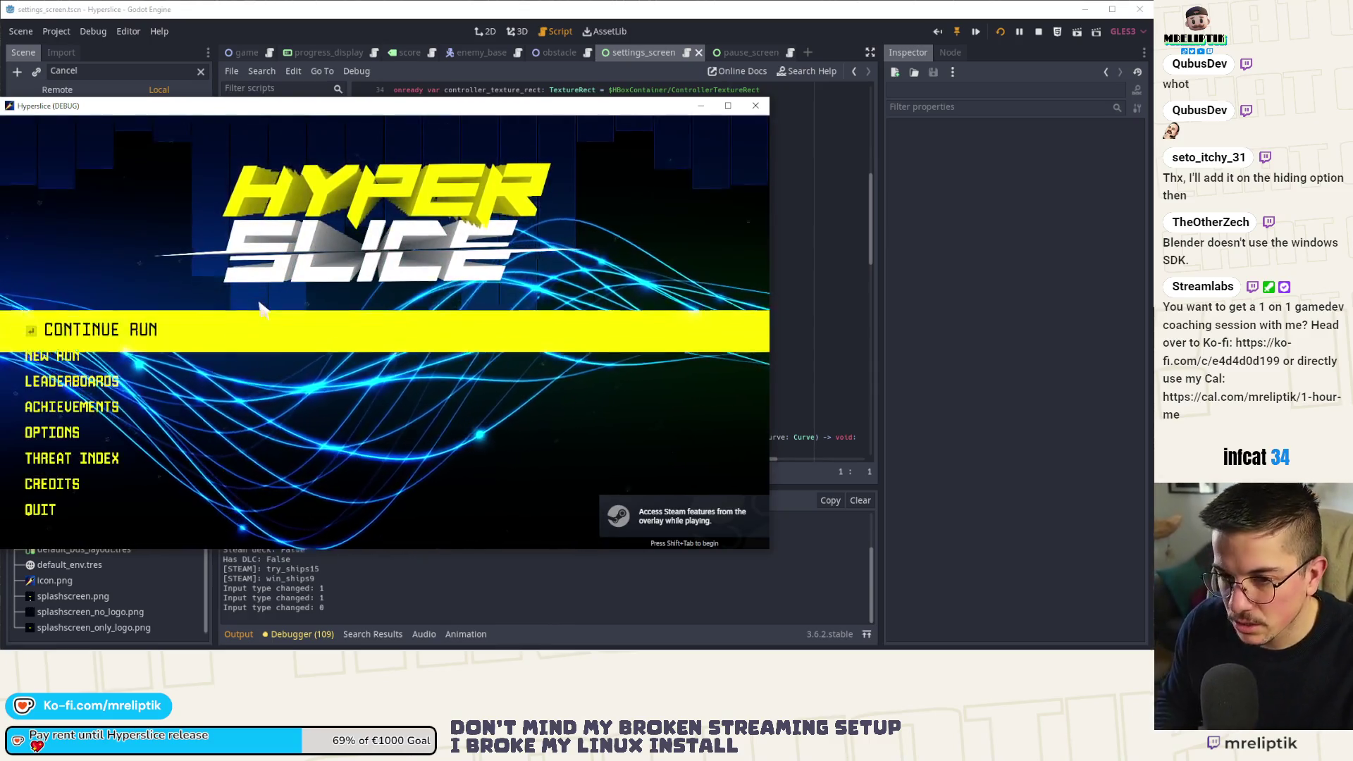
key("Down")
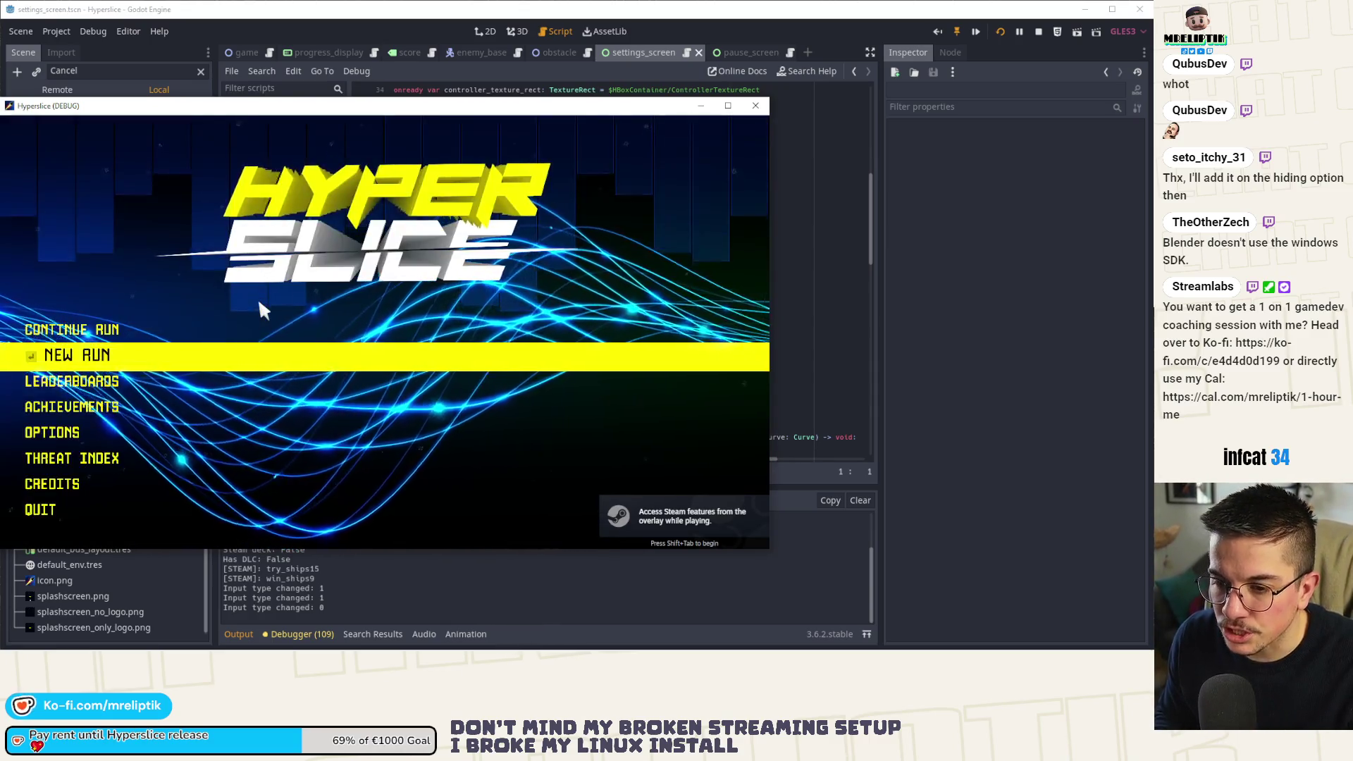
key("Down")
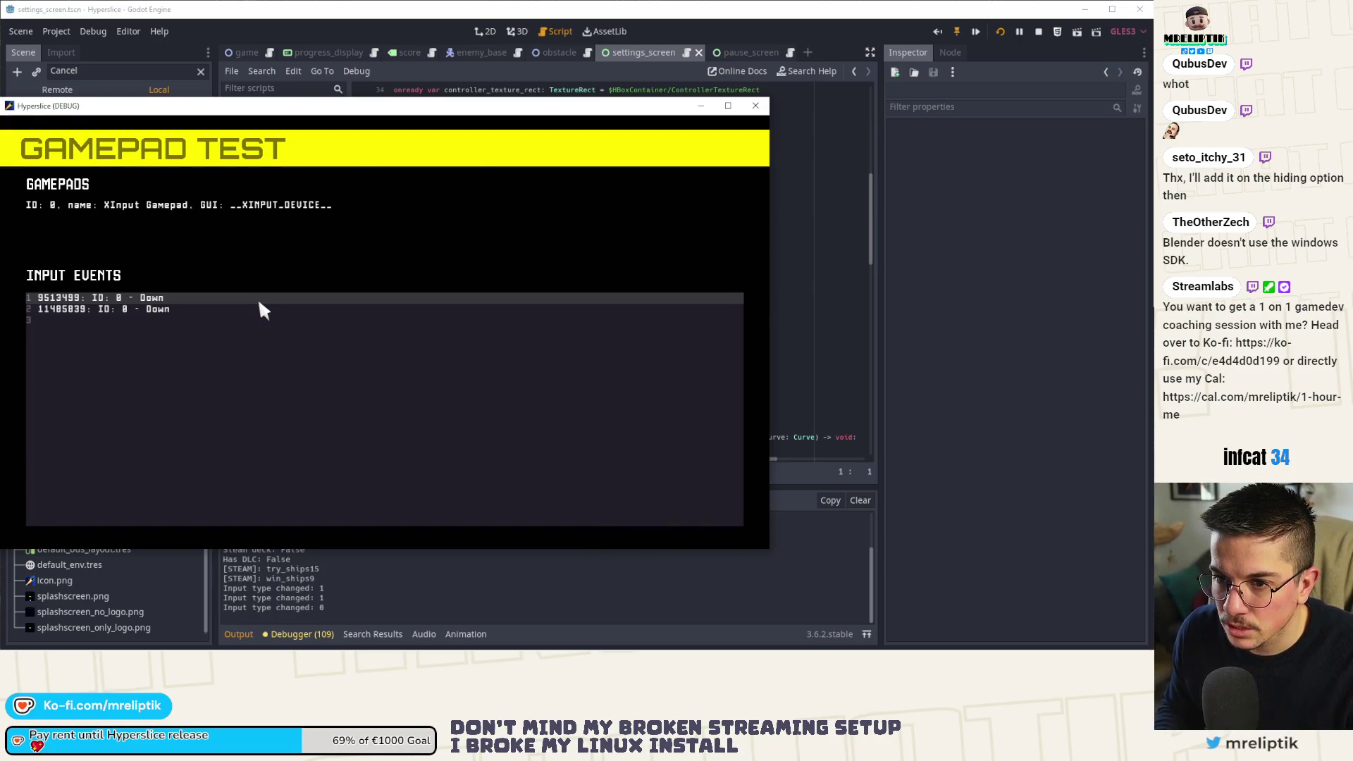
key("Down")
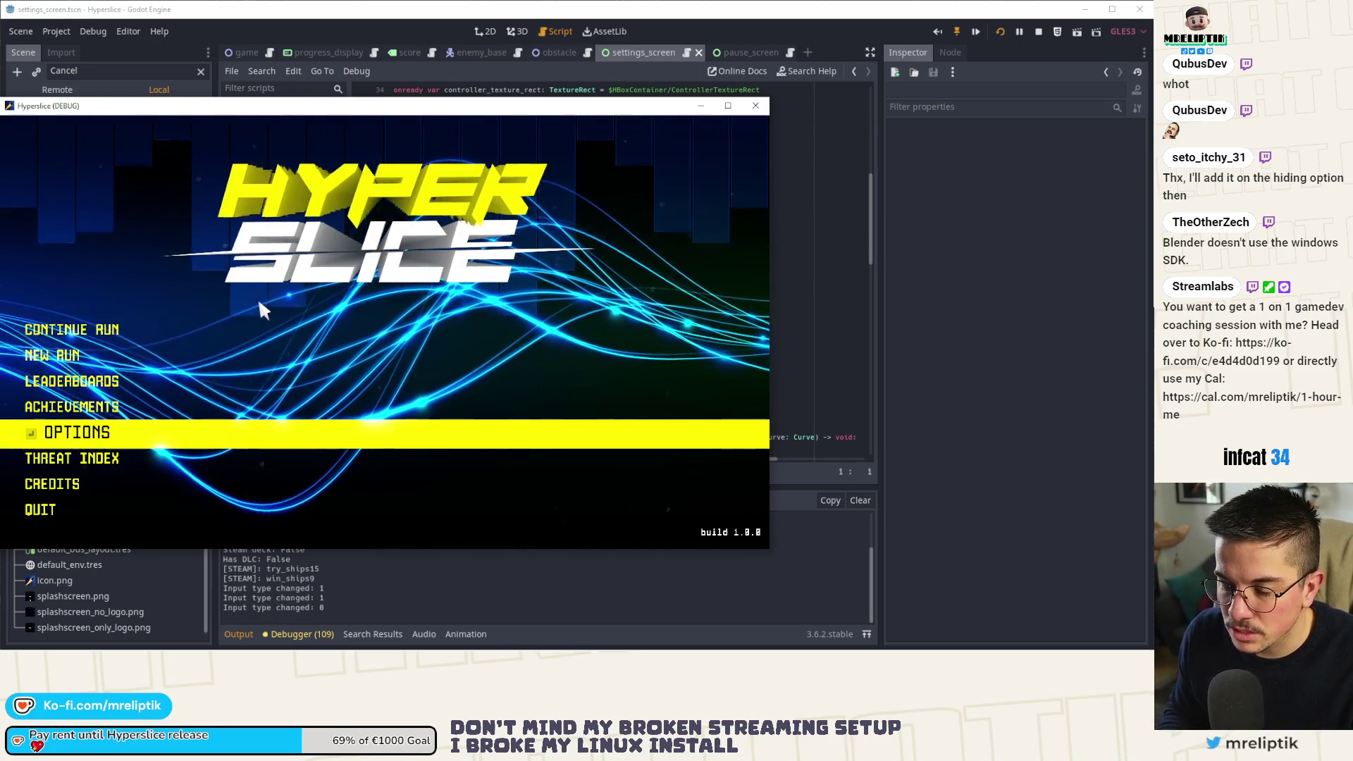
key("Down")
Repeatedly open Credits and cancel back to the title menu with Escape.
key("Down")
key("Return")
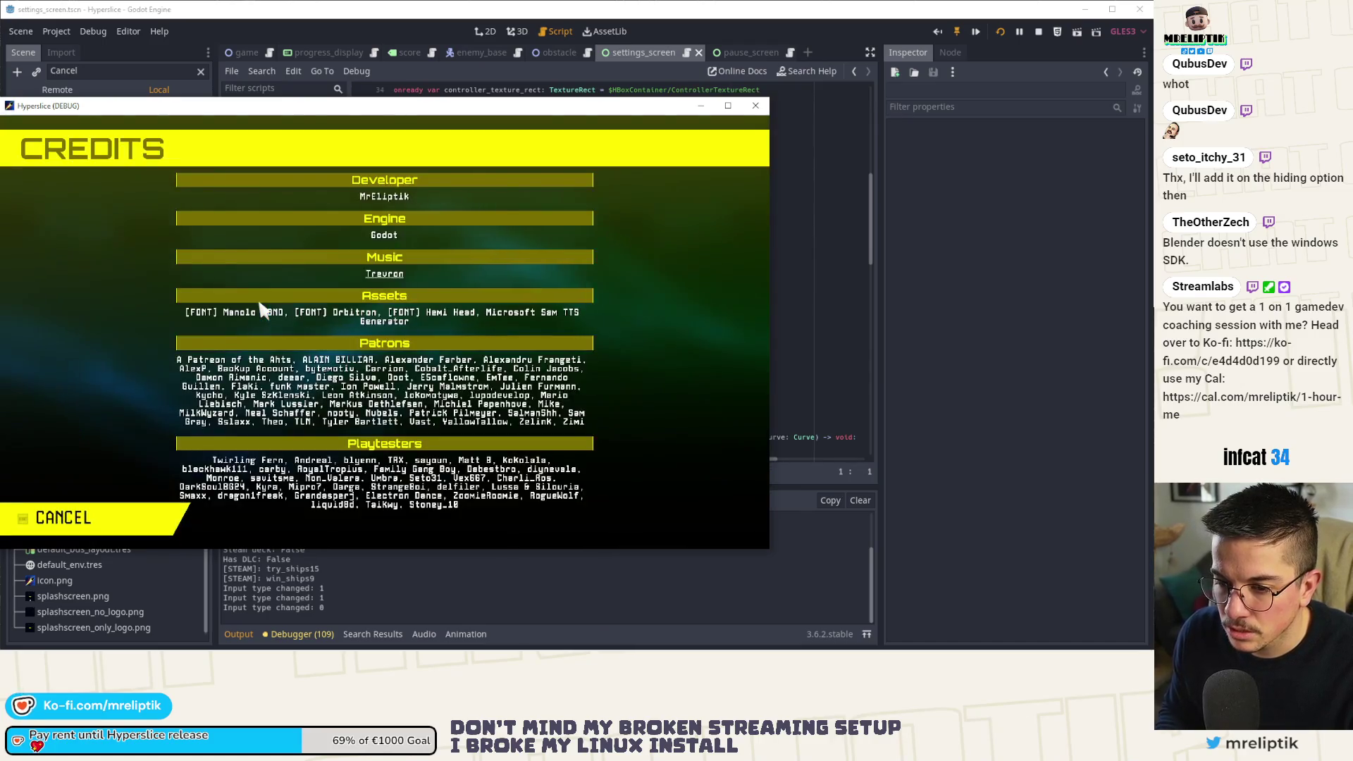
key("Escape")
key("Up")
key("Down")
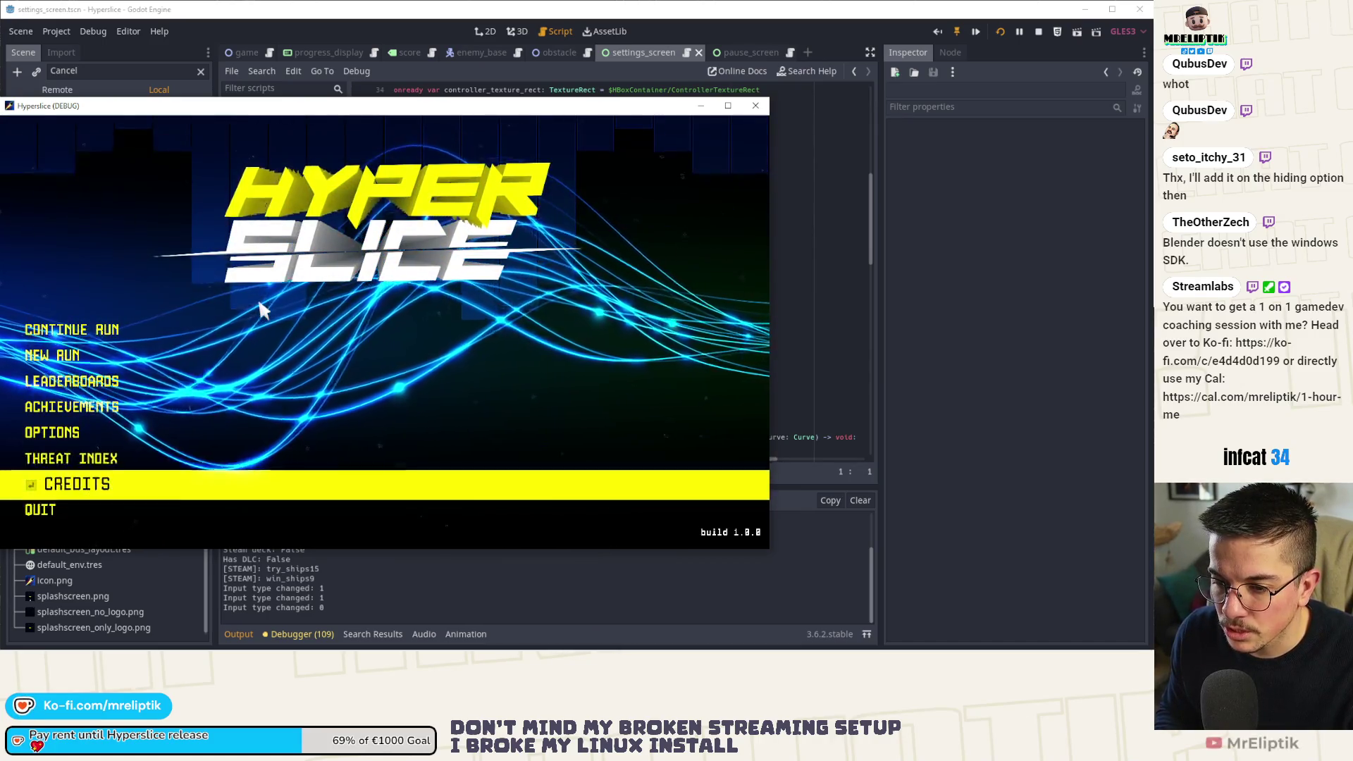
key("Return")
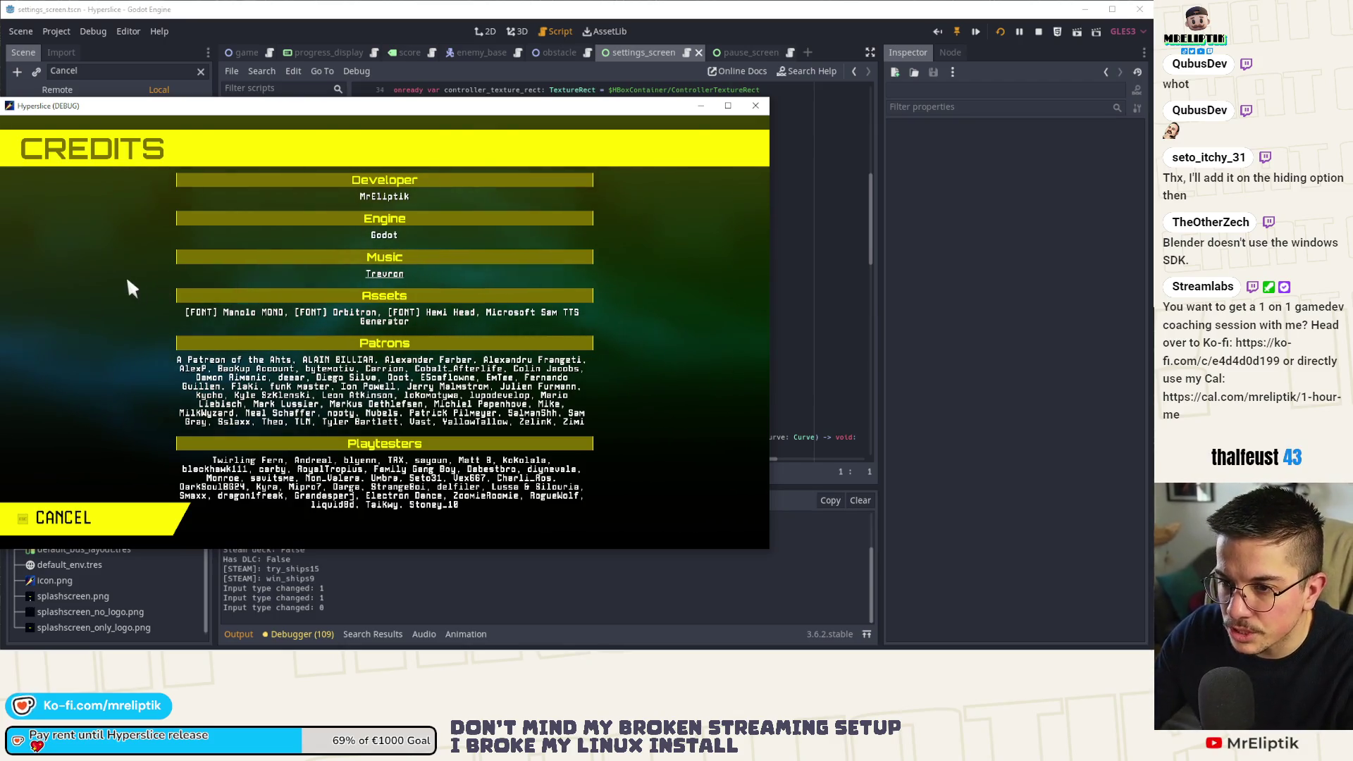
key("Escape")
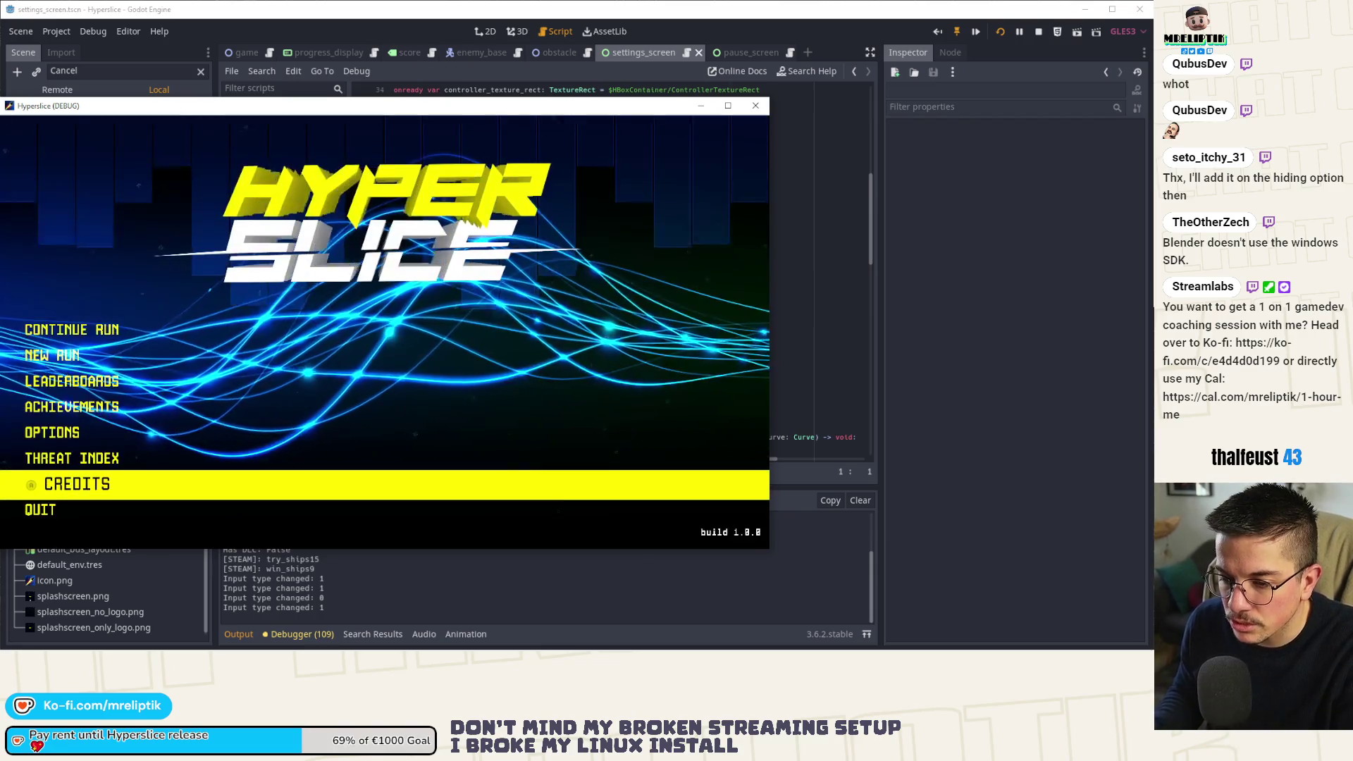
key("Return")
key("Escape")
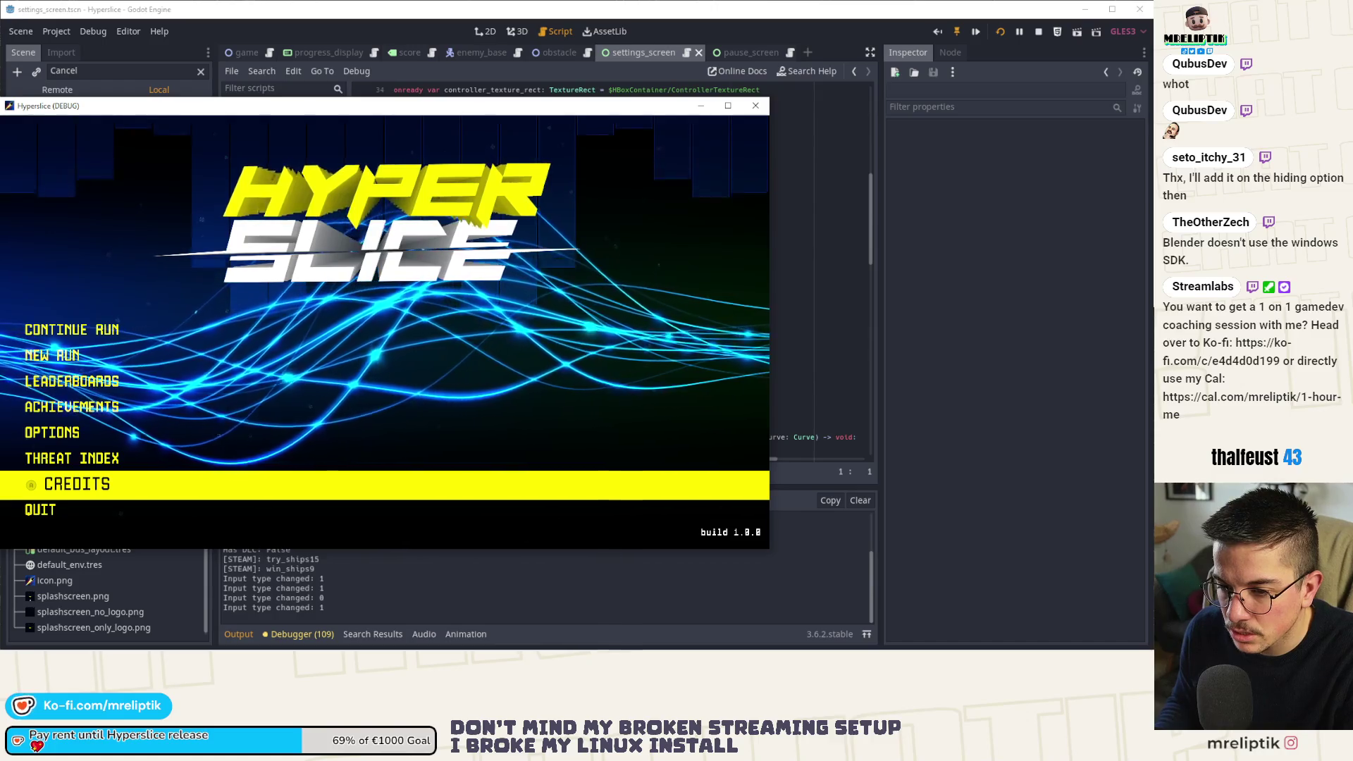
key("Up")
key("Down")
key("Return")
key("Escape")
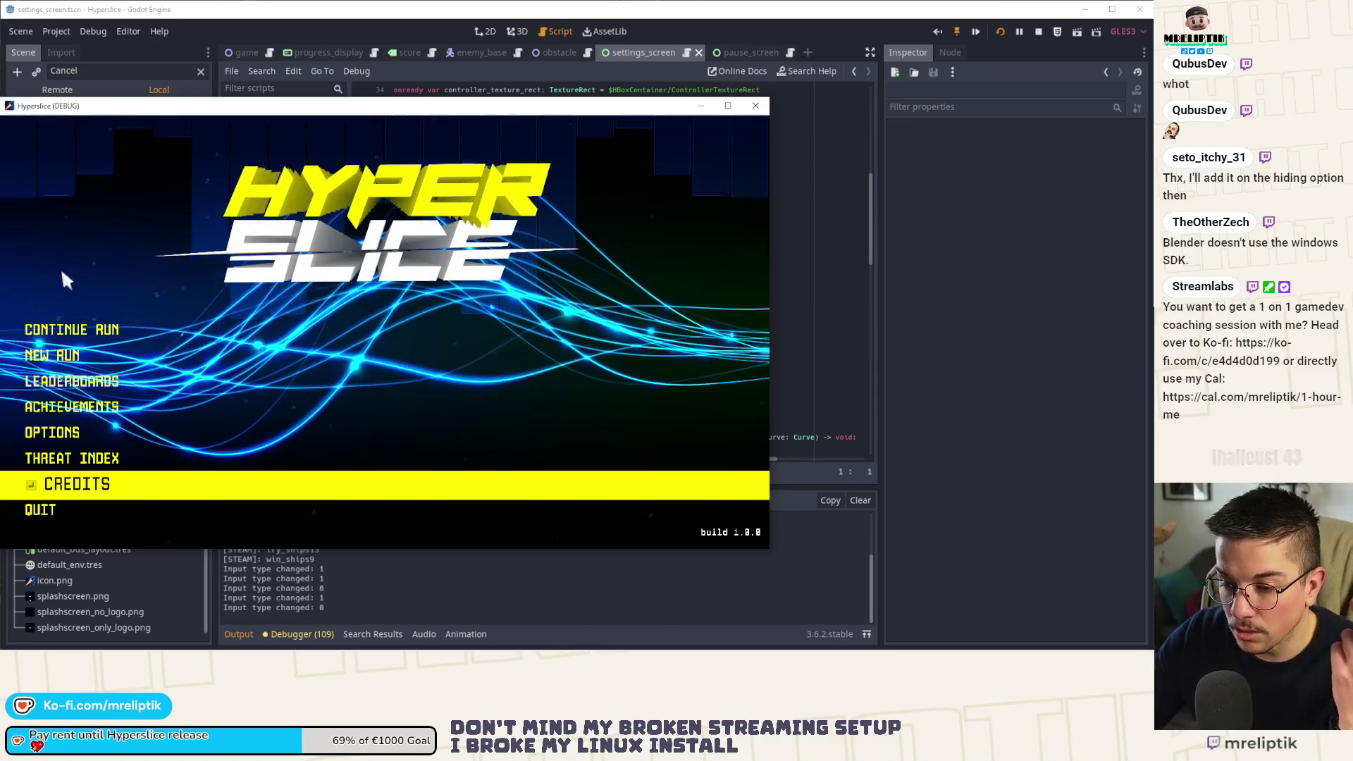
Back in the editor, search Quick Open Scene for 'credits' and highlight credits_ui.
key("super+shift+Right")
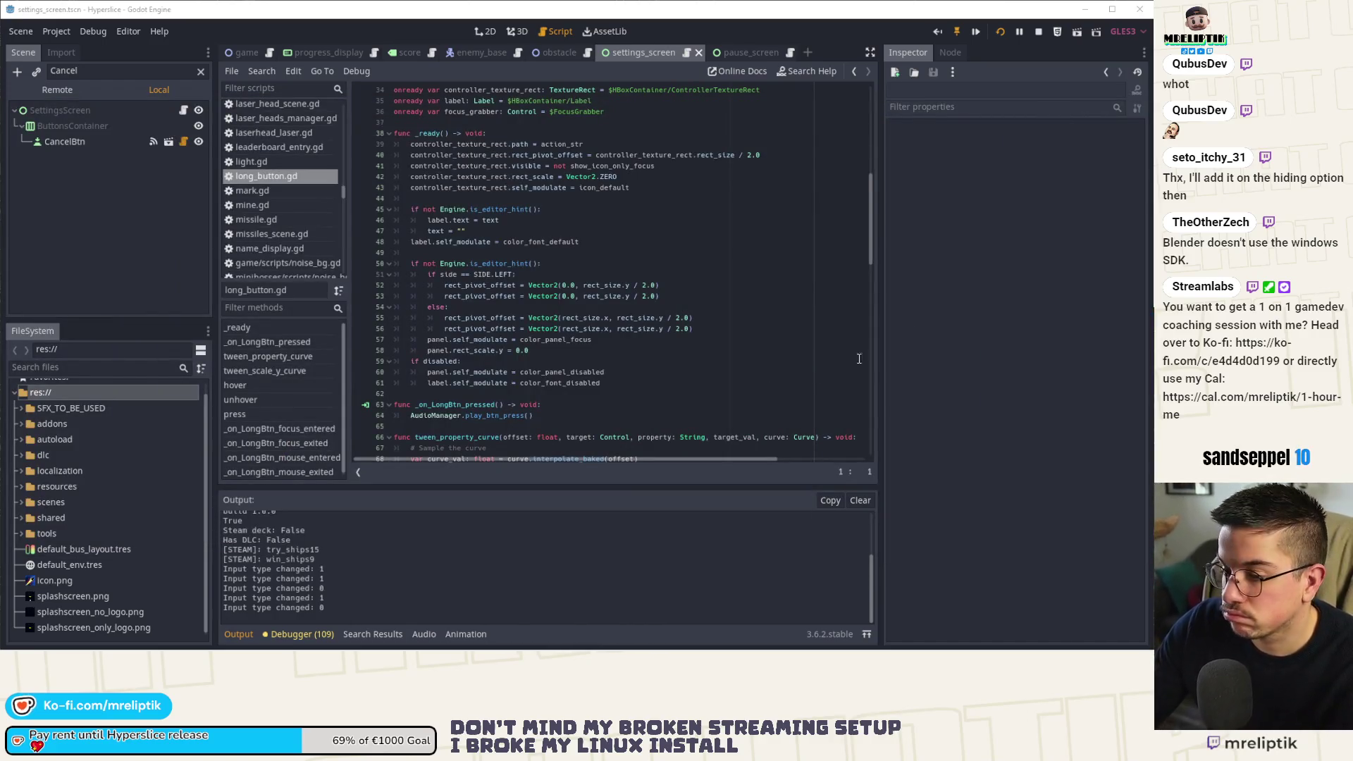
left_click(165, 261)
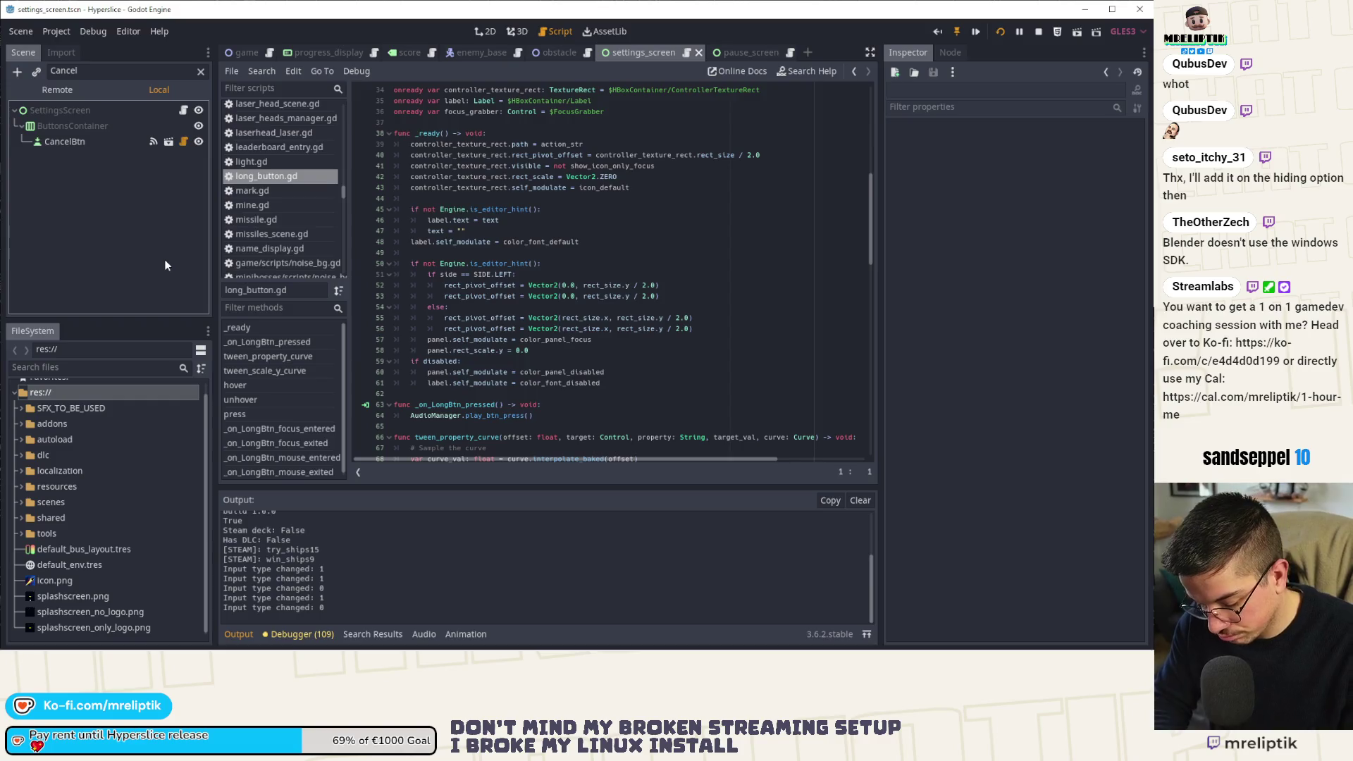
key("ctrl+shift+o")
type("credits")
key("Down")
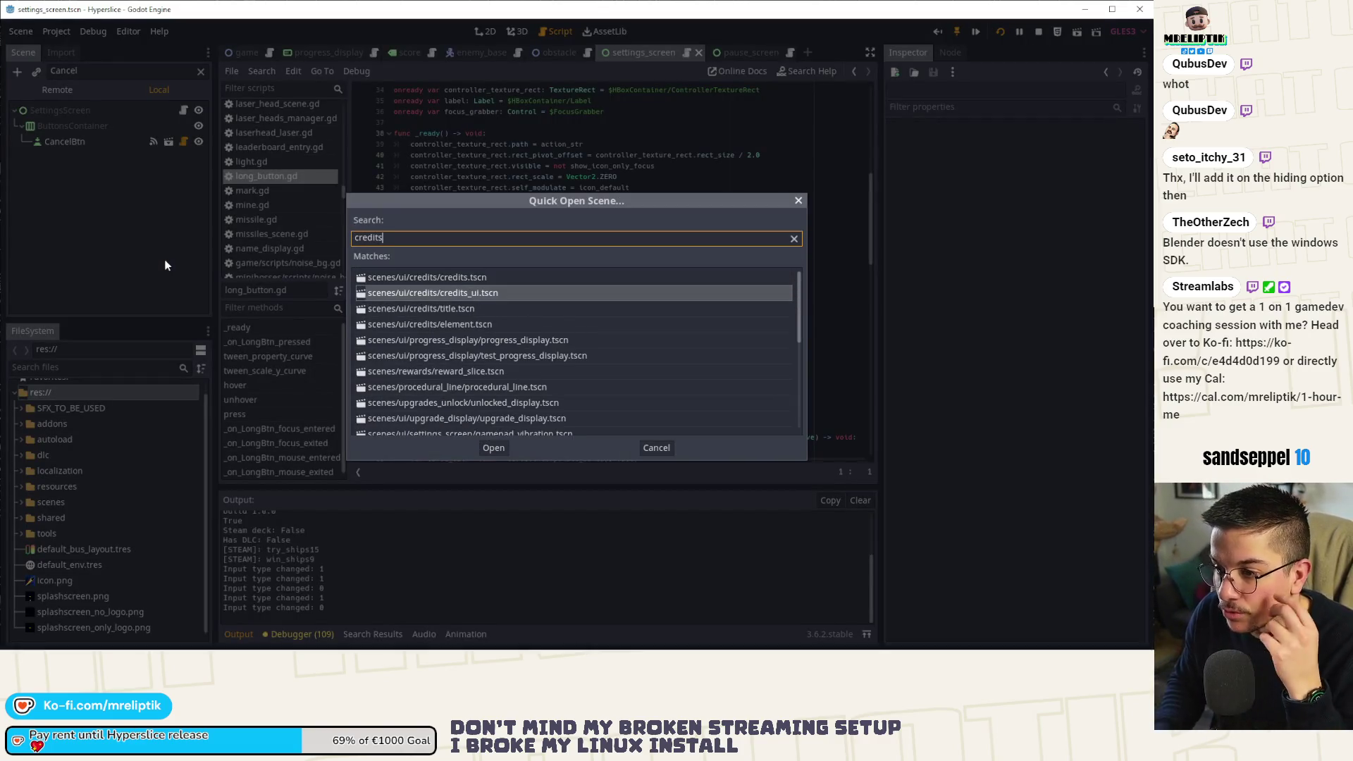
Open credits_ui.tscn and inspect BackBtn's cancel.tres shortcut and its input action.
key("Return")
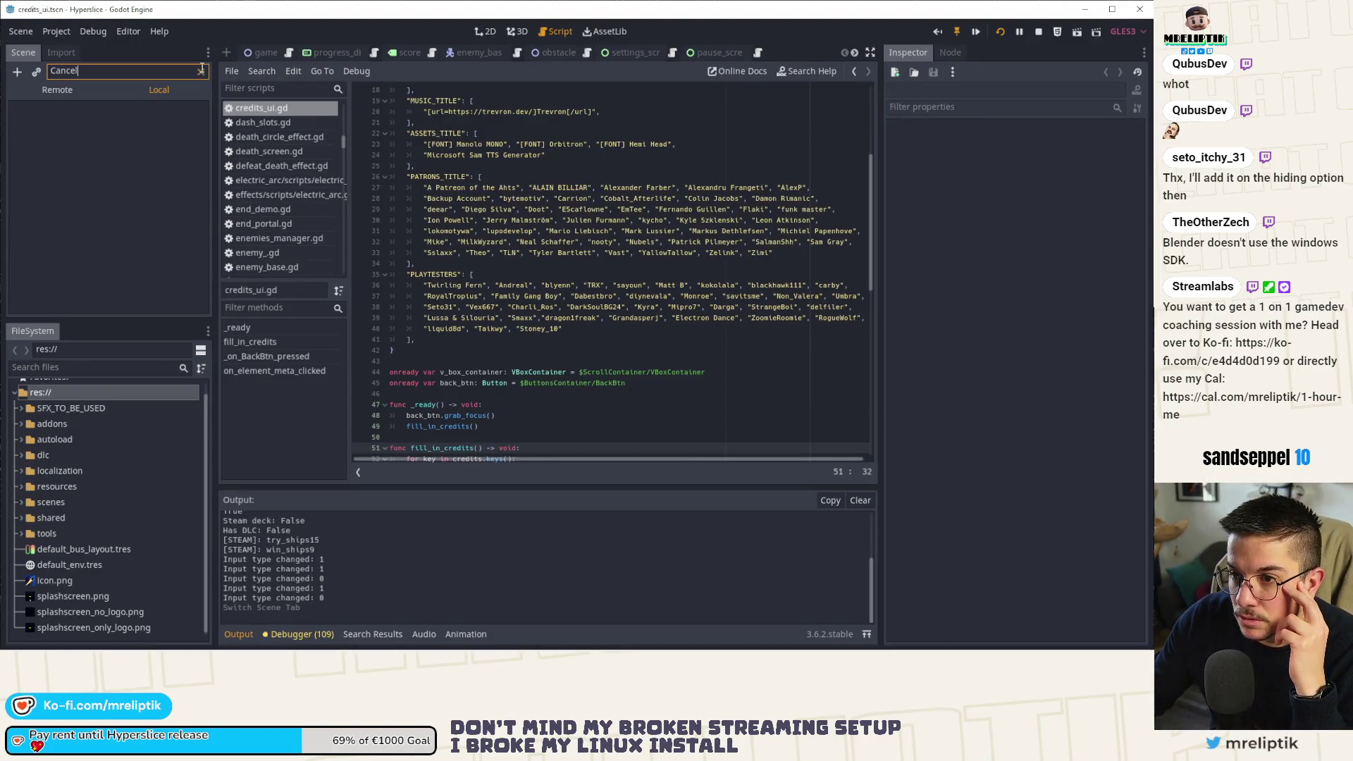
left_click(60, 235)
scroll(990, 430, "down", 5)
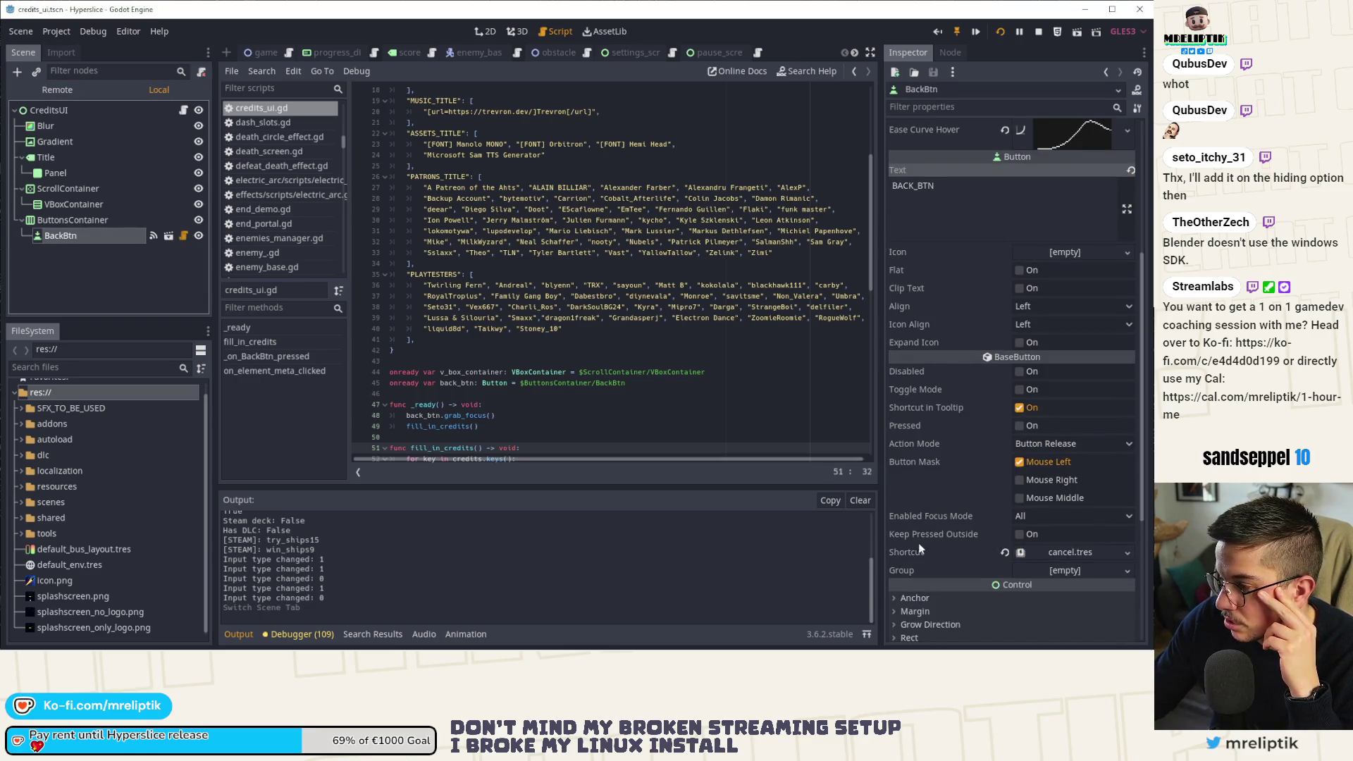
left_click(1070, 554)
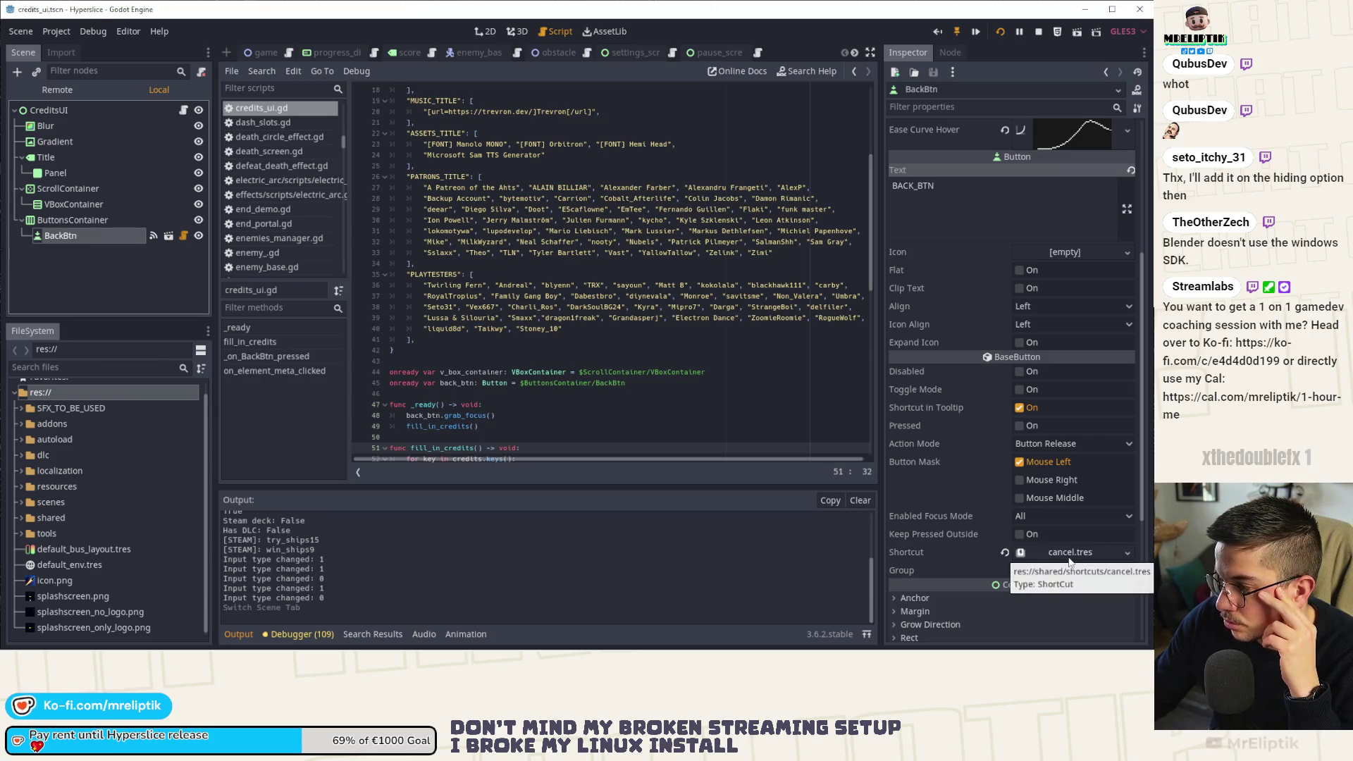
left_click(1052, 442)
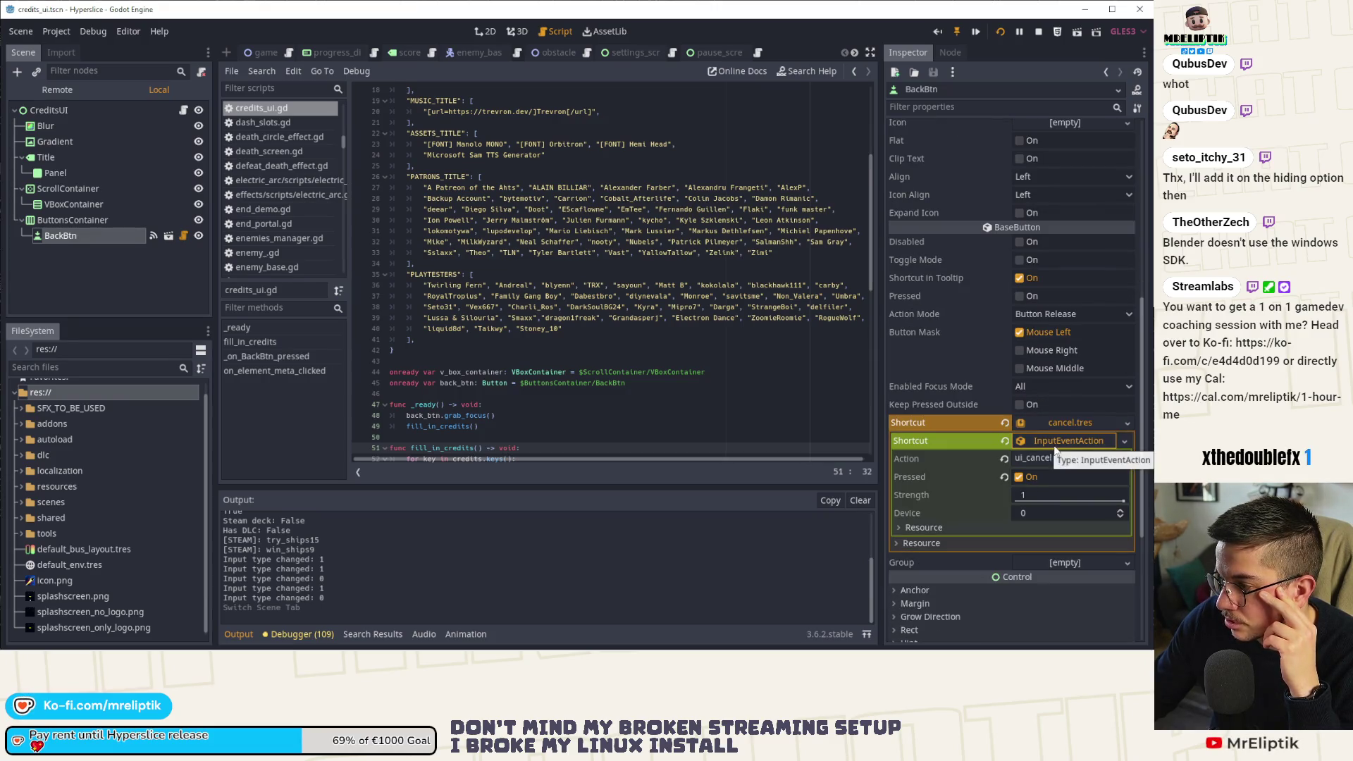
left_click(1053, 444)
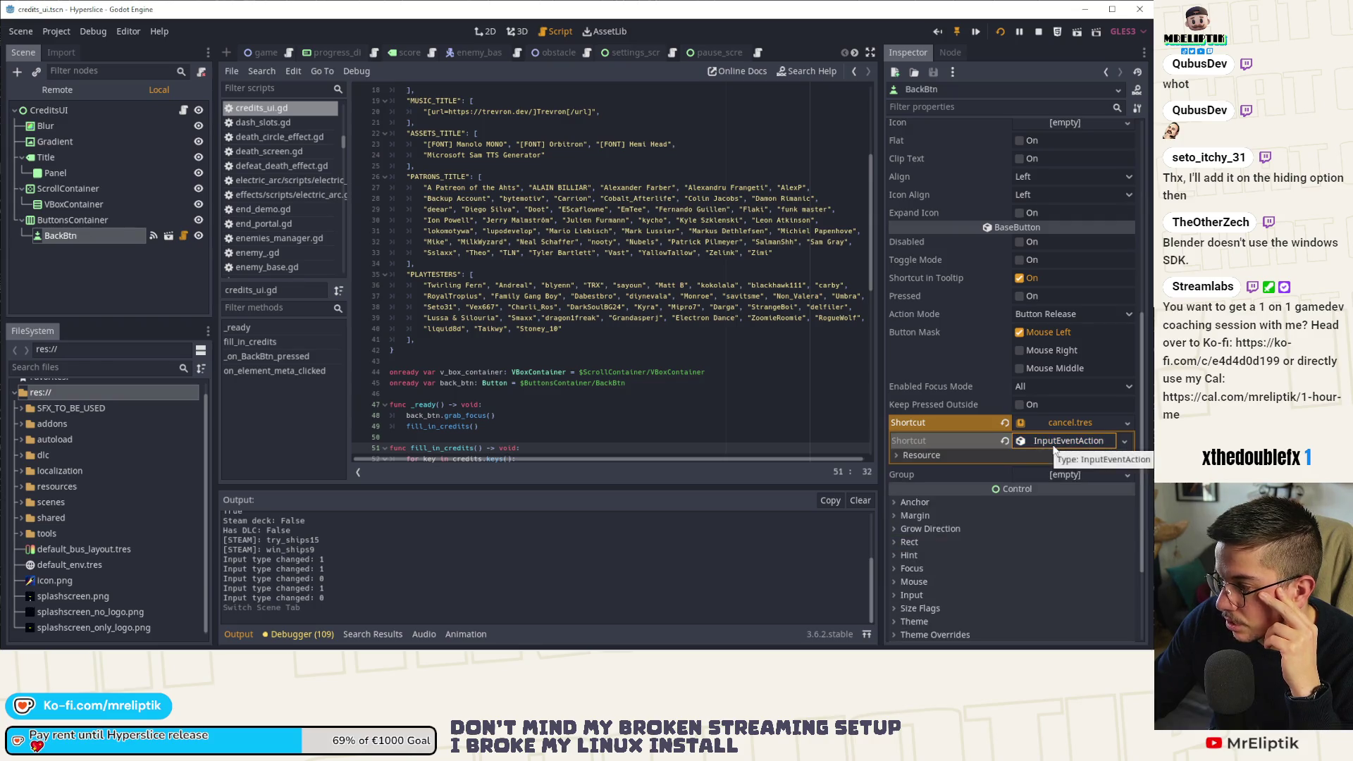
In settings_screen, inspect CancelBtn's cancel.tres ui_cancel shortcut, then open short_button.tscn.
left_click(608, 52)
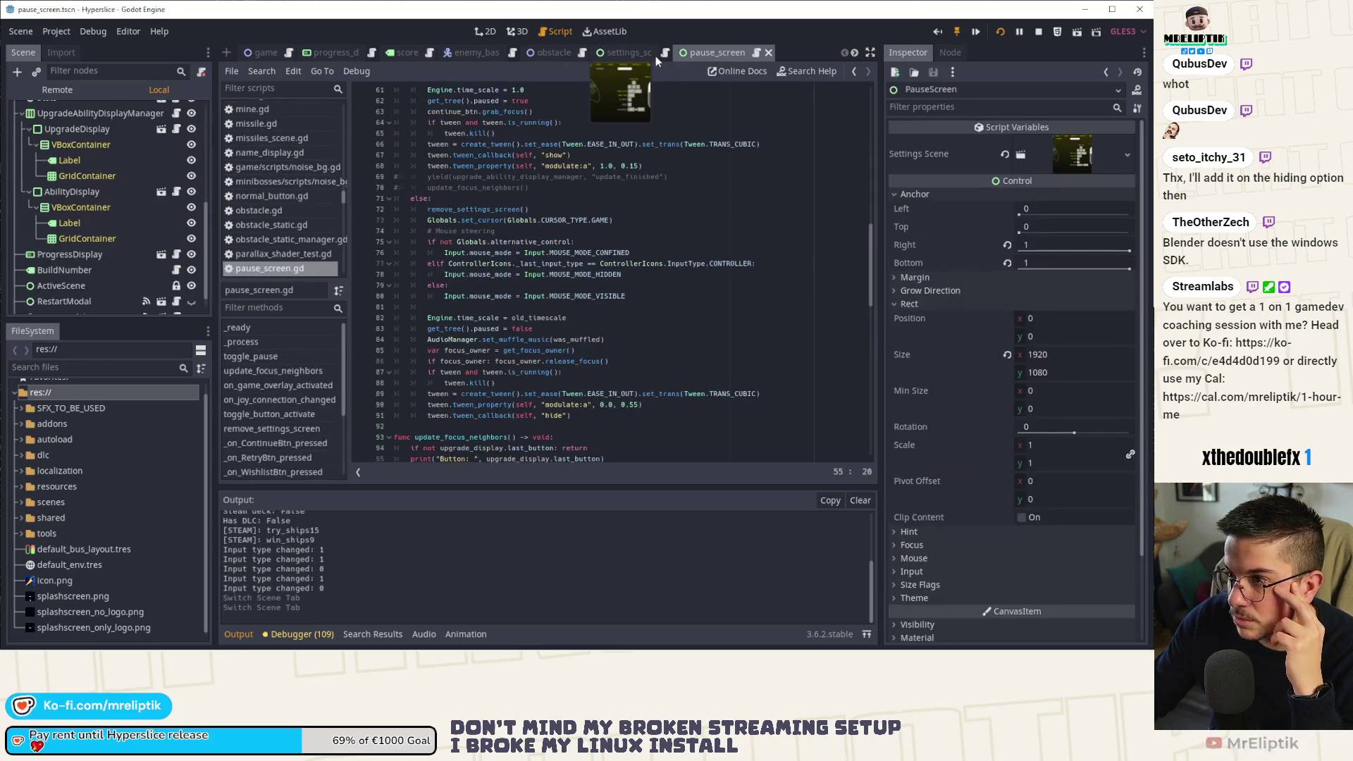
left_click(64, 141)
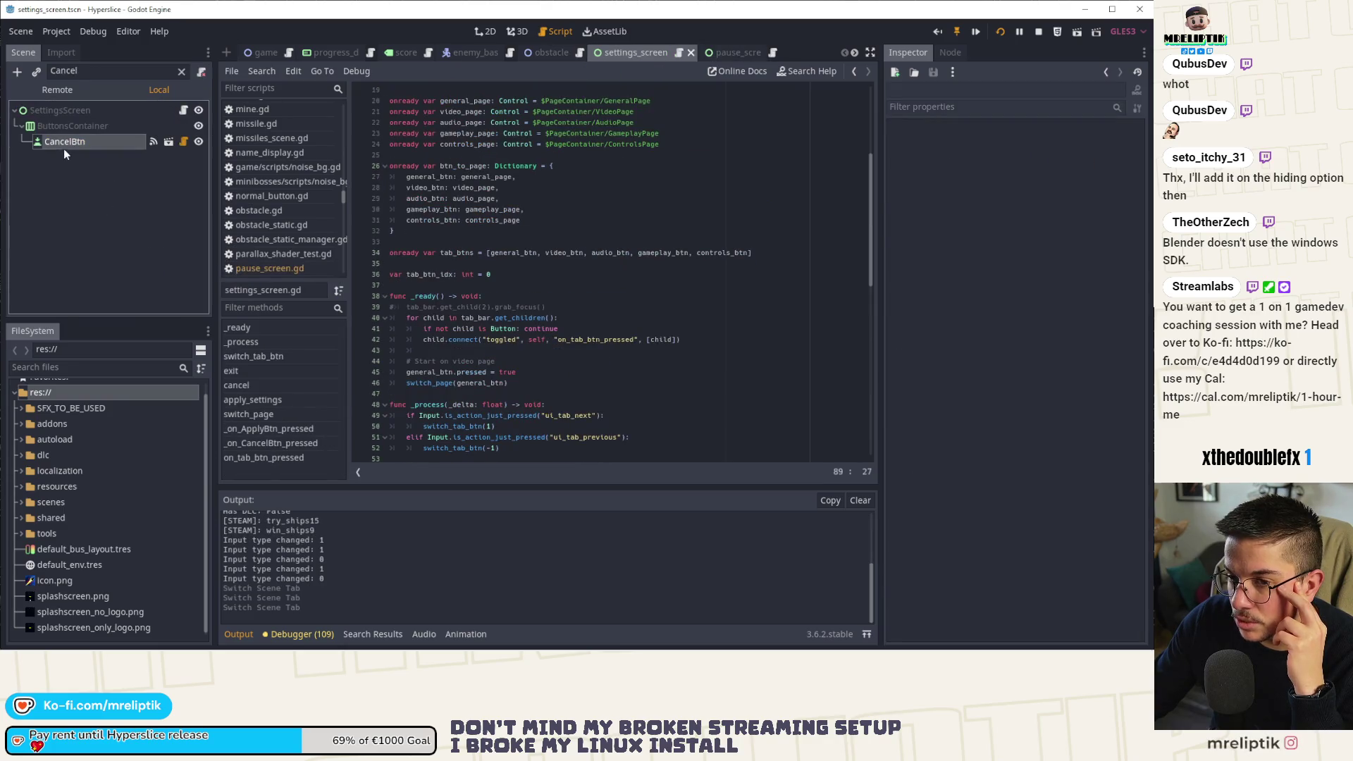
left_click(201, 71)
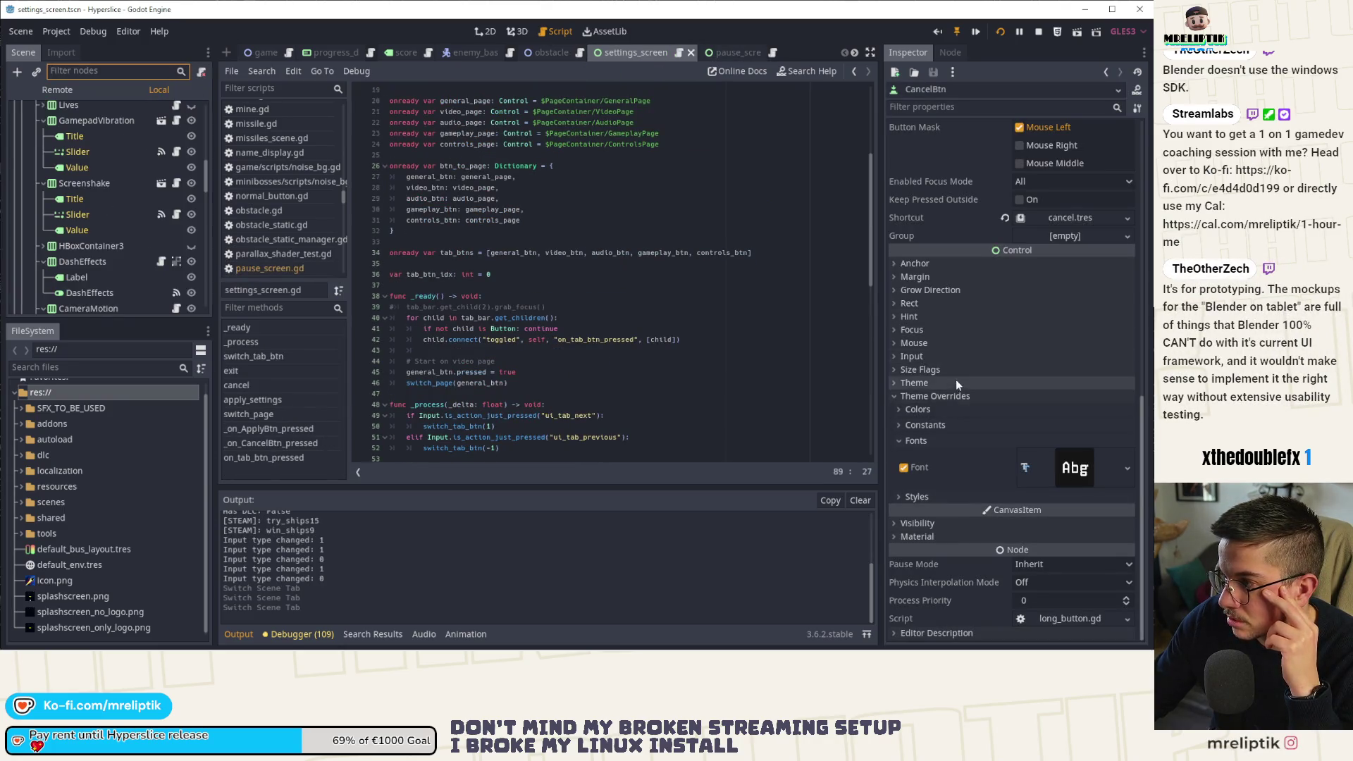
left_click(1070, 219)
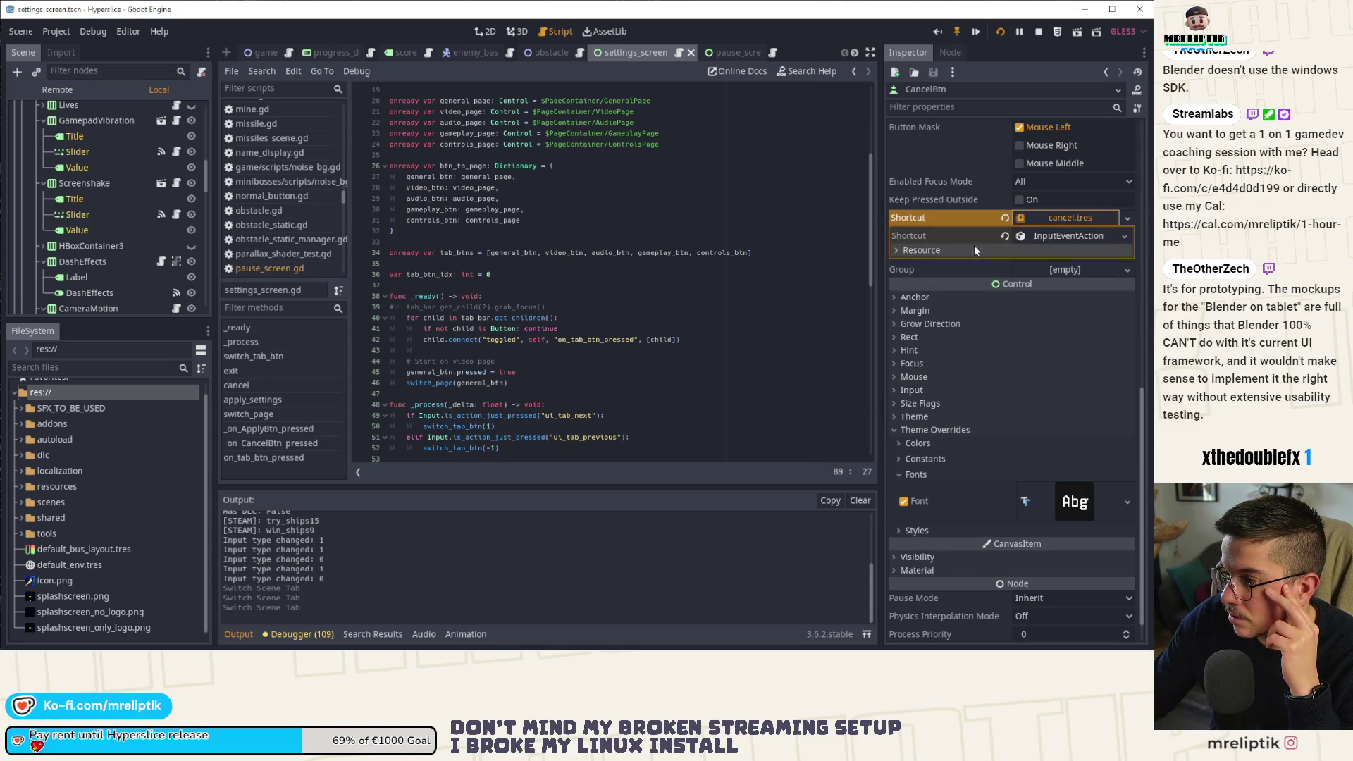
left_click(1080, 236)
scroll(1080, 273, "up", 5)
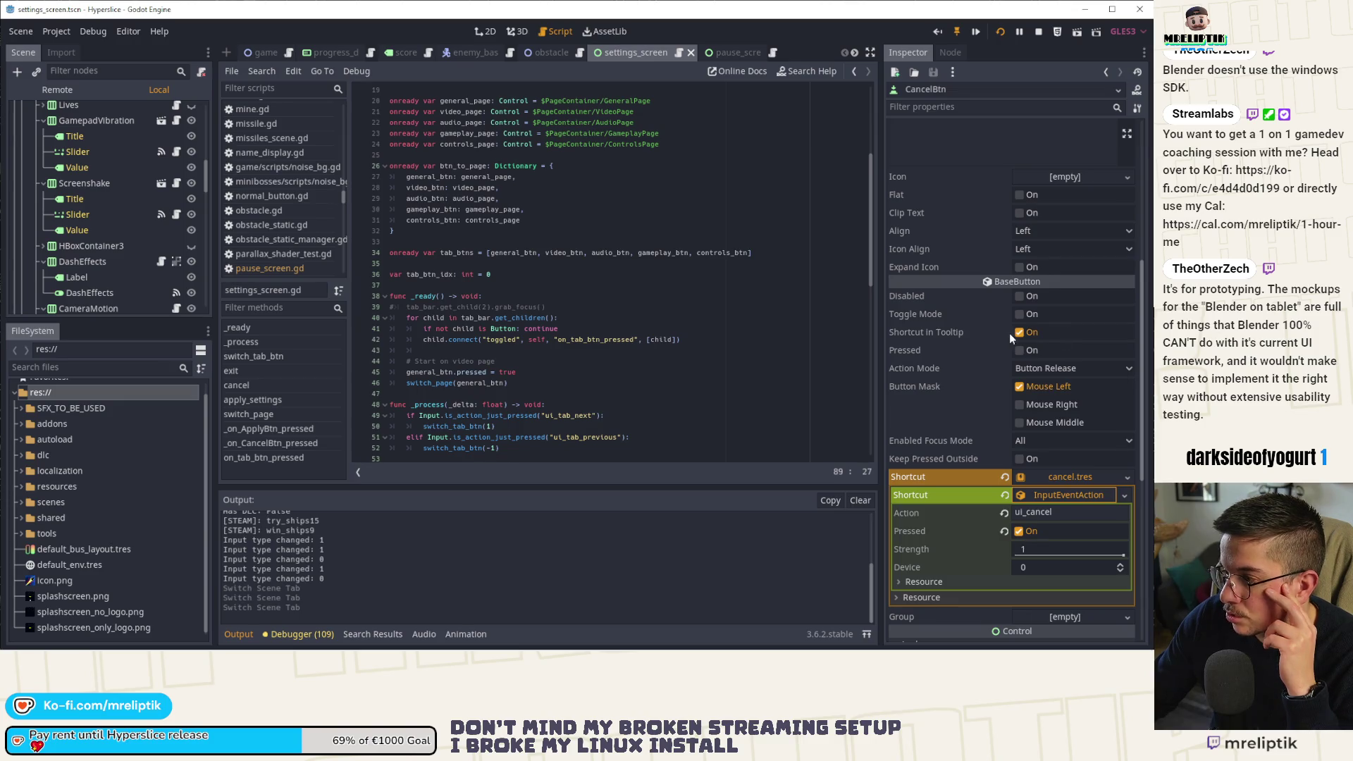
scroll(126, 196, "down", 15)
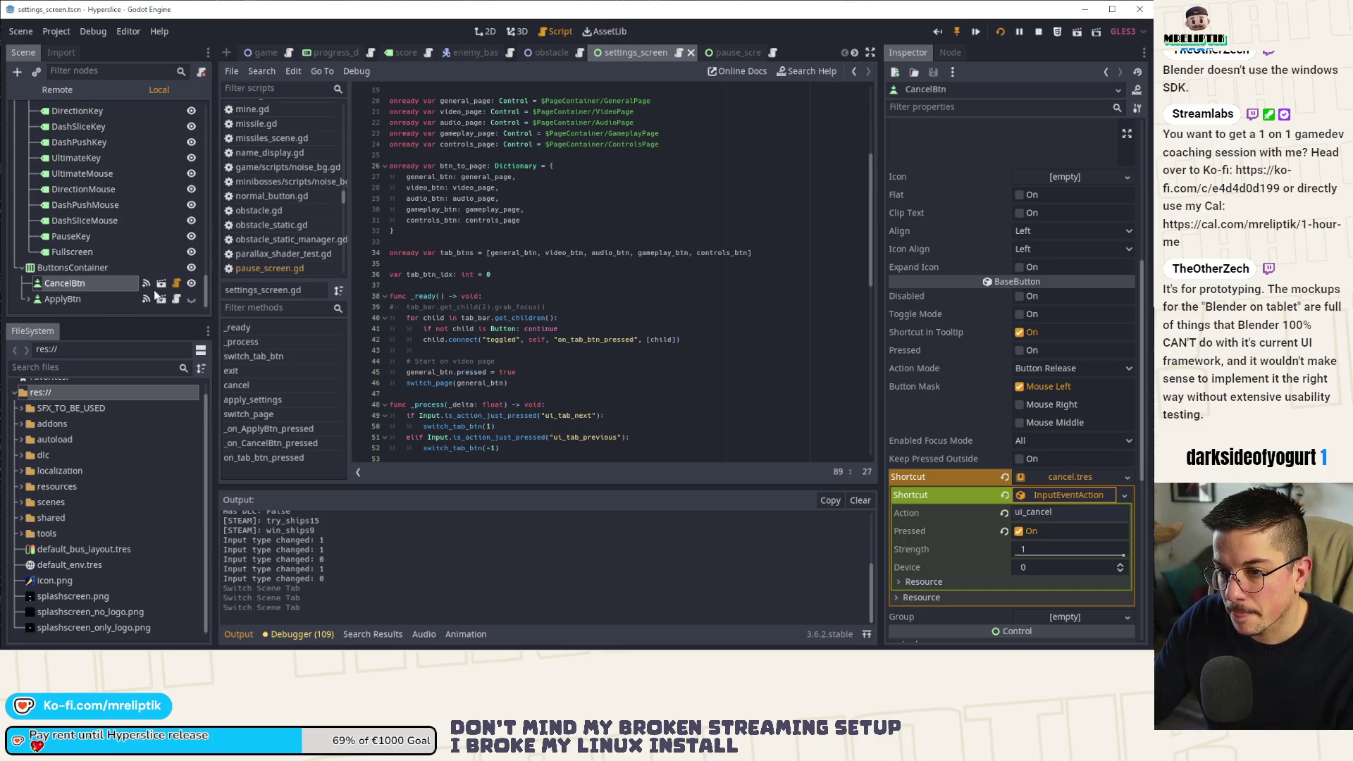
left_click(161, 288)
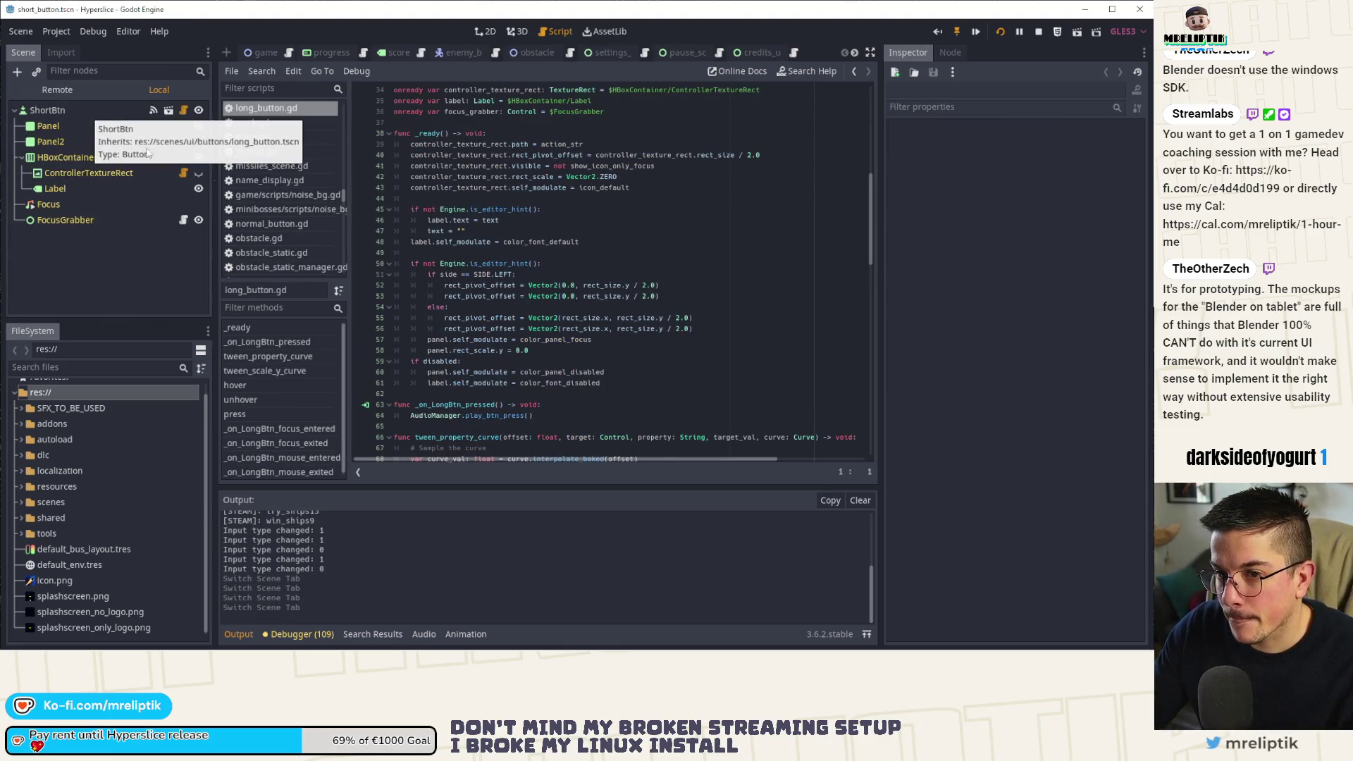
Turn off Shortcut in Tooltip on ShortBtn and view the deselected button in the 2D workspace.
left_click(87, 109)
scroll(1012, 402, "up", 5)
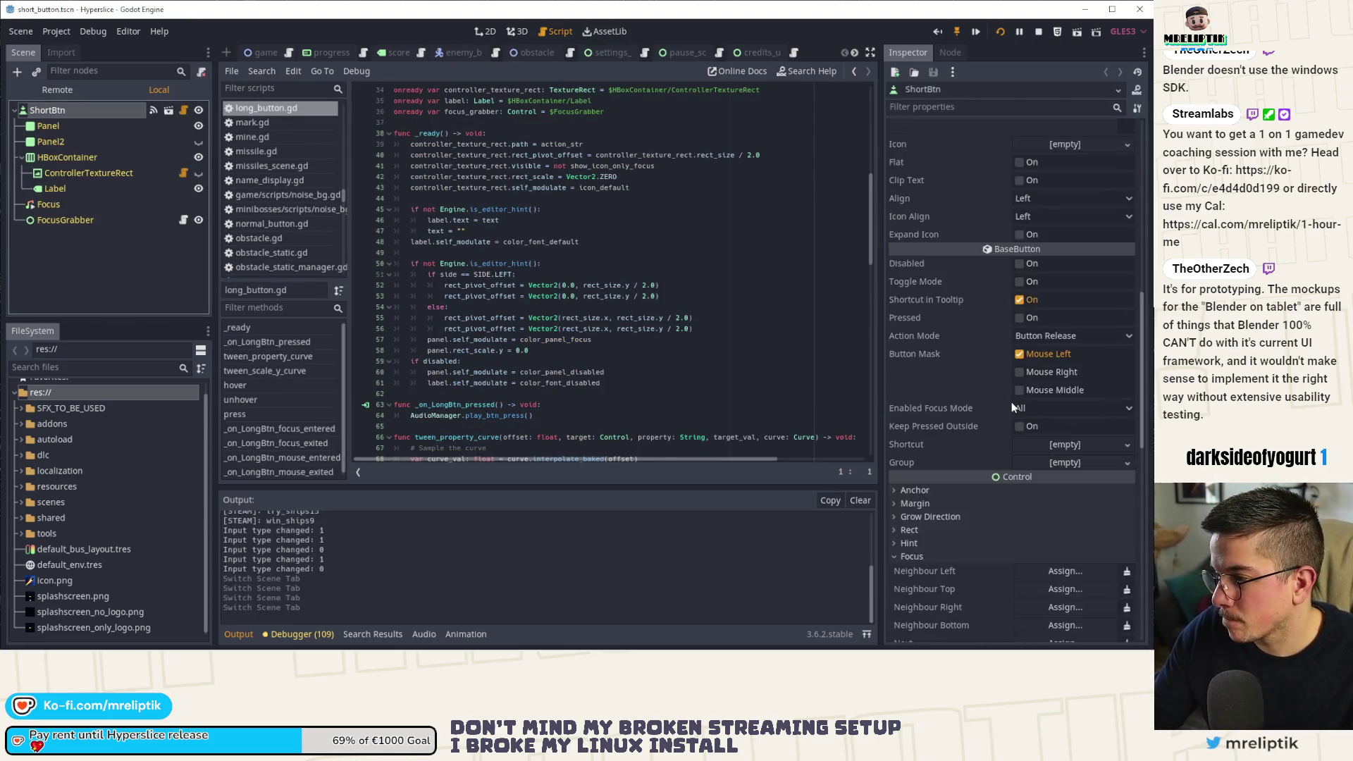
left_click(1019, 300)
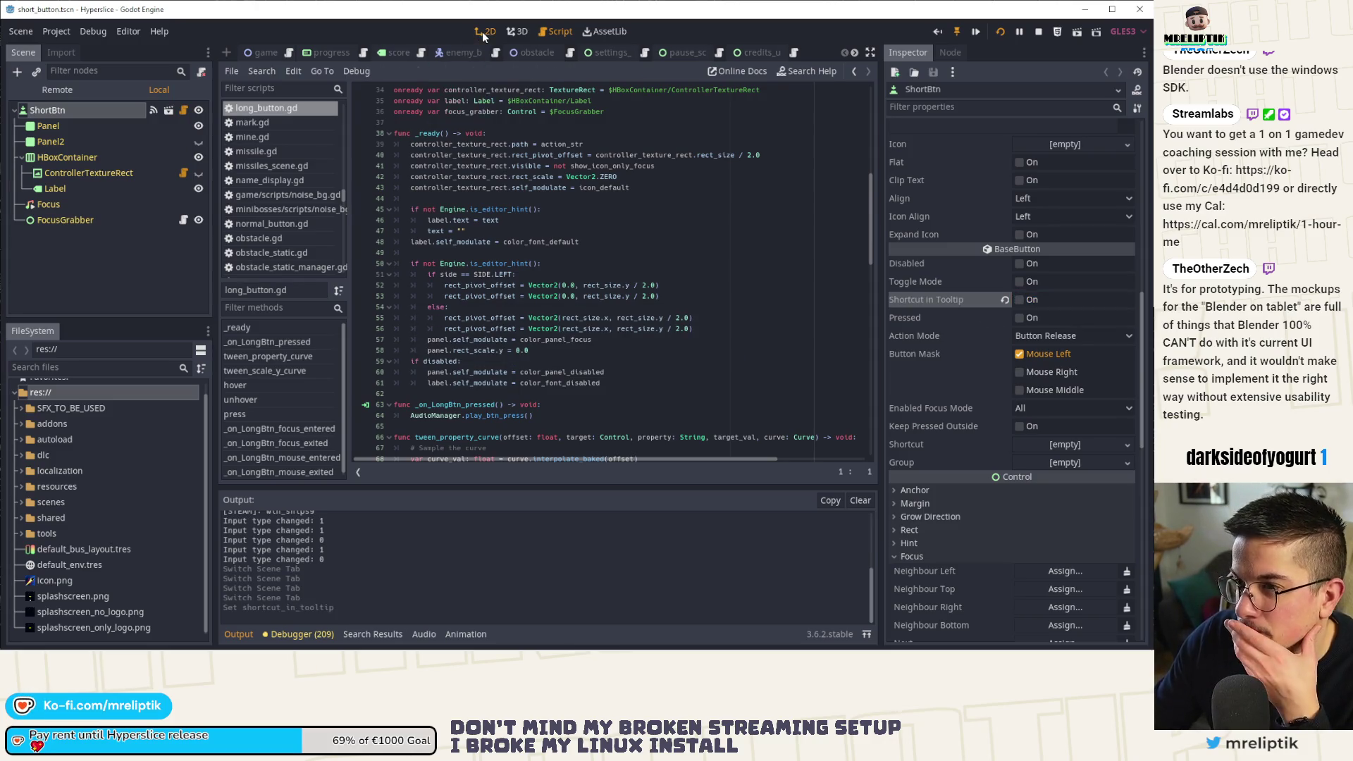
left_click(484, 31)
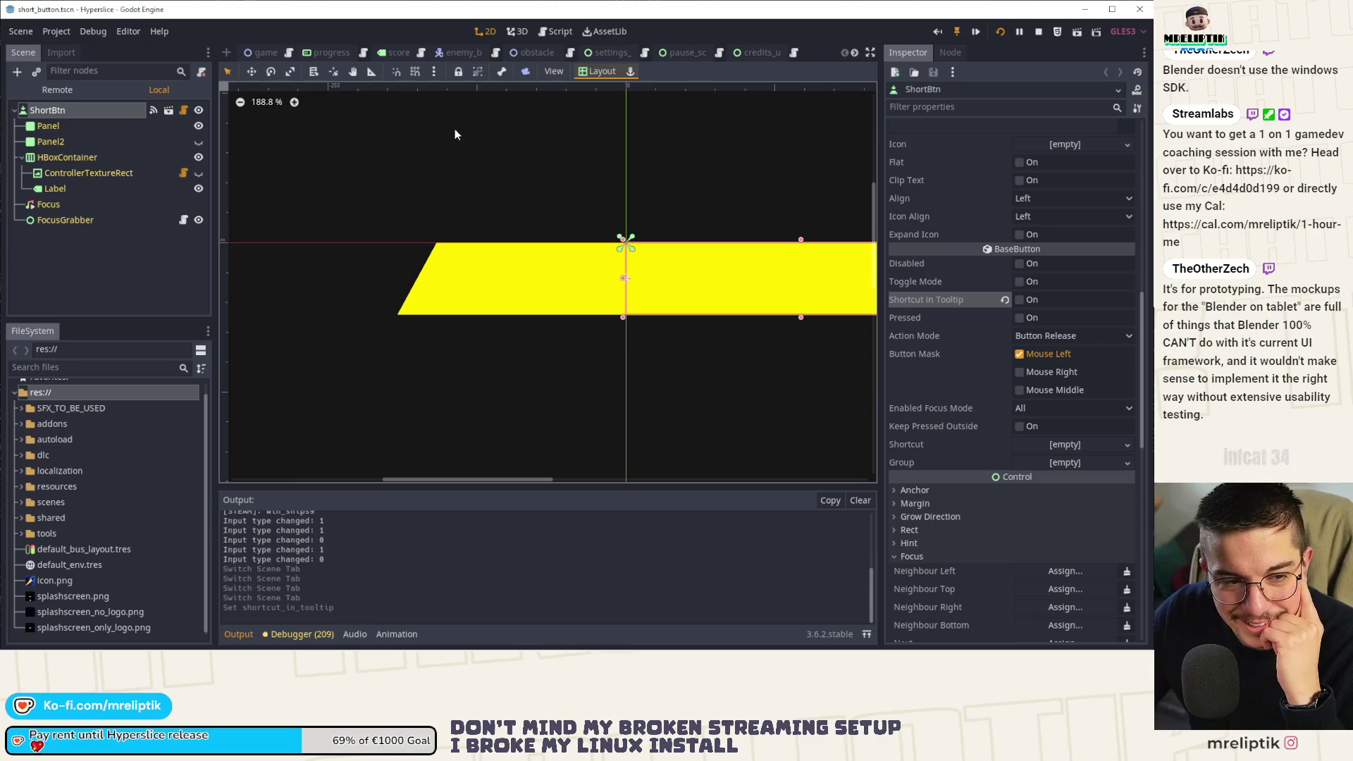
scroll(517, 270, "down", 2)
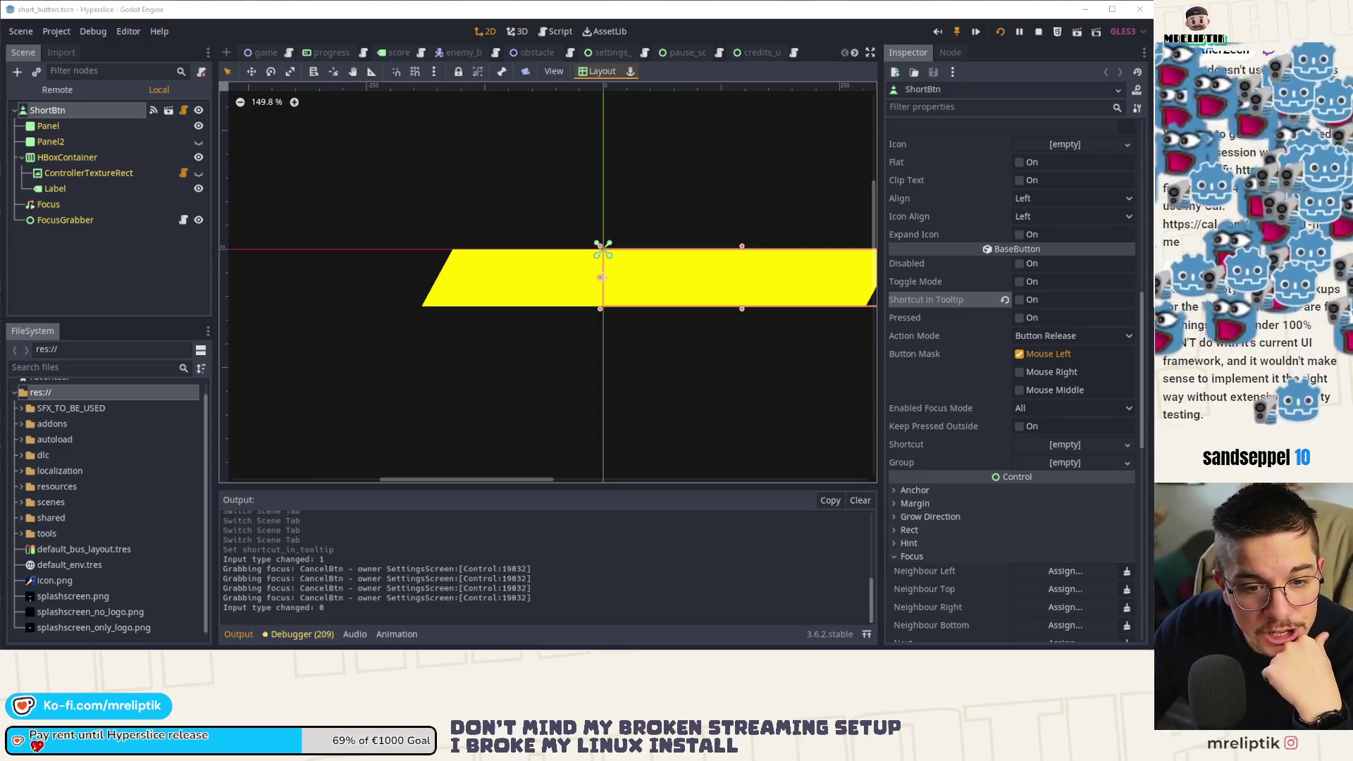
left_click(498, 83)
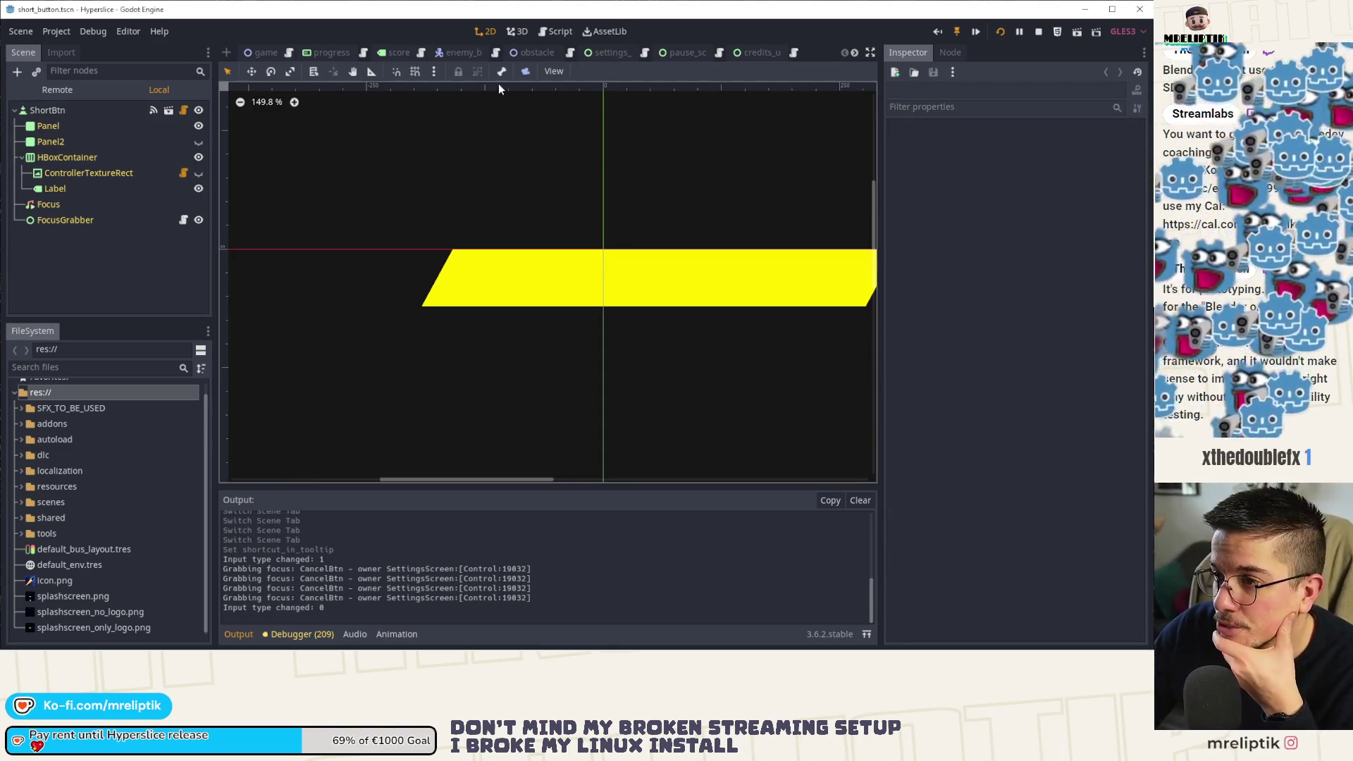
Return to settings_screen.tscn, zoom out the 2D view, and collapse Panel2 and PageContainer.
left_click(598, 53)
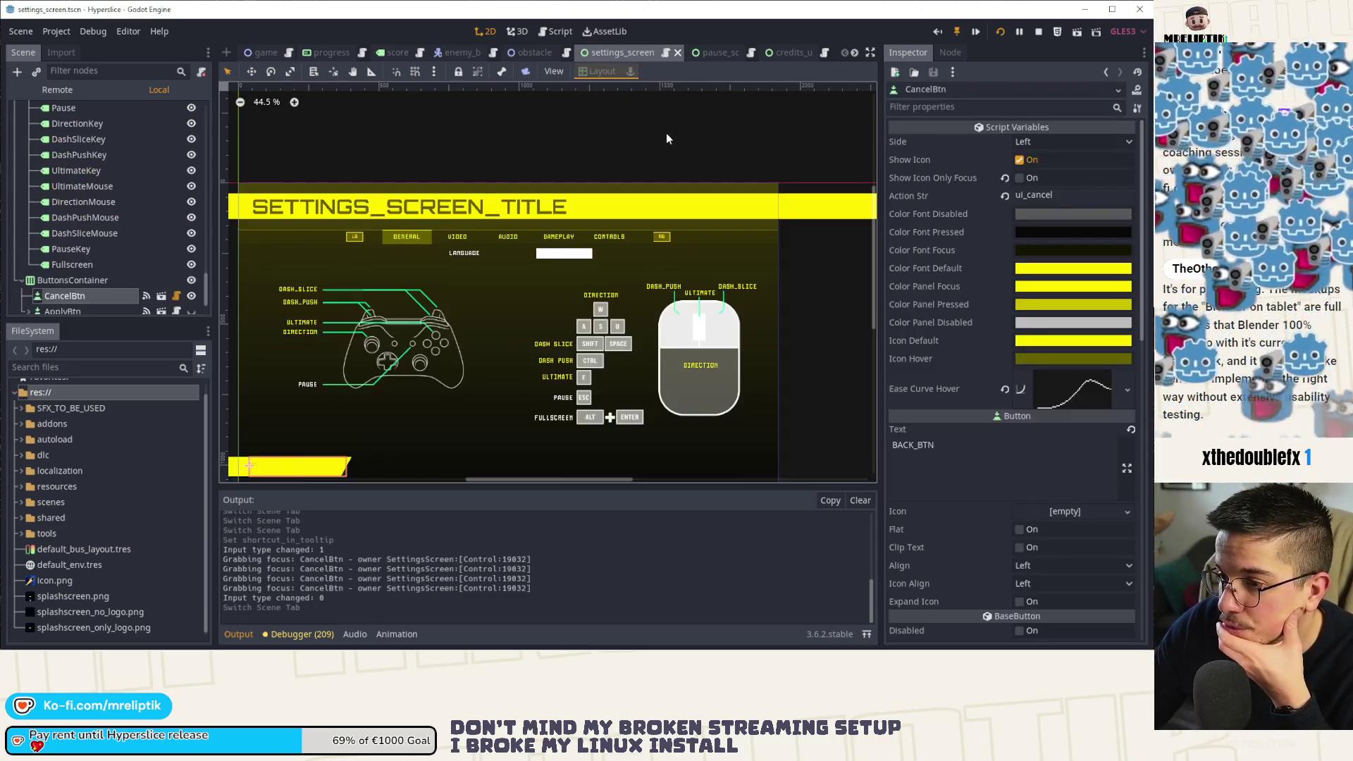
scroll(564, 137, "down", 2)
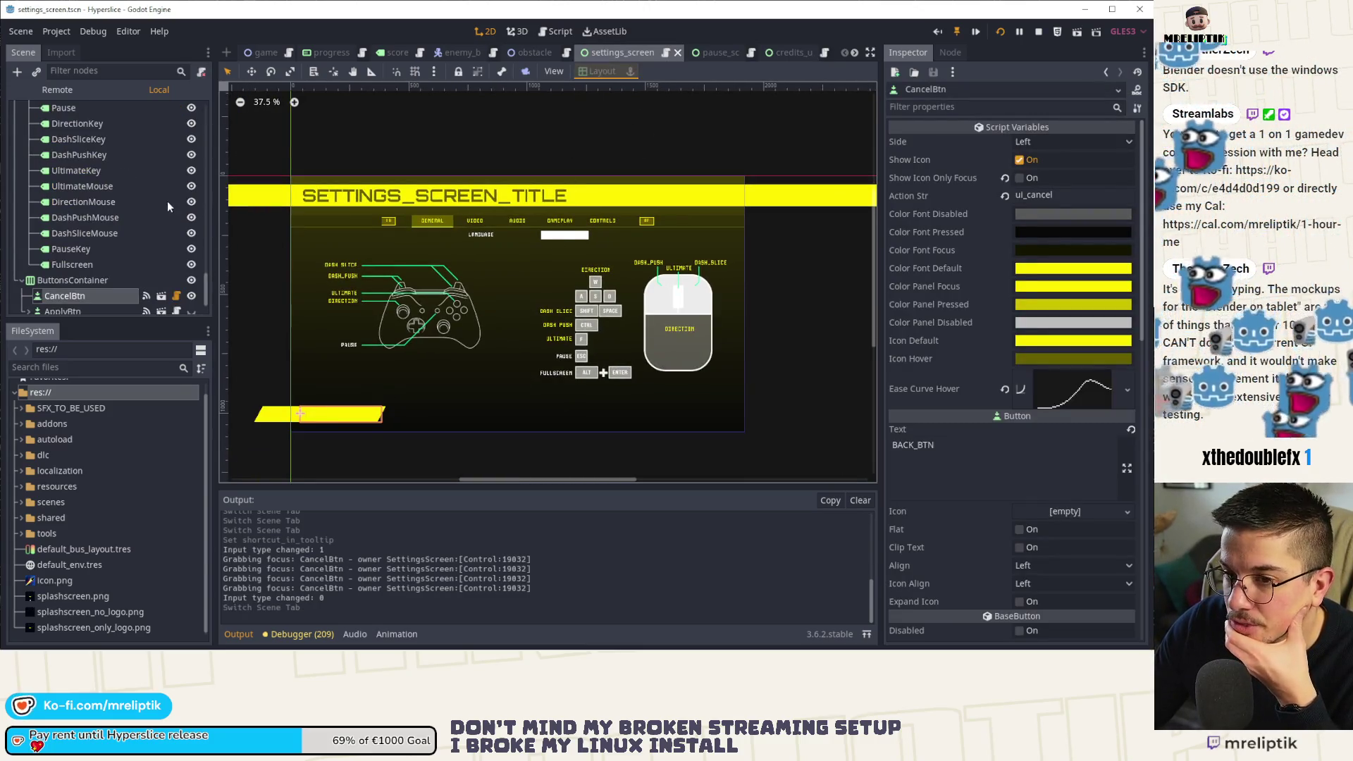
scroll(122, 277, "up", 5)
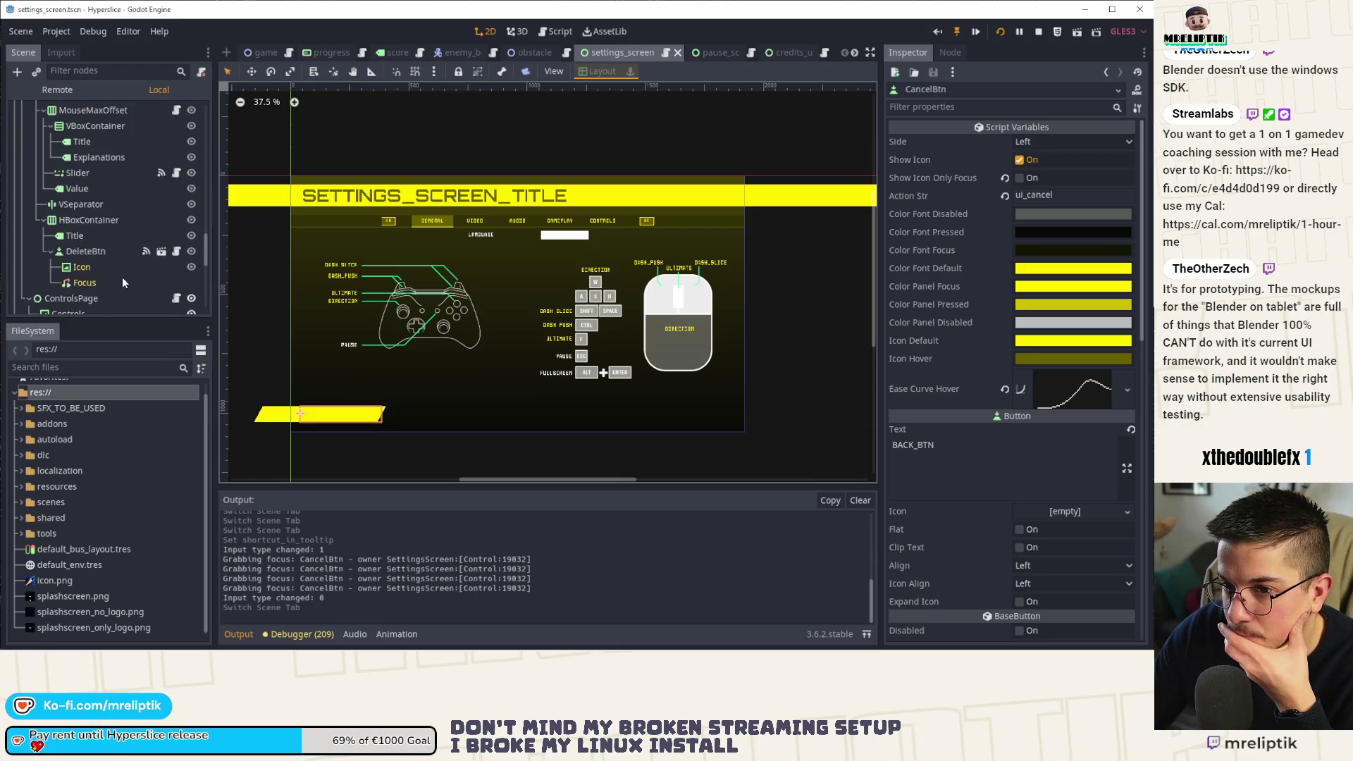
scroll(121, 277, "up", 8)
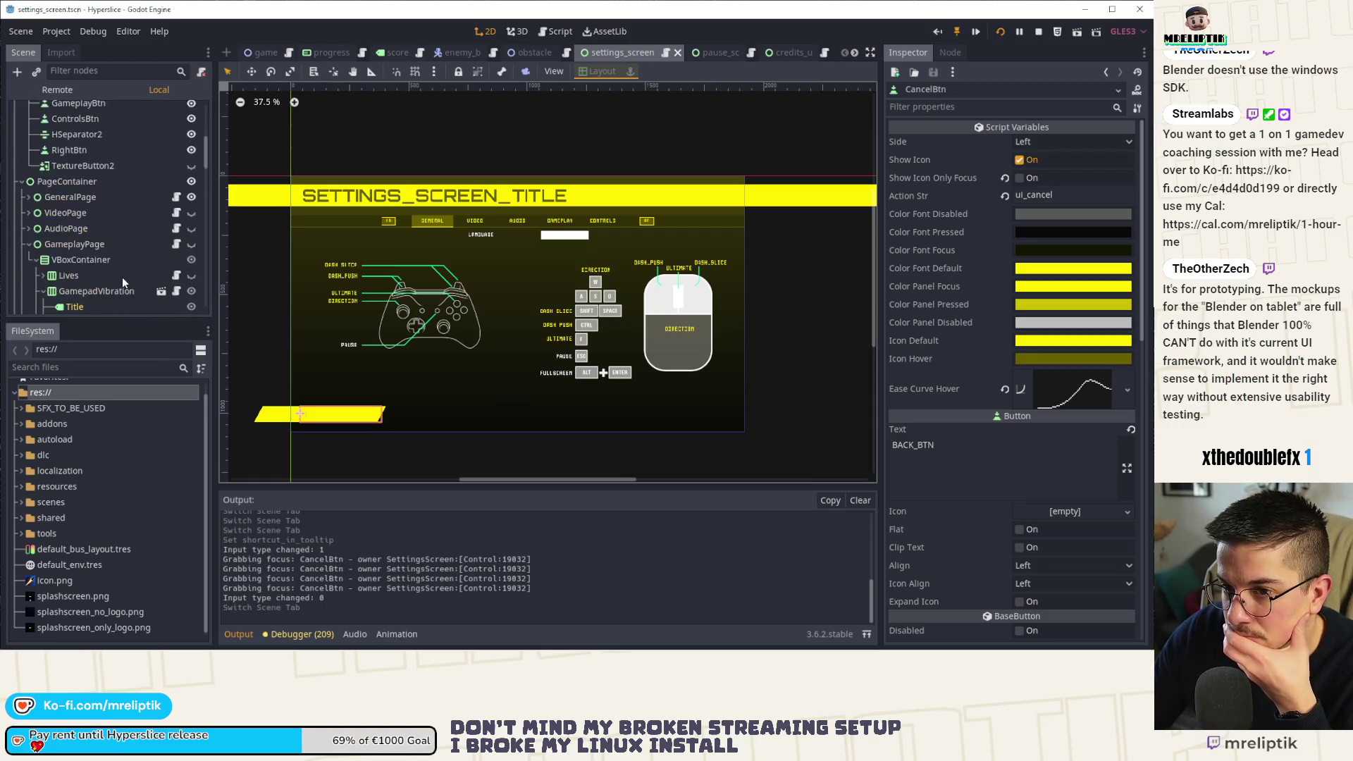
scroll(123, 277, "up", 6)
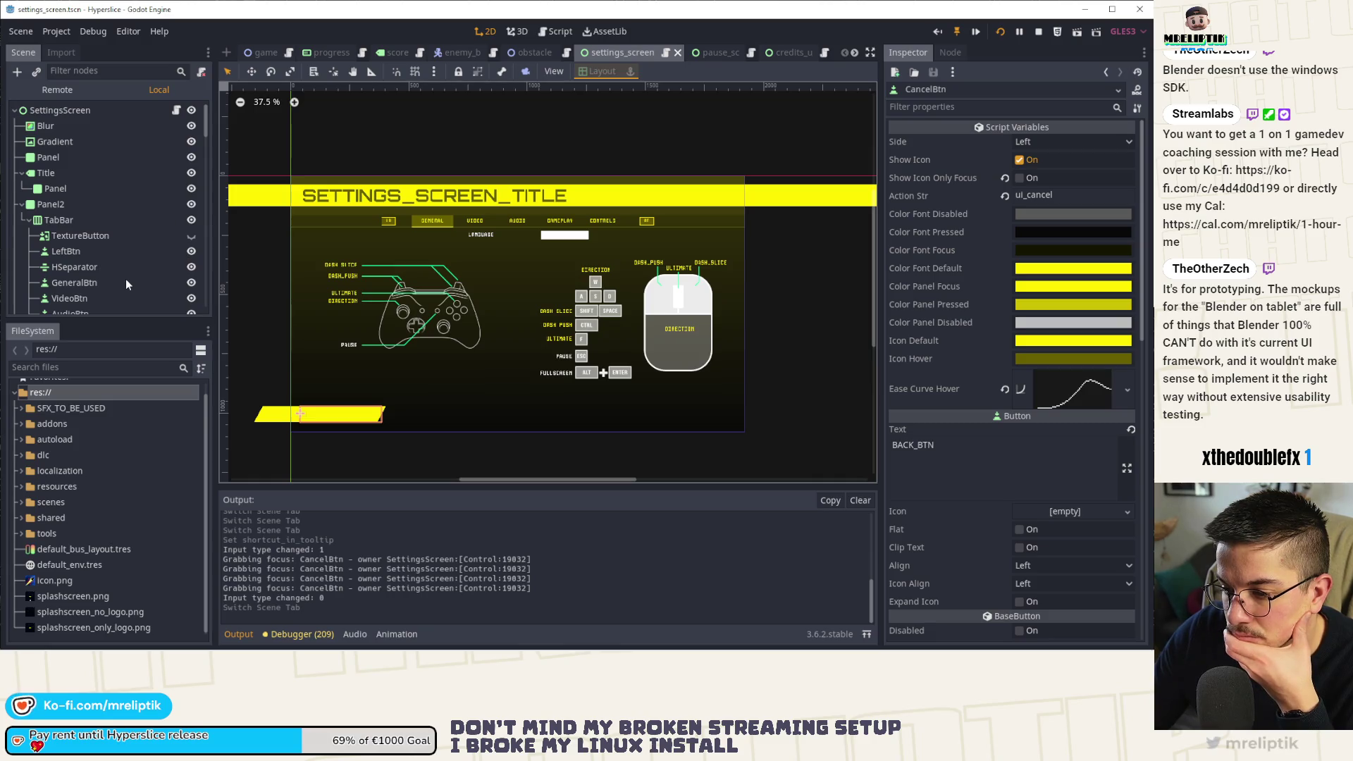
left_click(22, 205)
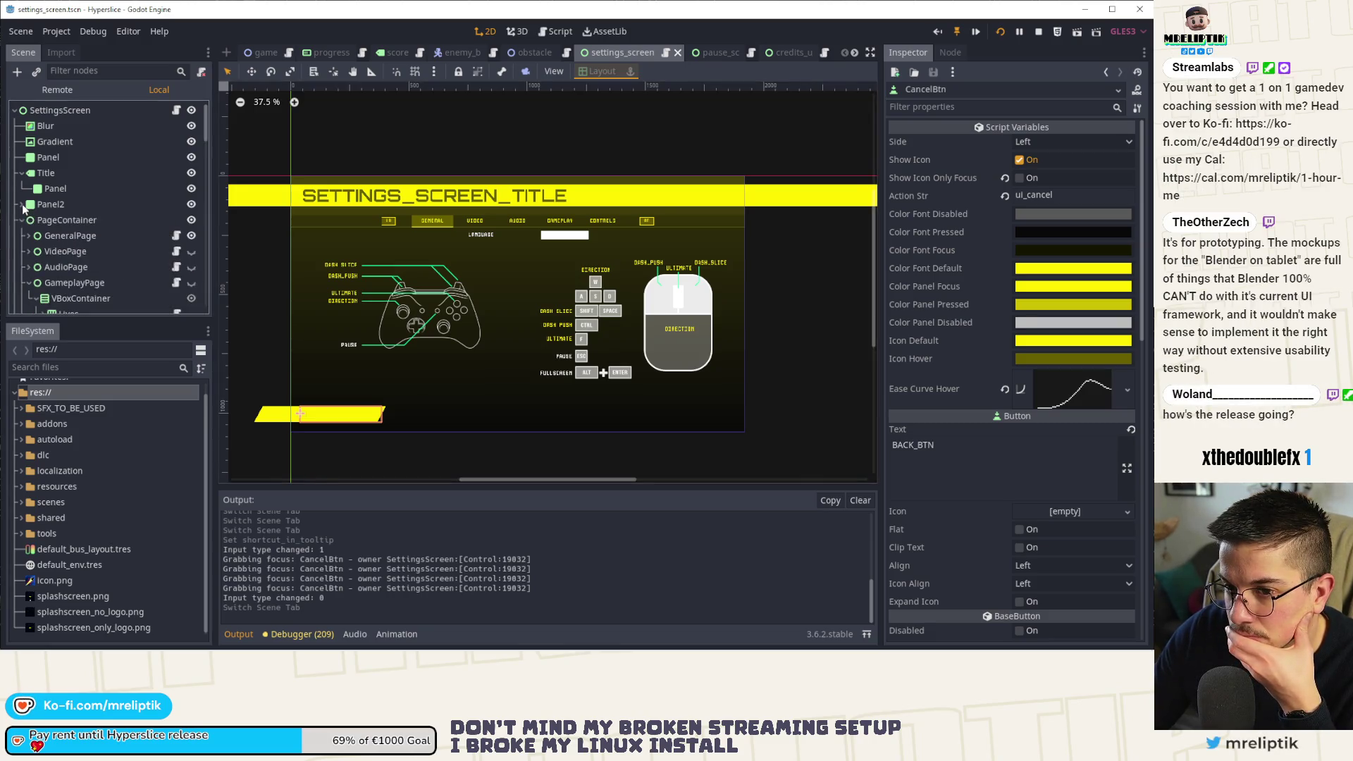
left_click(22, 221)
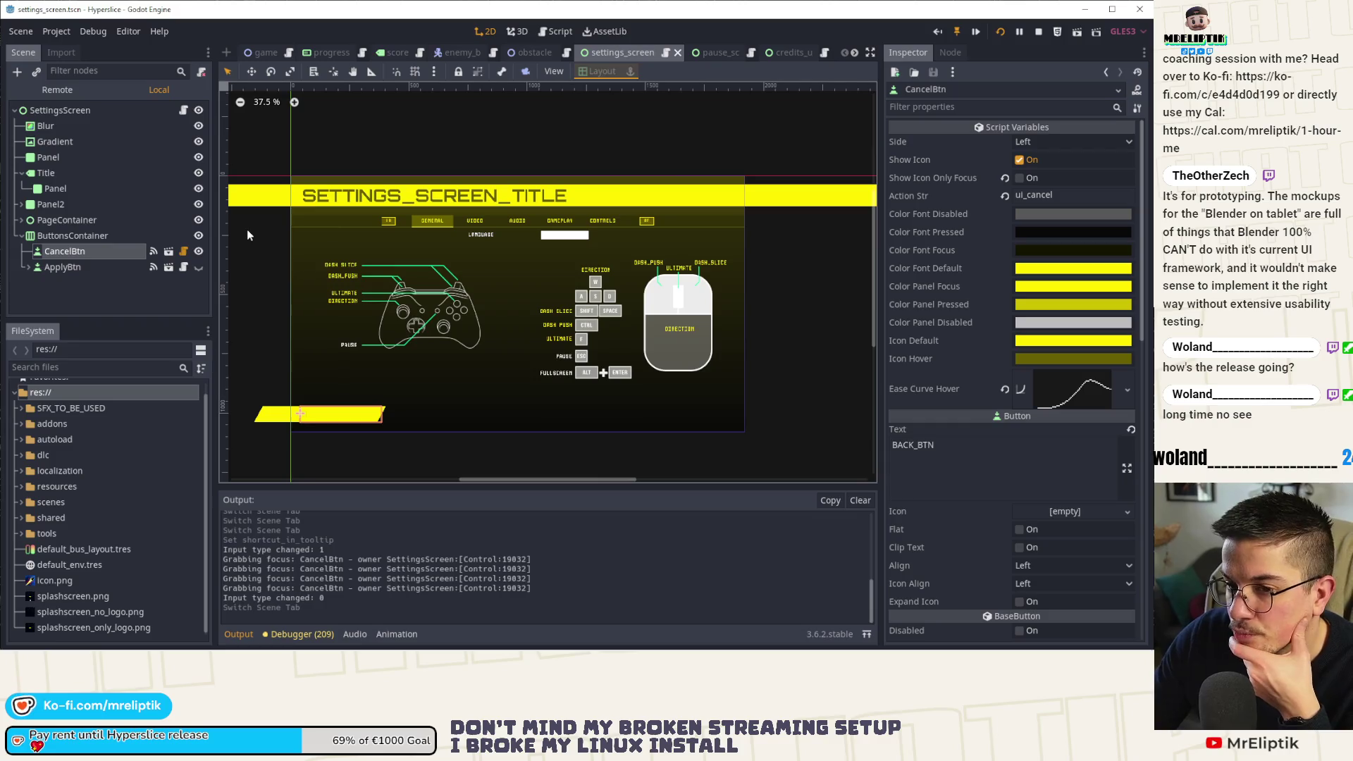
left_click(184, 111)
scroll(597, 289, "up", 10)
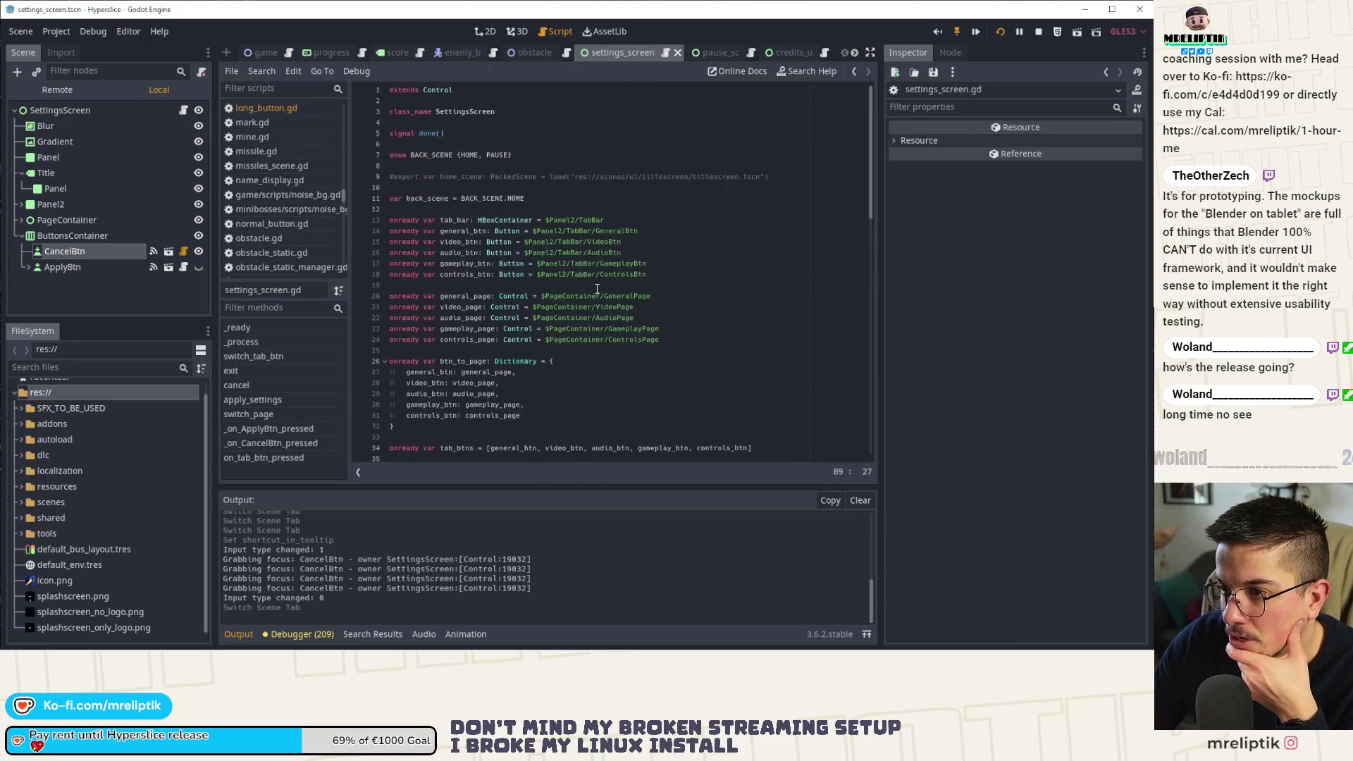
scroll(597, 289, "down", 8)
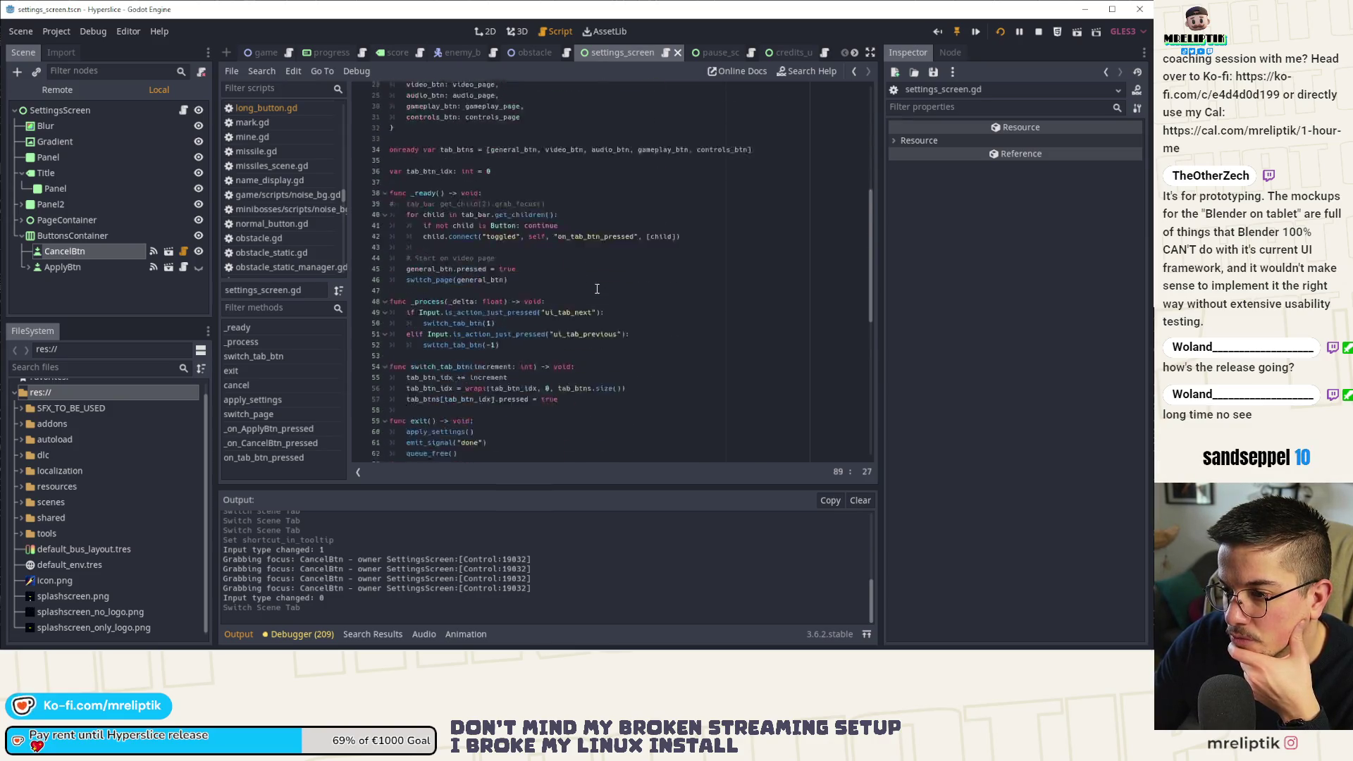
scroll(597, 289, "down", 2)
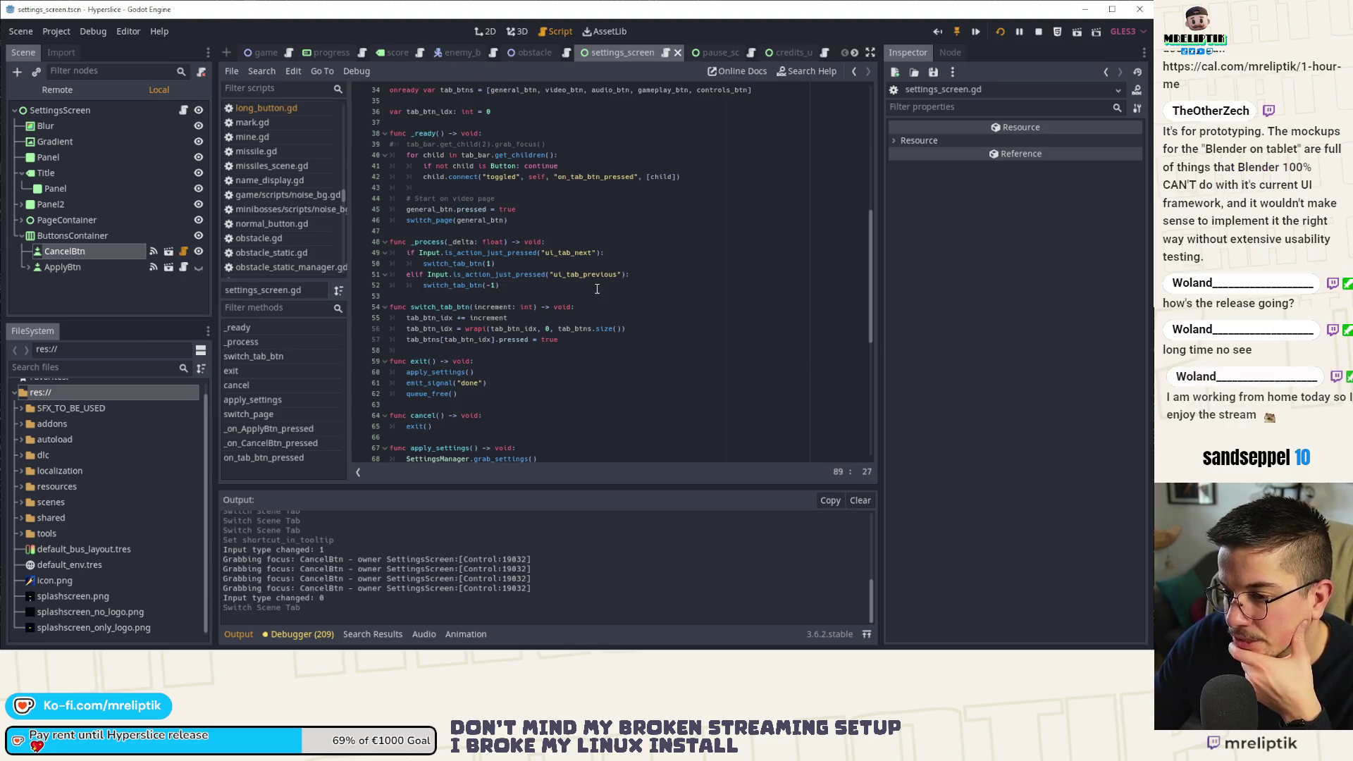
scroll(597, 289, "up", 2)
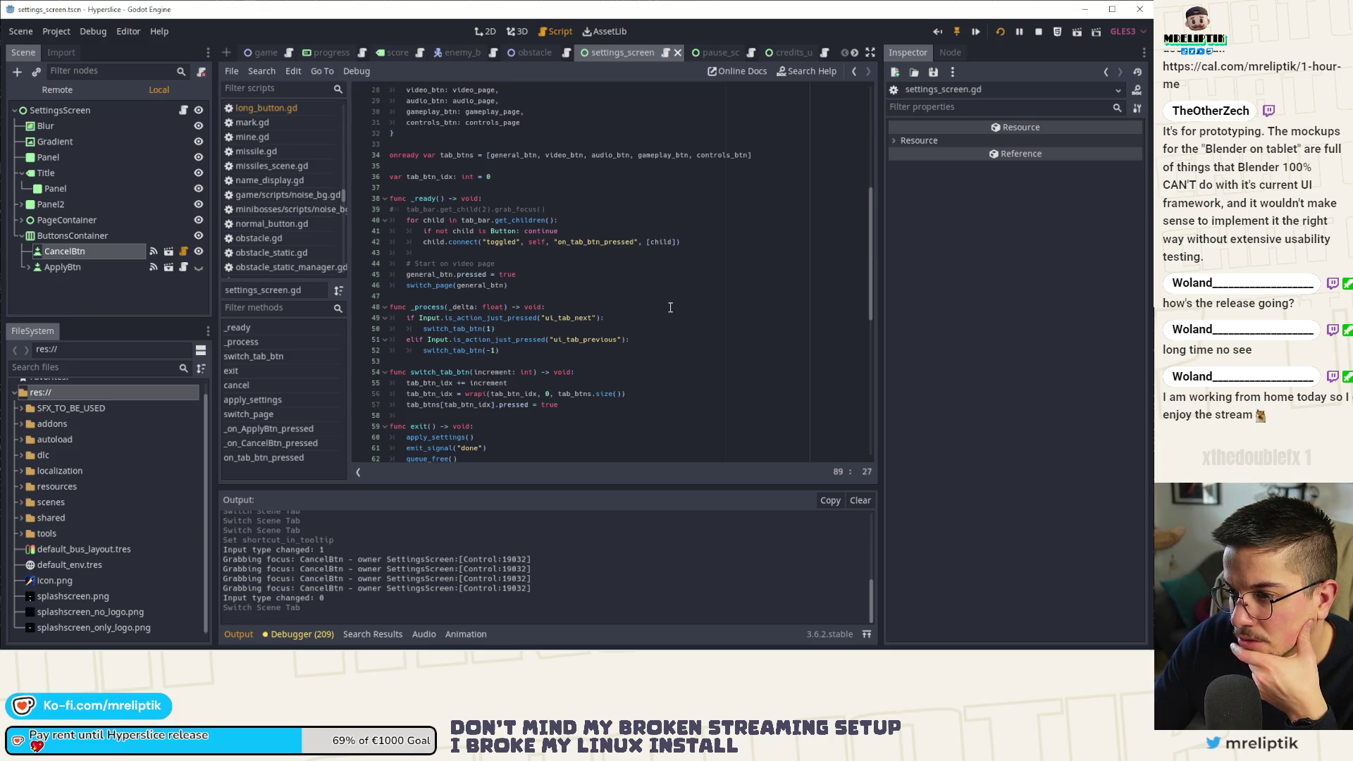
scroll(671, 307, "down", 8)
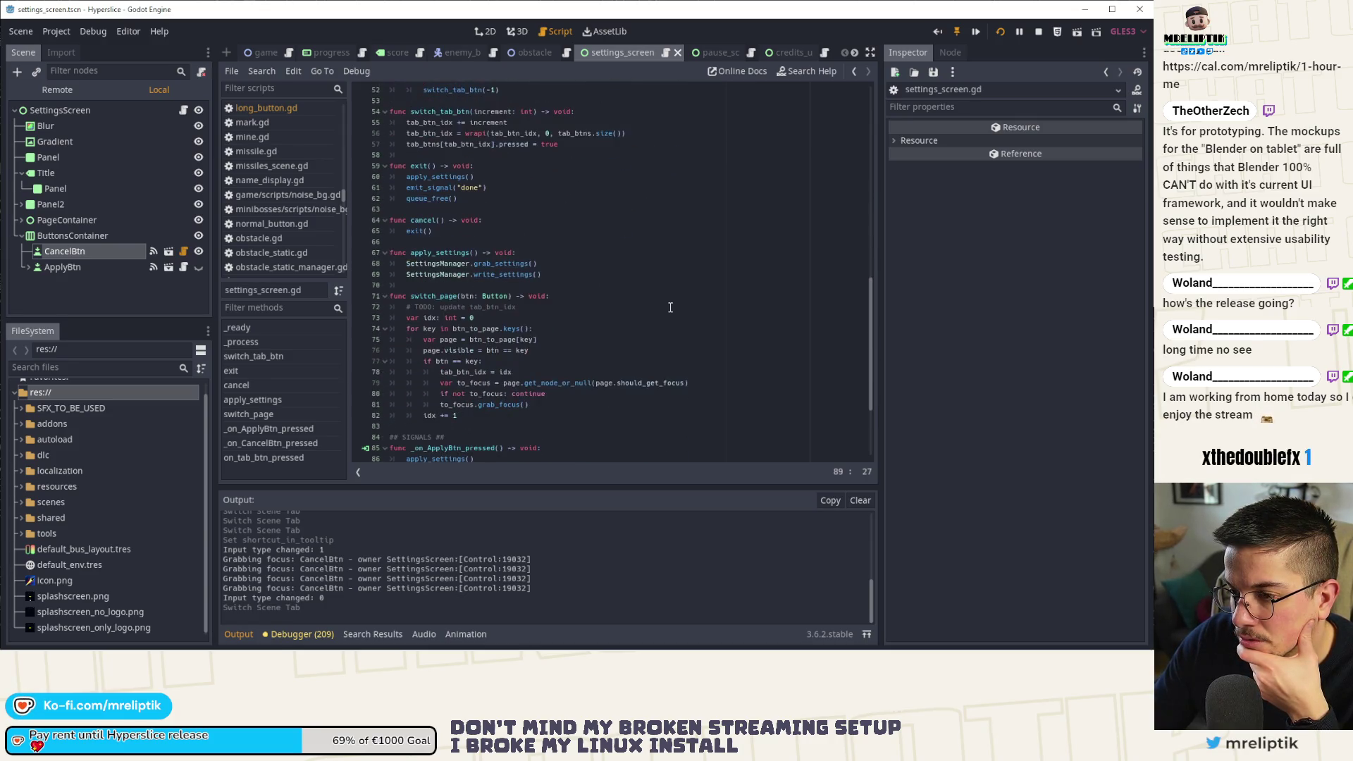
scroll(670, 308, "down", 4)
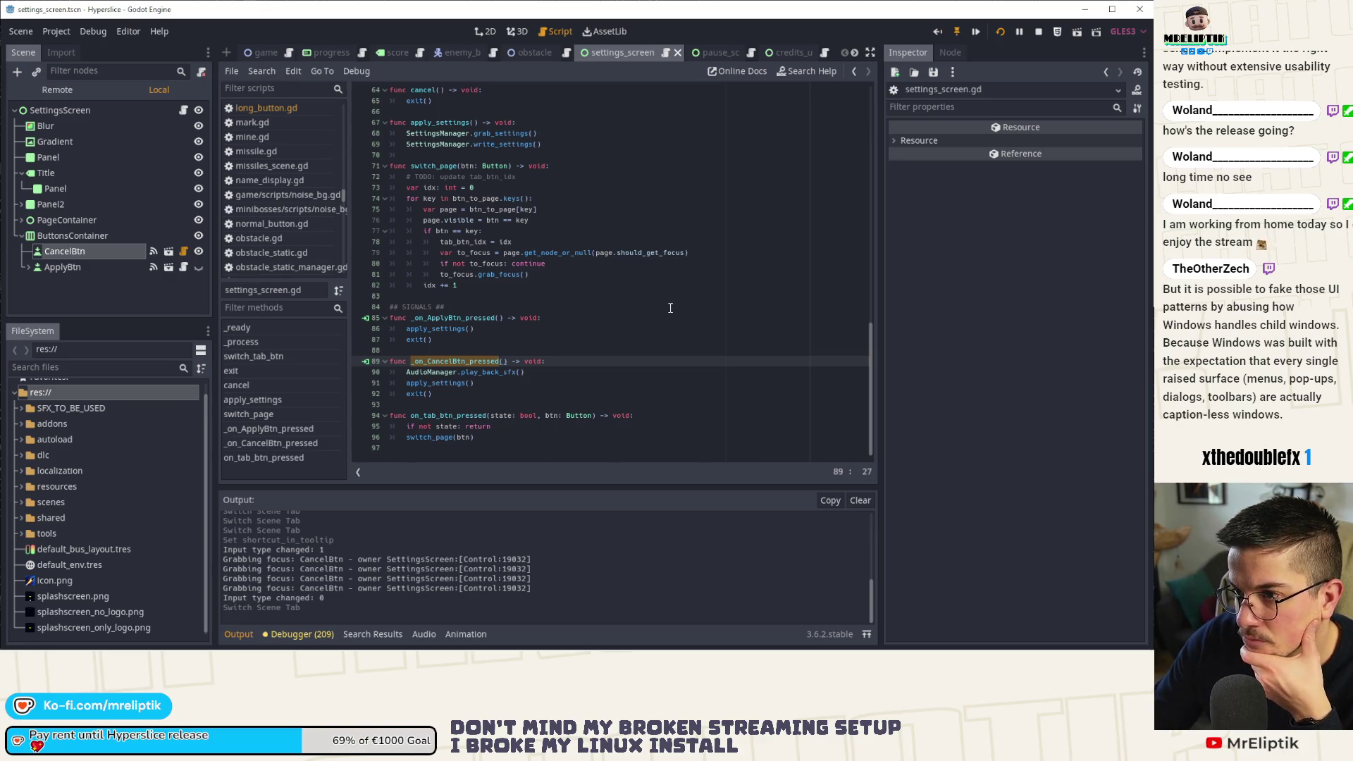
scroll(670, 307, "up", 2)
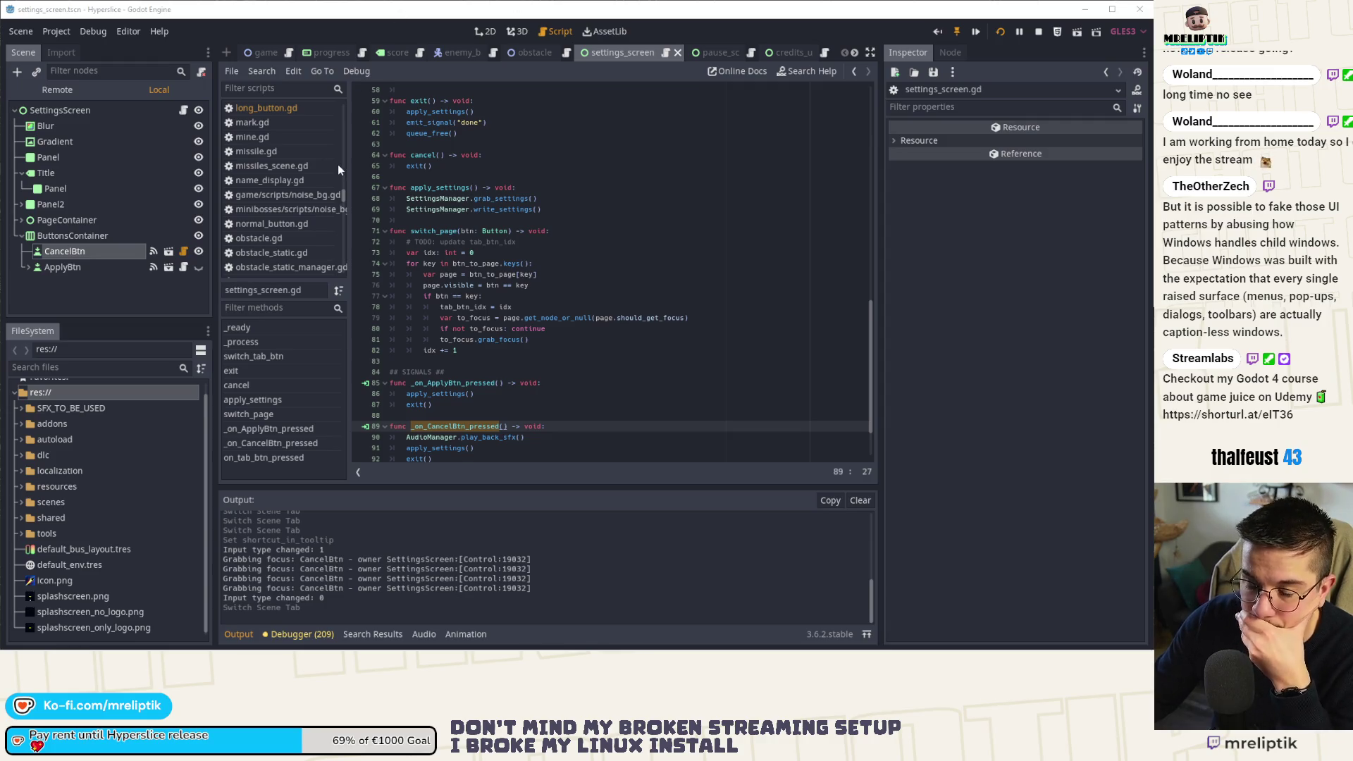
Inspect SettingsScreen's focus and mouse properties, then jump to exit() in its script.
left_click(98, 109)
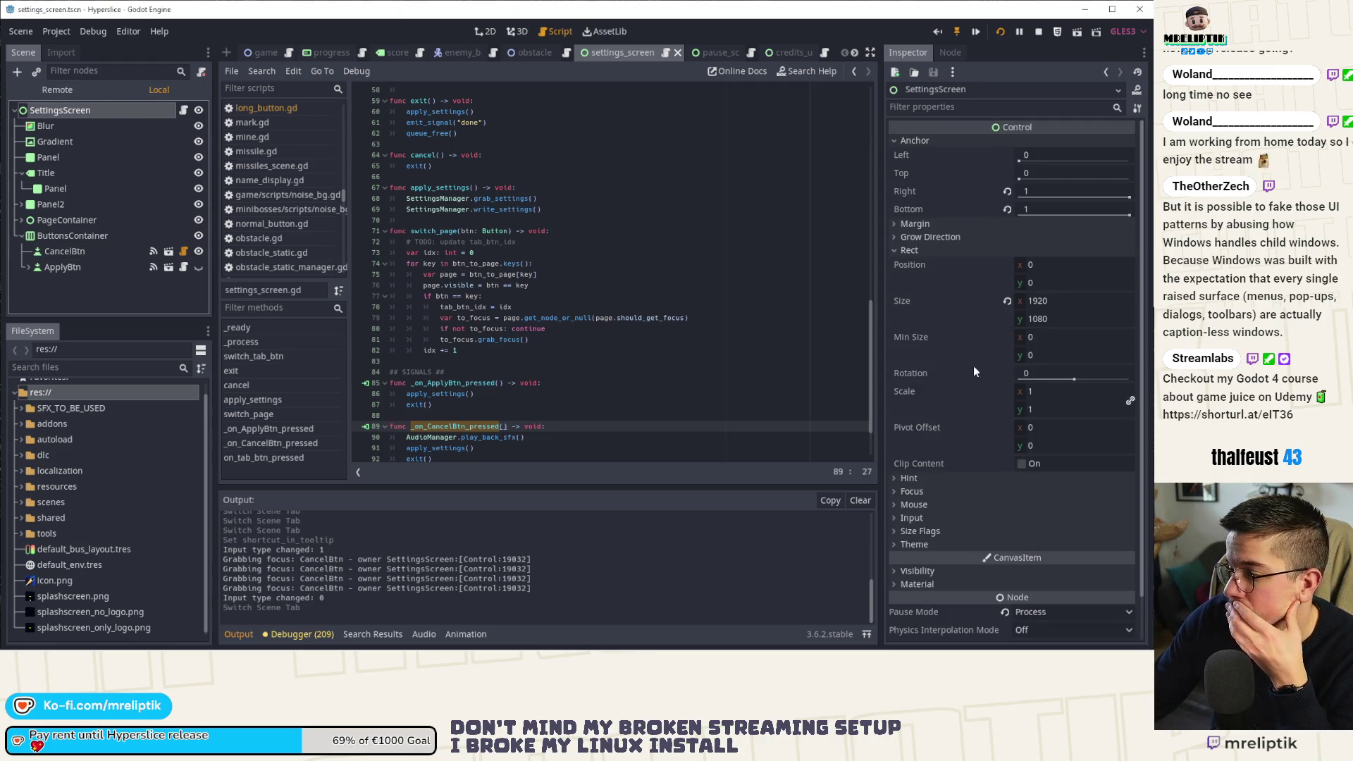
left_click(917, 493)
left_click(917, 492)
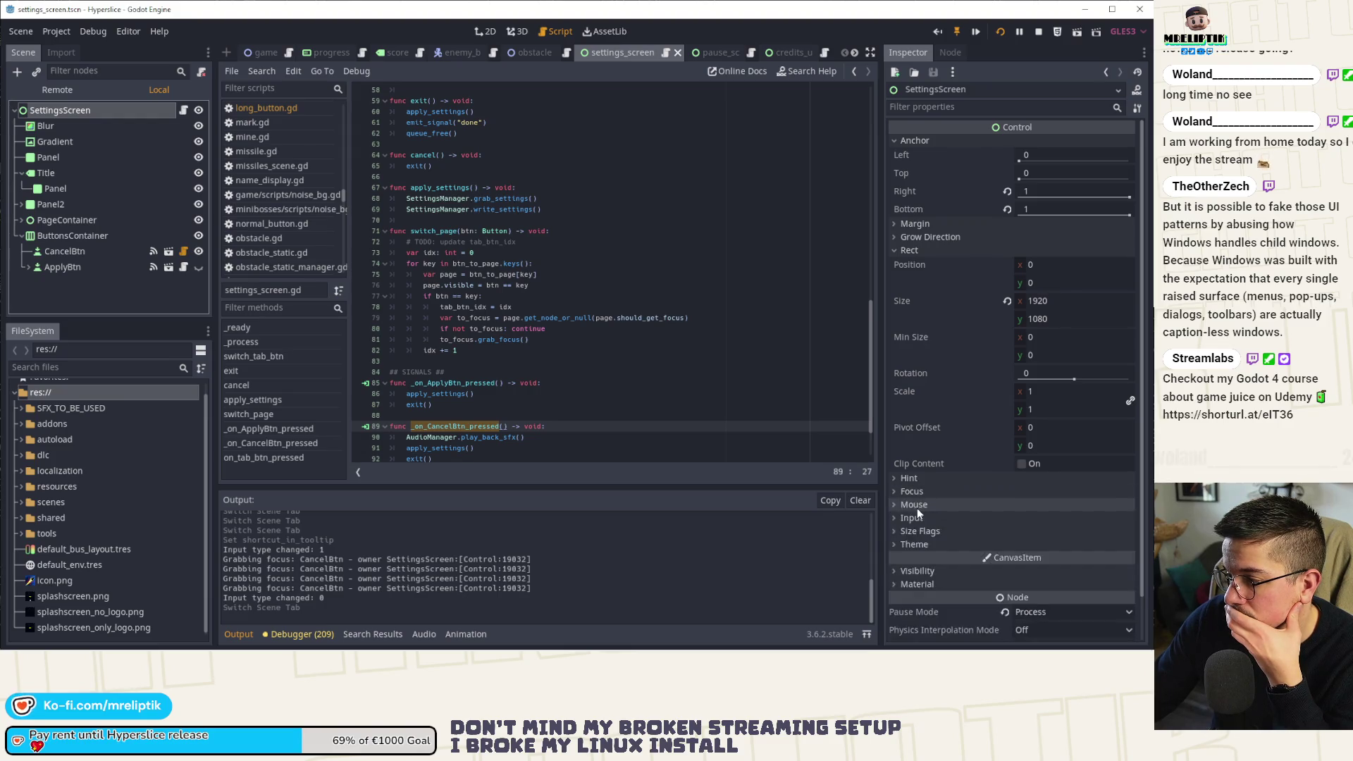
left_click(918, 509)
left_click(918, 509)
left_click(597, 266)
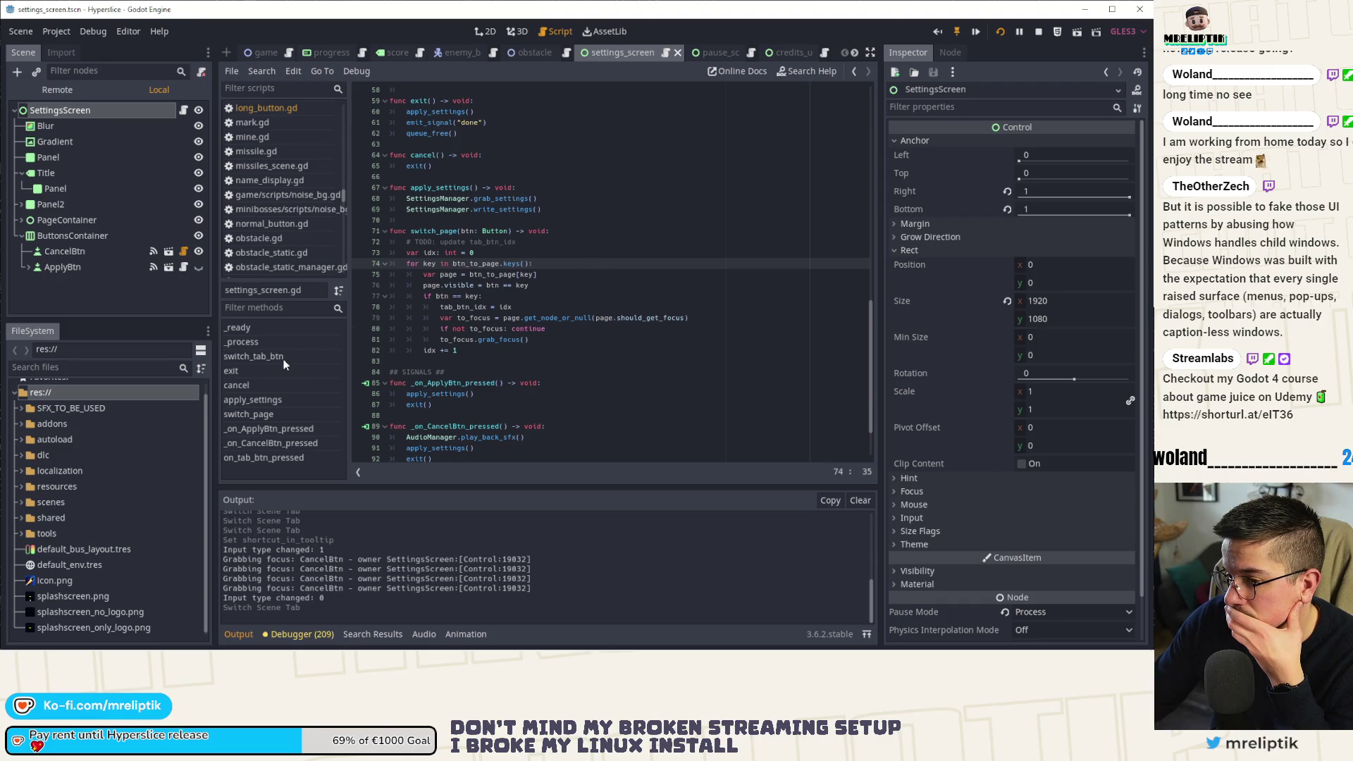
left_click(240, 370)
scroll(523, 371, "down", 2)
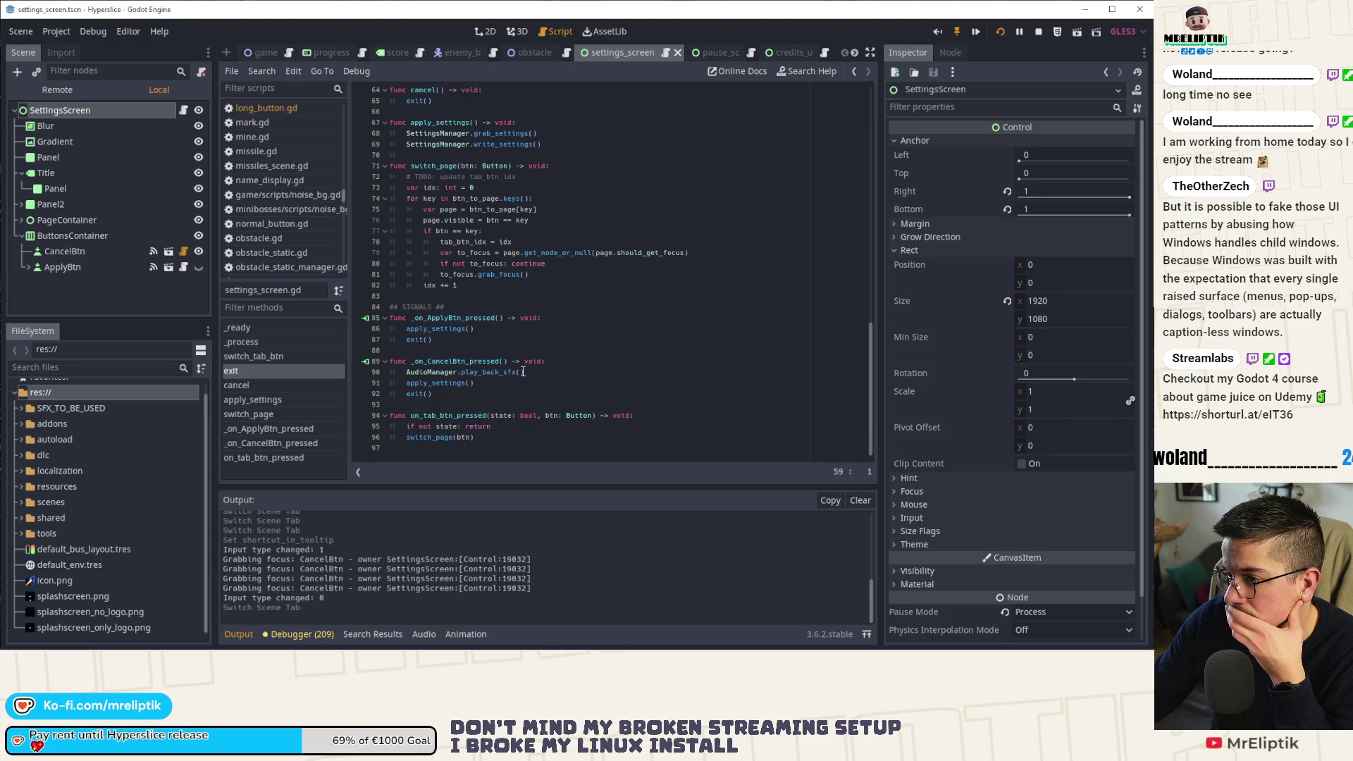
Check CancelBtn's pressed signal handler, then open credits_ui and view BackBtn's signals.
left_click(88, 254)
left_click(952, 52)
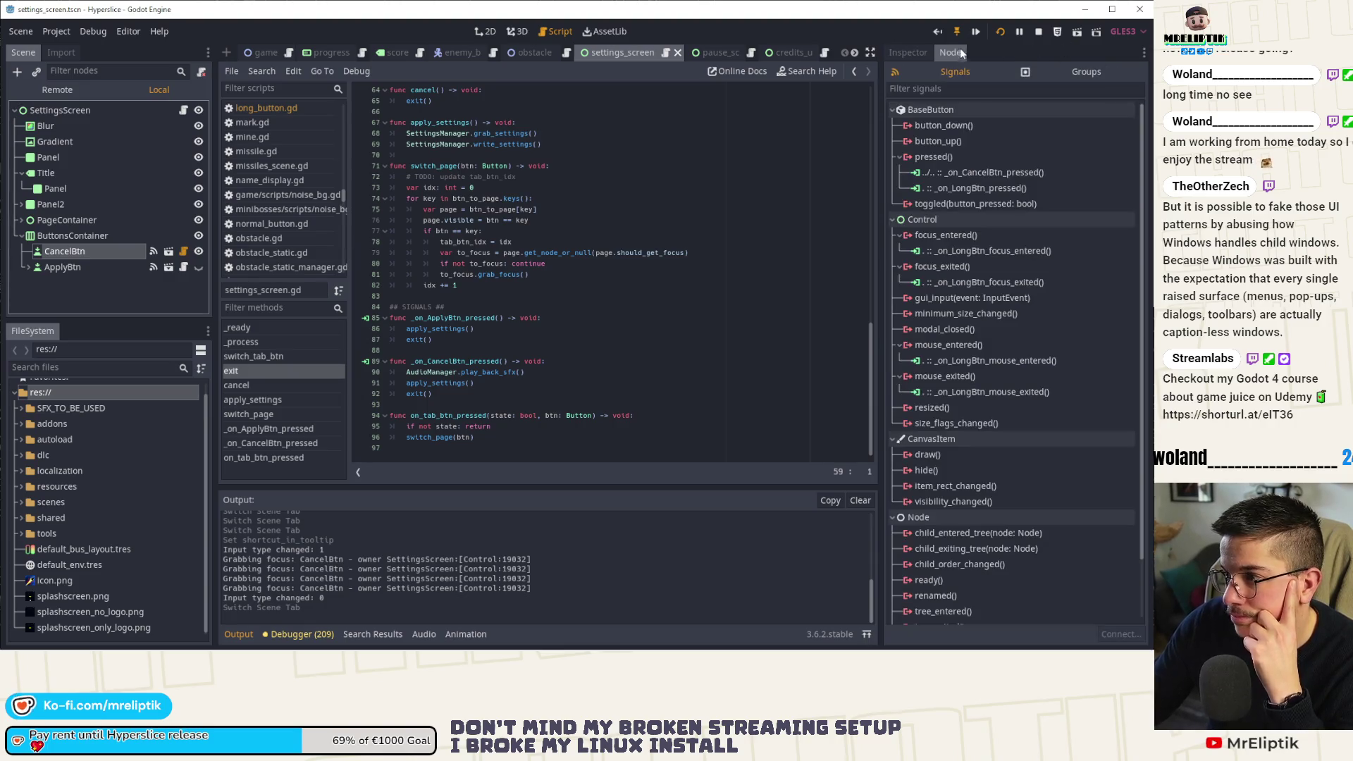
double_click(990, 172)
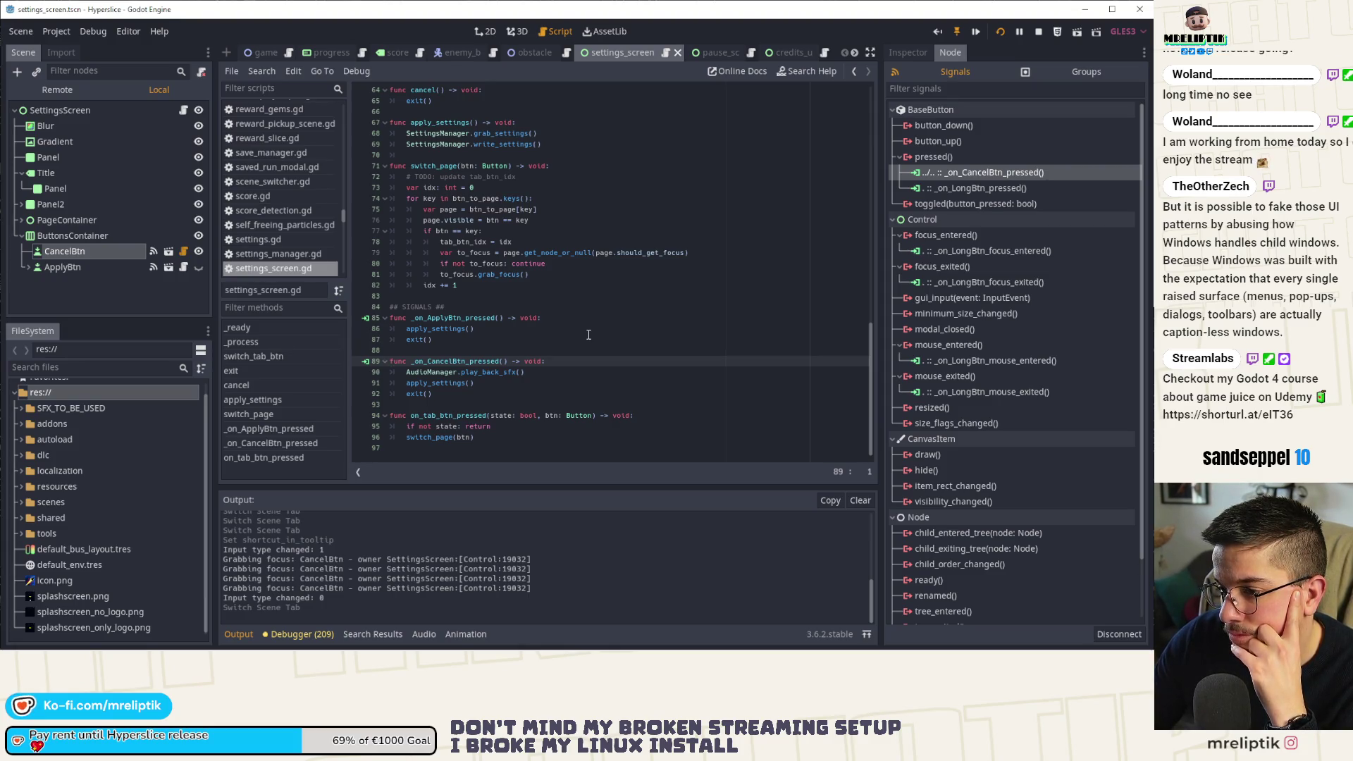
left_click(711, 51)
left_click(774, 51)
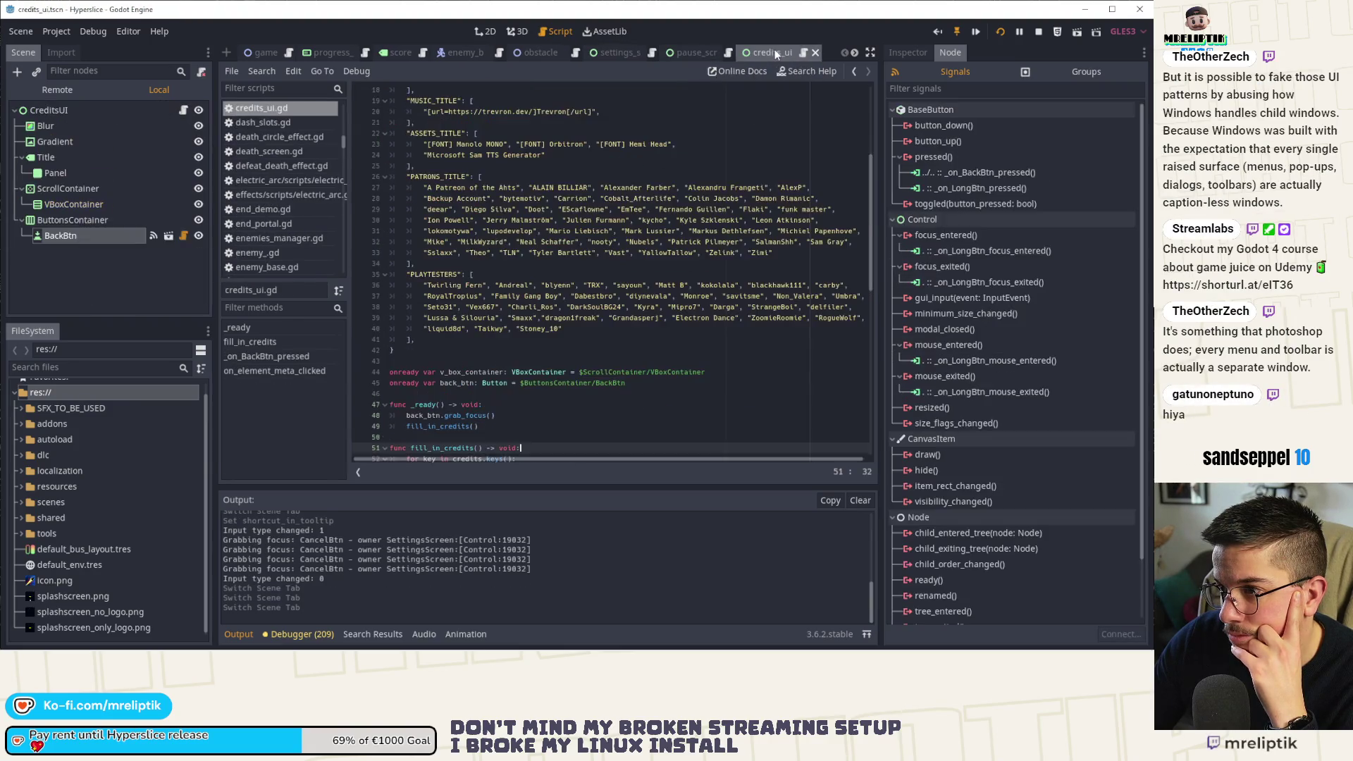
left_click(99, 236)
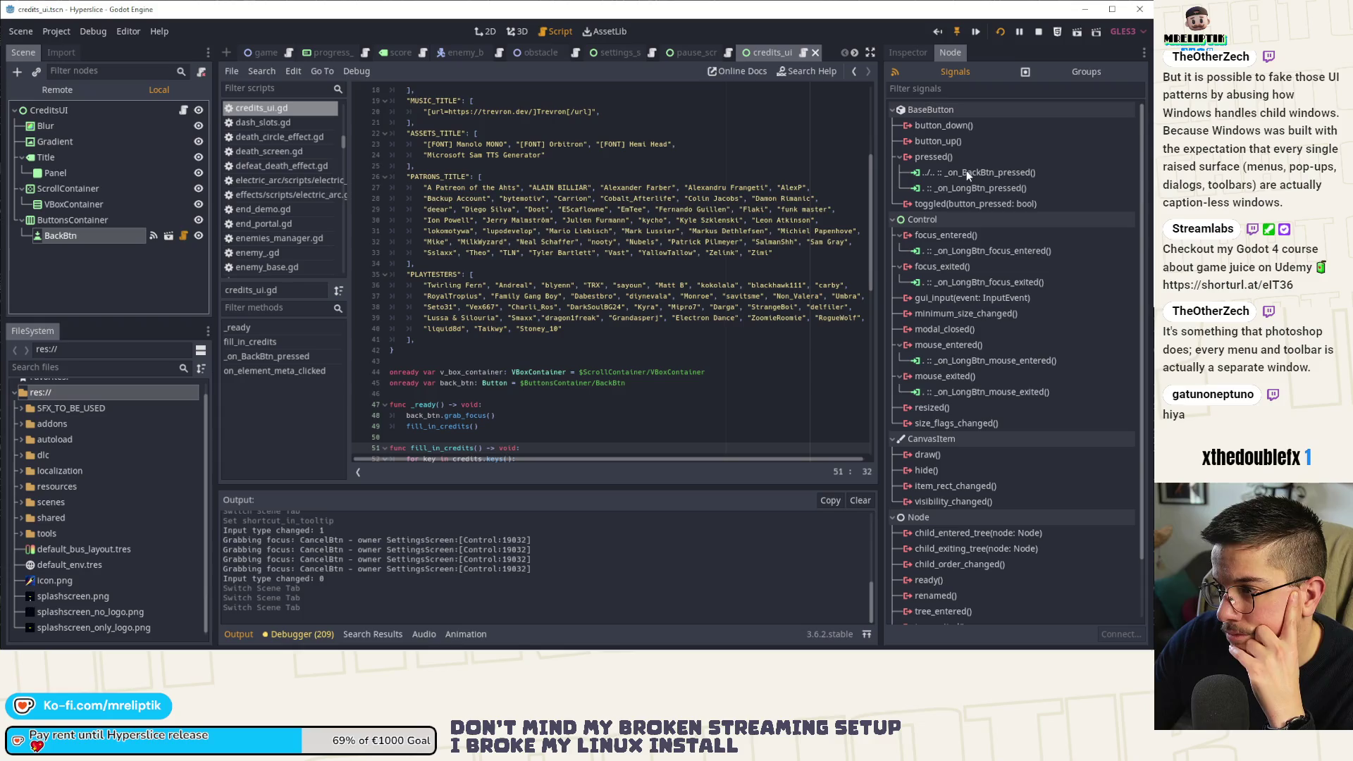
Inspect BackBtn's properties in the Inspector, then switch to the pause_screen scene and its script.
left_click(917, 53)
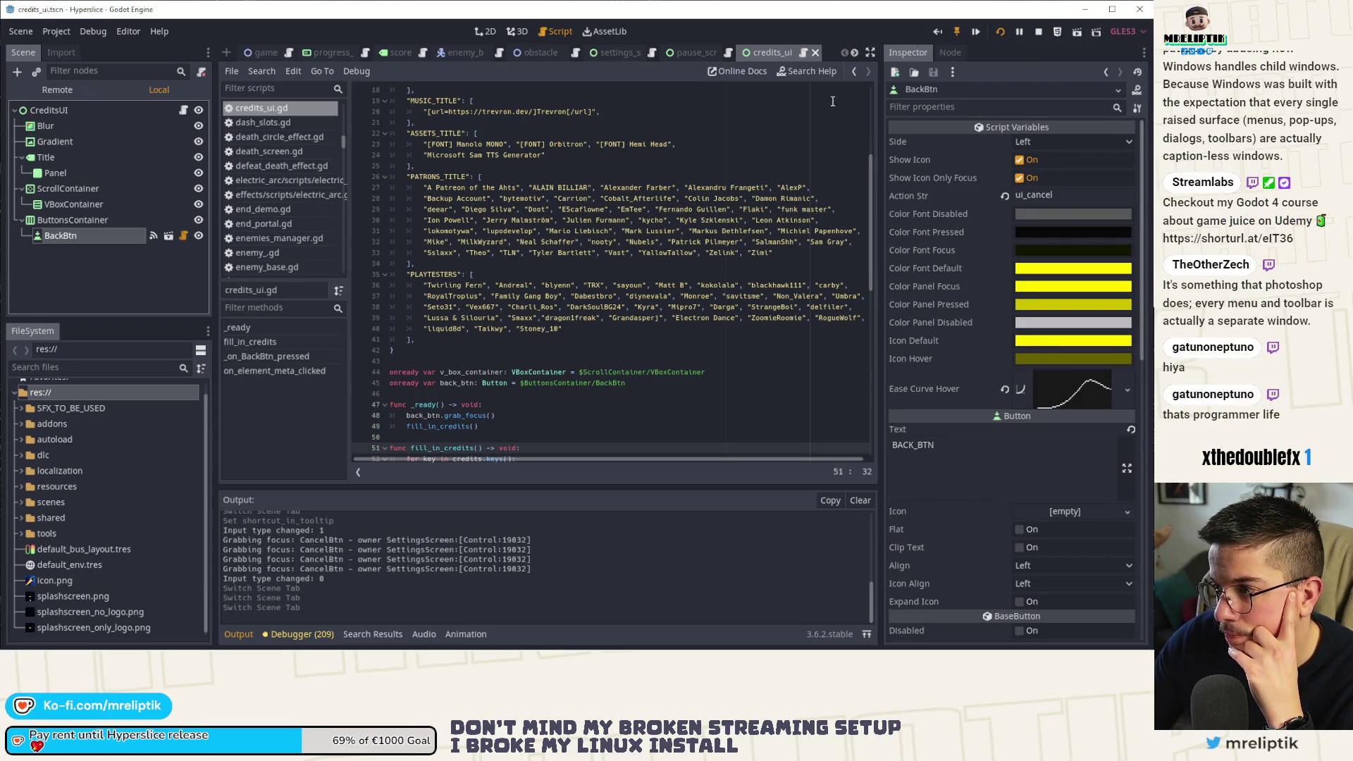
left_click(689, 51)
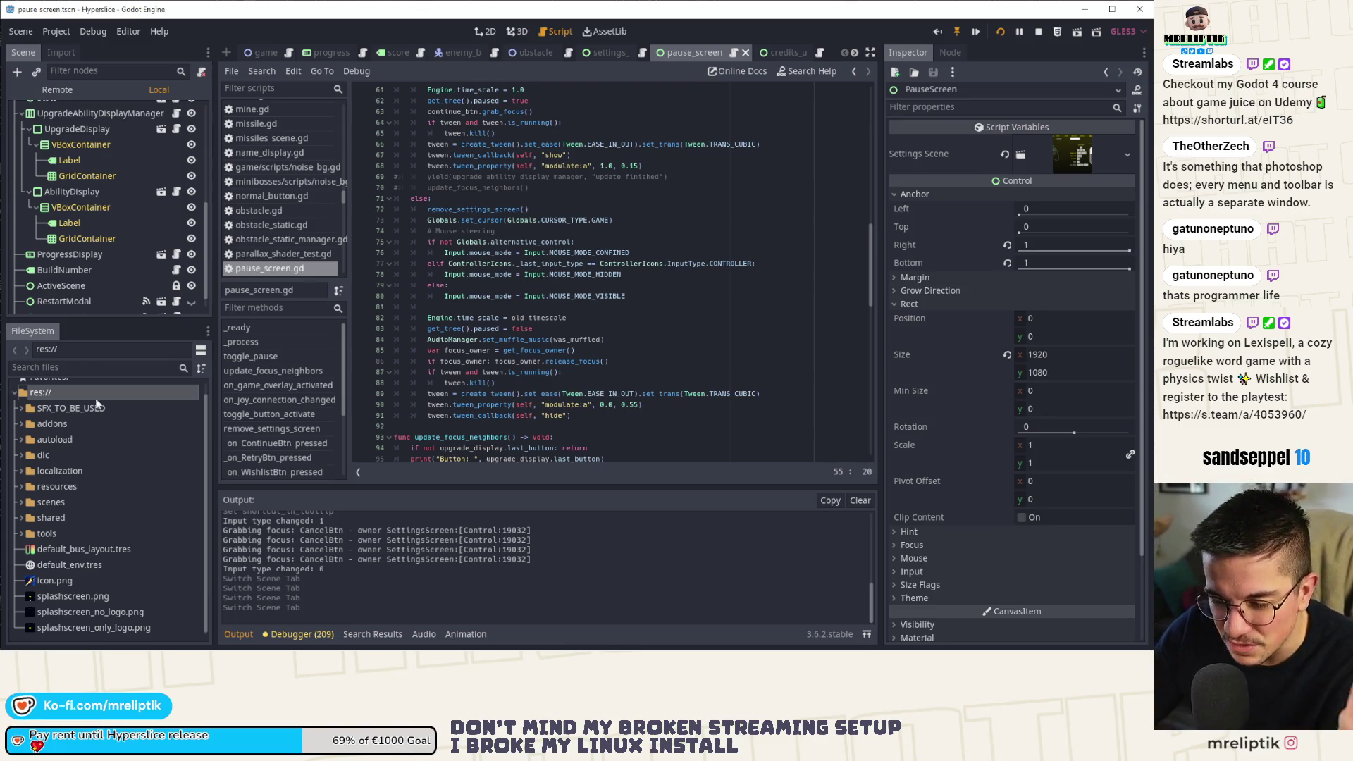
left_click(486, 33)
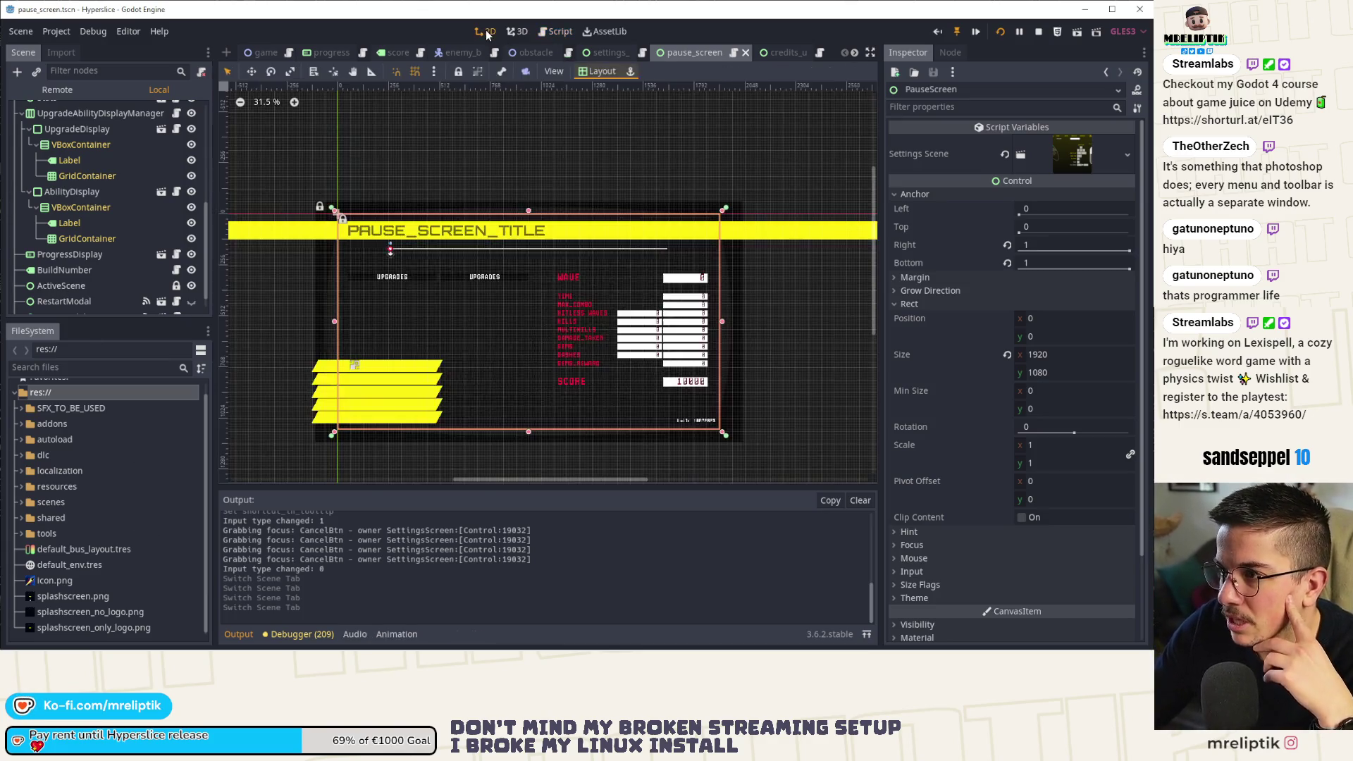
scroll(542, 145, "down", 2)
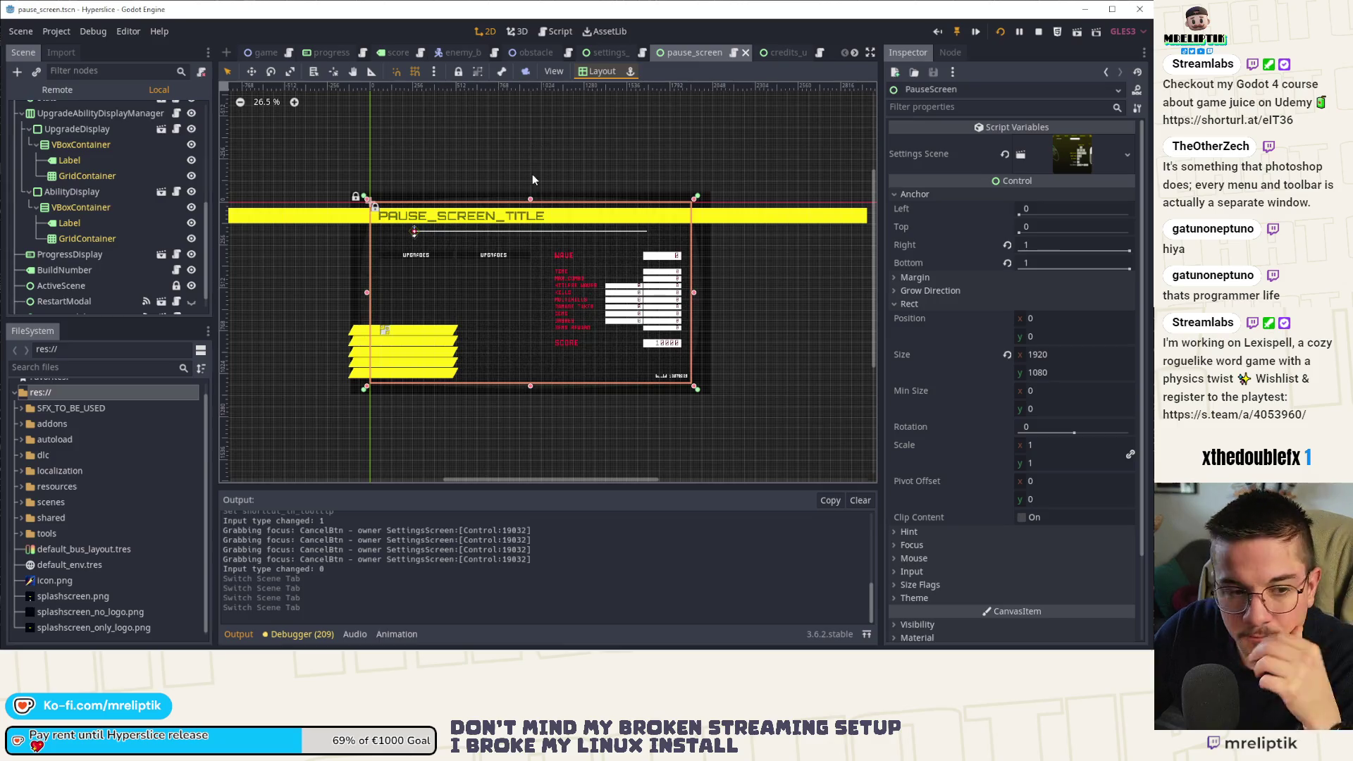
left_click(788, 55)
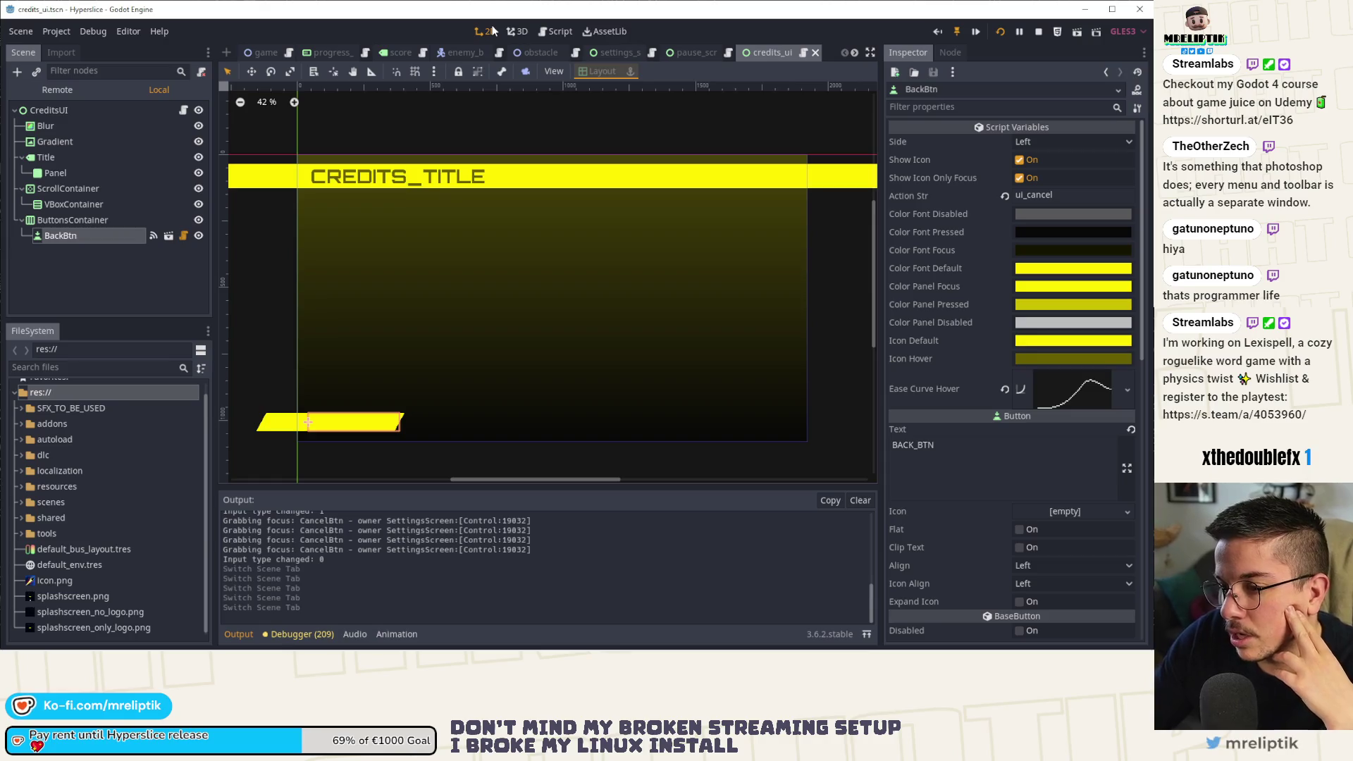
left_click(92, 109)
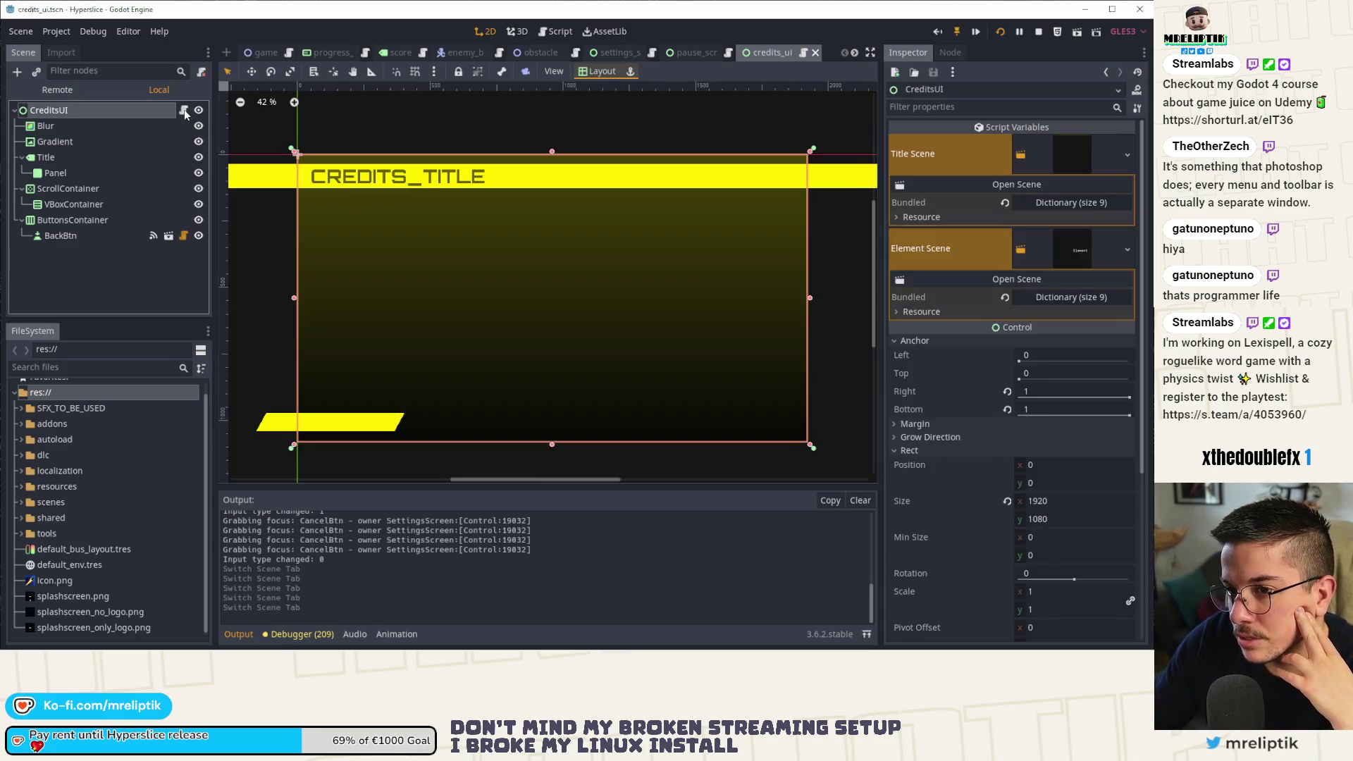
left_click(184, 110)
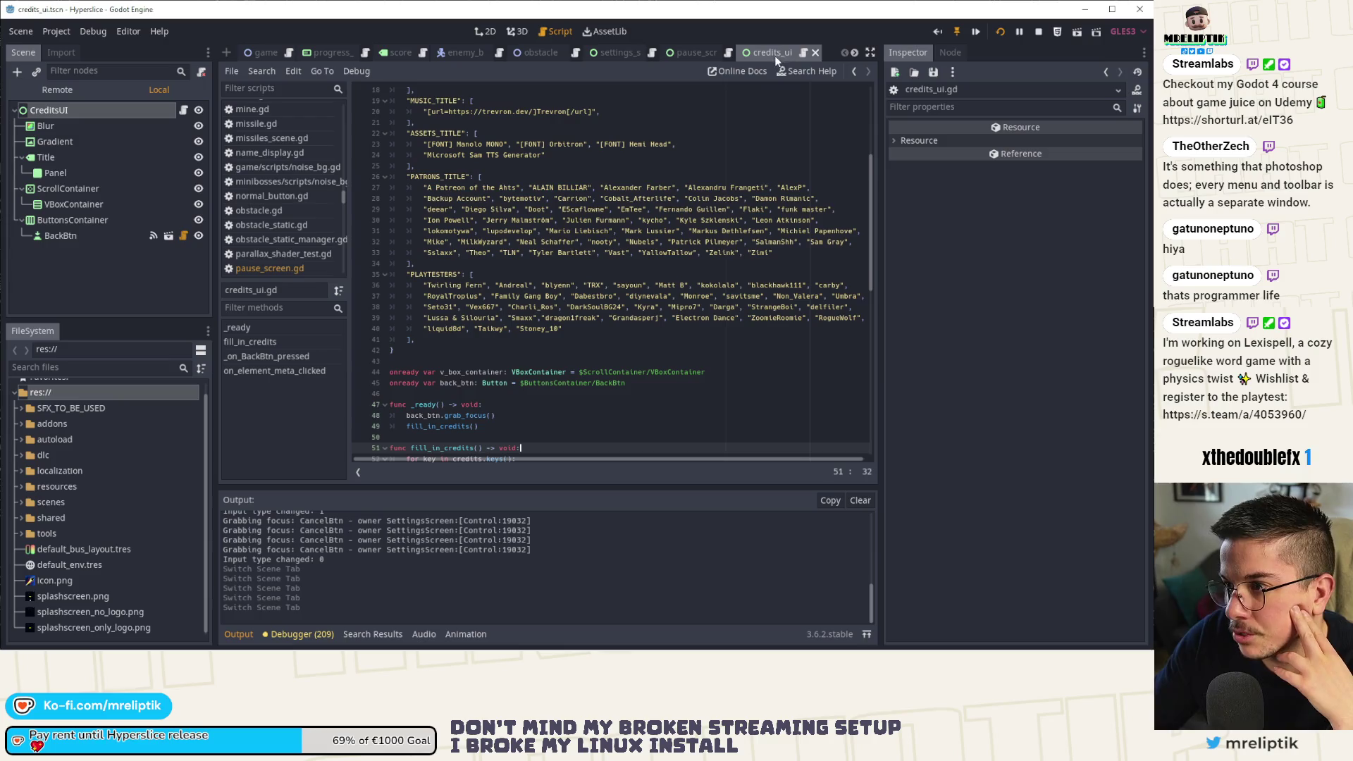
left_click(713, 52)
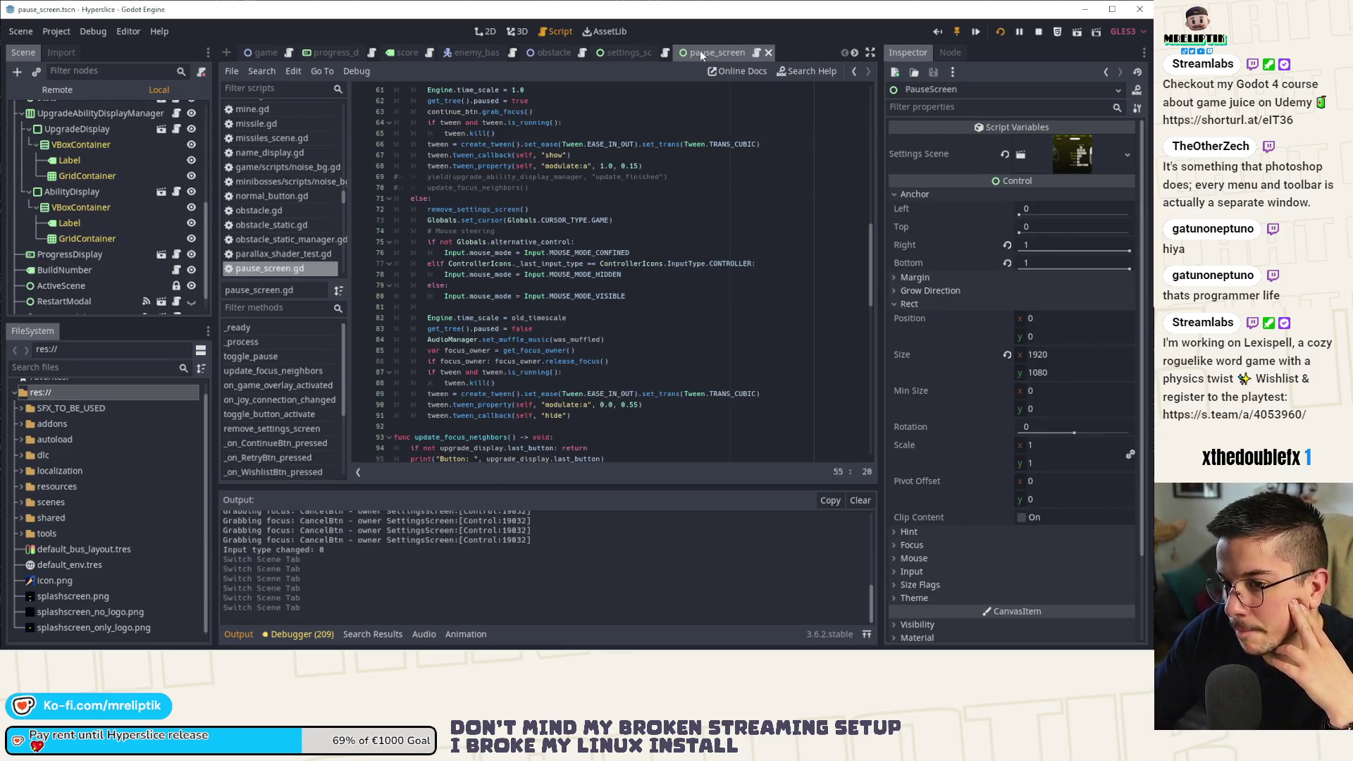
left_click(628, 52)
Collapse the Output panel to give the script editor more room.
left_click(242, 635)
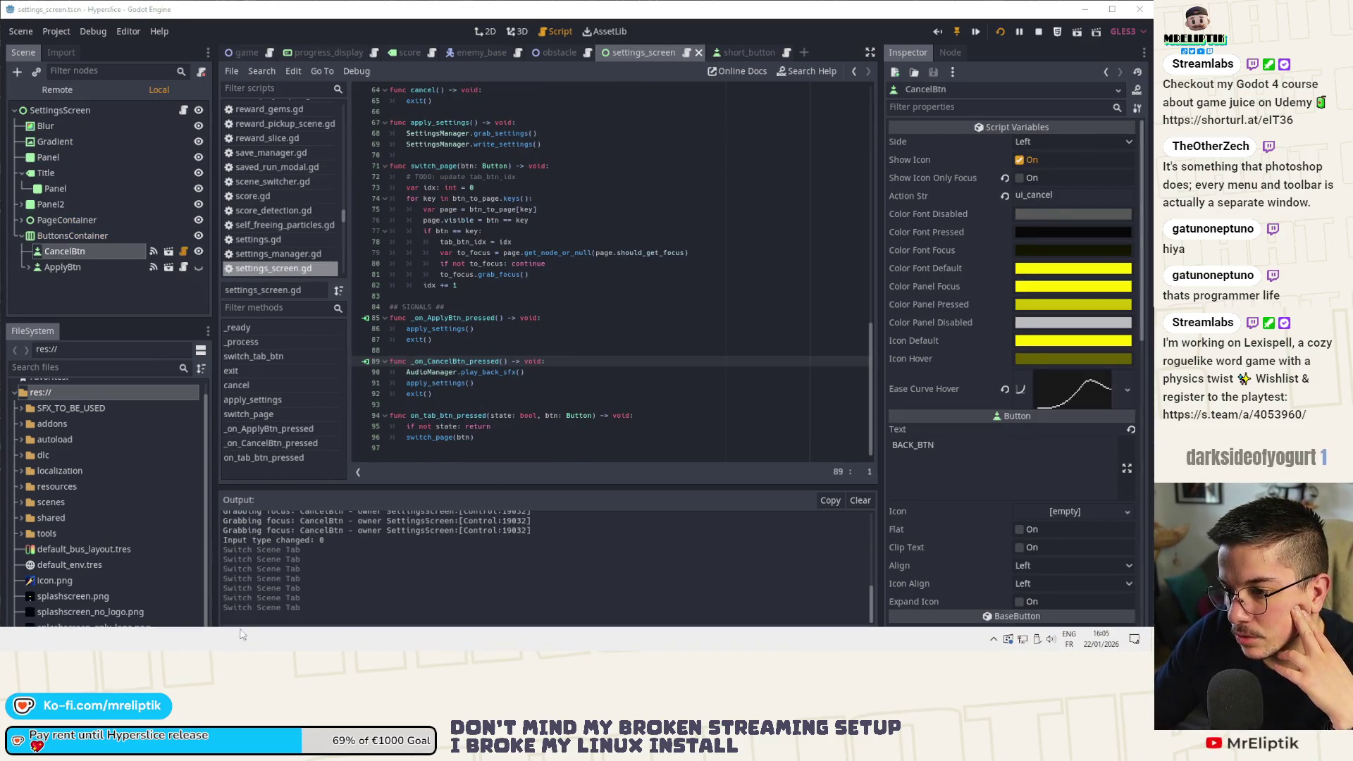
double_click(232, 634)
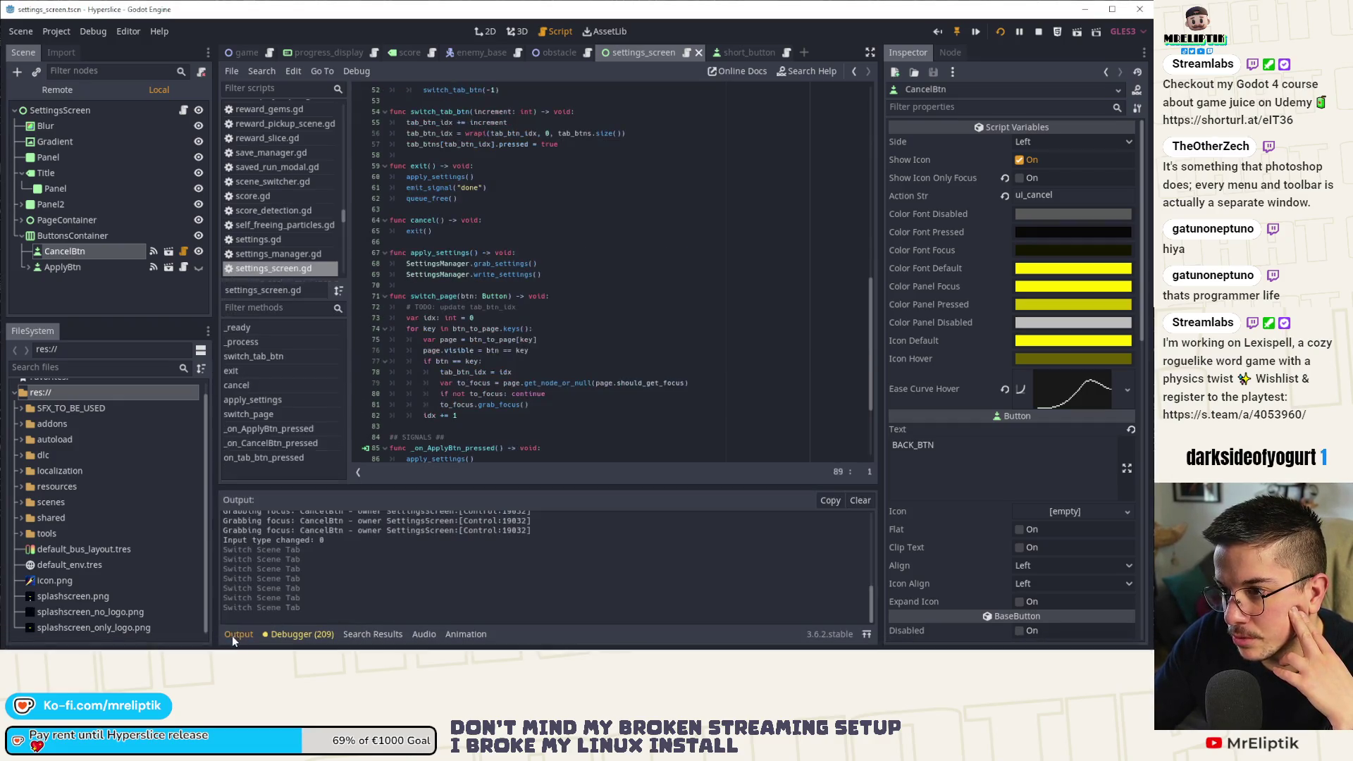
left_click(238, 634)
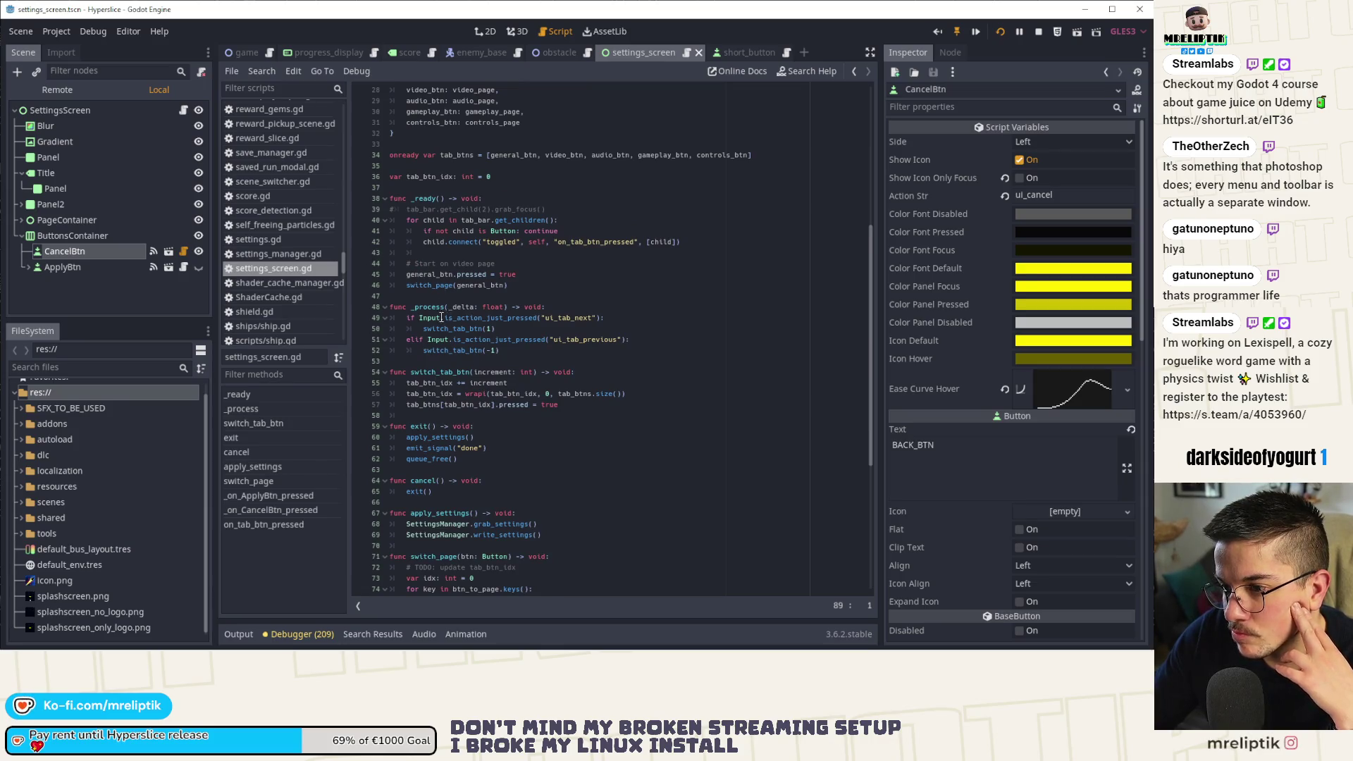
Add an _input function after _ready with an if event.is_action_pressed("ui_cancel"): check.
left_click(422, 295)
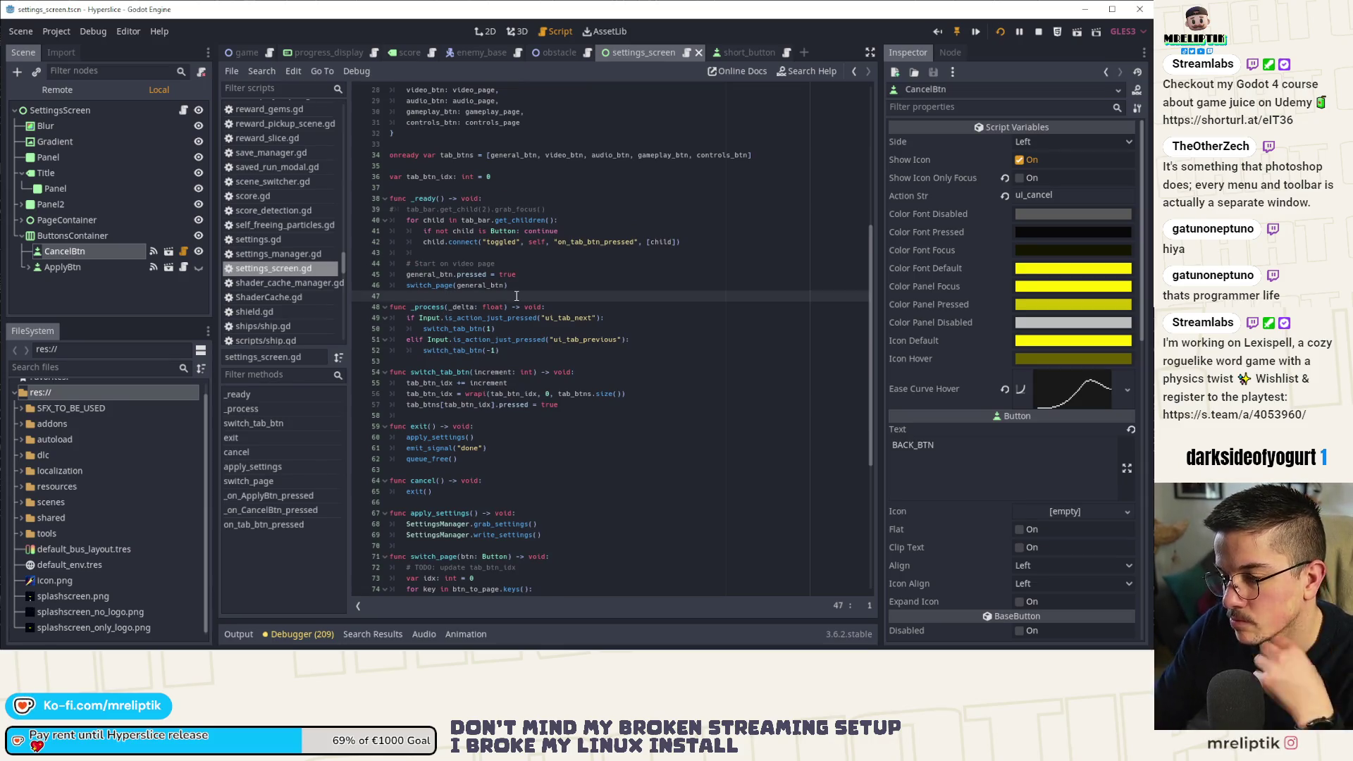
key("Return")
key("Return")
key("Up")
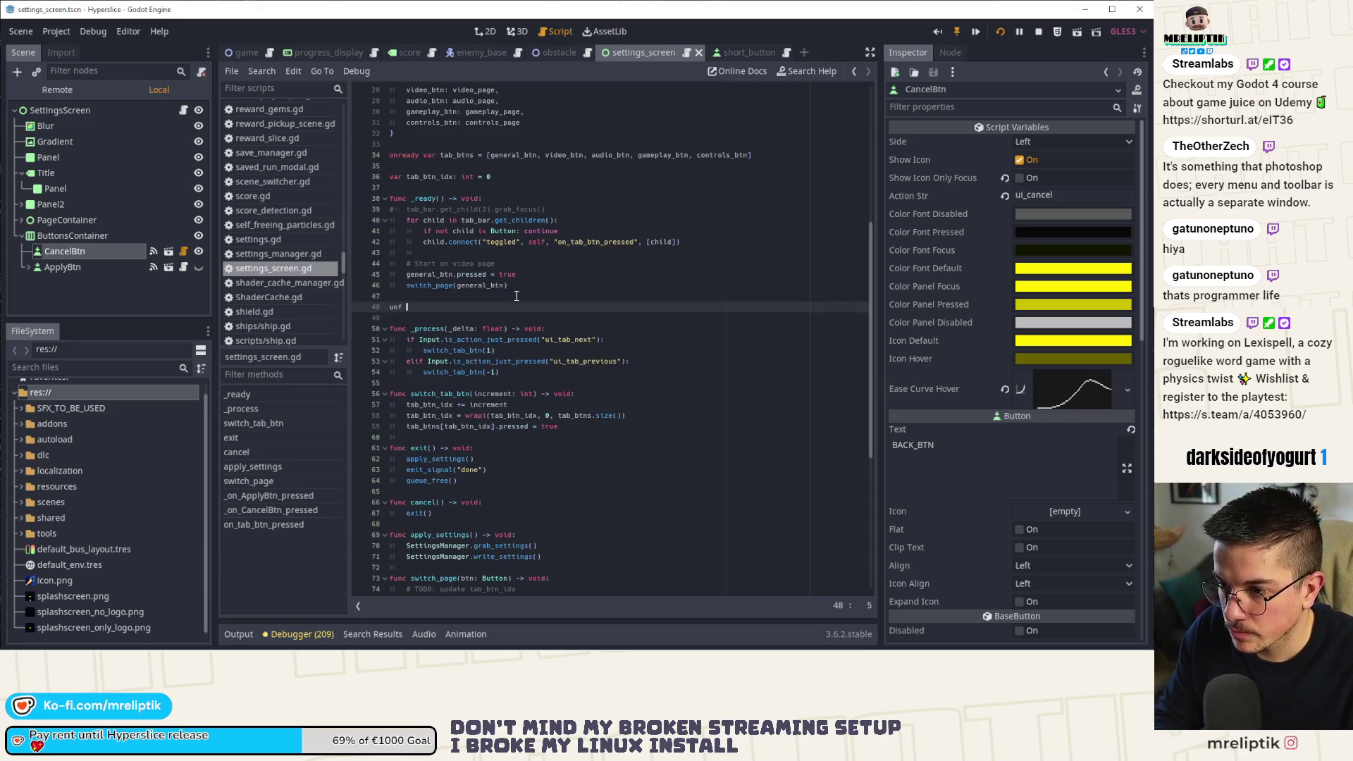
type("c")
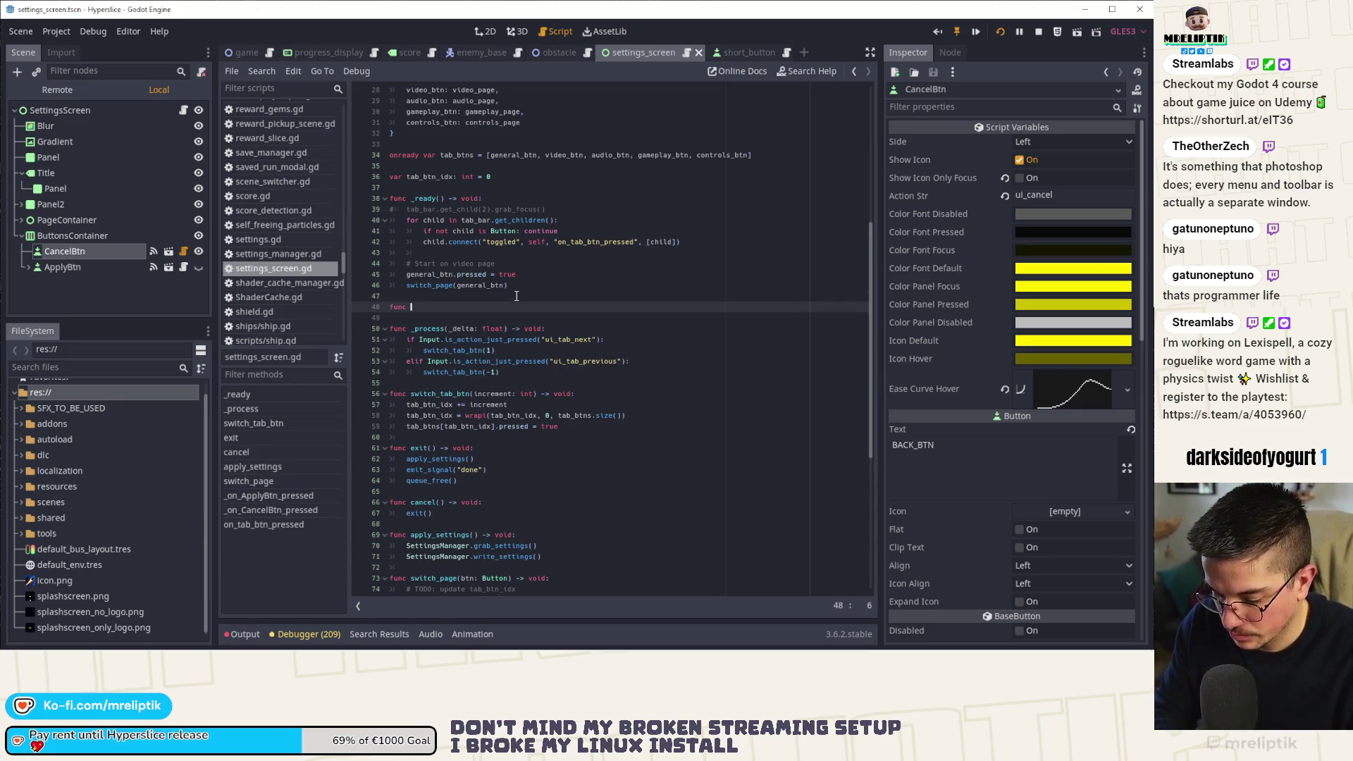
type("a_i")
type("put(event: InputEvent) -> void:")
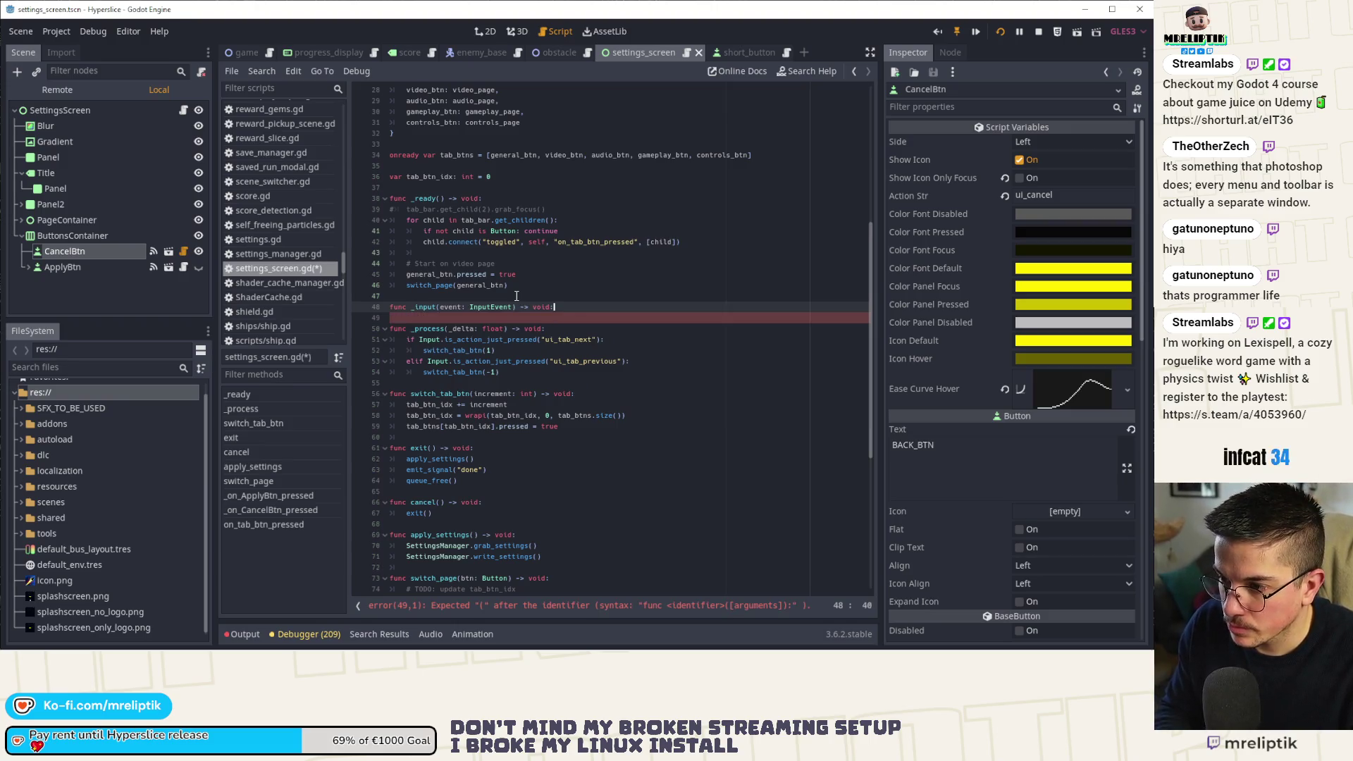
key("Return")
key("Return")
type("if ")
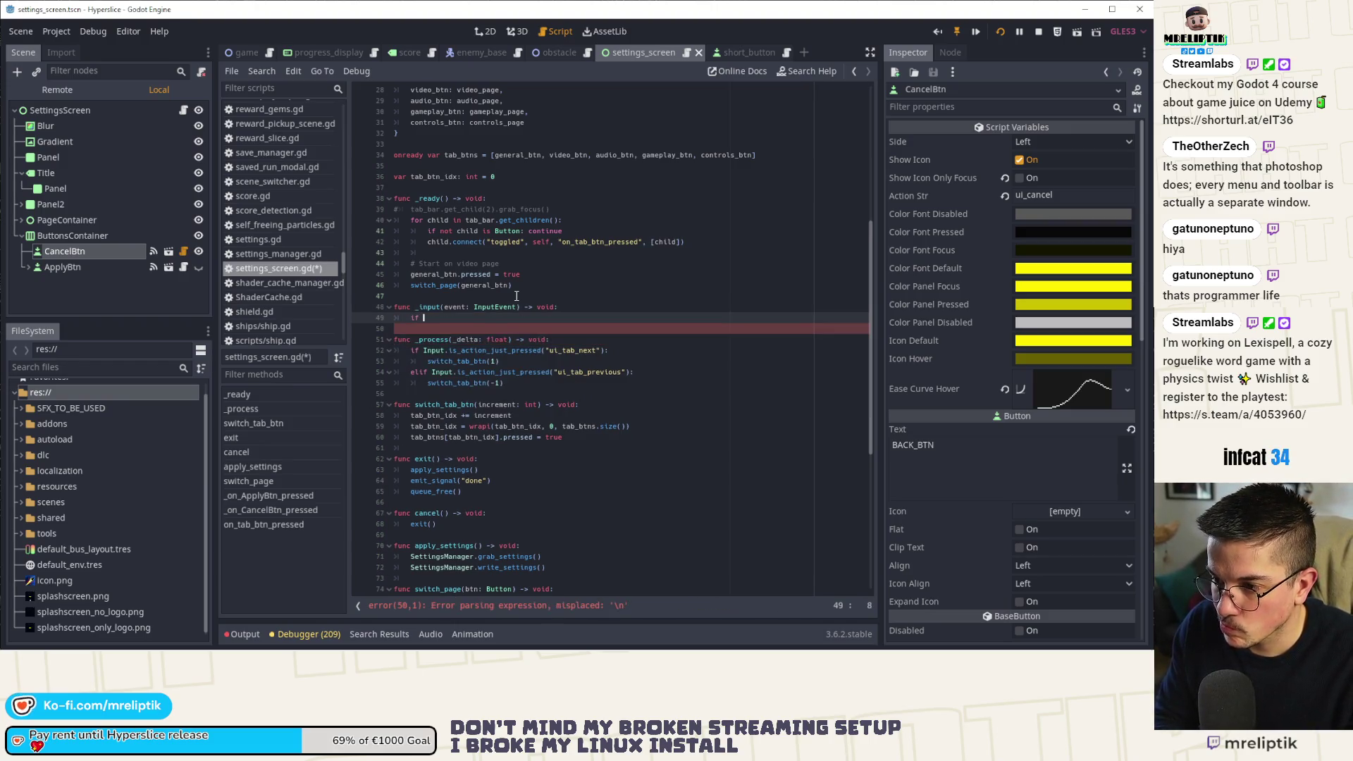
type("event.is_act")
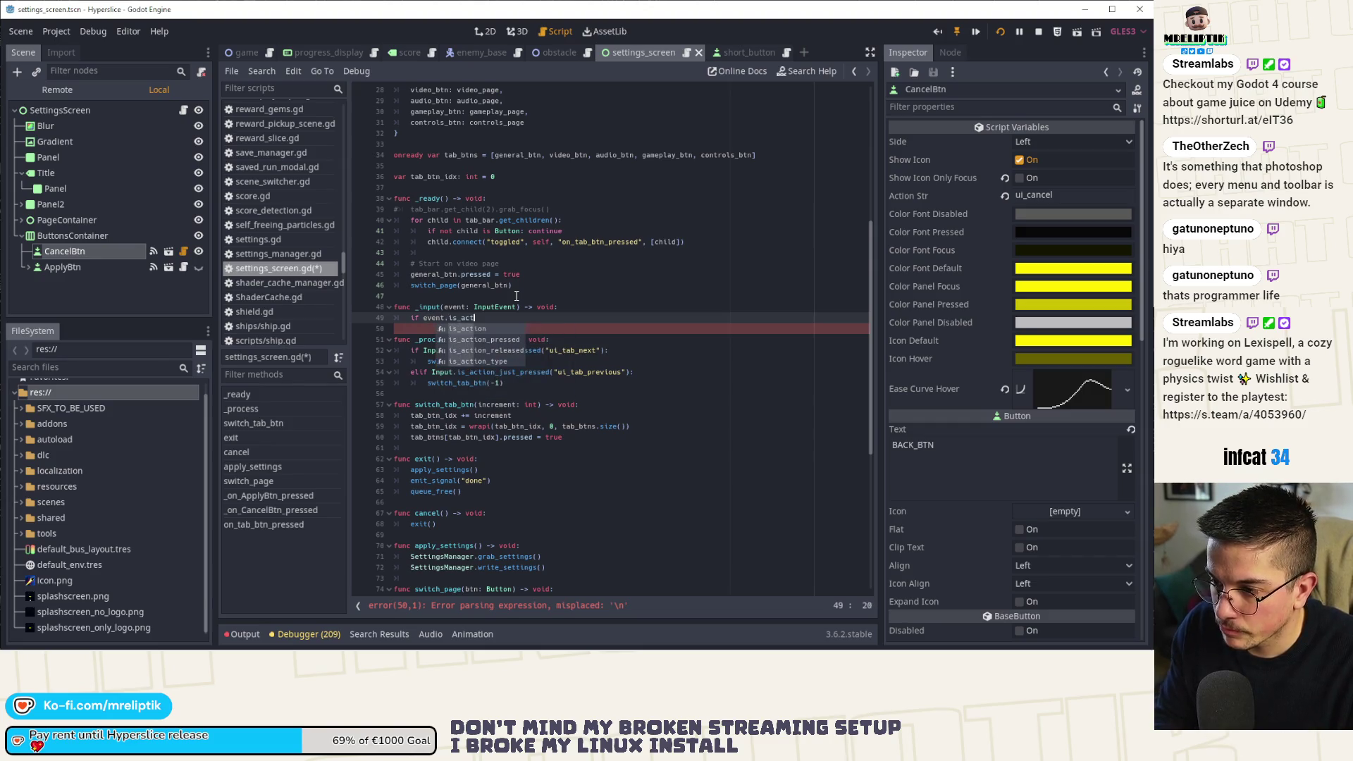
key("Down")
key("Return")
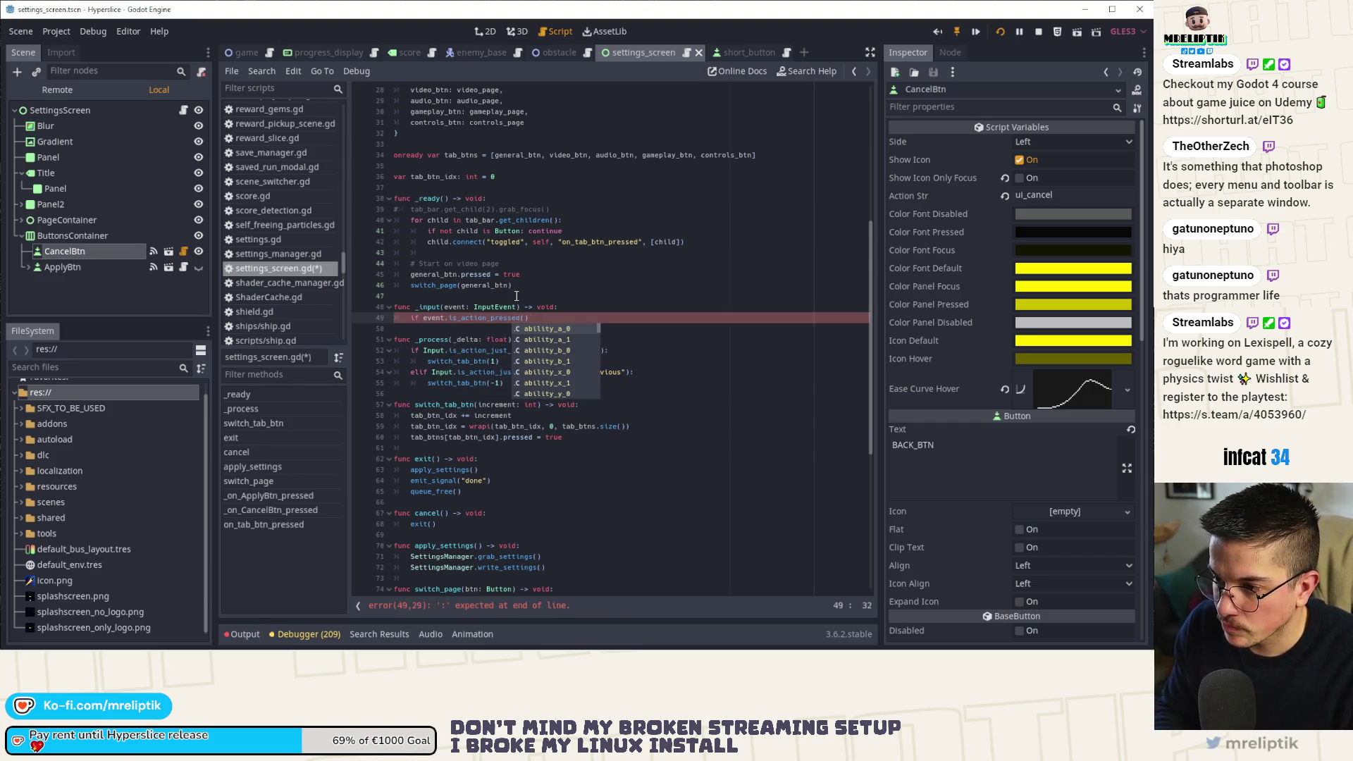
type("\"ui_cancel")
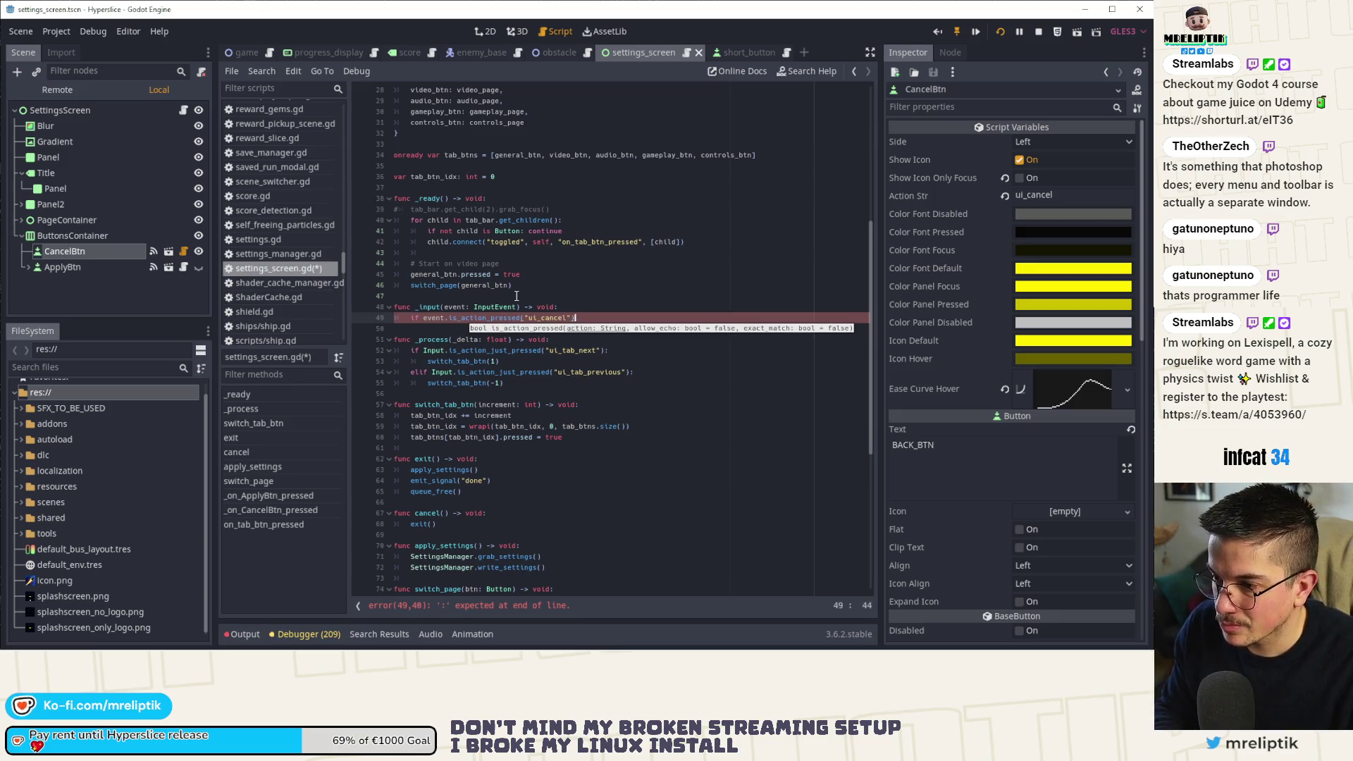
type(":")
key("Return")
Copy _on_CancelBtn_pressed's back-sound, apply-settings and exit lines into the ui_cancel block, indent them, and save.
scroll(516, 296, "down", 5)
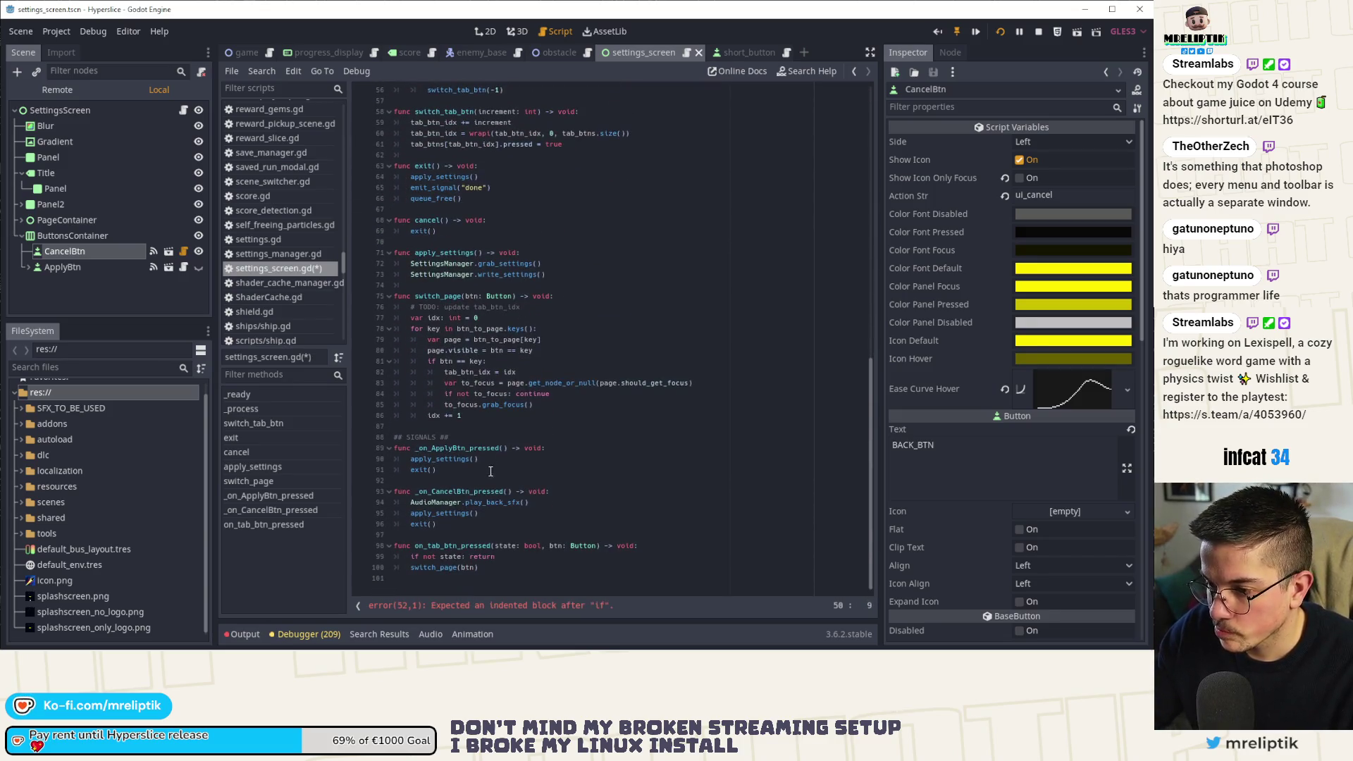
left_click_drag(410, 504, 472, 520)
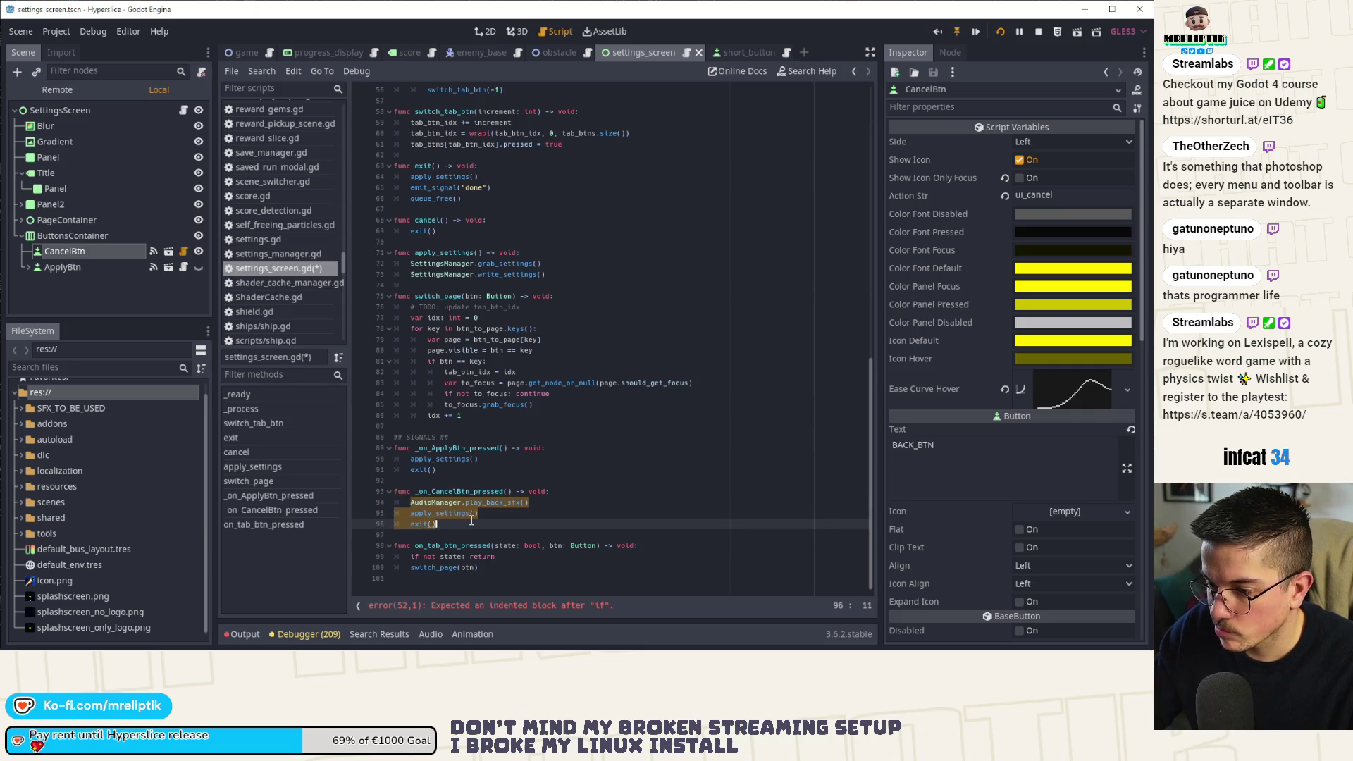
key("ctrl+c")
scroll(547, 423, "up", 5)
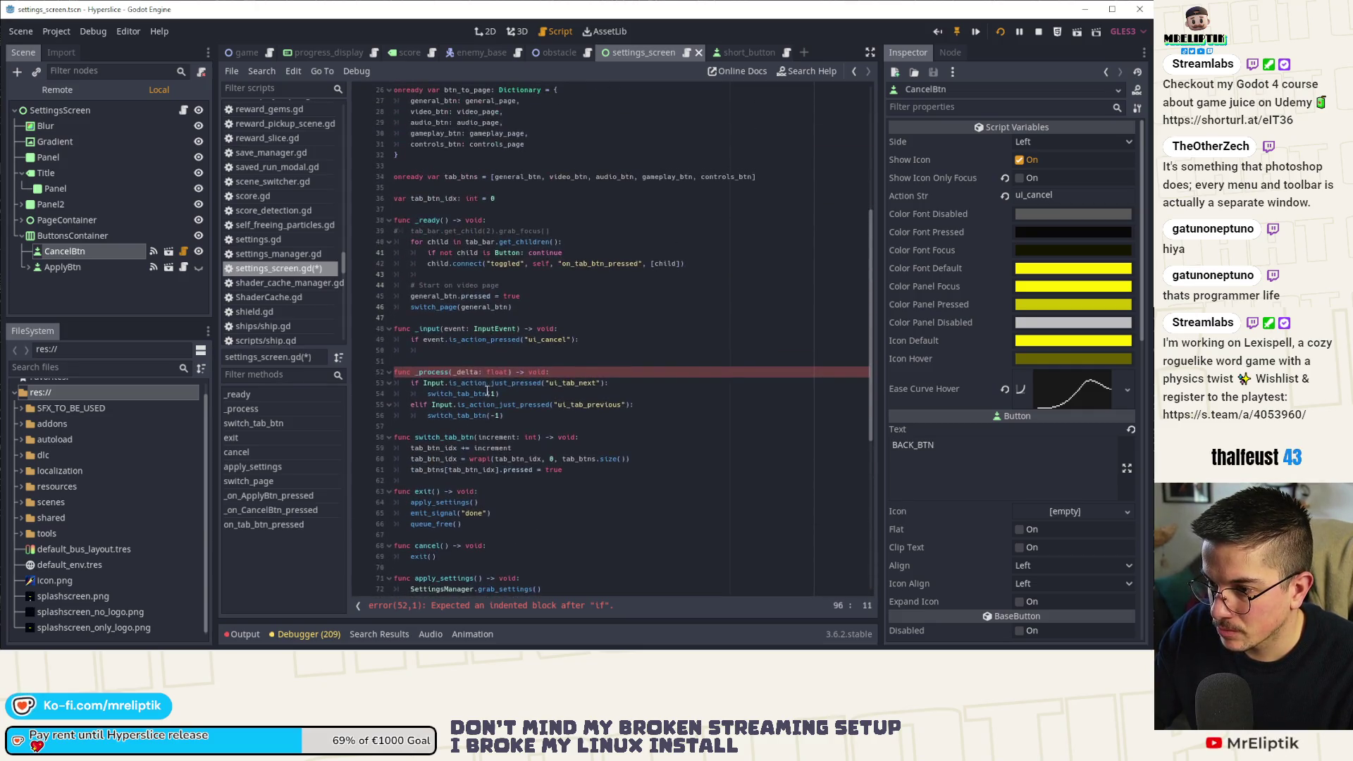
left_click(465, 352)
key("ctrl+v")
key("ctrl+s")
key("shift+Up")
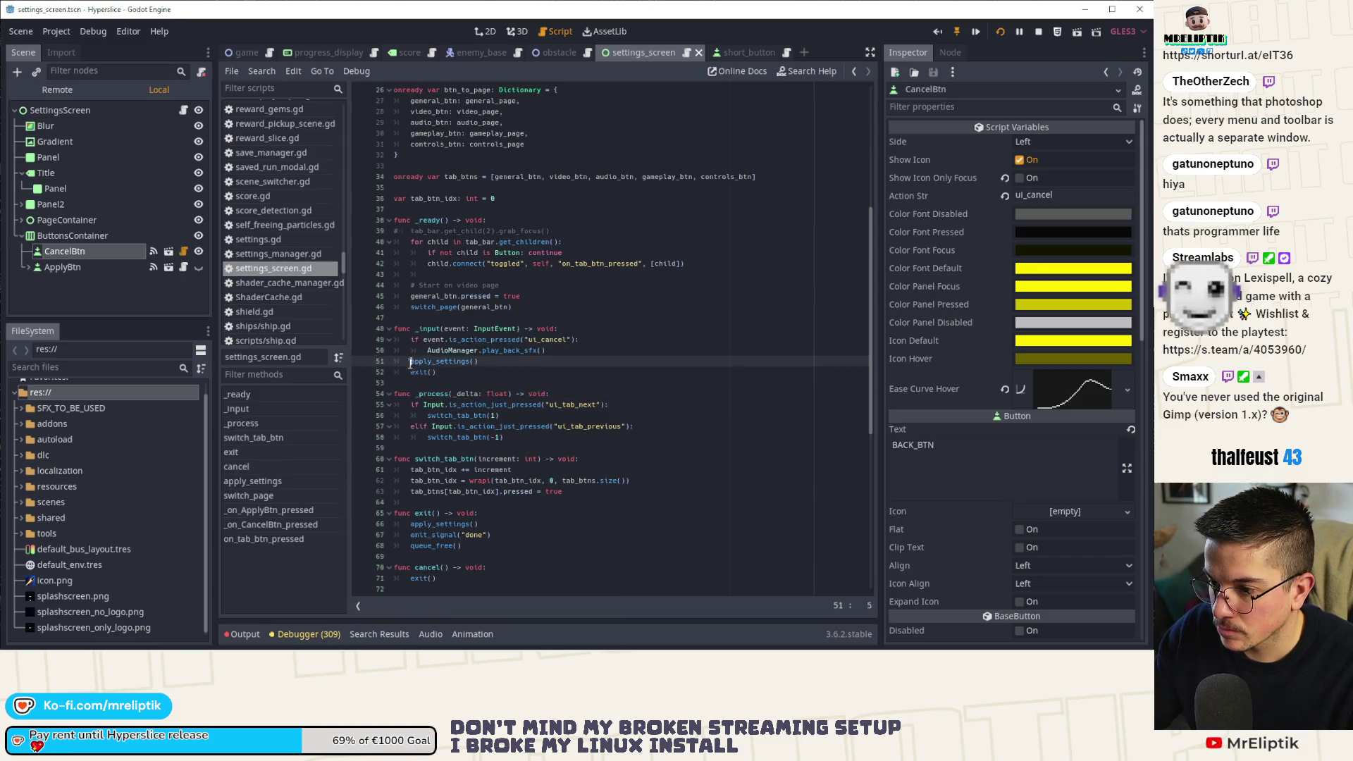
key("Tab")
key("ctrl+s")
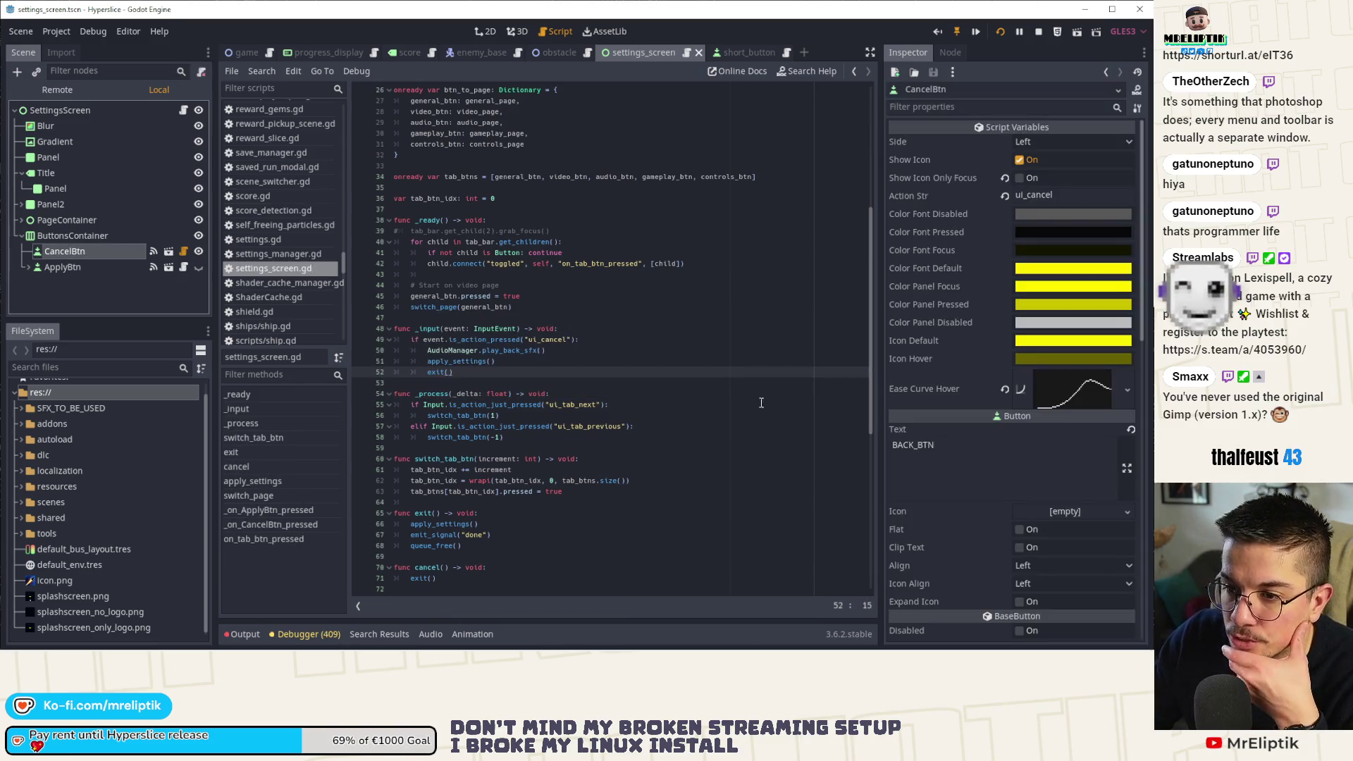
scroll(932, 455, "down", 5)
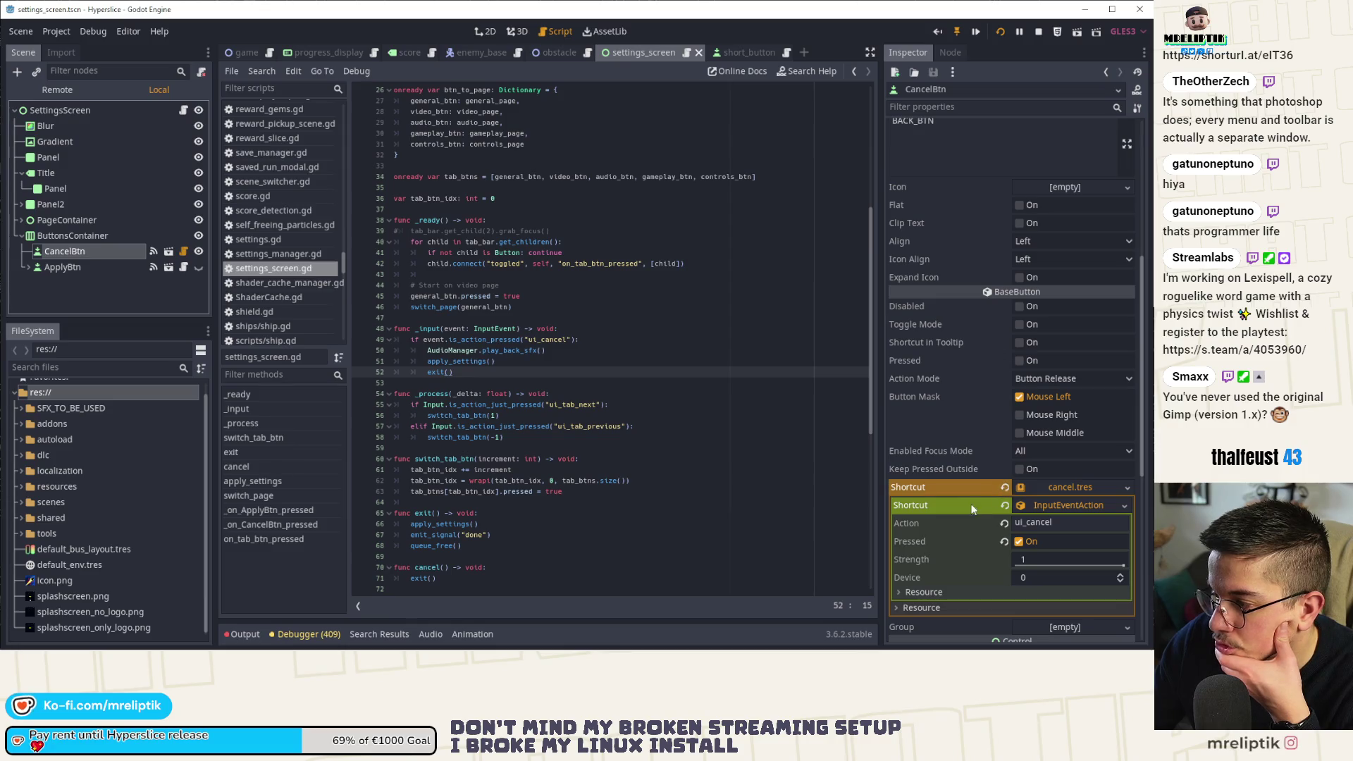
Clear CancelBtn's Shortcut, save settings_screen.tscn, and relaunch the game with F5.
left_click(1005, 488)
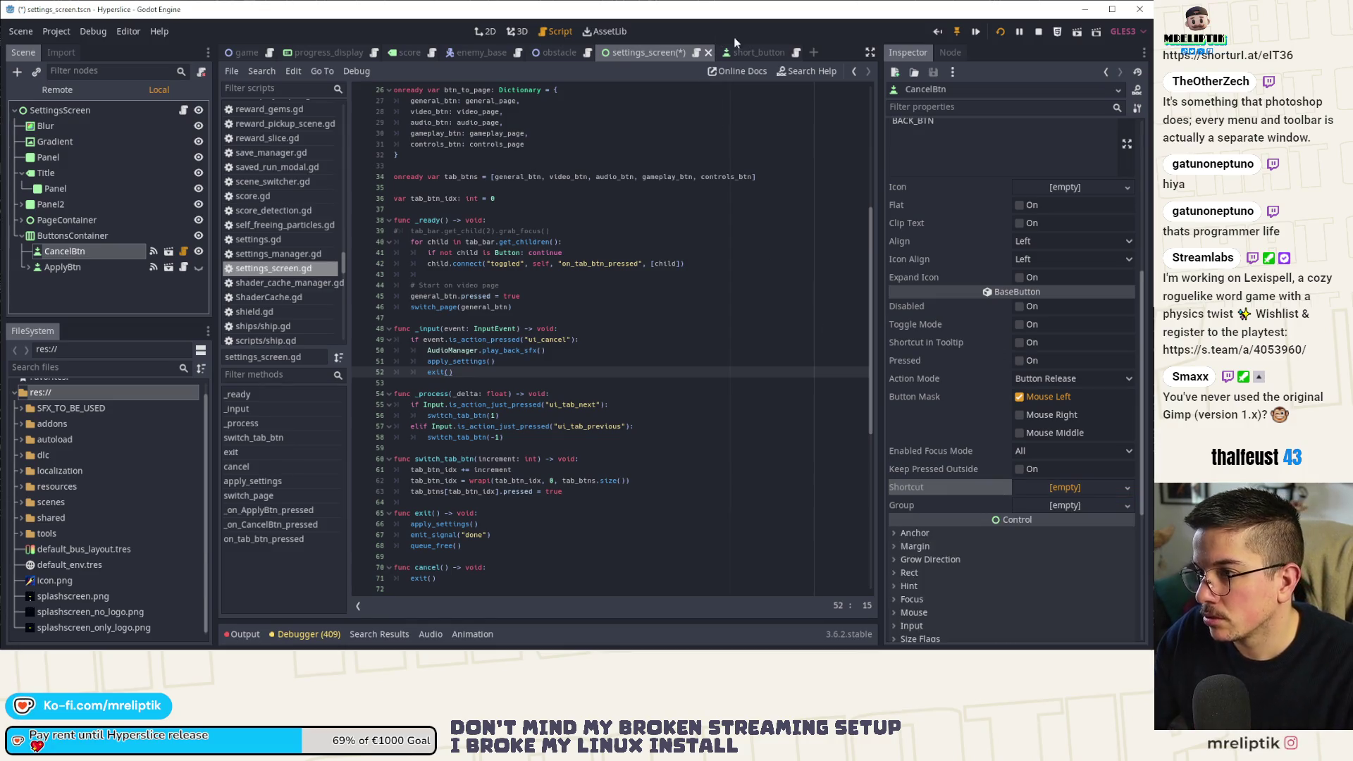
left_click(998, 34)
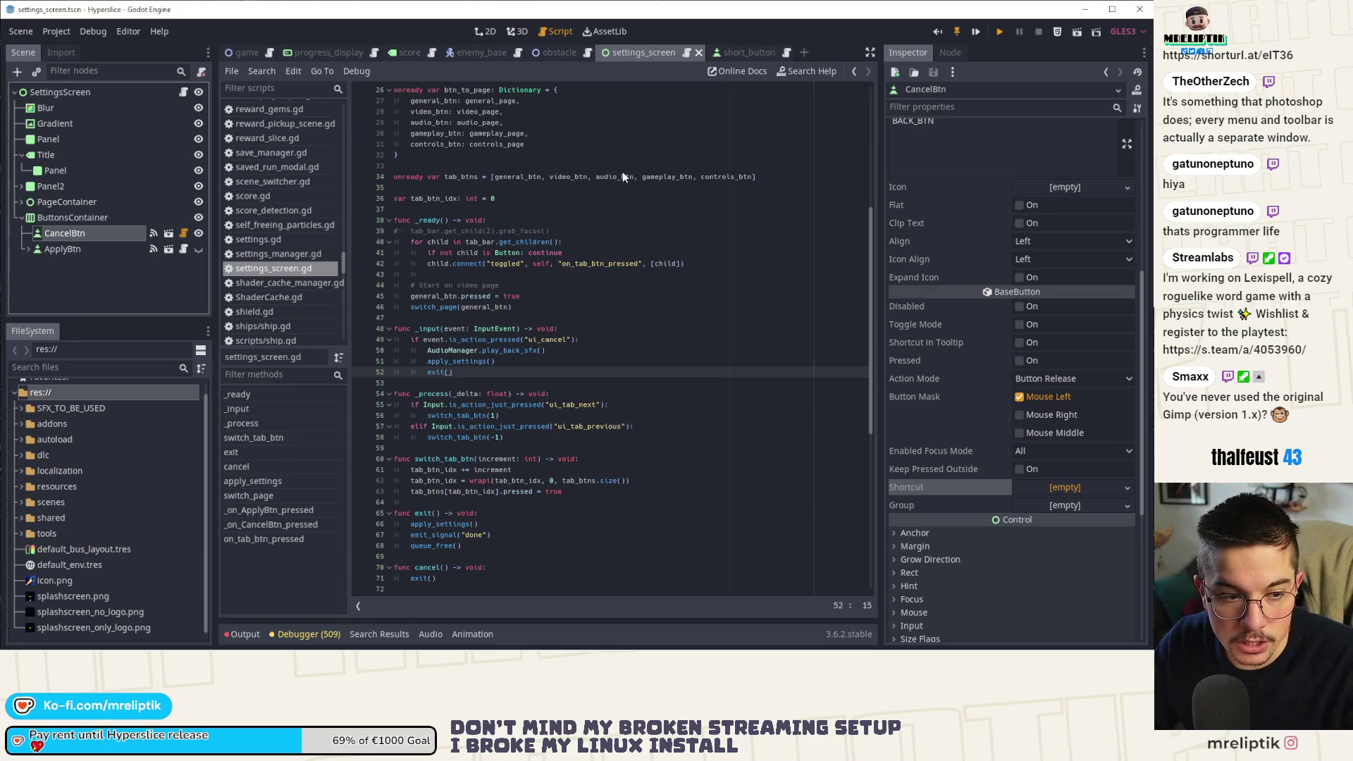
key("F5")
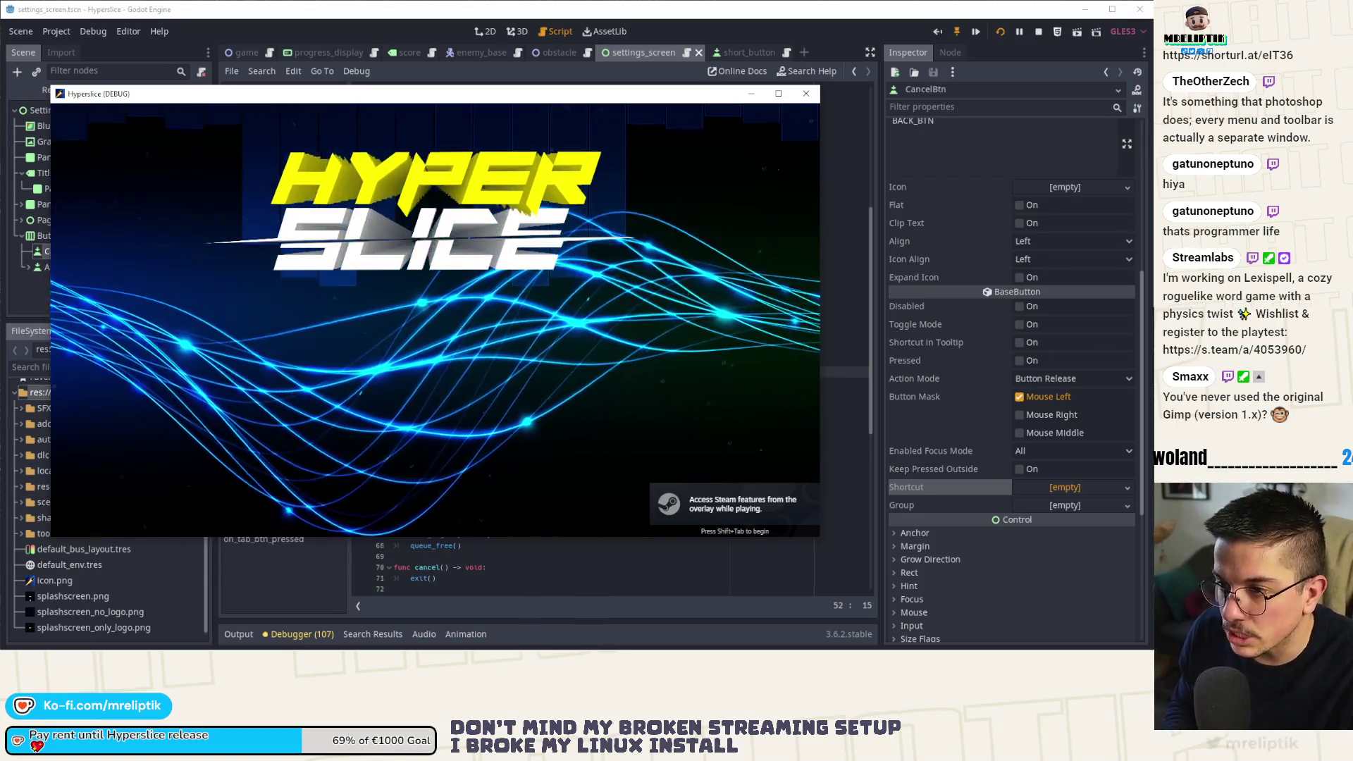
Open Settings from Options, cycle tabs with E, and Escape back to the main menu, twice.
key("Down")
key("Down")
key("Down")
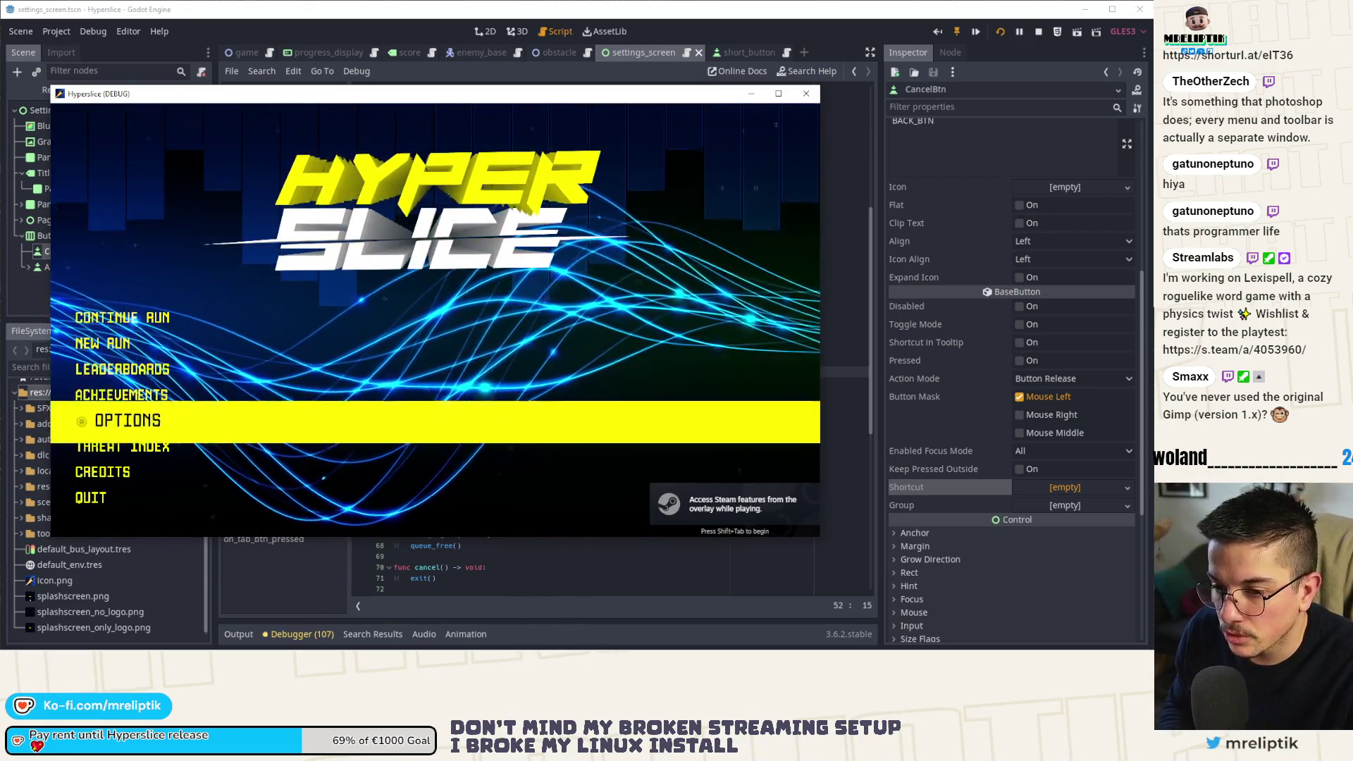
key("Return")
key("e")
key("e")
key("e")
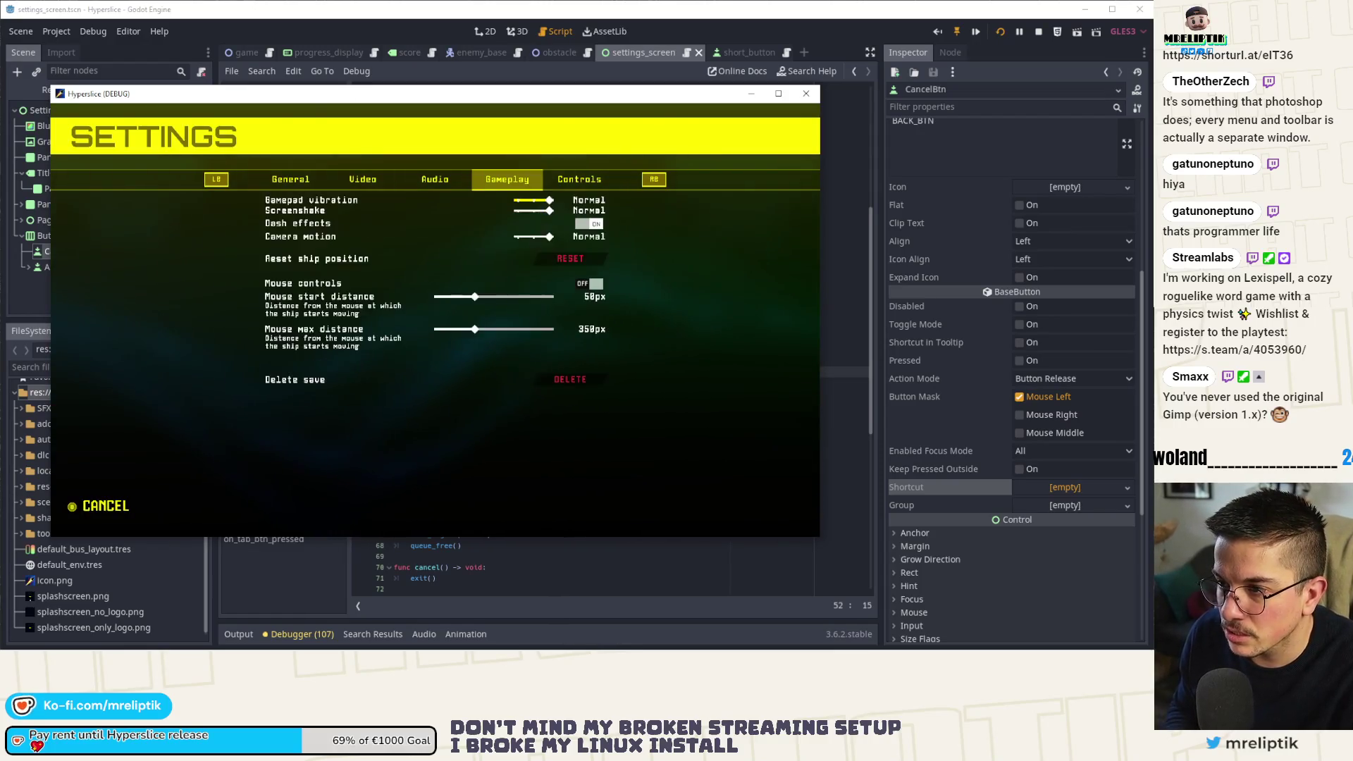
key("e")
key("Escape")
key("Return")
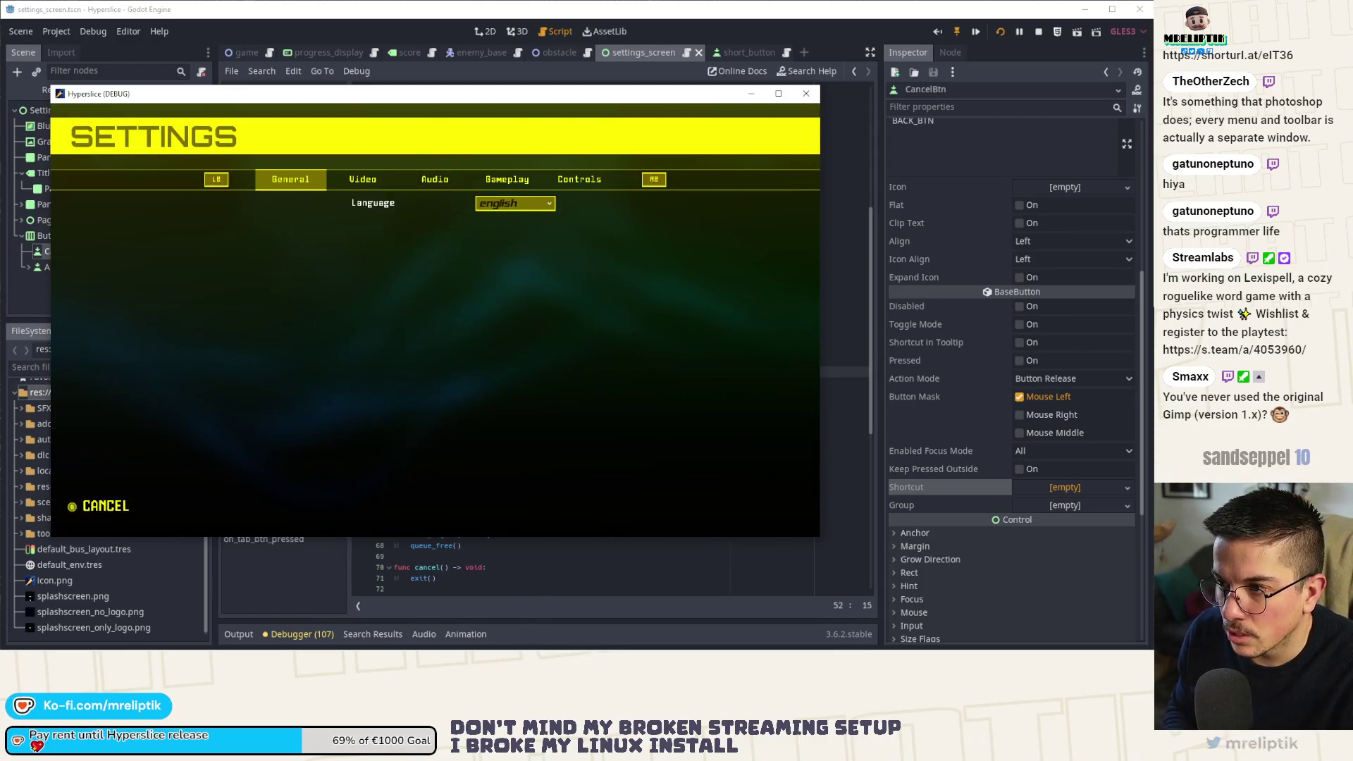
key("e")
key("e")
key("e")
key("Escape")
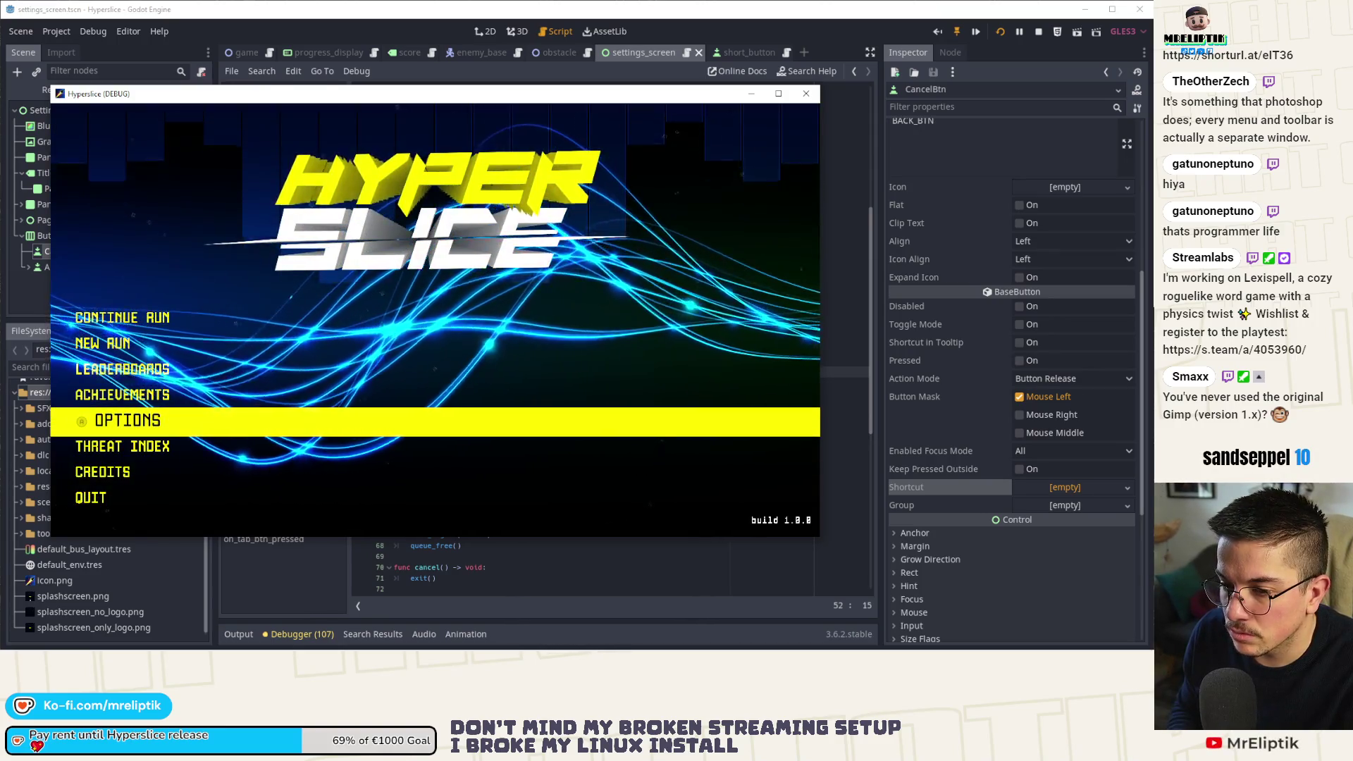
Reopen Settings, switch tabs back and forth with Q and E, and Escape out again twice.
key("Return")
key("e")
key("e")
key("e")
key("e")
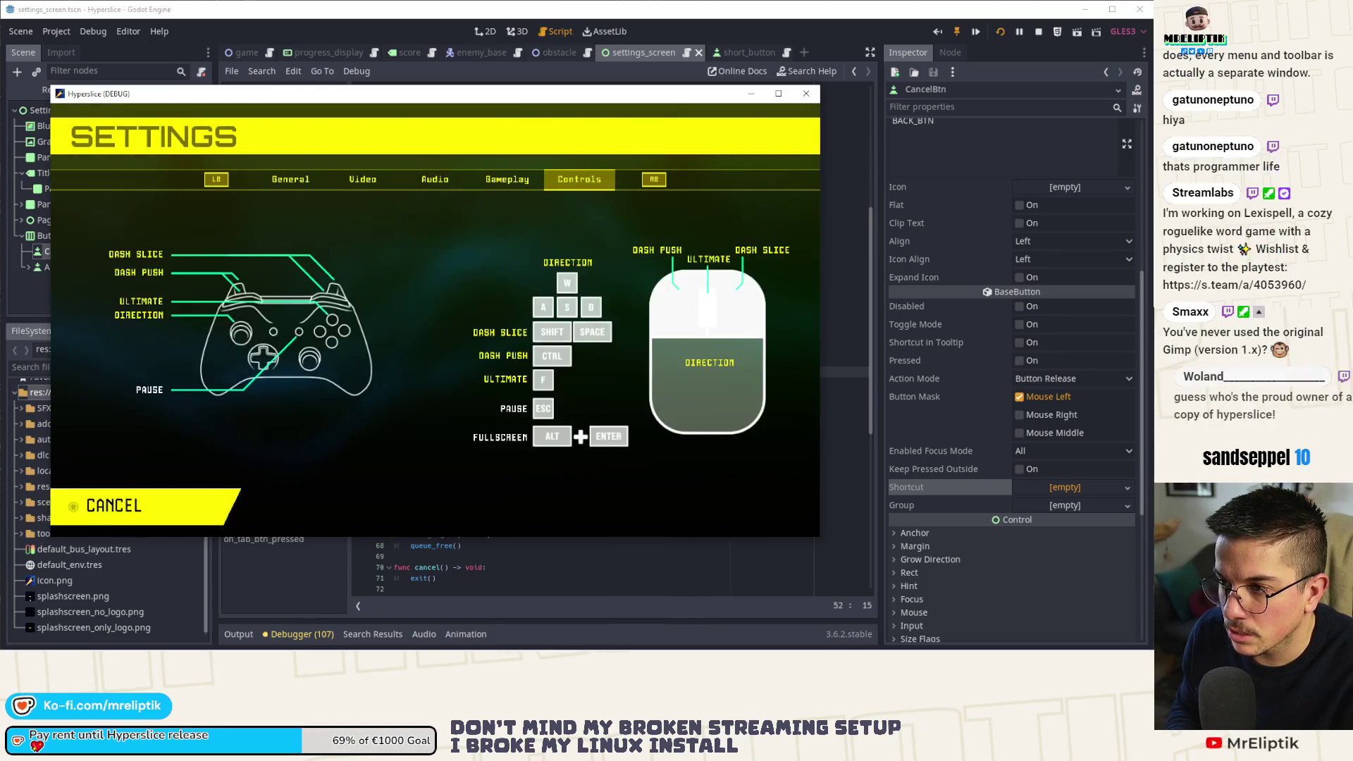
key("q")
key("q")
key("q")
key("q")
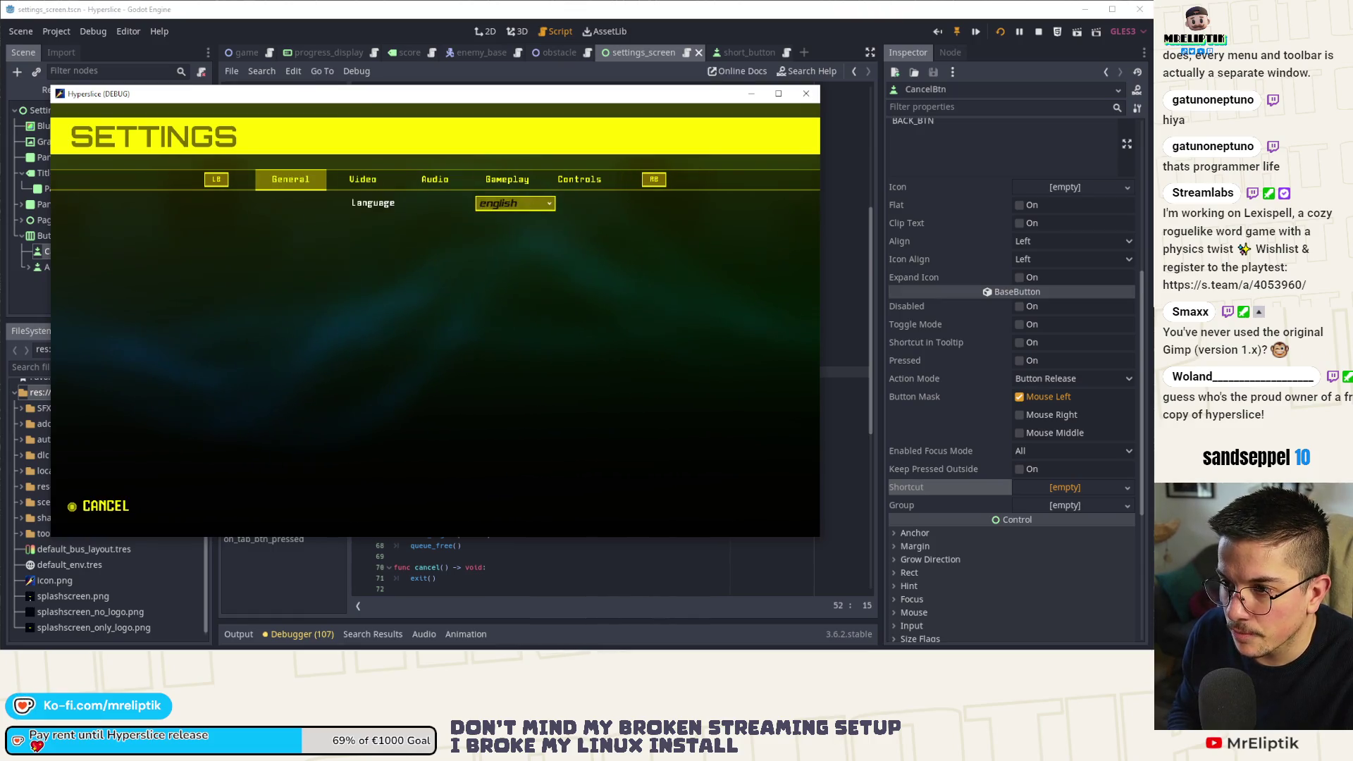
key("e")
key("Escape")
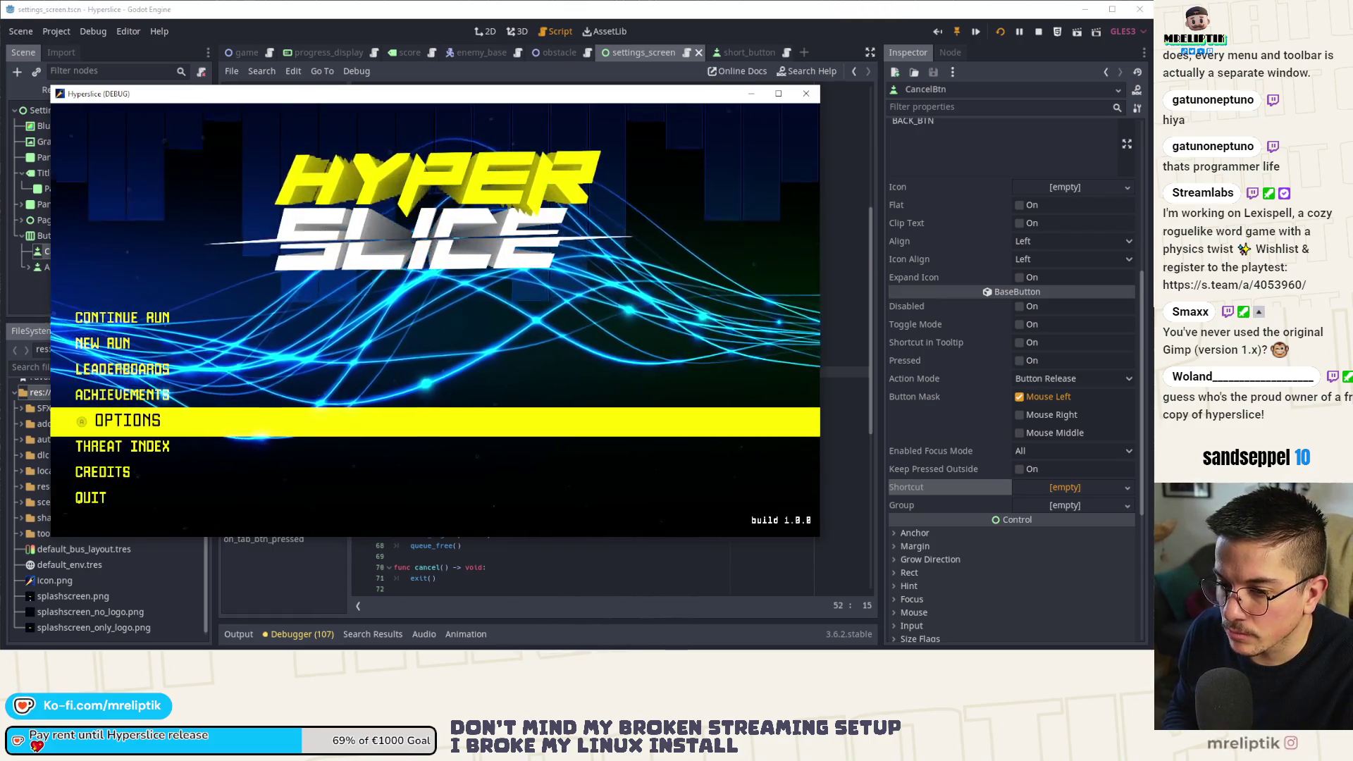
key("Return")
key("Escape")
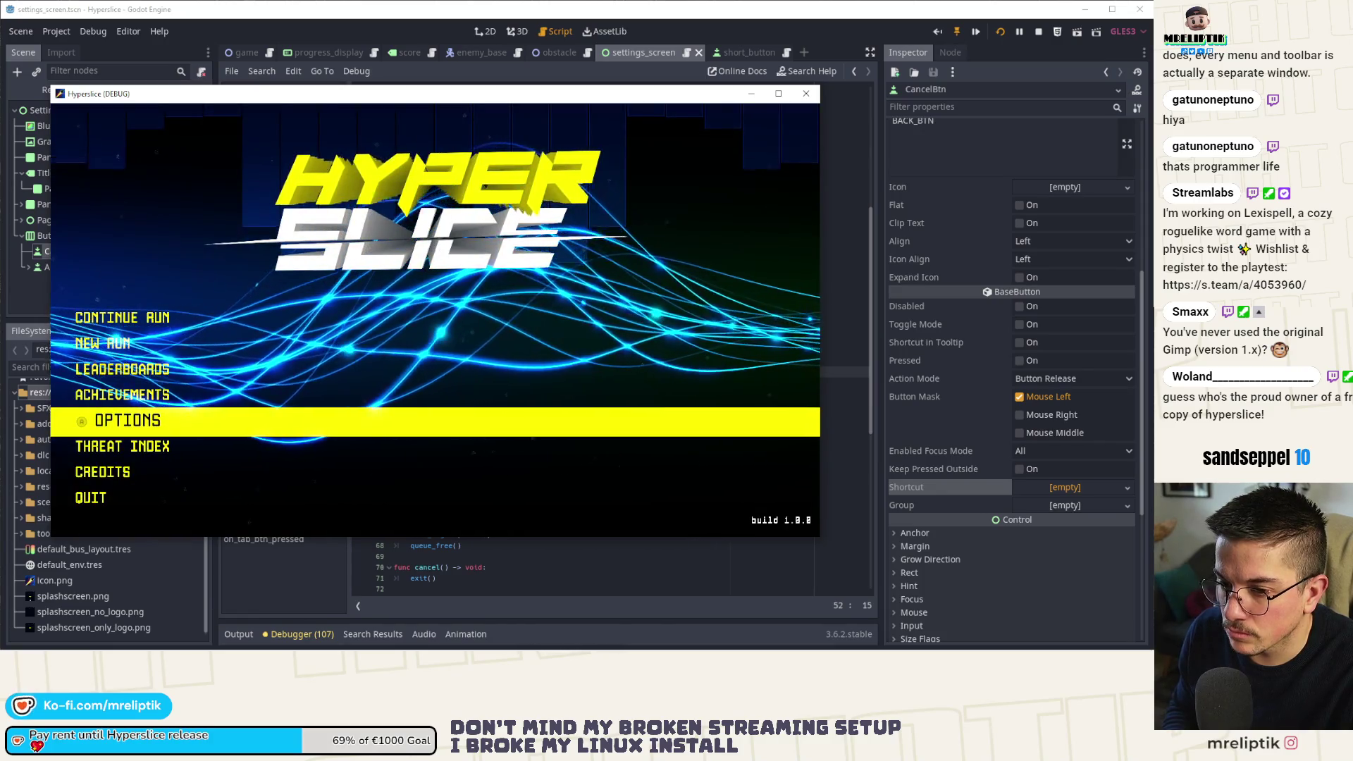
key("Up")
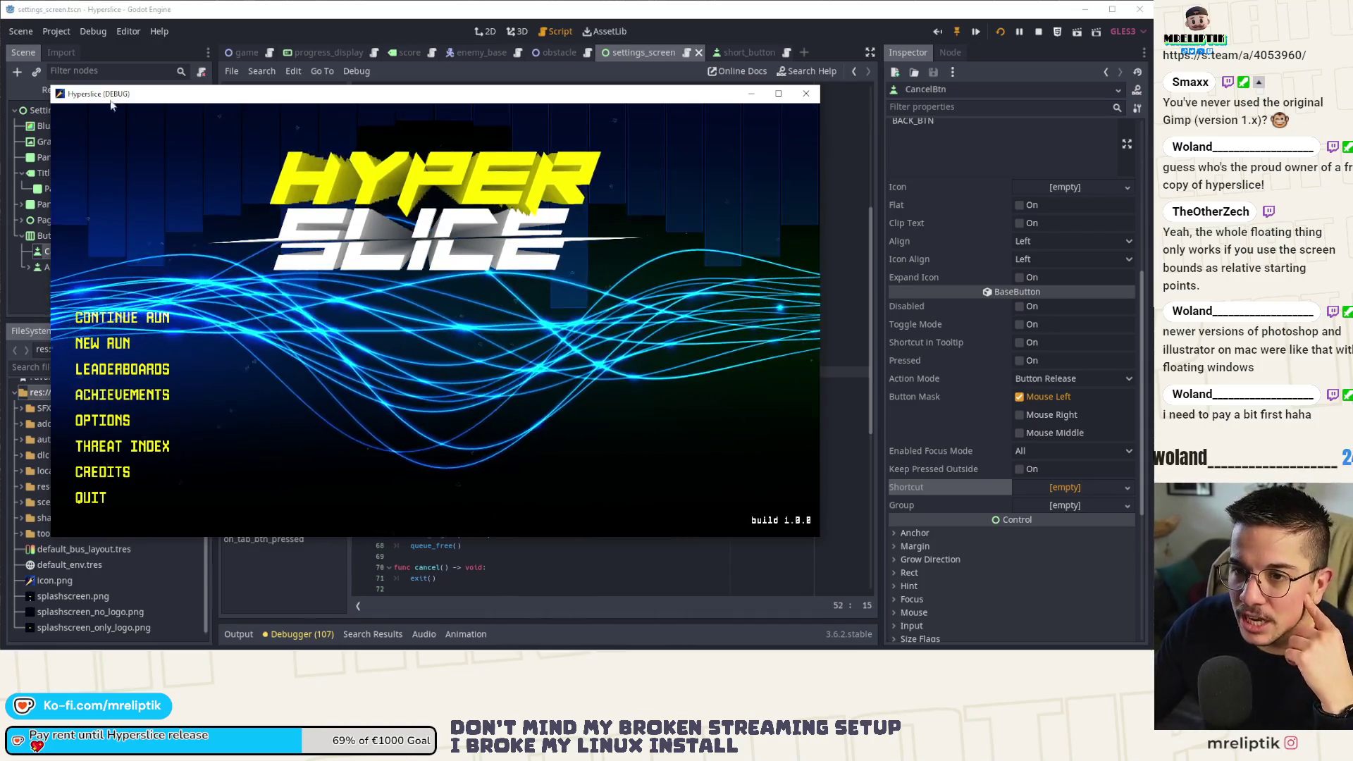
Move the game window, shrink the editor into a floating window, and open File Explorer.
mouse_move(285, 113)
left_mouse_down()
mouse_move(680, 257)
mouse_move(39, 84)
mouse_move(411, 205)
mouse_move(354, 131)
left_mouse_up()
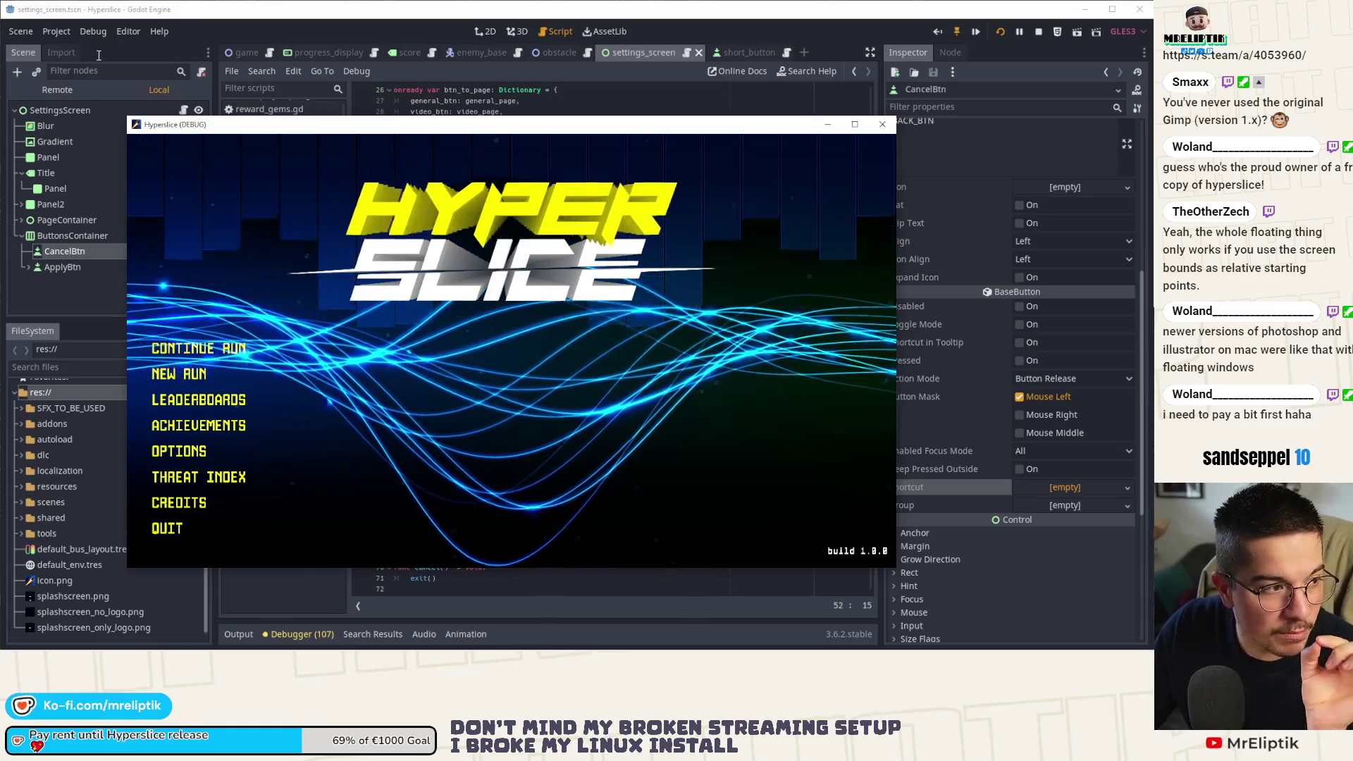
mouse_move(287, 10)
left_mouse_down()
mouse_move(334, 69)
mouse_move(668, 45)
left_mouse_up()
left_click(493, 352)
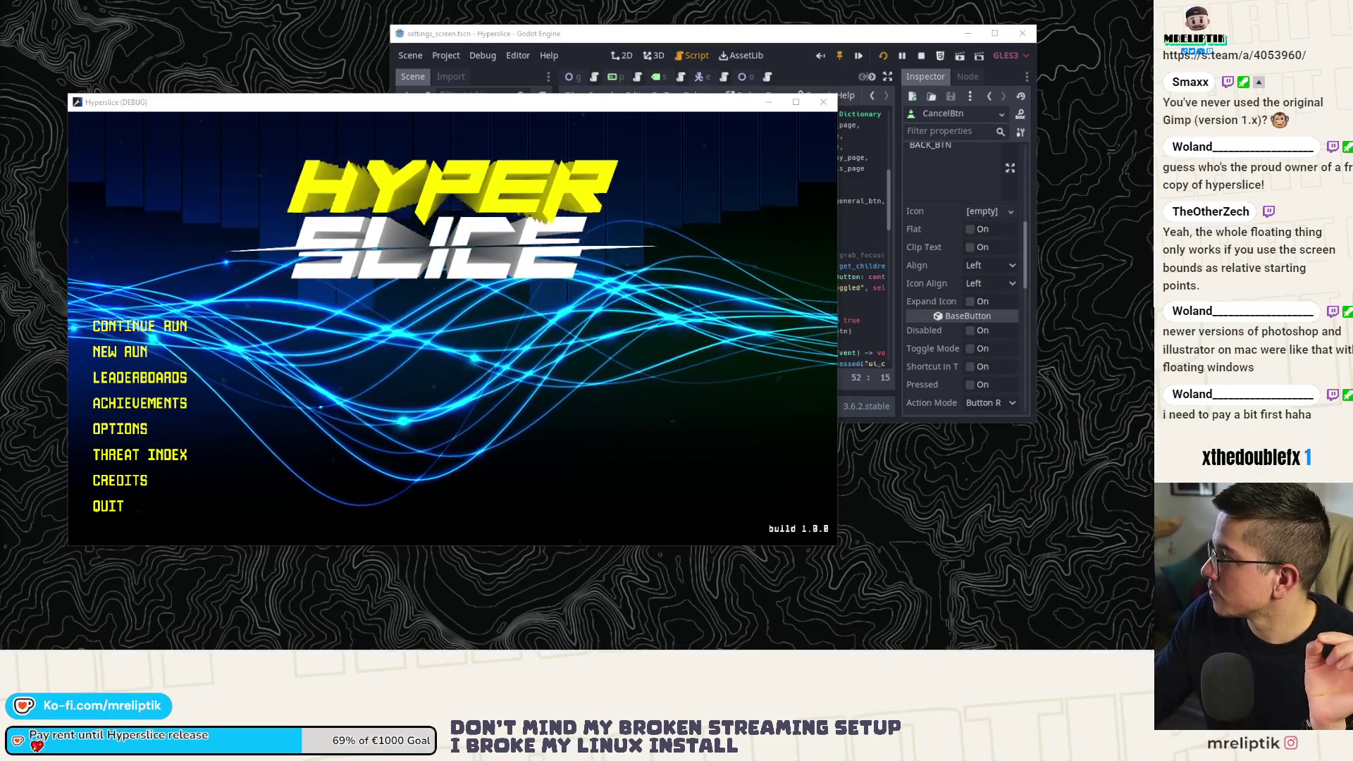
key("super+e")
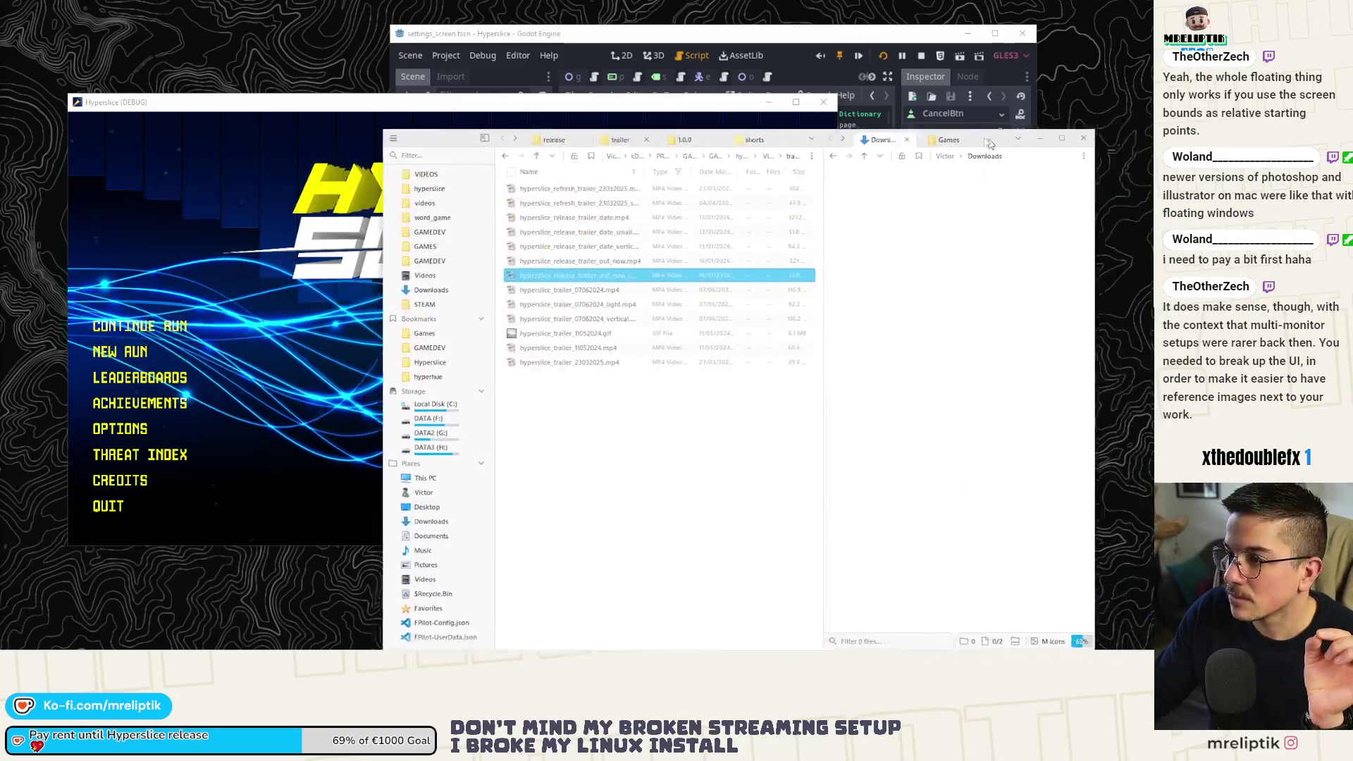
Rearrange the game window over the editor and explorer, close it with Alt+F4, and maximize the editor.
left_click_drag(287, 106, 238, 65)
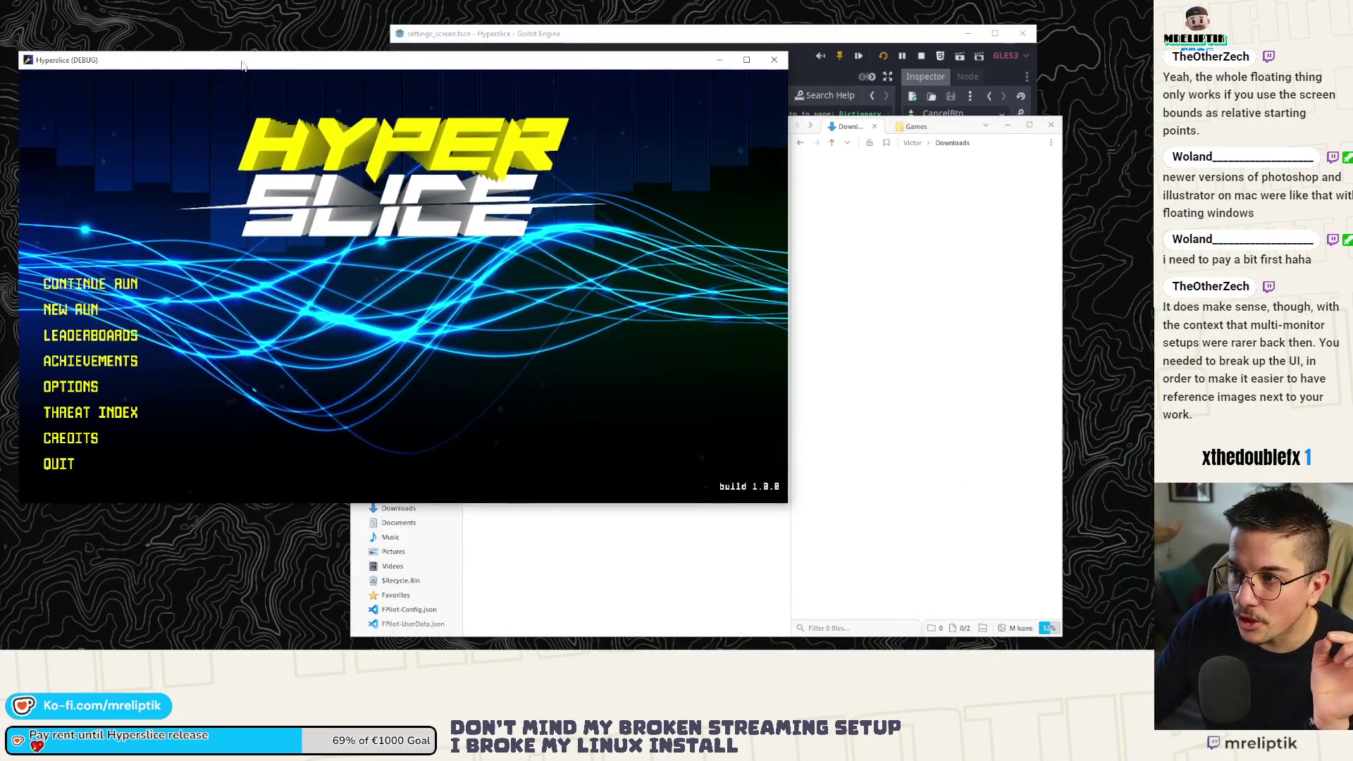
left_click(781, 549)
left_click(197, 183)
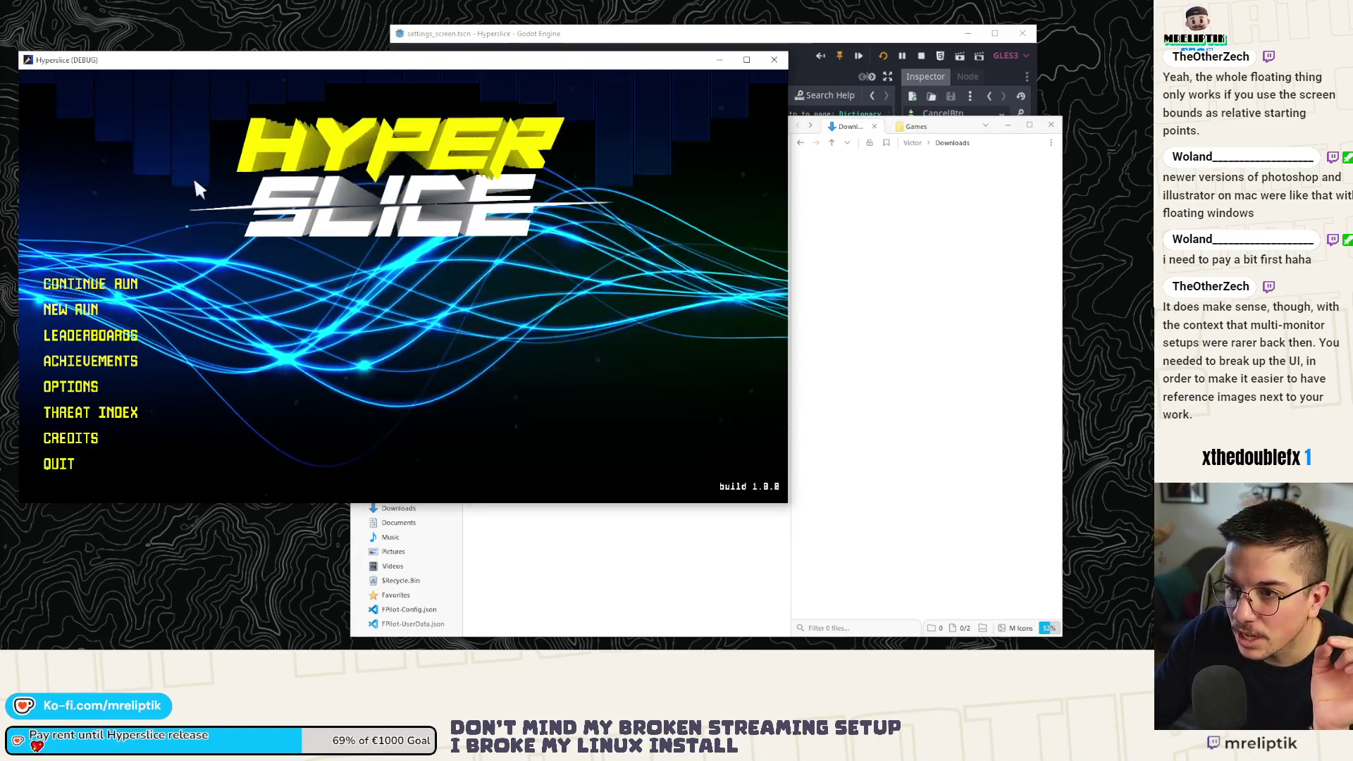
mouse_move(204, 60)
left_mouse_down()
mouse_move(270, 106)
mouse_move(320, 113)
left_mouse_up()
left_click(272, 170)
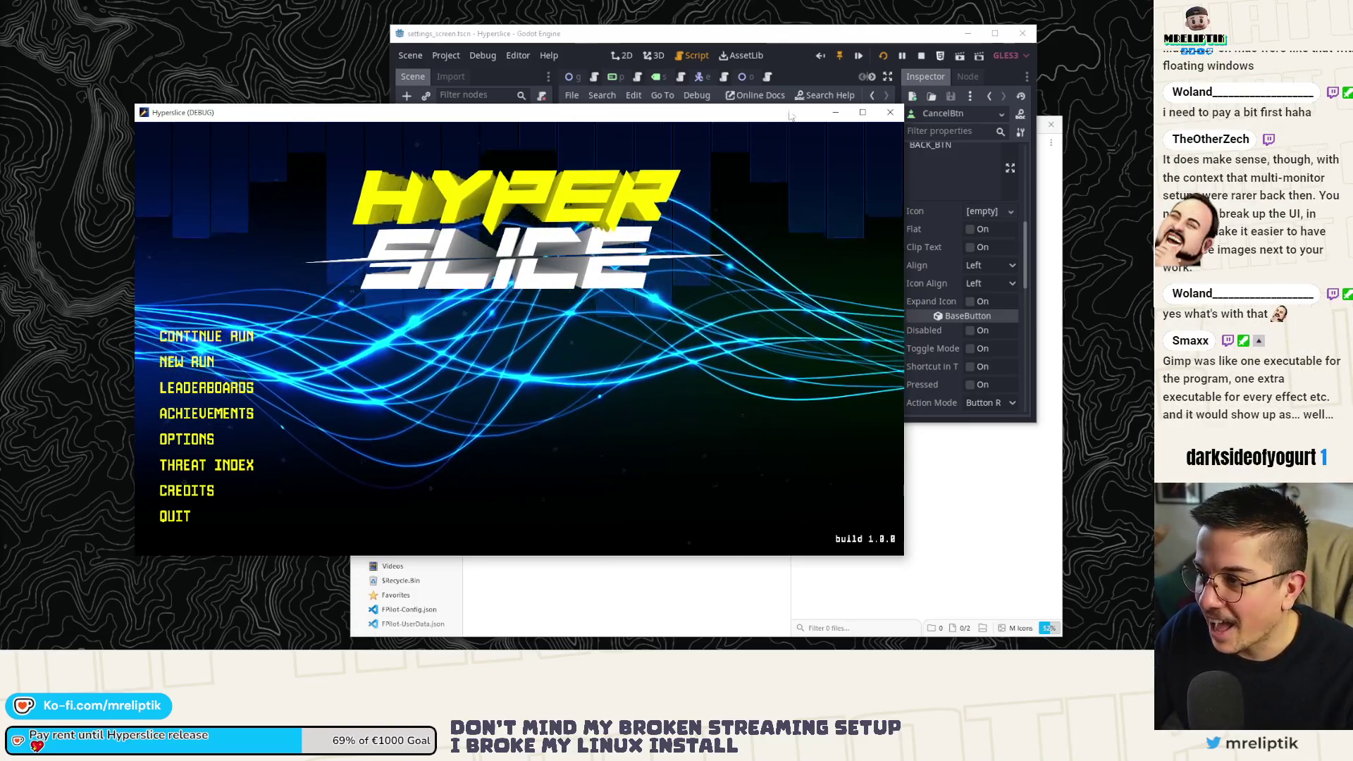
key("alt+F4")
double_click(640, 33)
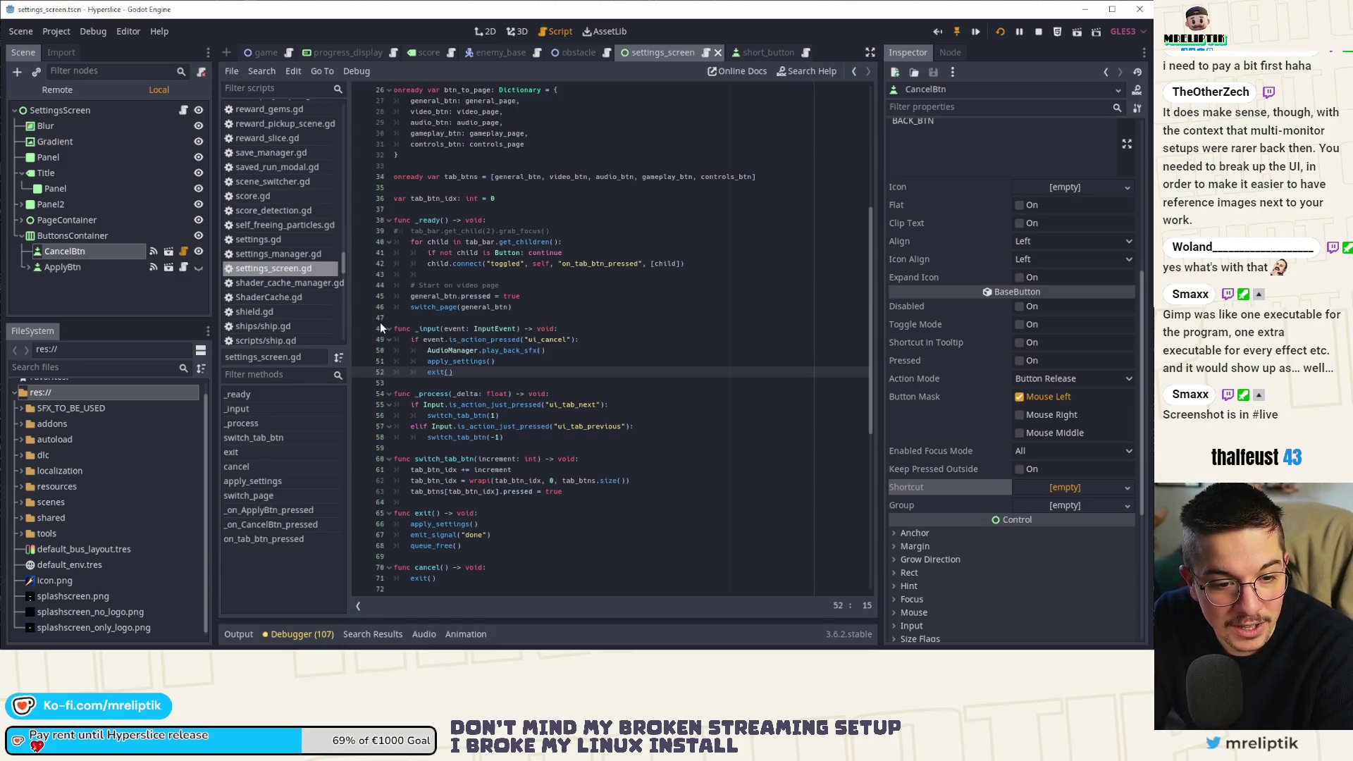
Expand the taskbar's hidden tray icons to reach Discord.
mouse_move(999, 647)
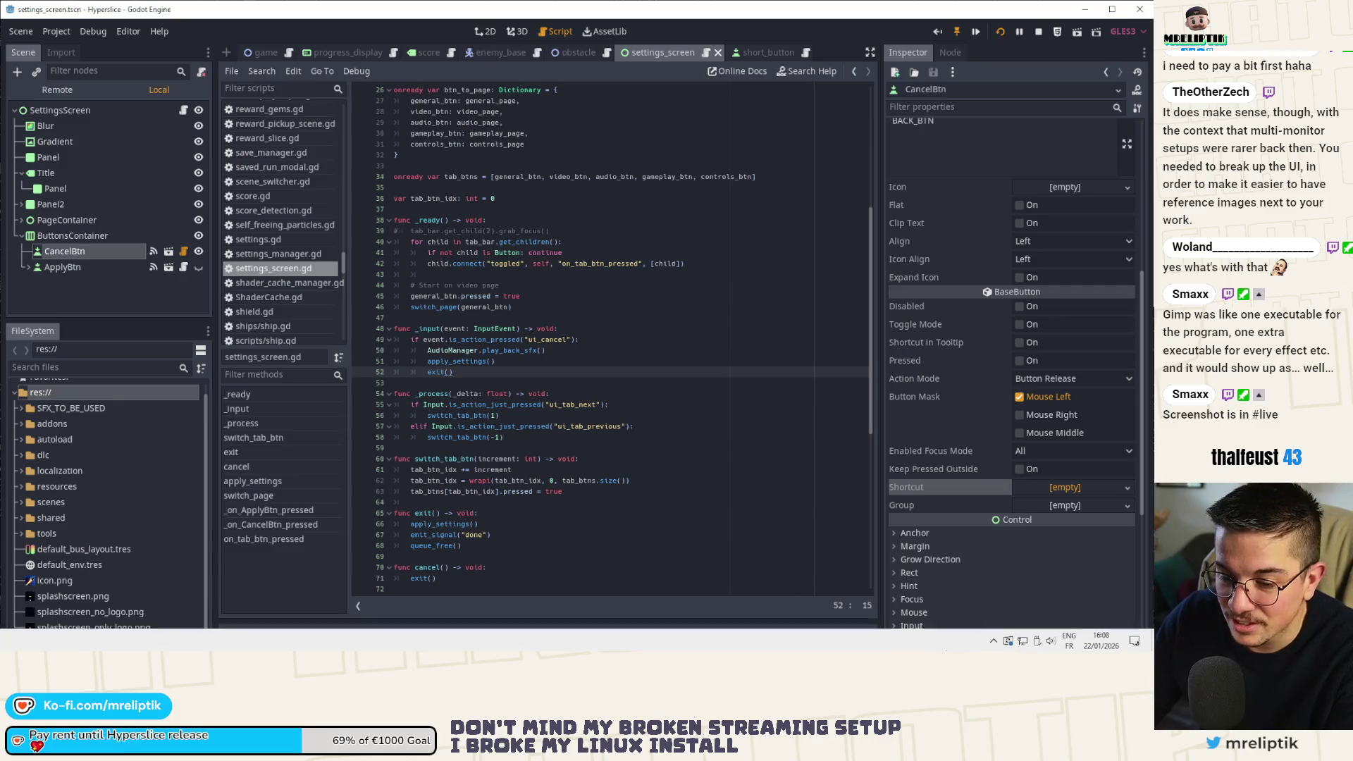
left_click(994, 639)
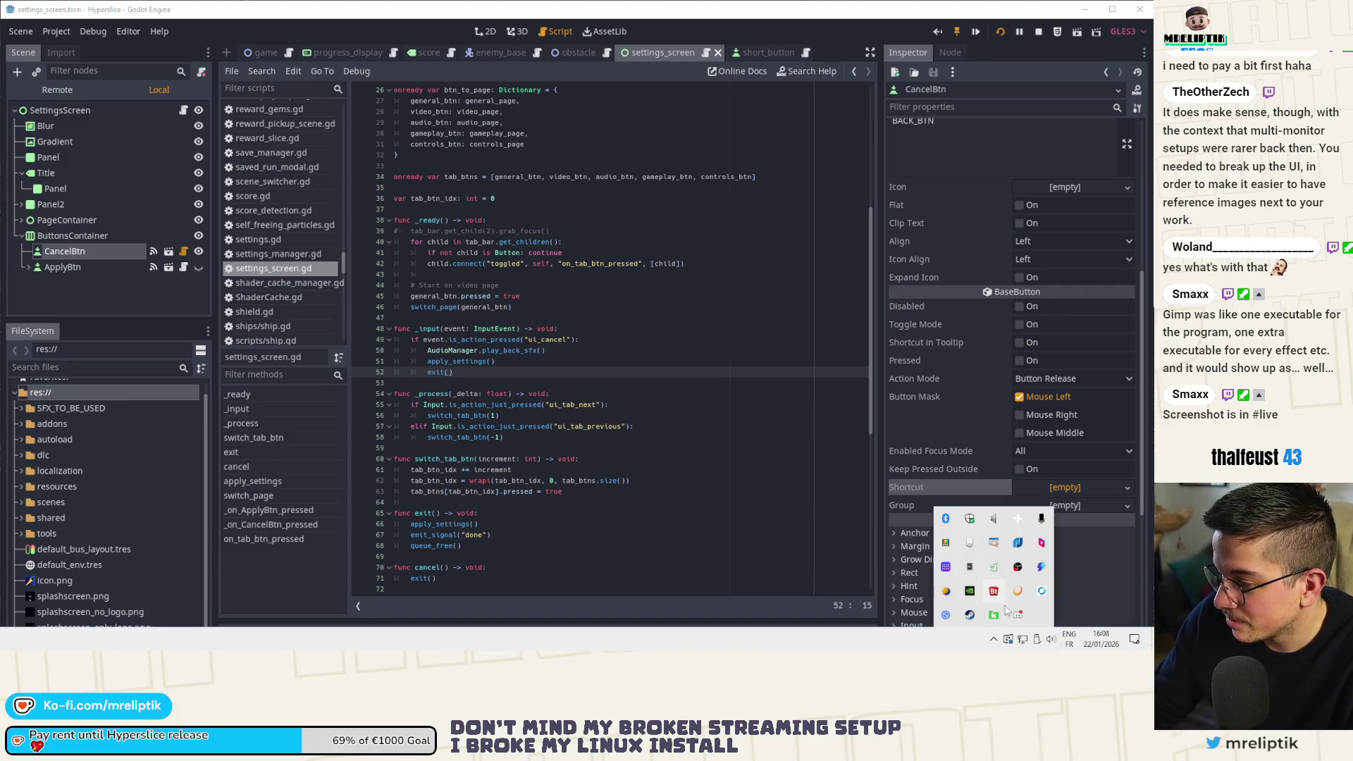
Open Discord's live channel in the community server and maximize the window.
left_click(1018, 614)
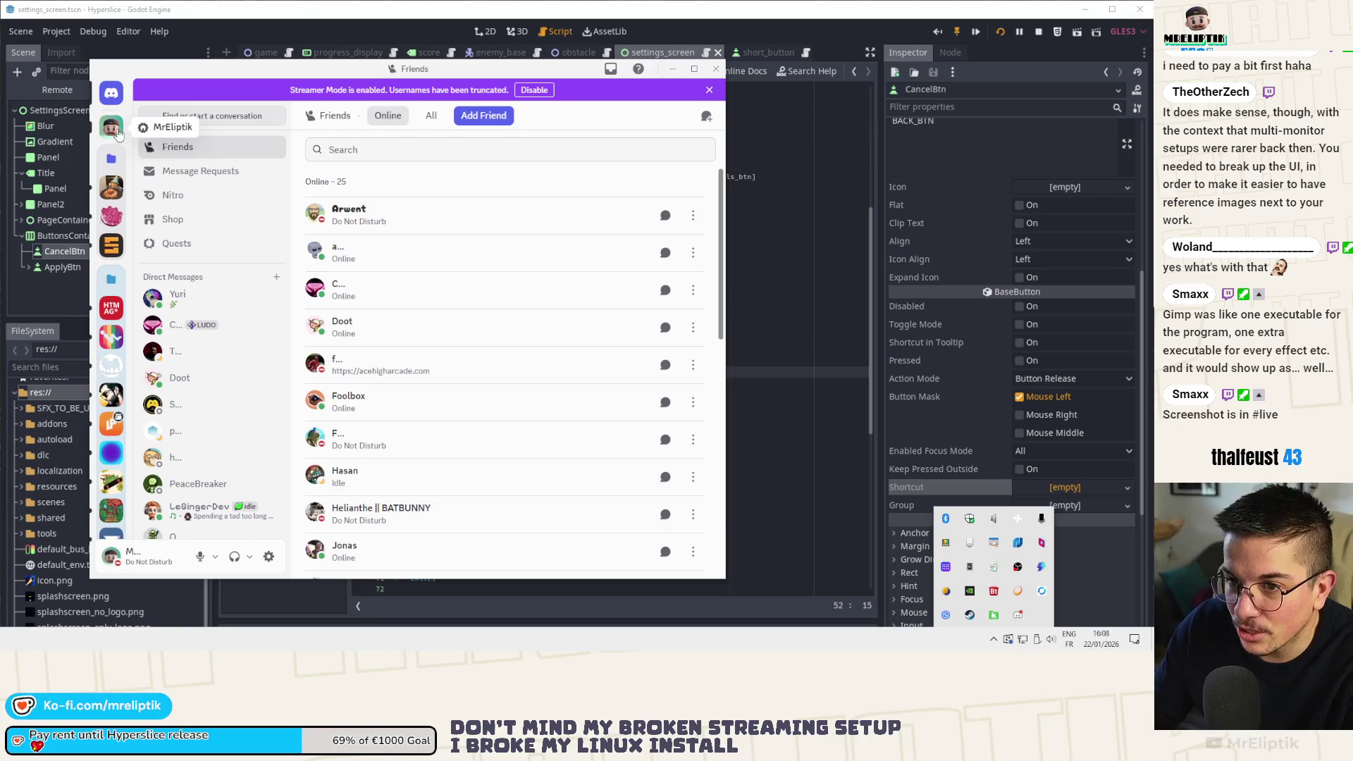
left_click(111, 126)
left_click(182, 411)
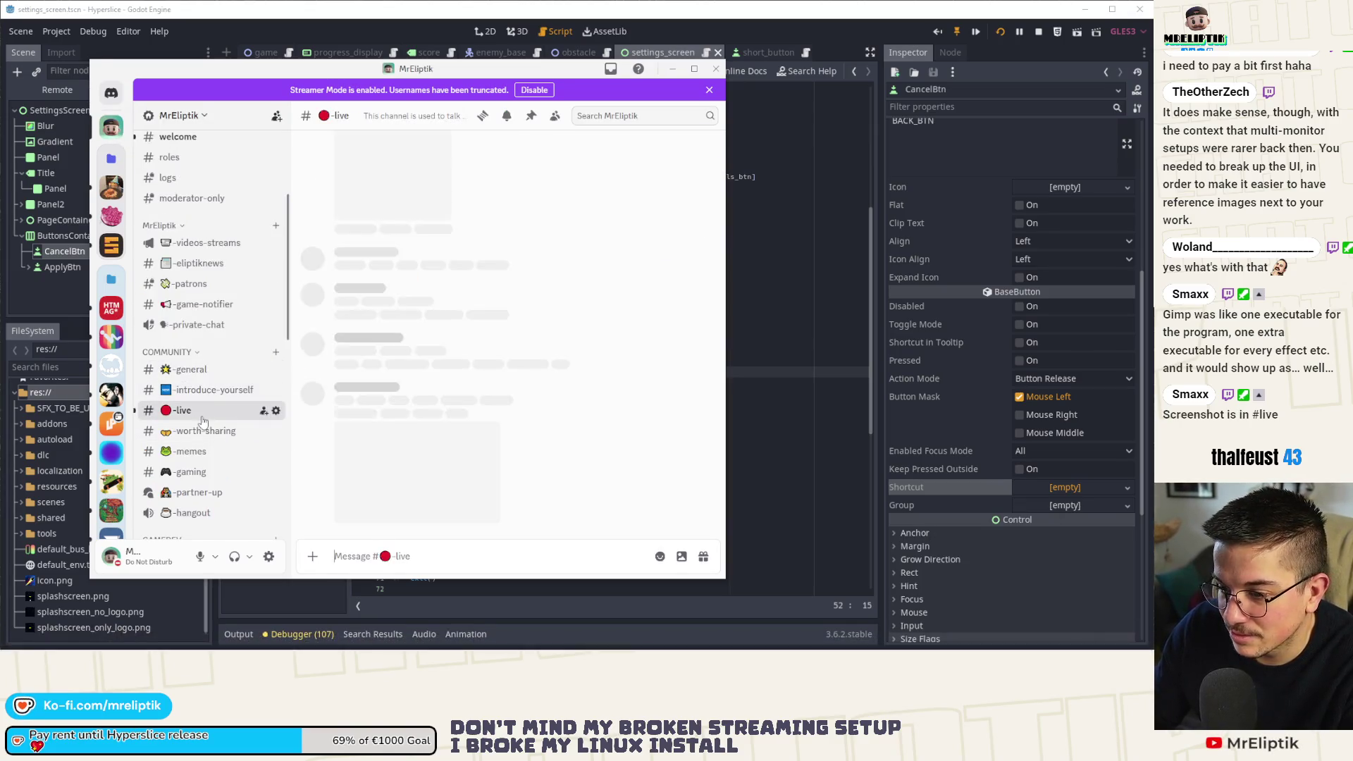
left_click_drag(723, 243, 895, 243)
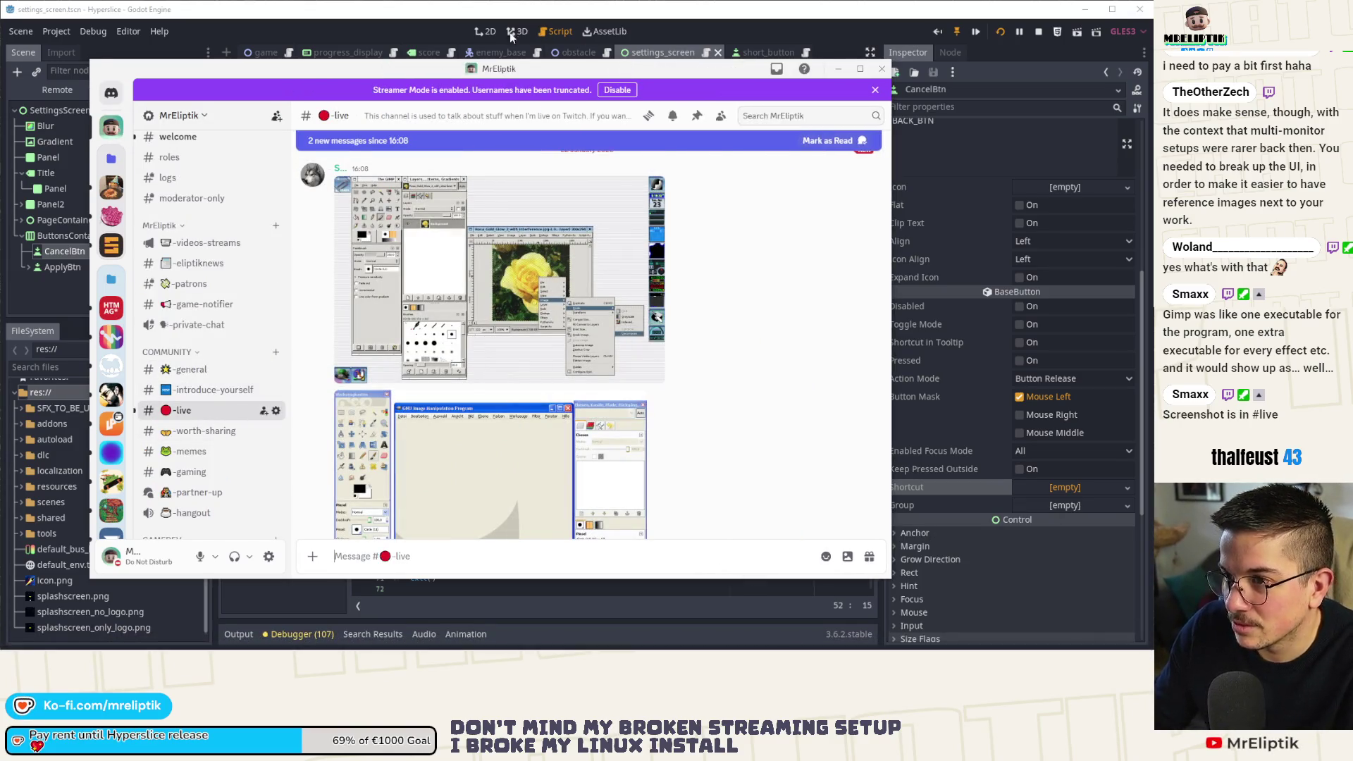
double_click(453, 78)
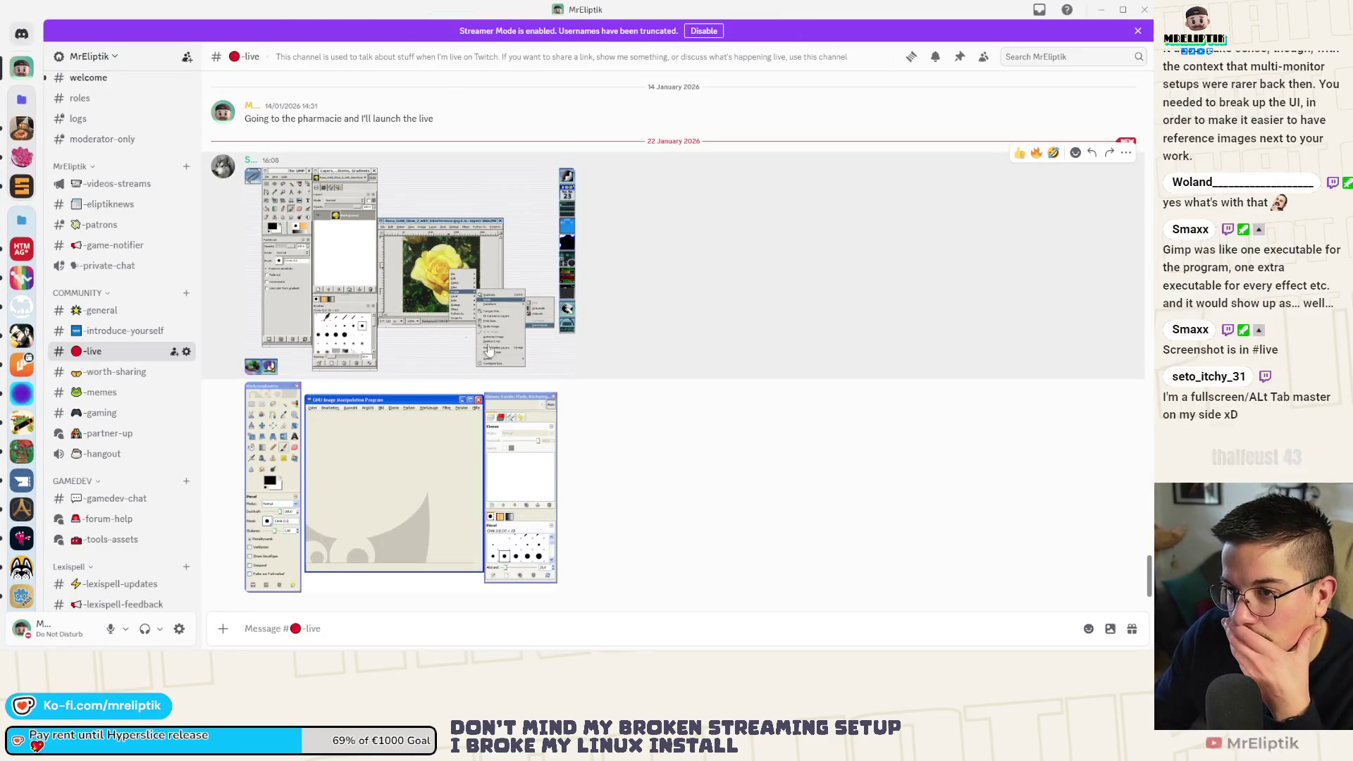
View the shared GIMP screenshots full size, ending on the frog image.
left_click(411, 315)
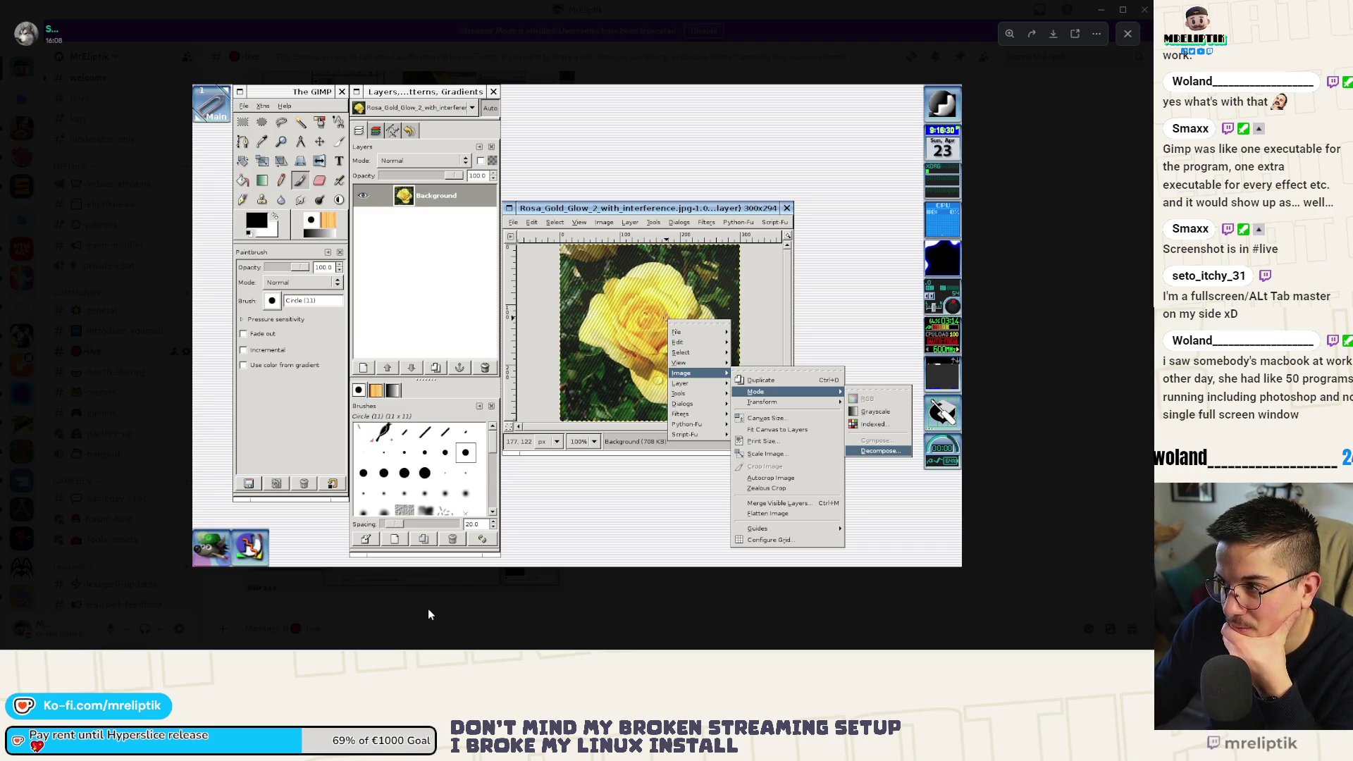
left_click(428, 610)
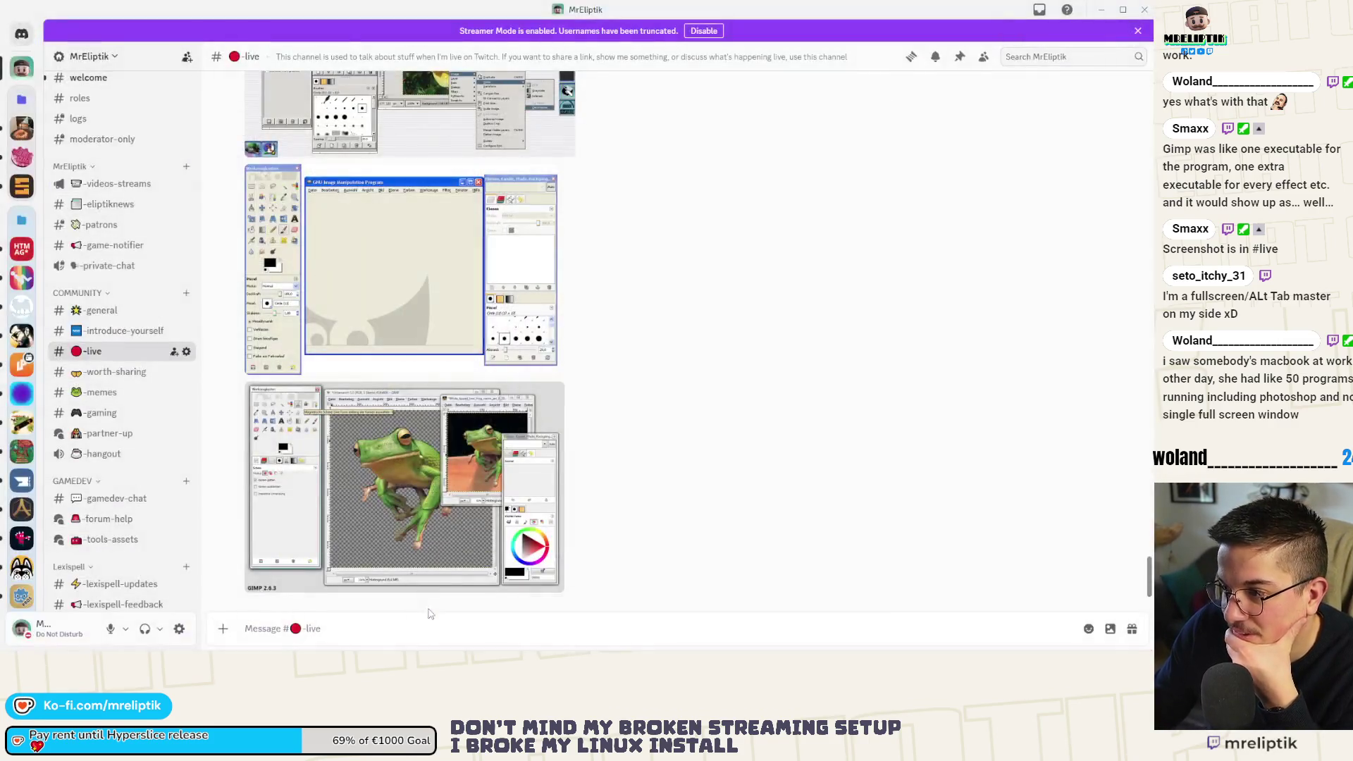
scroll(426, 455, "up", 3)
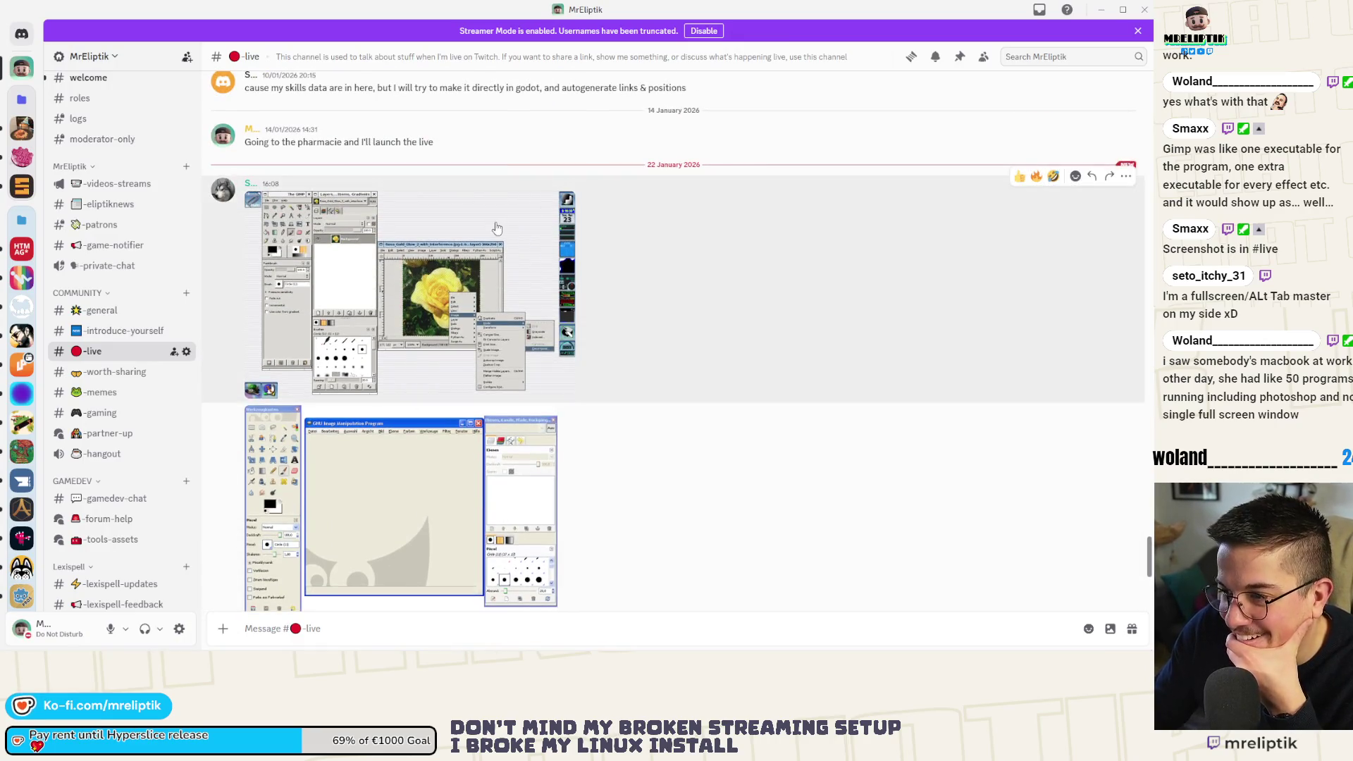
left_click(496, 229)
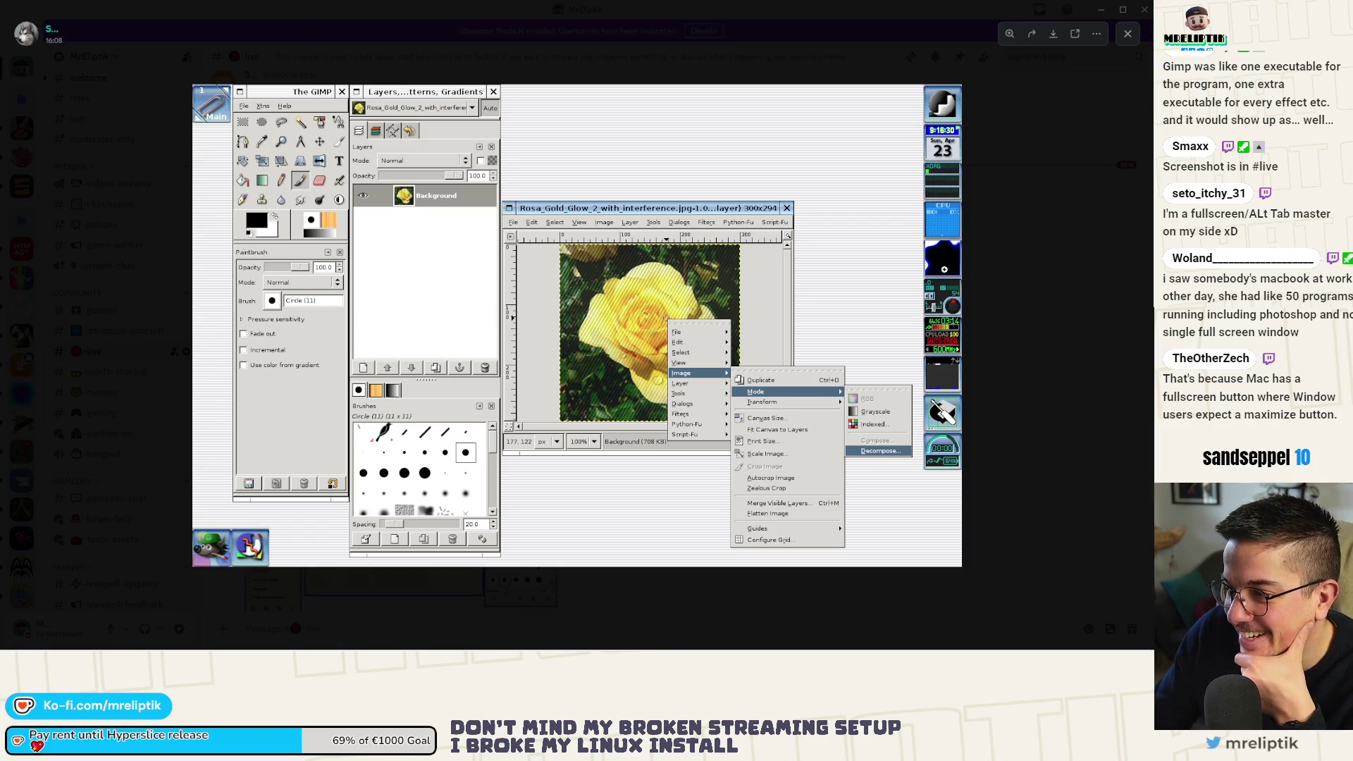
left_click(550, 582)
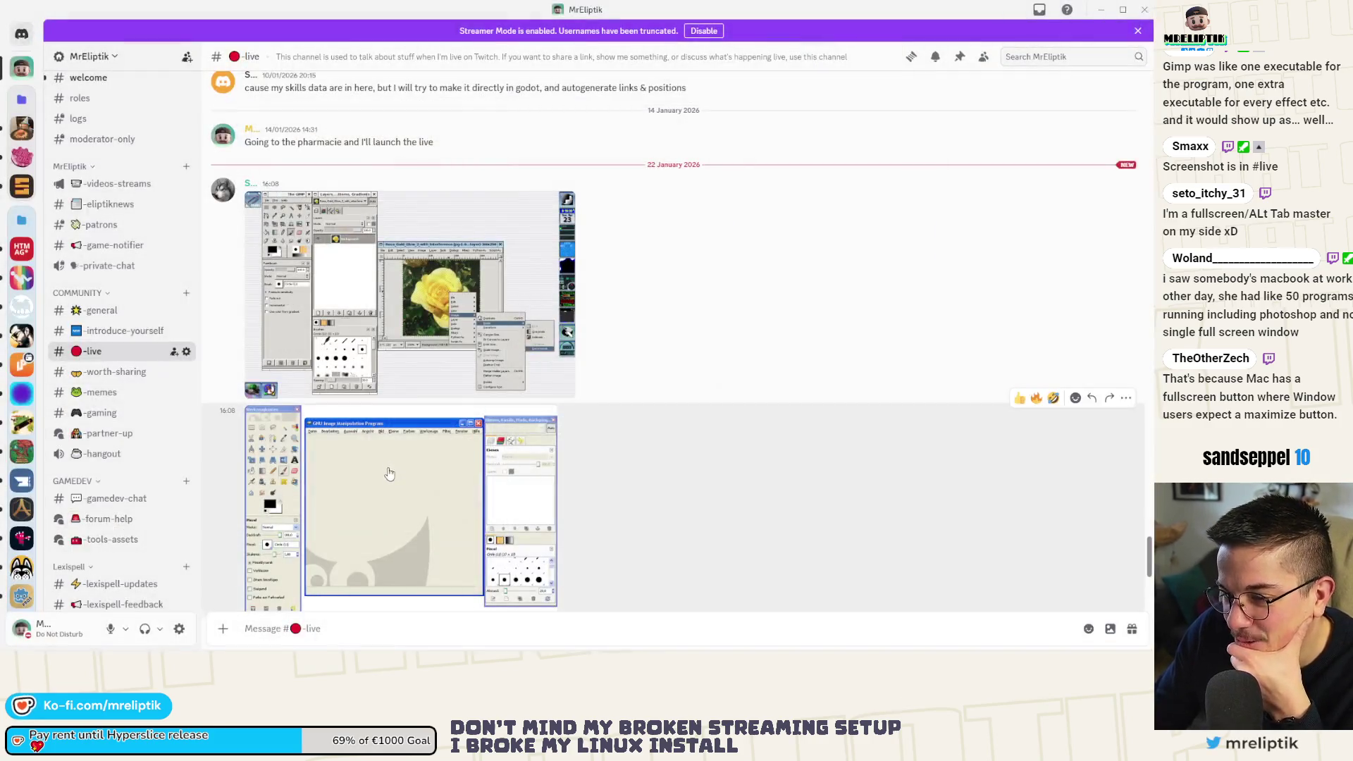
left_click(390, 474)
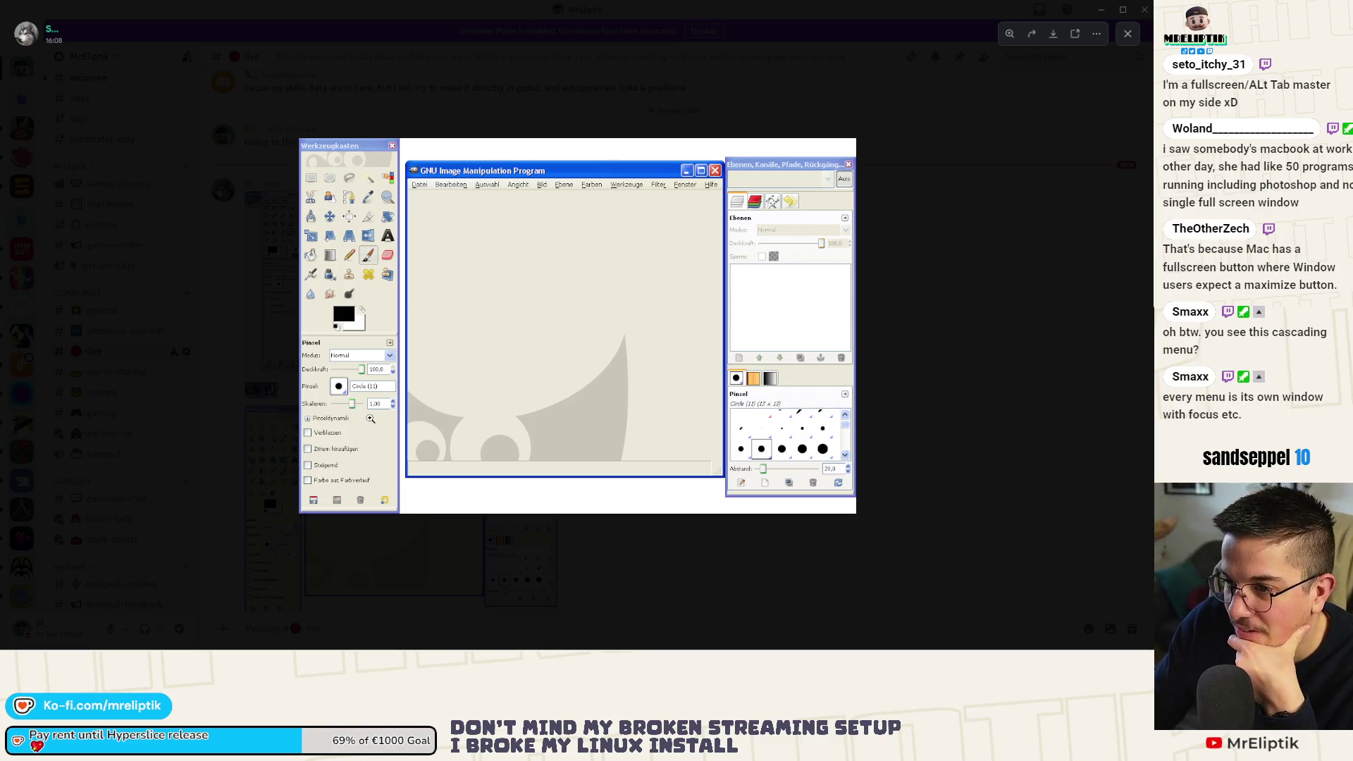
left_click(530, 548)
scroll(419, 429, "down", 3)
left_click(419, 429)
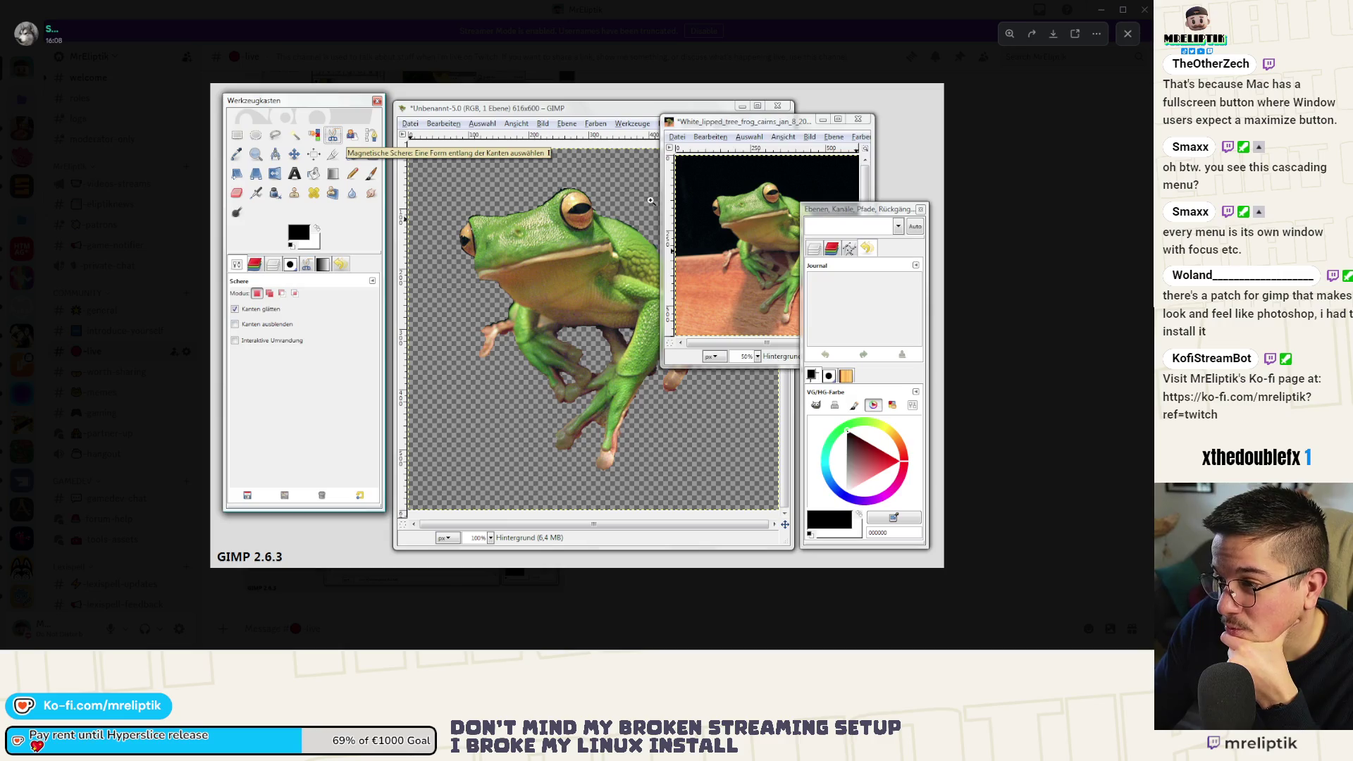
React to the frog screenshot with a 🔥 emoji and close Discord.
right_click(576, 235)
key("Escape")
key("Escape")
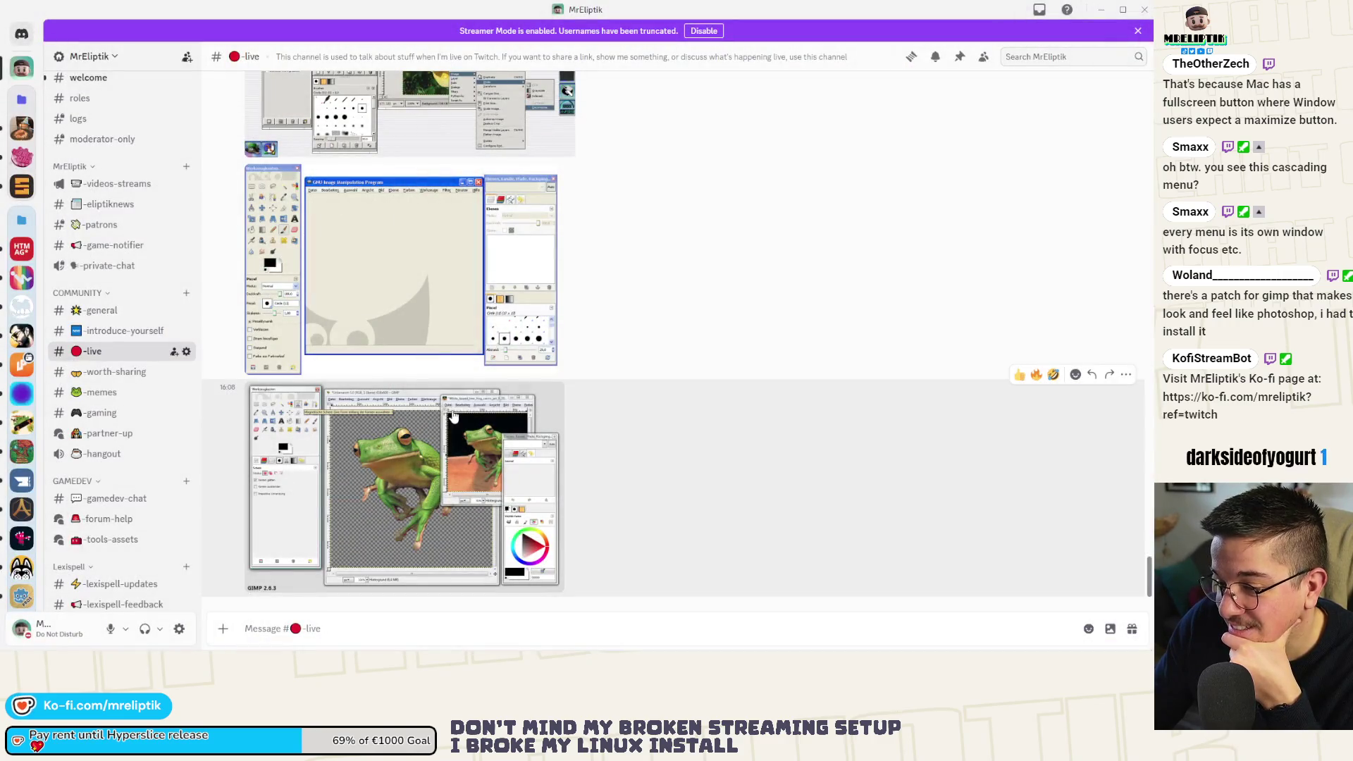
right_click(578, 418)
left_click(633, 341)
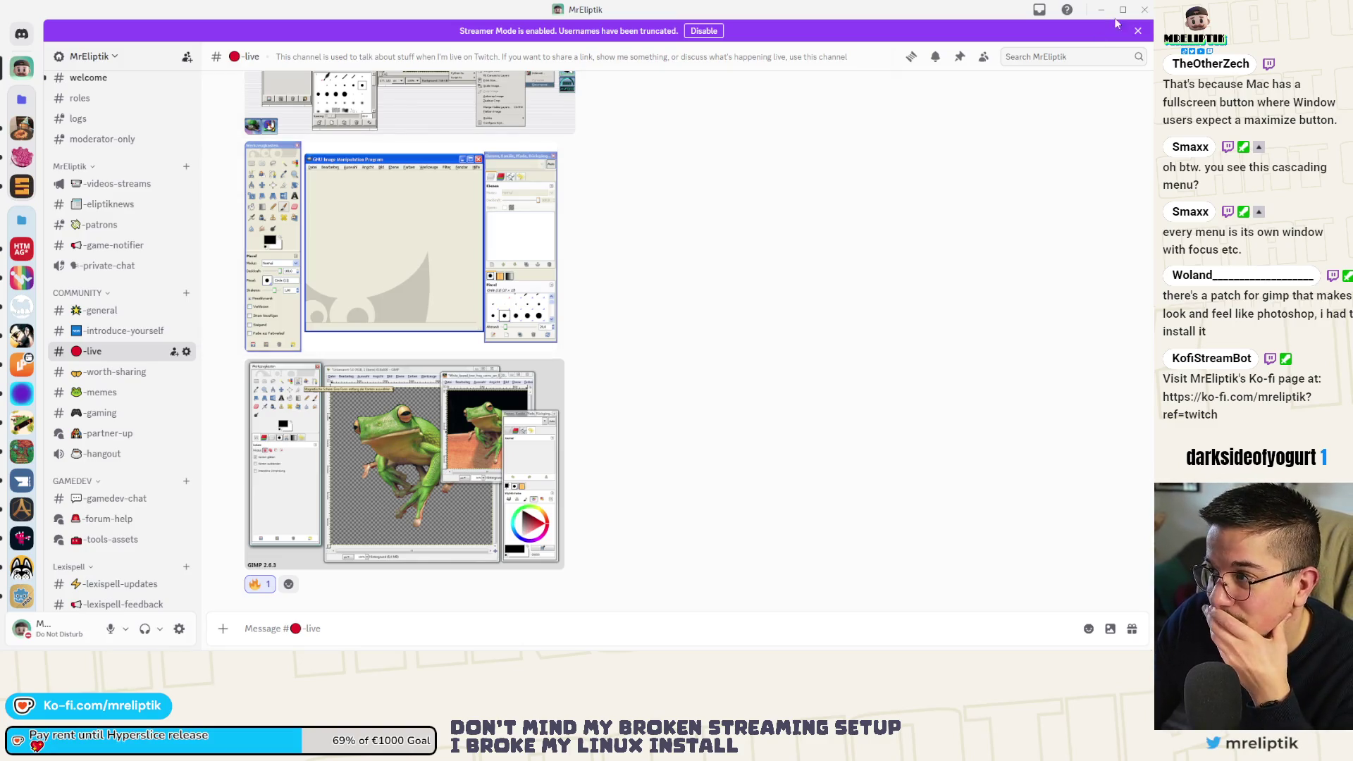
left_click(1145, 9)
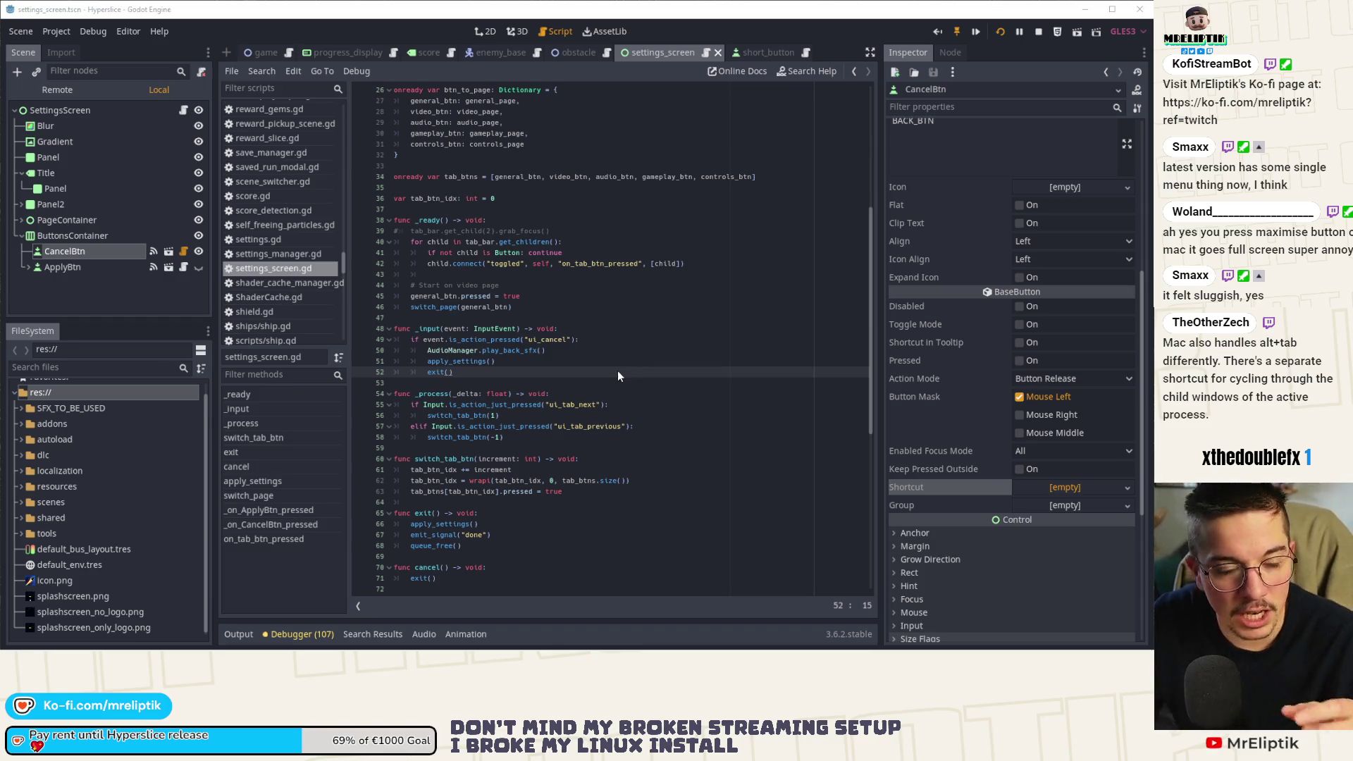
mouse_move(438, 2)
left_mouse_down()
mouse_move(457, 208)
mouse_move(569, 168)
left_mouse_up()
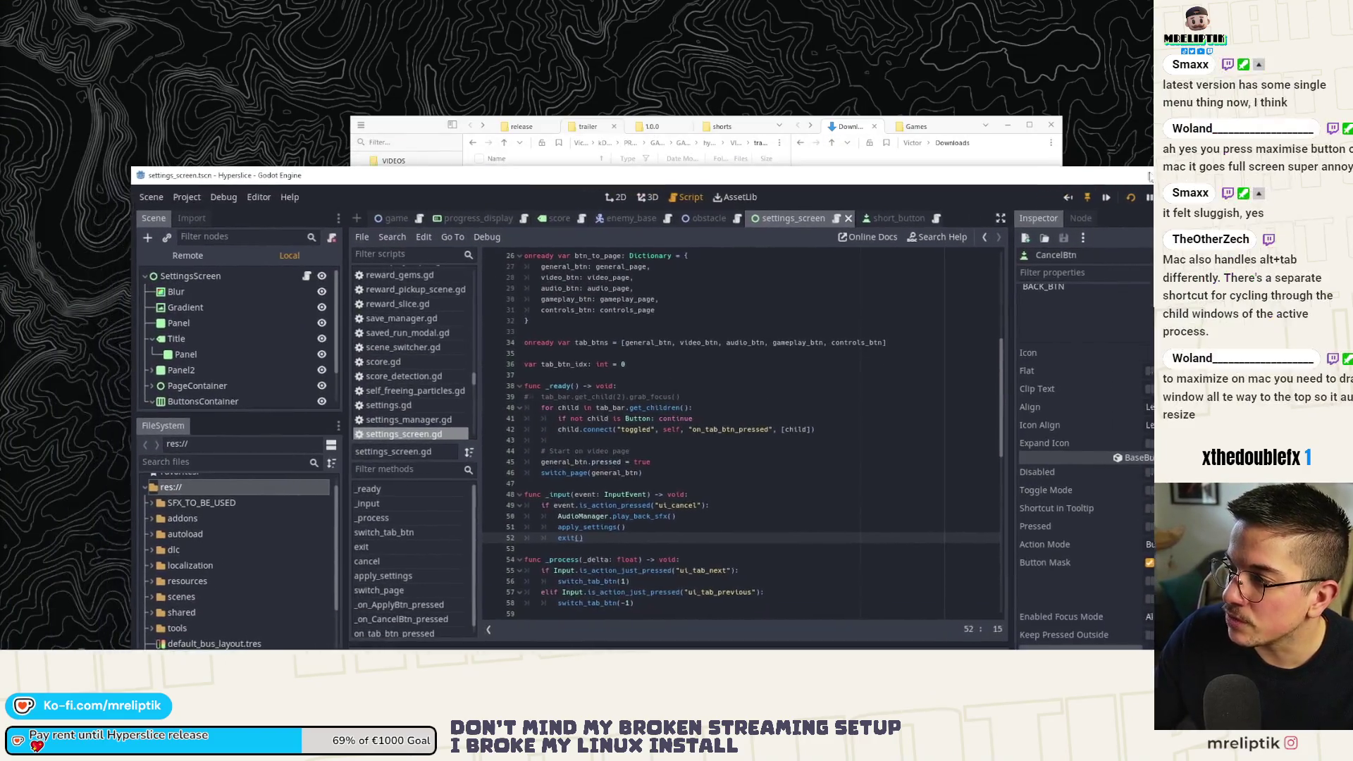
Restore the Godot window to a floating size, snap it into a tiled layout, and toggle maximize.
left_click_drag(1150, 177, 1339, 174)
mouse_move(957, 11)
left_mouse_down()
mouse_move(957, 174)
mouse_move(945, 127)
mouse_move(810, 28)
mouse_move(413, 204)
mouse_move(547, 201)
mouse_move(333, 14)
left_mouse_up()
left_click(812, 15)
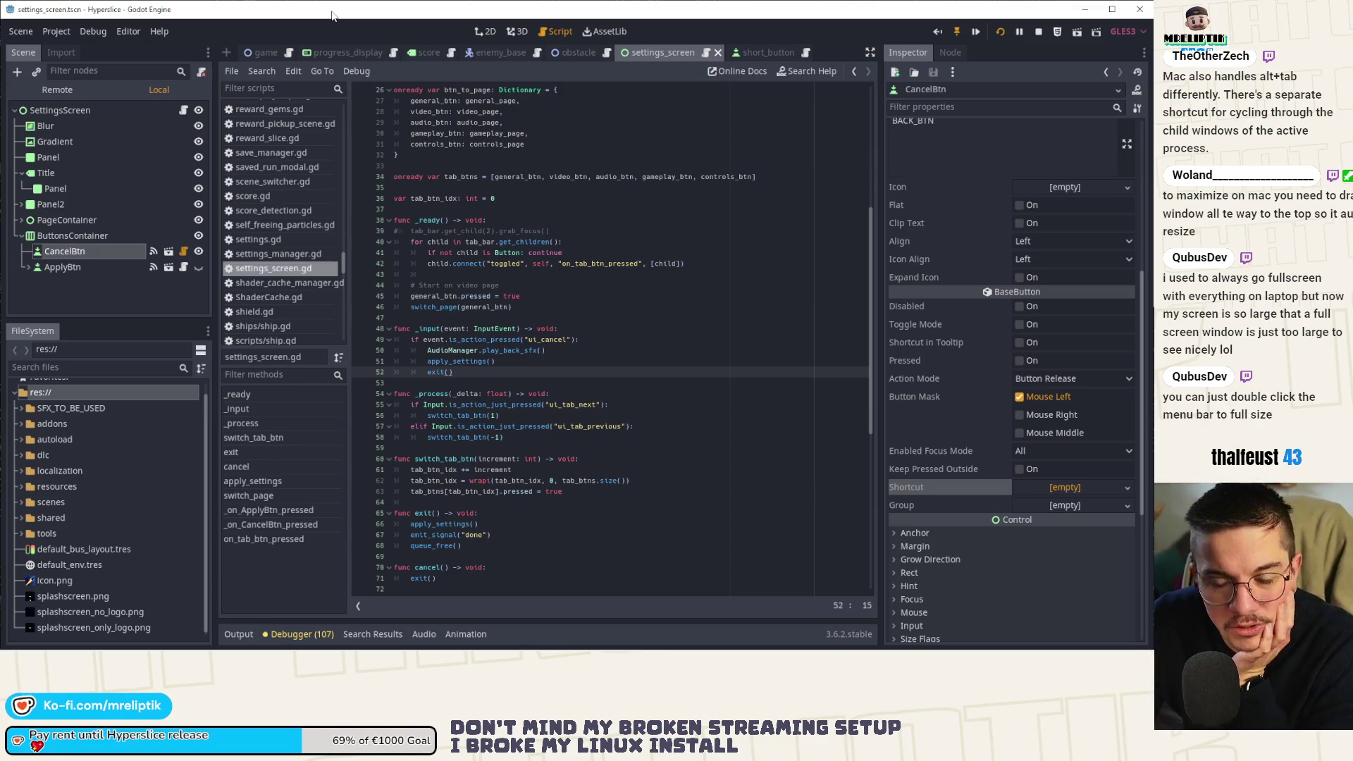
double_click(332, 16)
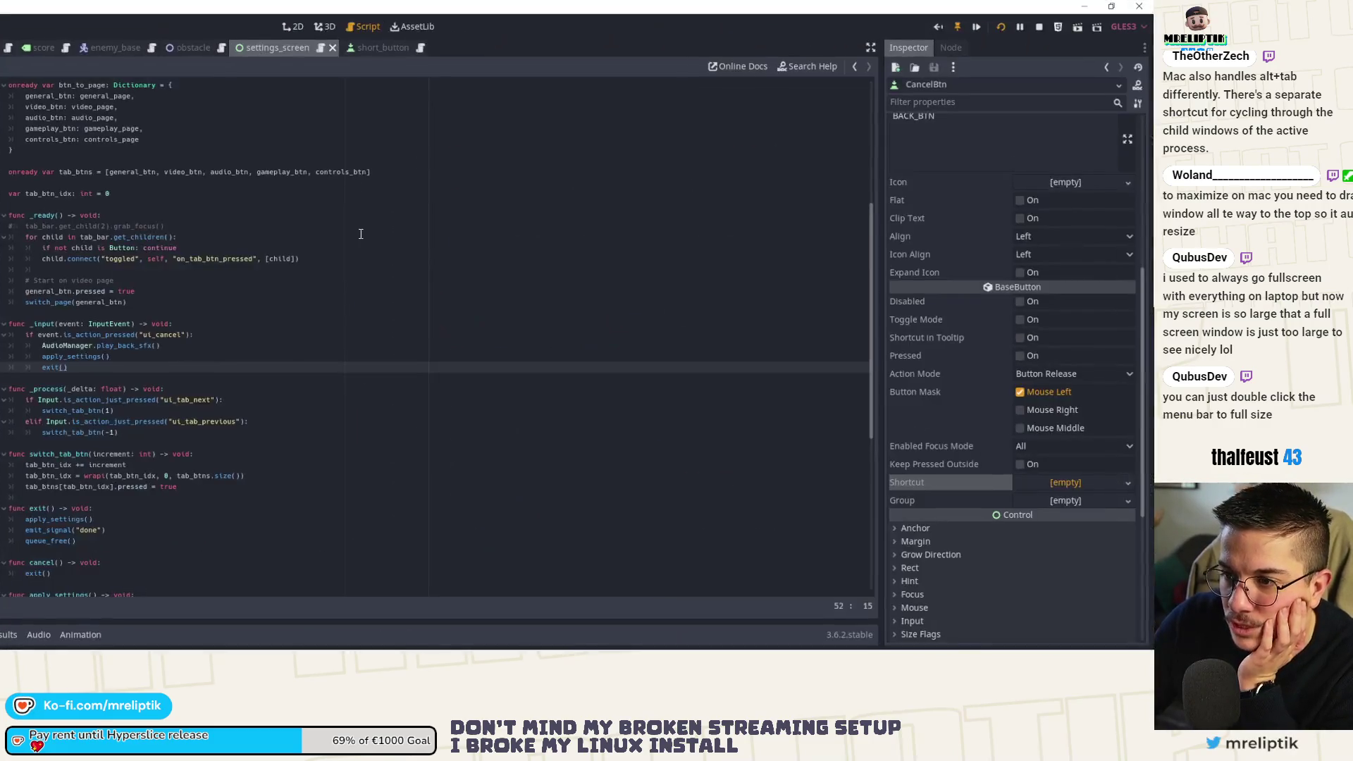
double_click(279, 8)
double_click(409, 93)
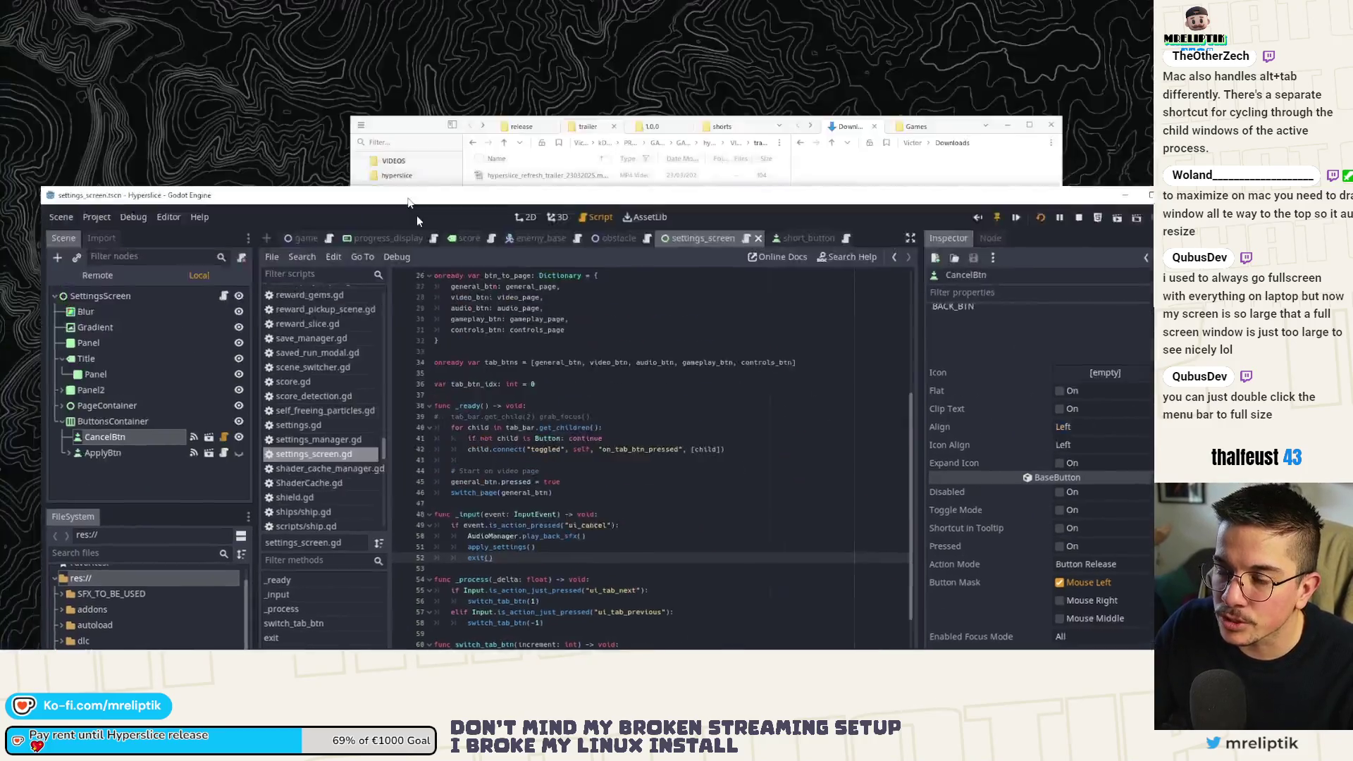
double_click(417, 212)
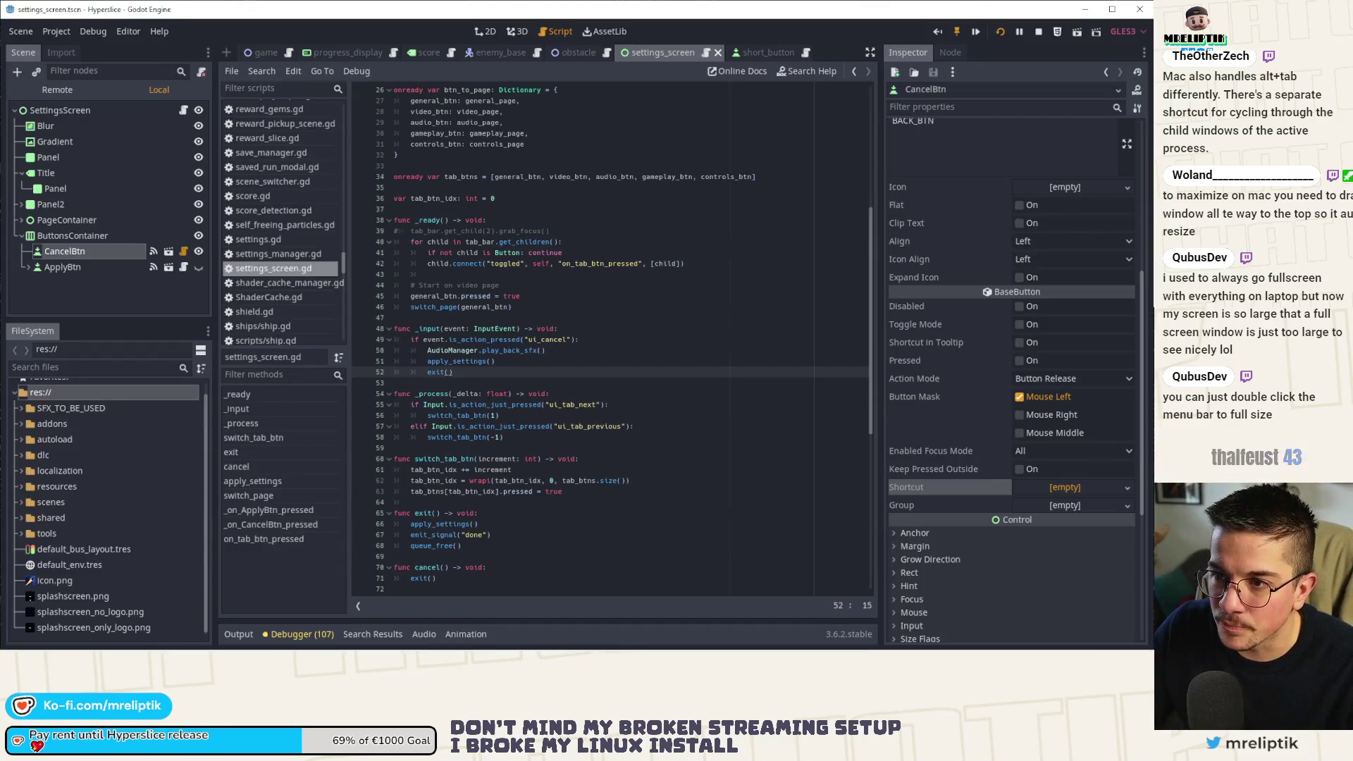
Drag the Godot window toward the left edge, re-maximize it, and open the Windows Start panel.
mouse_move(273, 21)
left_mouse_down()
mouse_move(425, 289)
mouse_move(391, 346)
mouse_move(300, 360)
mouse_move(491, 98)
mouse_move(502, 202)
mouse_move(596, 91)
mouse_move(386, 213)
left_mouse_up()
mouse_move(385, 213)
left_mouse_down()
mouse_move(3, 219)
mouse_move(48, 222)
mouse_move(144, 164)
mouse_move(226, 207)
mouse_move(235, 388)
mouse_move(319, 61)
mouse_move(508, 215)
mouse_move(300, 645)
left_mouse_up()
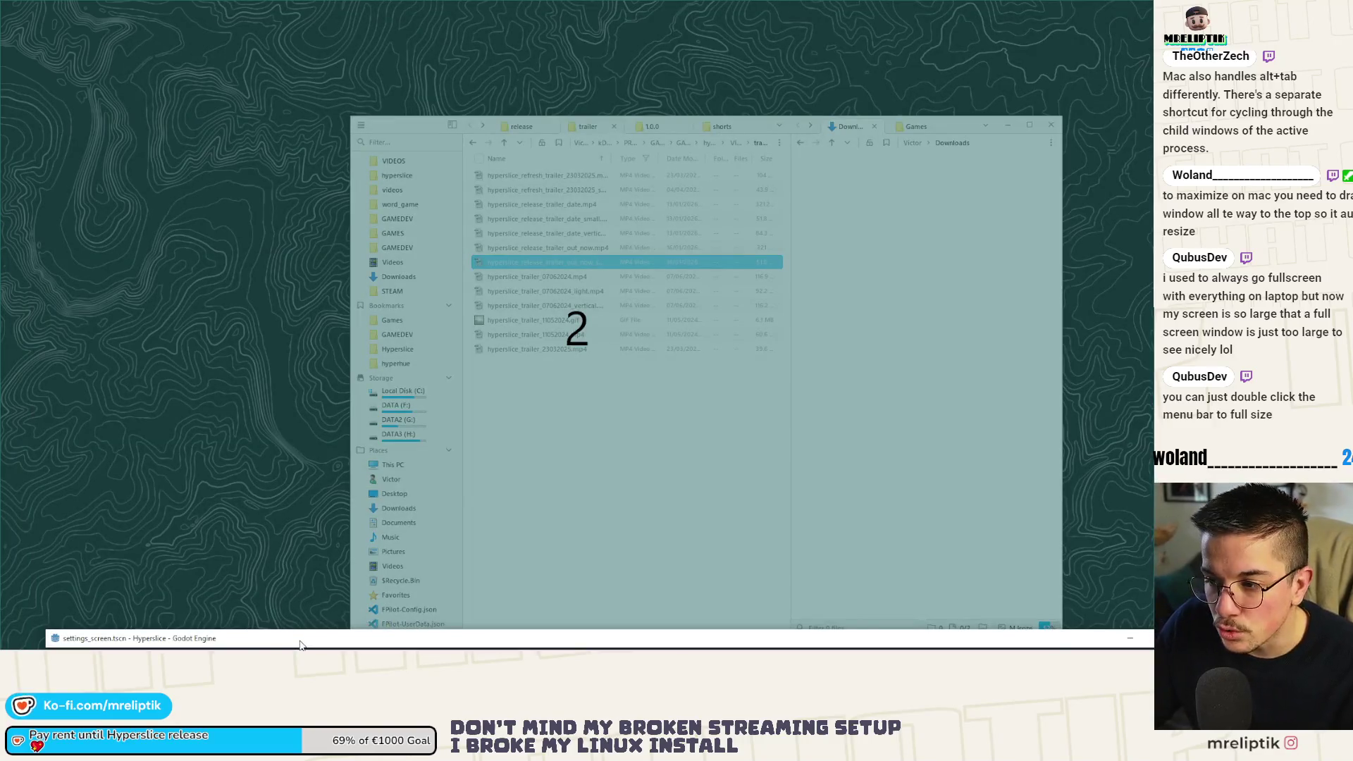
double_click(300, 640)
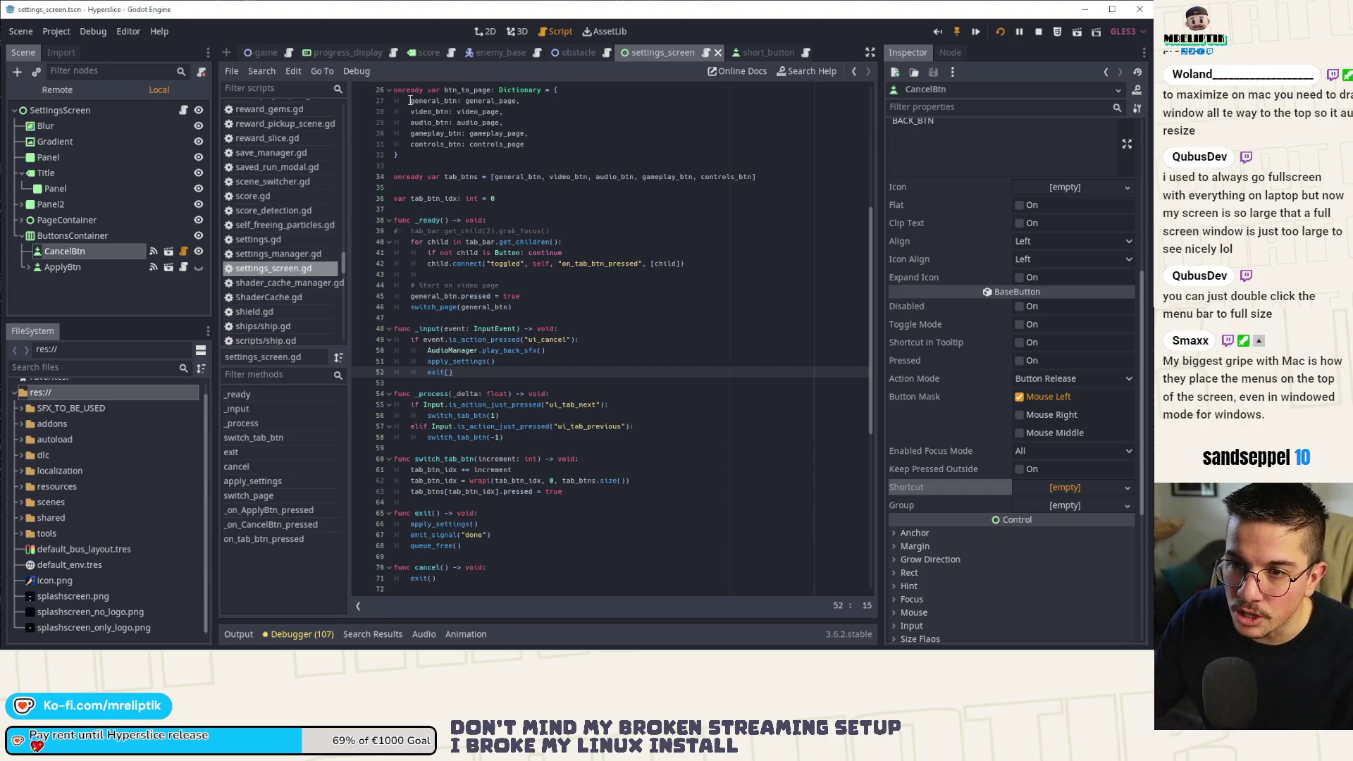
key("super+Up")
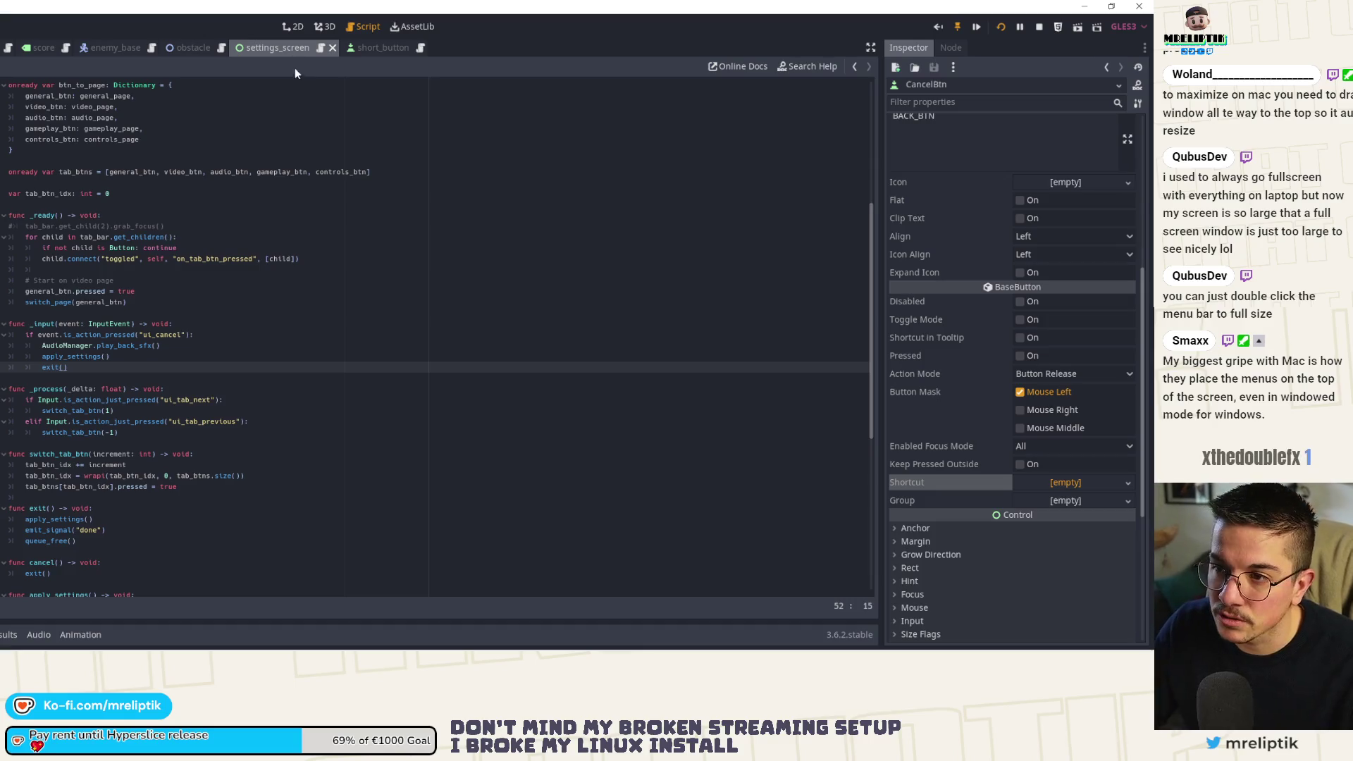
key("super+Up")
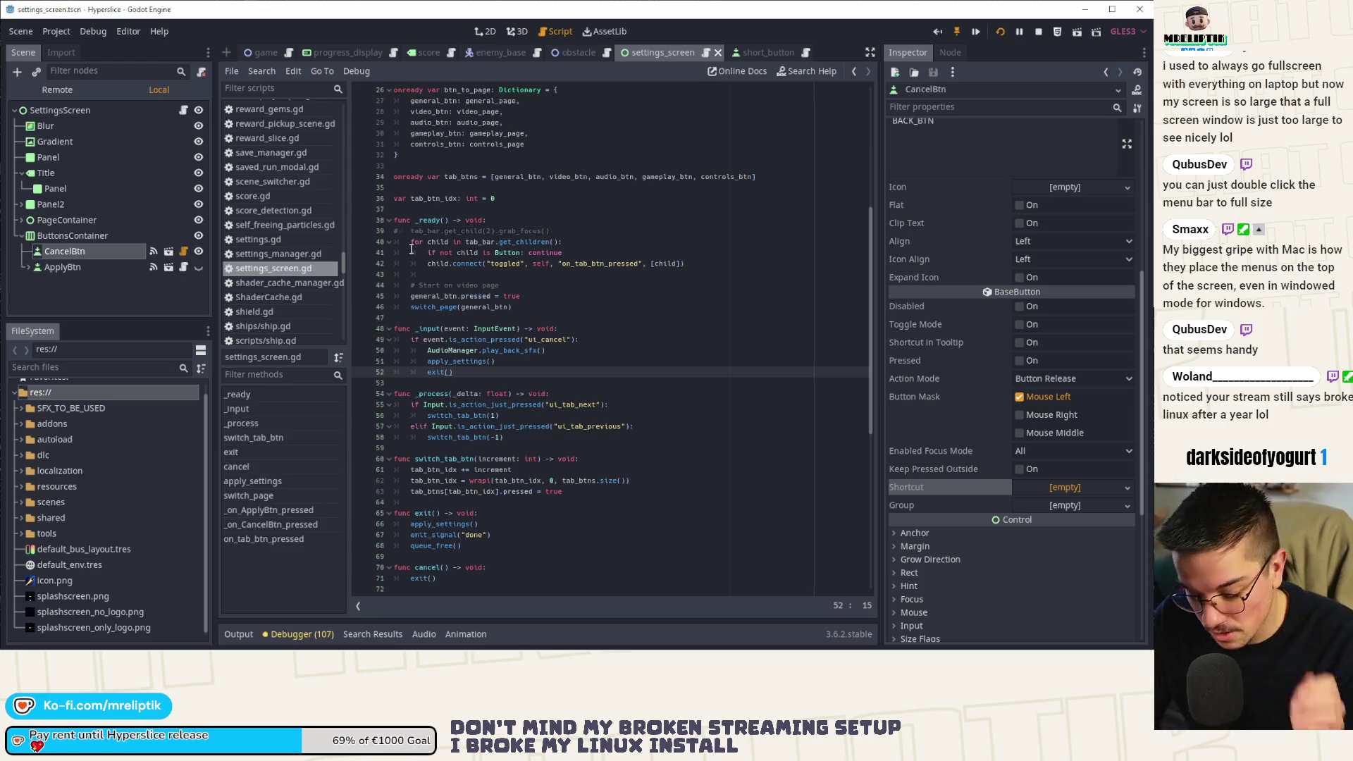
key("super")
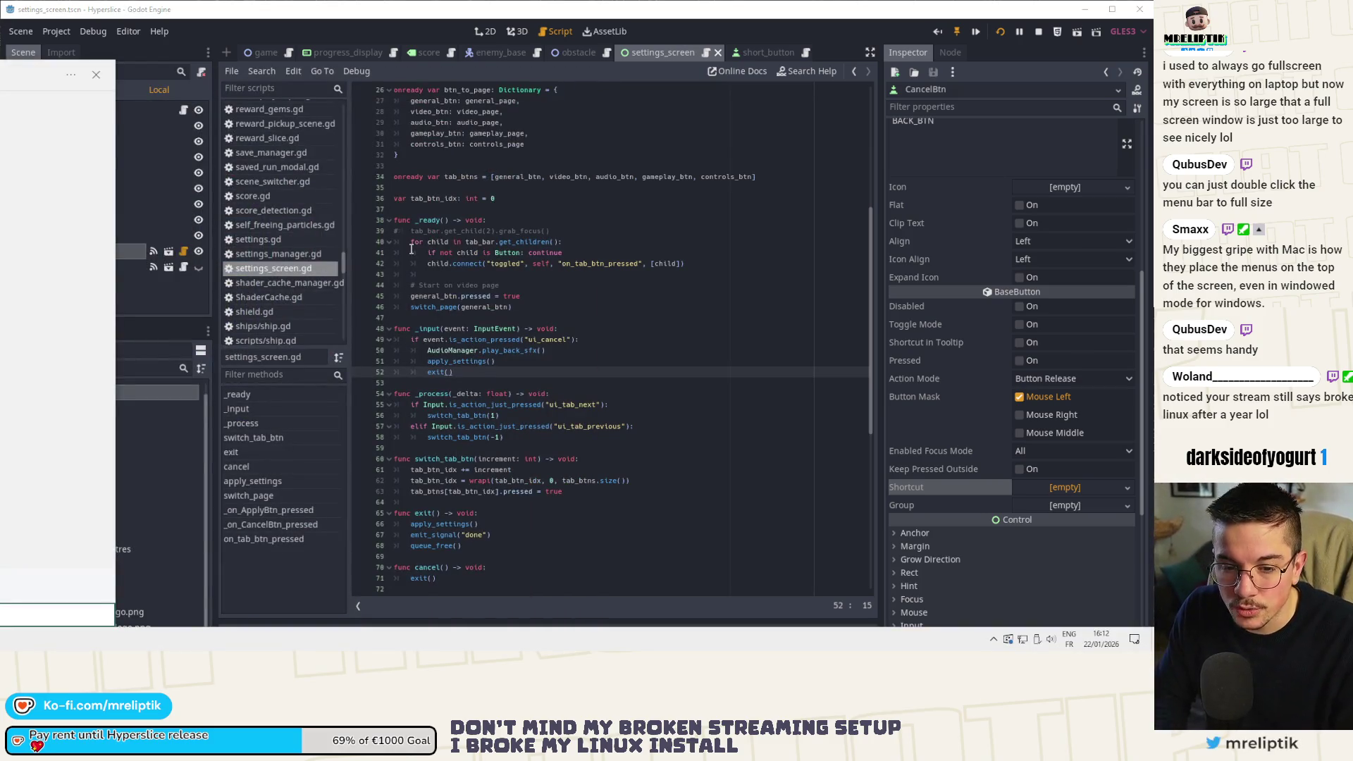
Launch PowerToys Settings and go to FancyZones under Windowing & Layouts.
left_click(317, 3)
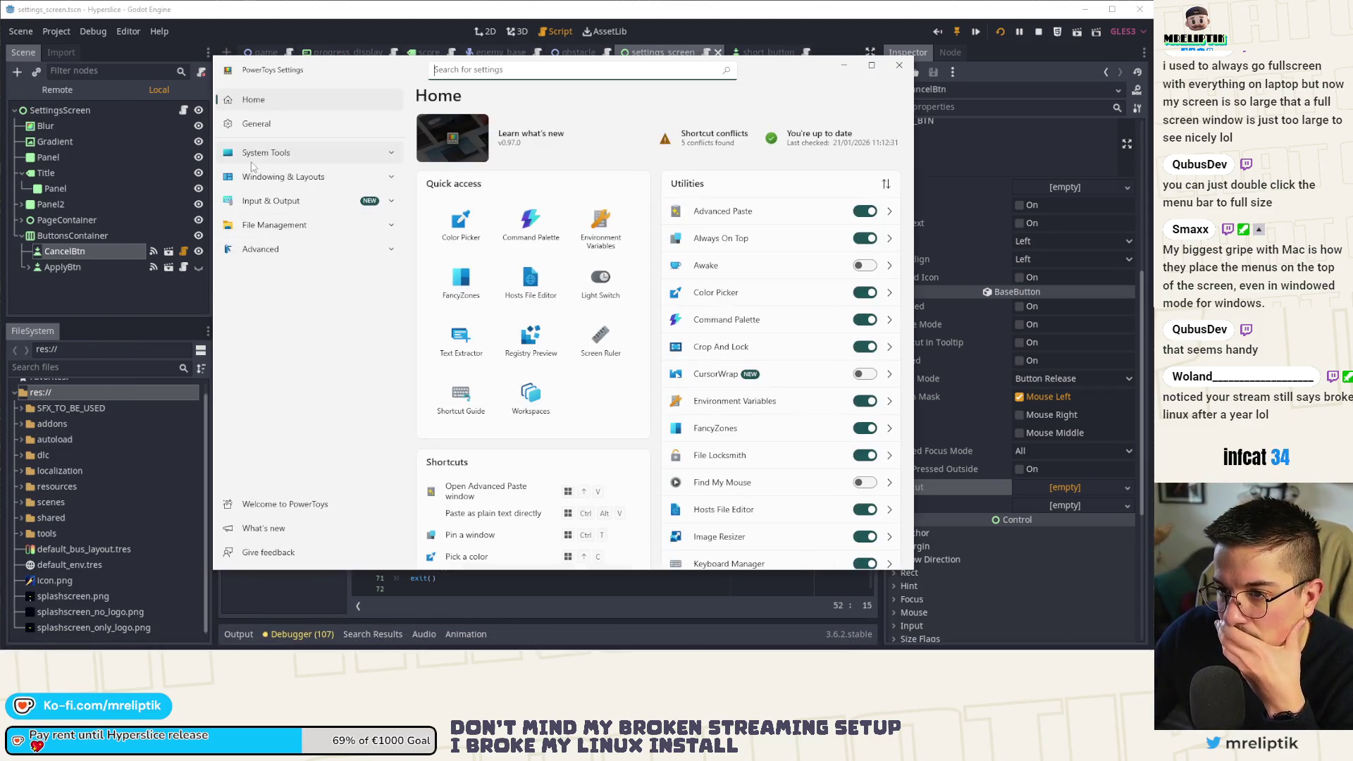
left_click(260, 177)
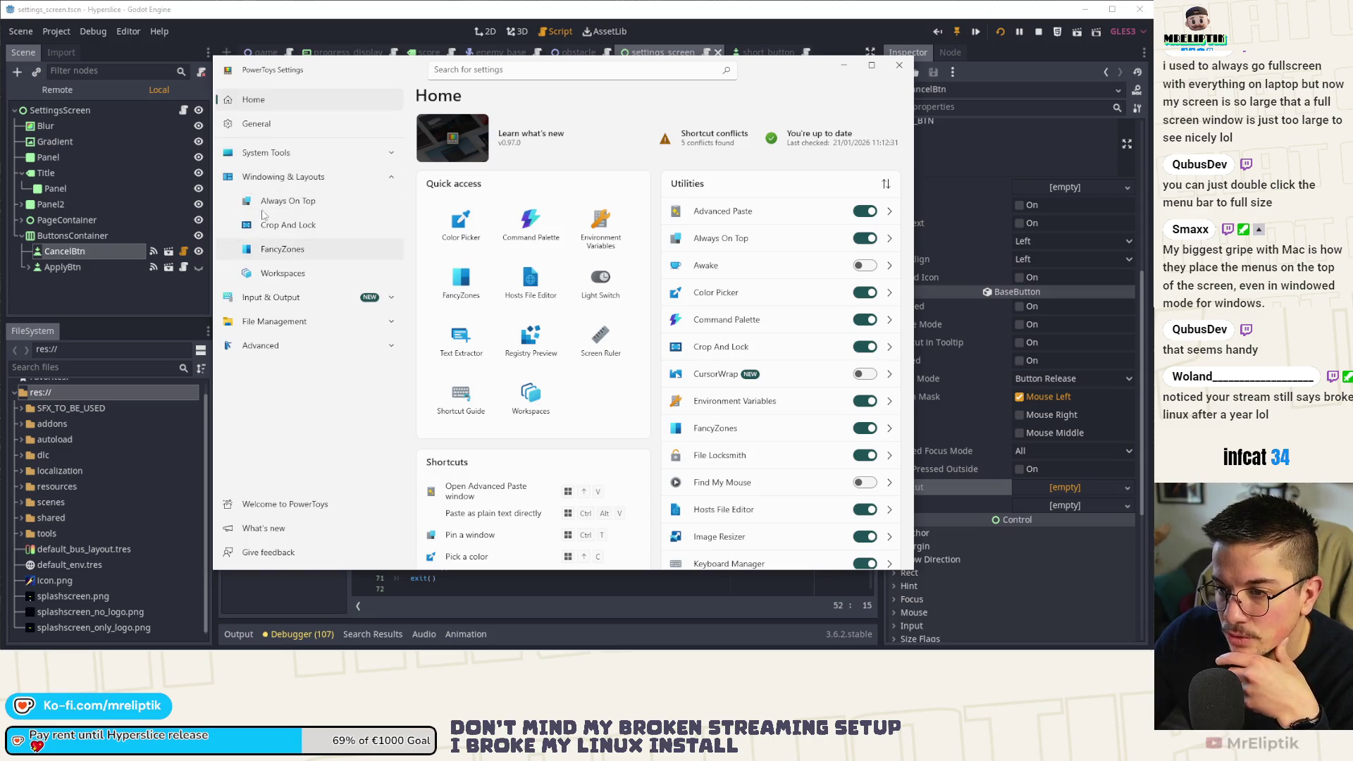
left_click(275, 251)
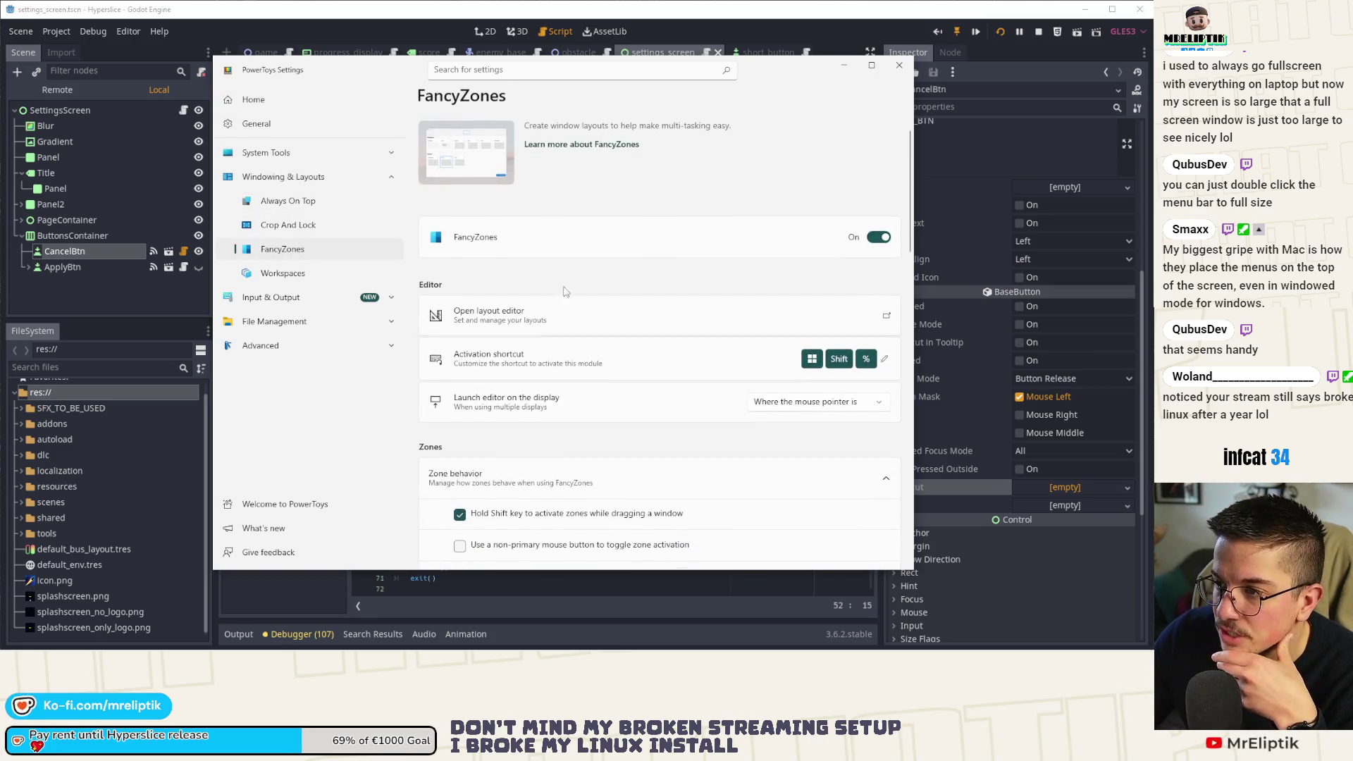
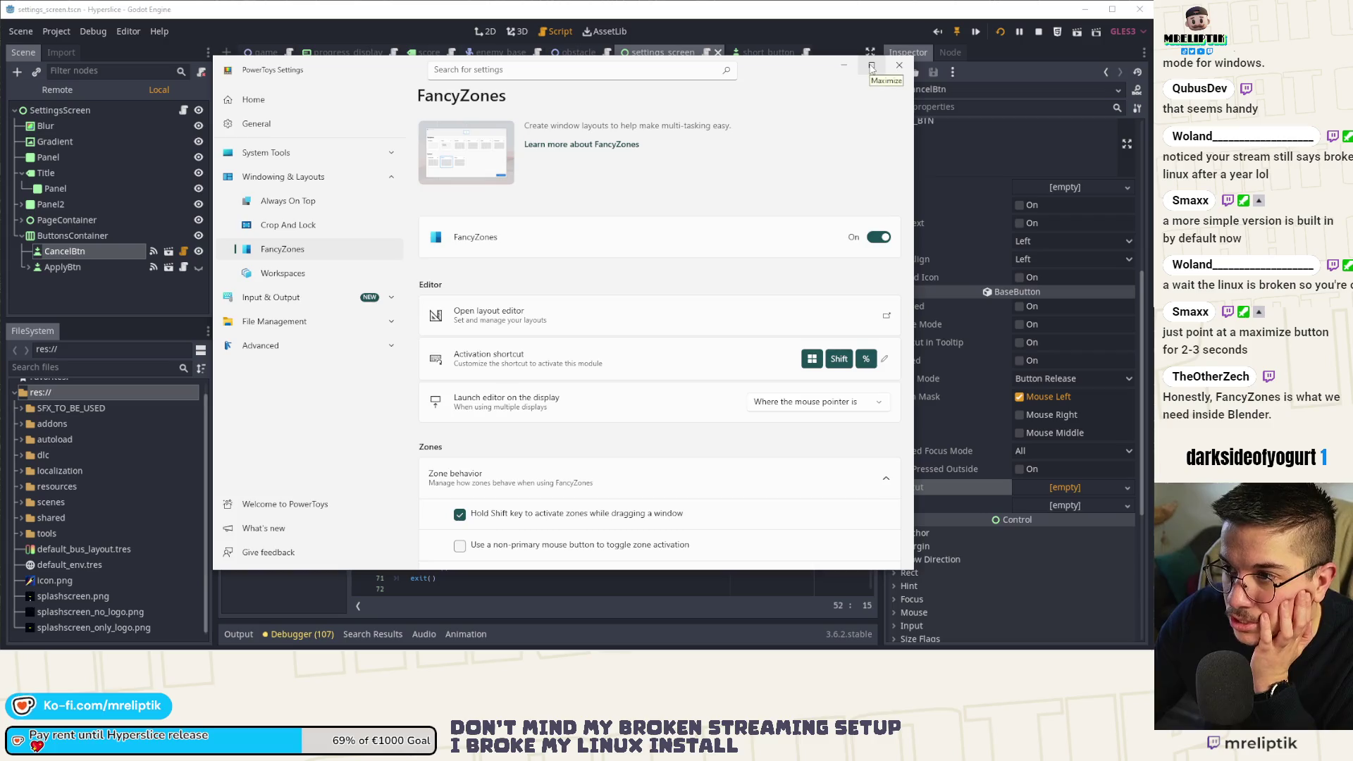
Close the PowerToys Settings window to bring back Godot's settings_screen.gd script.
left_click(900, 65)
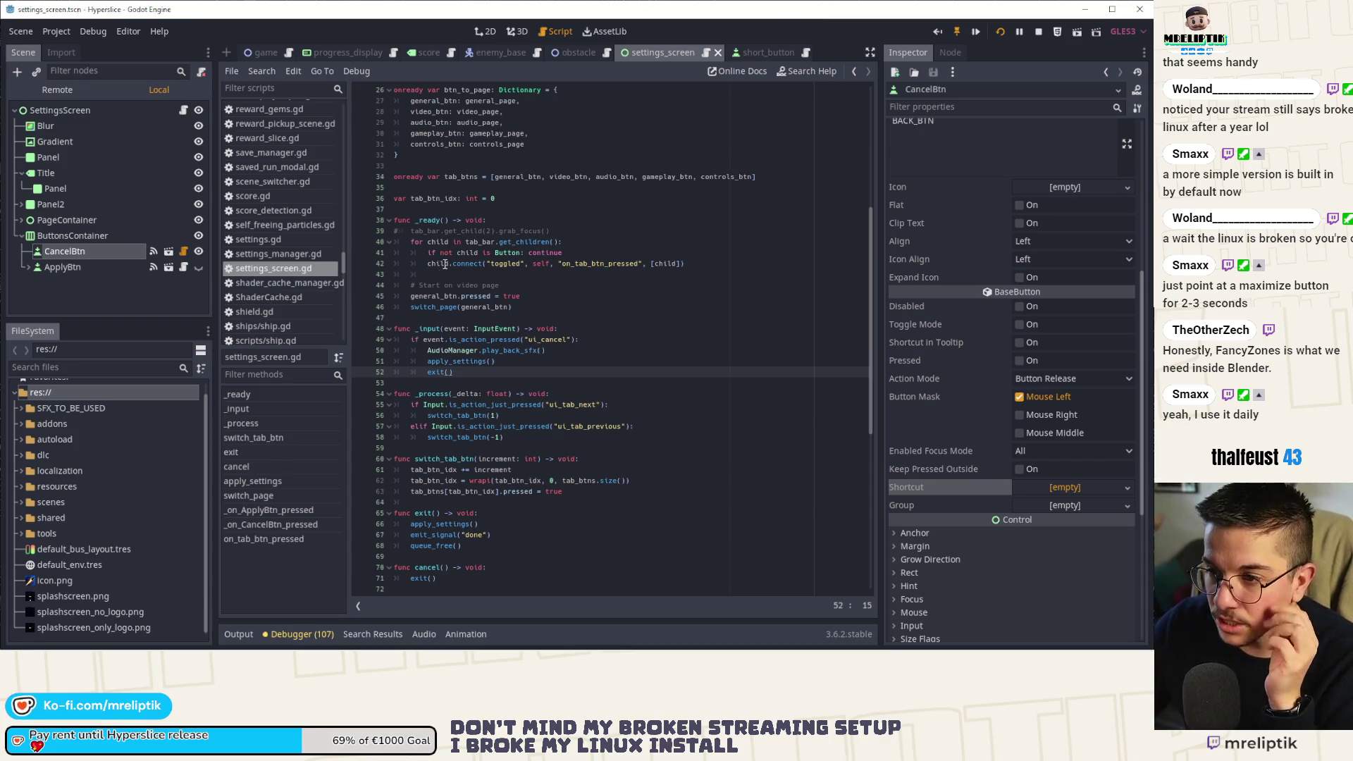
mouse_move(445, 650)
key("super")
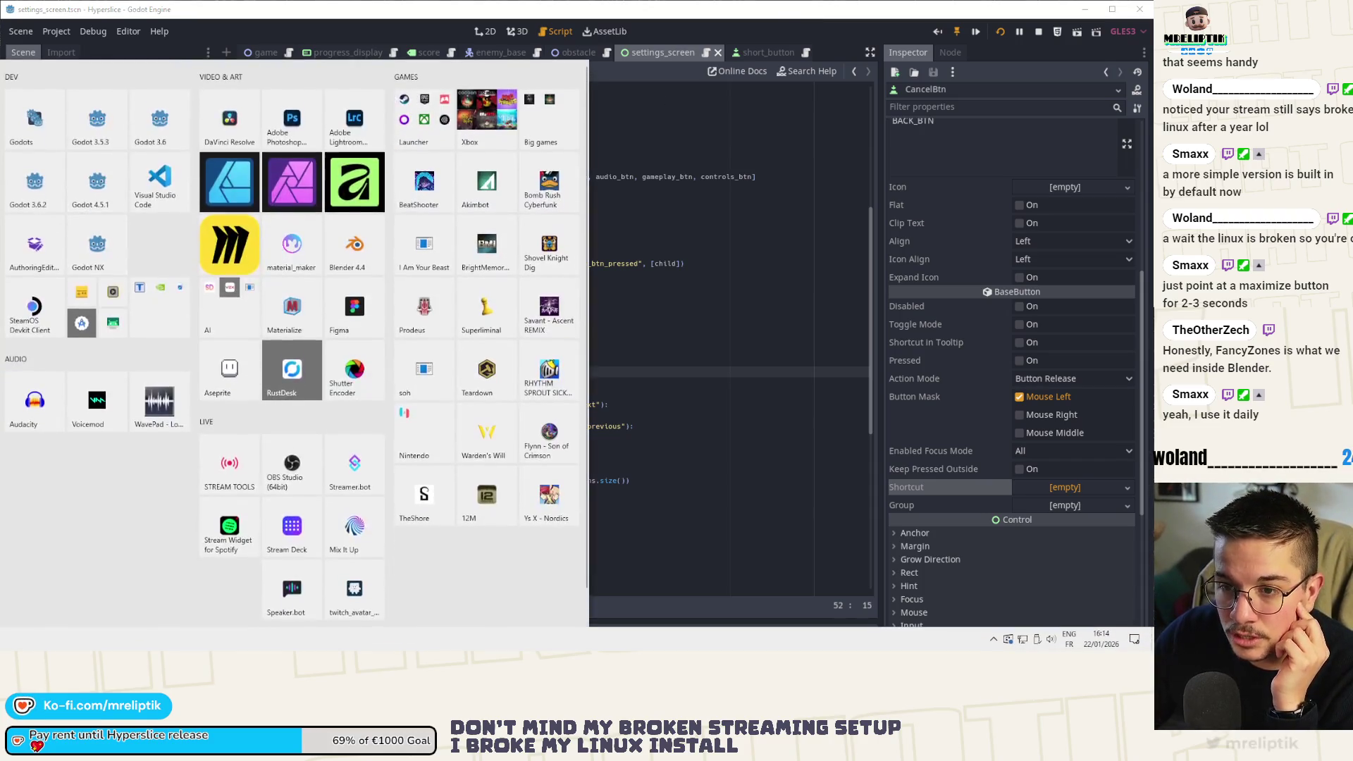
key("super")
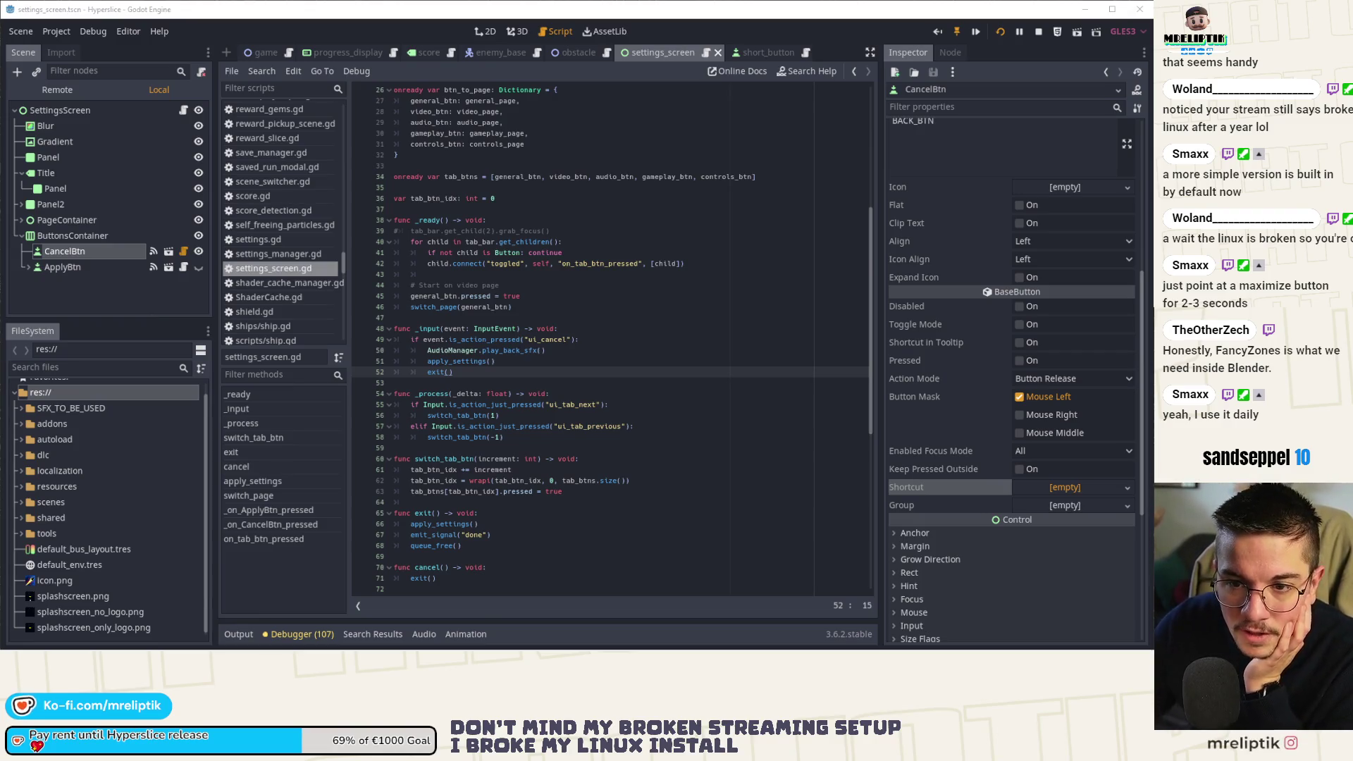
left_click(133, 302)
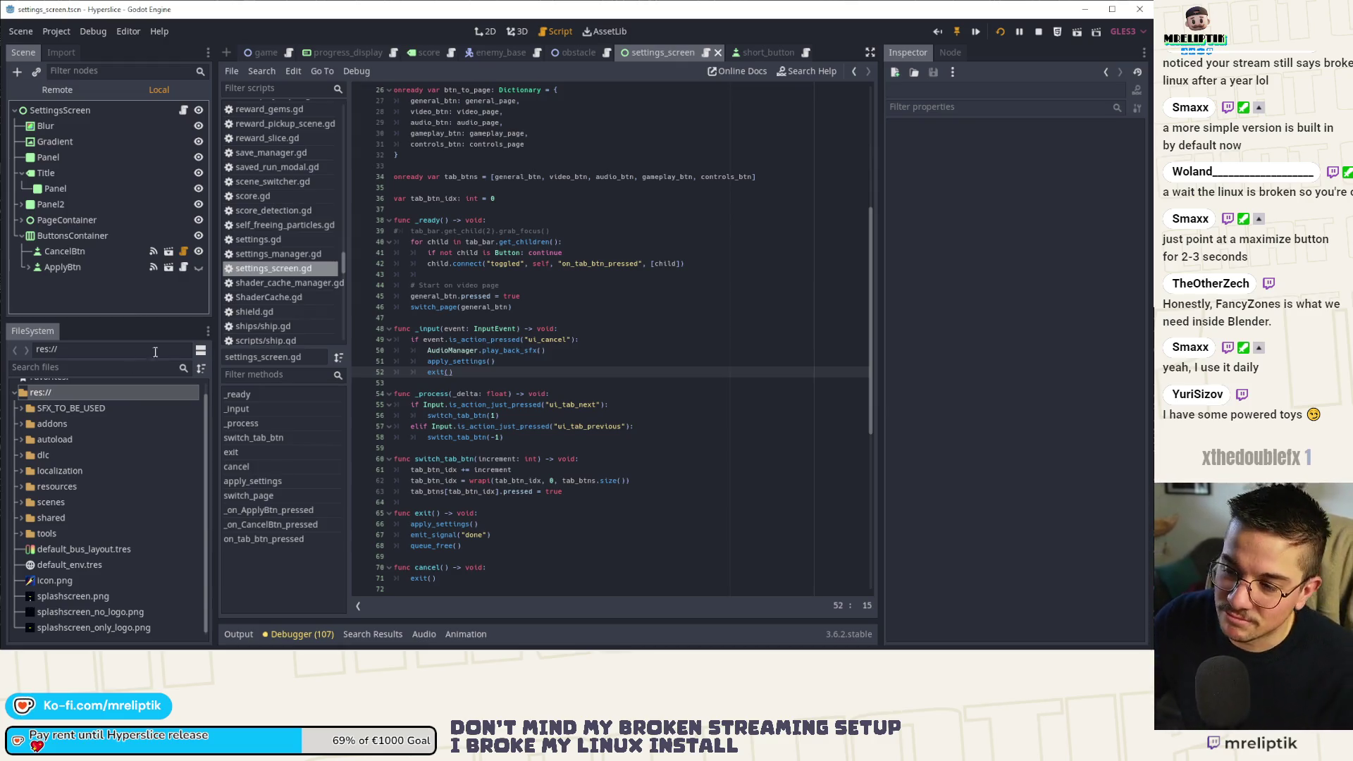
left_click(488, 339)
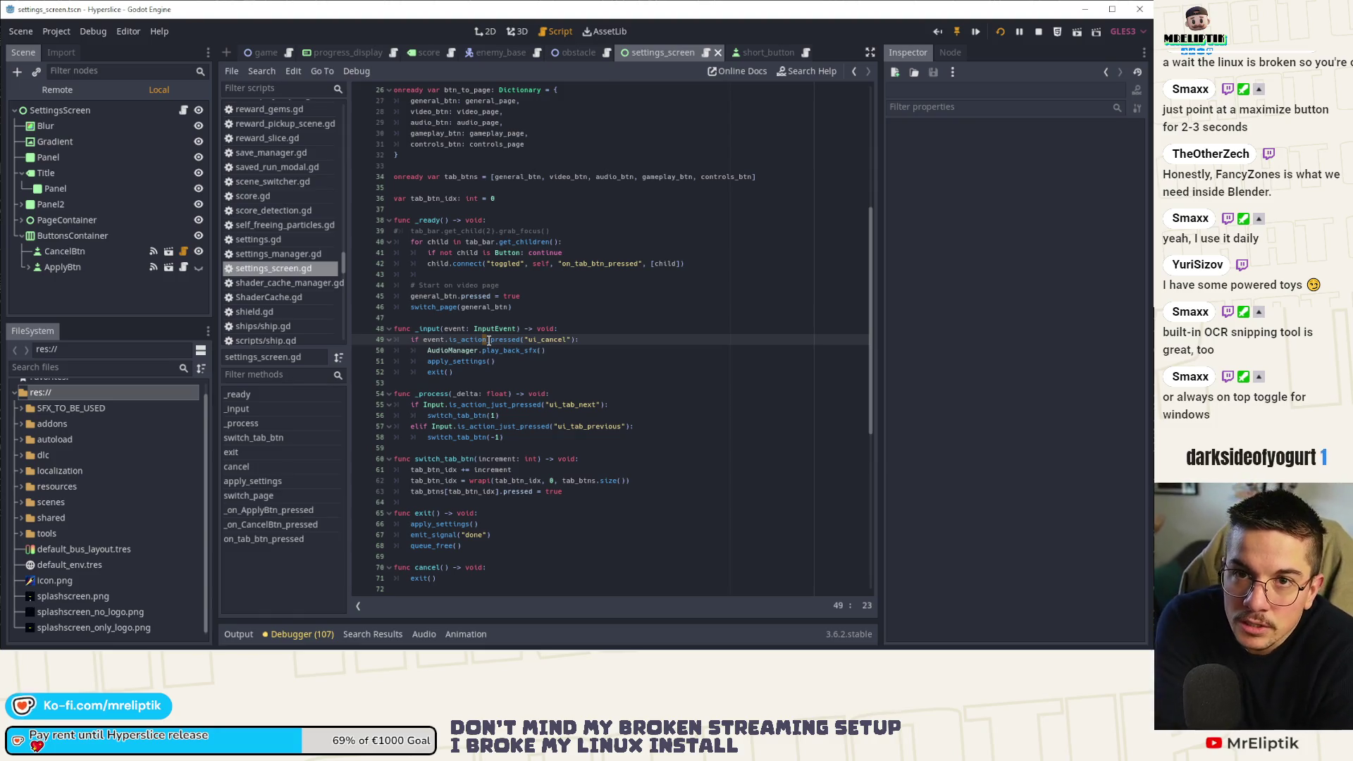
key("super")
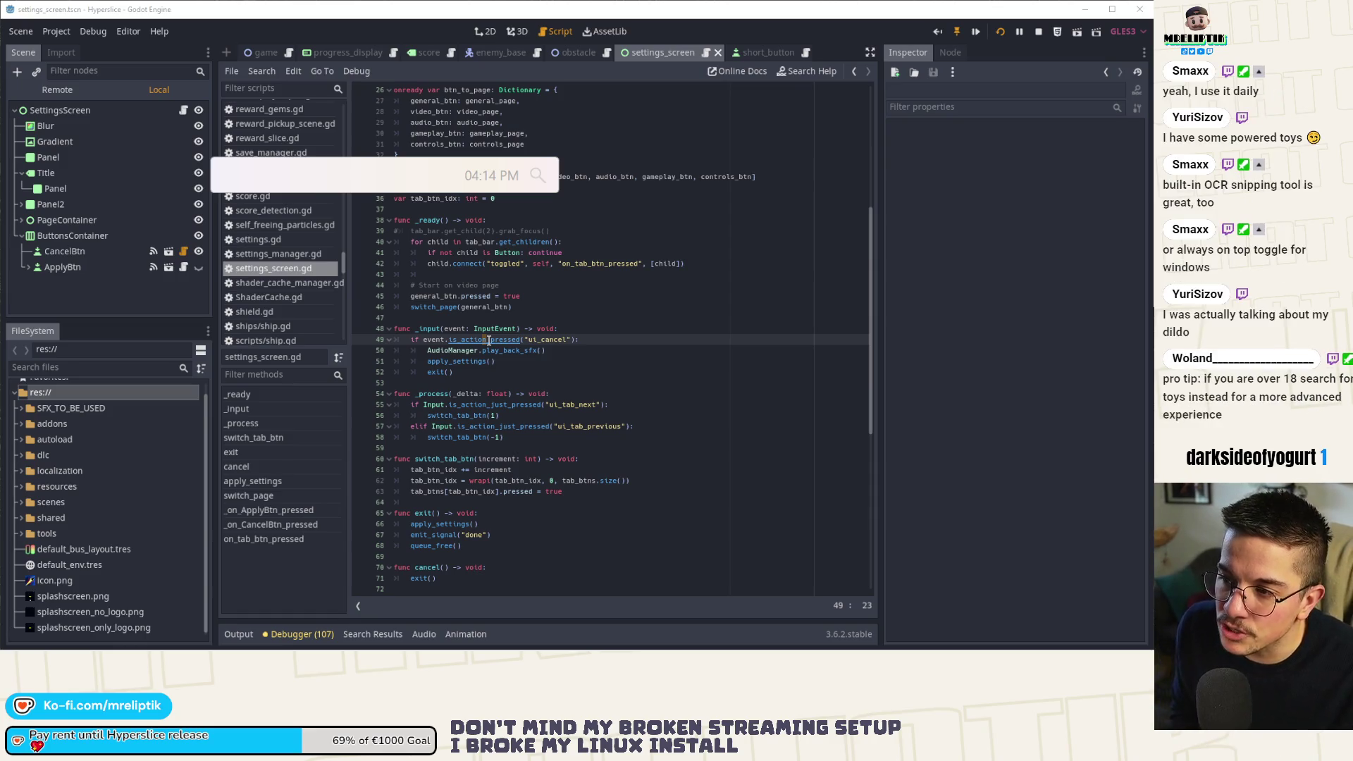
Dismiss the system search launcher and switch to VS Code's settings_screen.gd diff.
key("Escape")
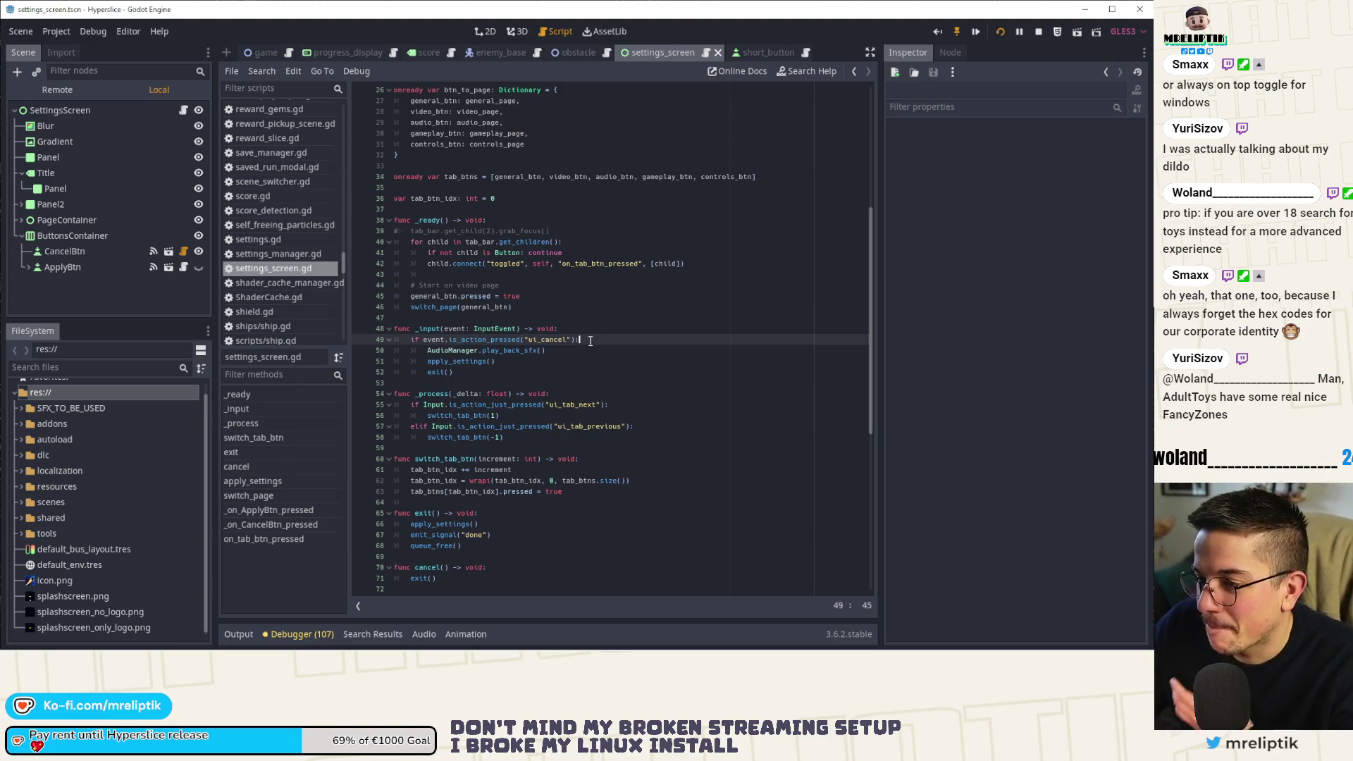
key("alt+Tab")
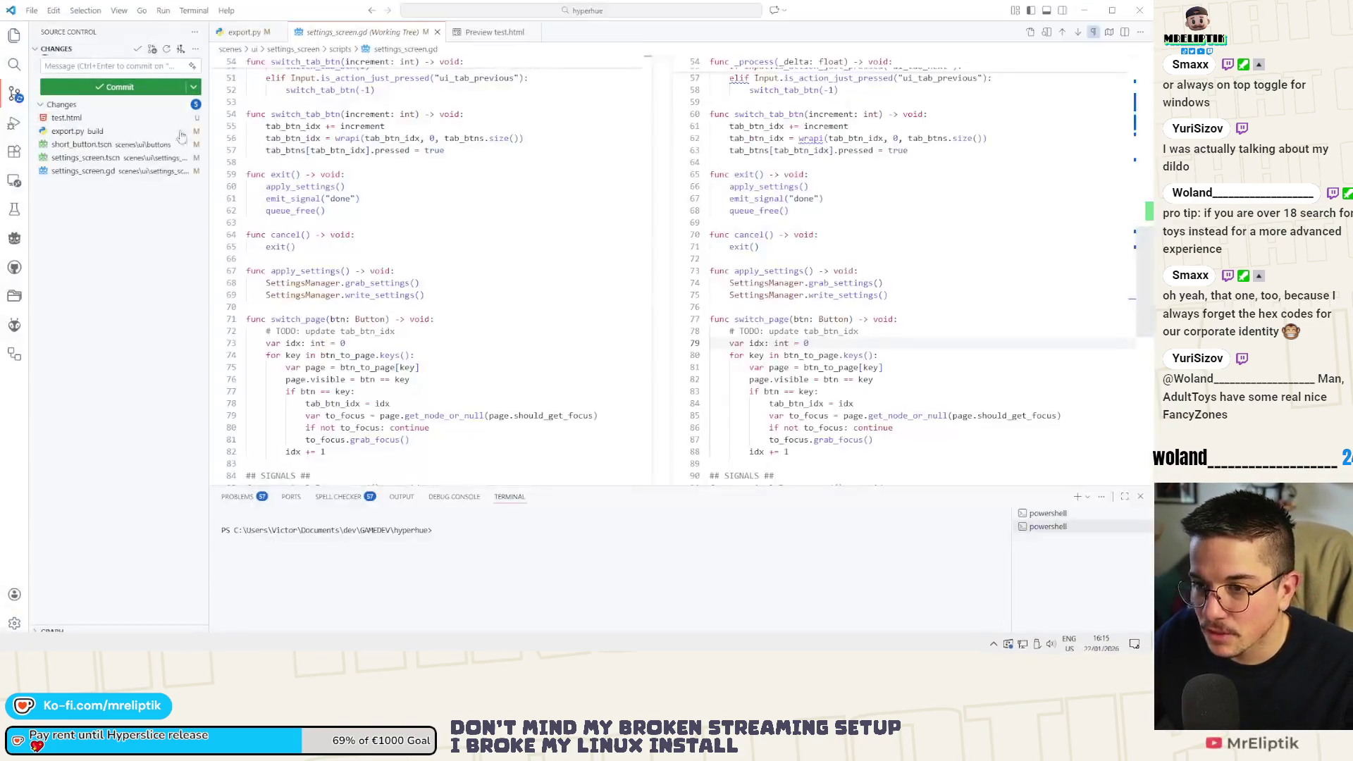
Review the changed scene files, then stage and commit the short_button.tscn change.
left_click(80, 159)
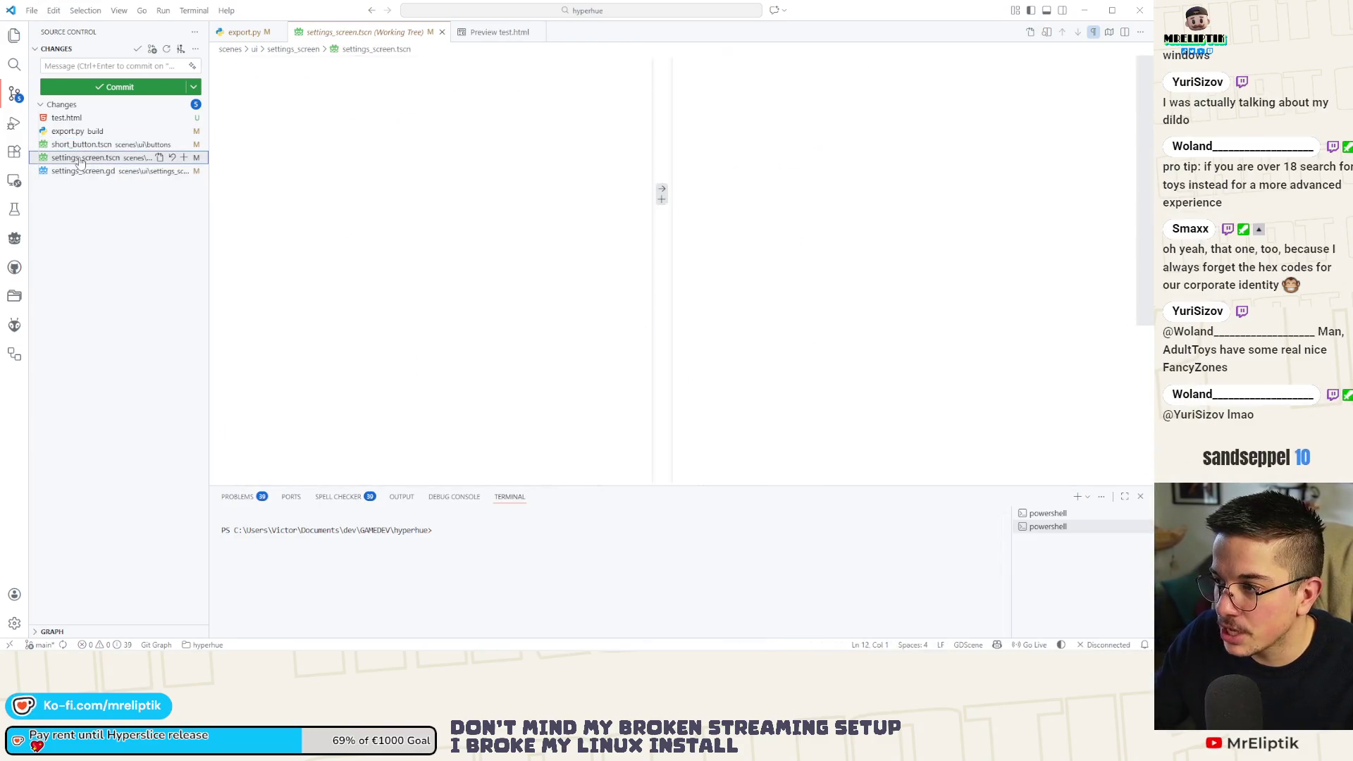
left_click(79, 173)
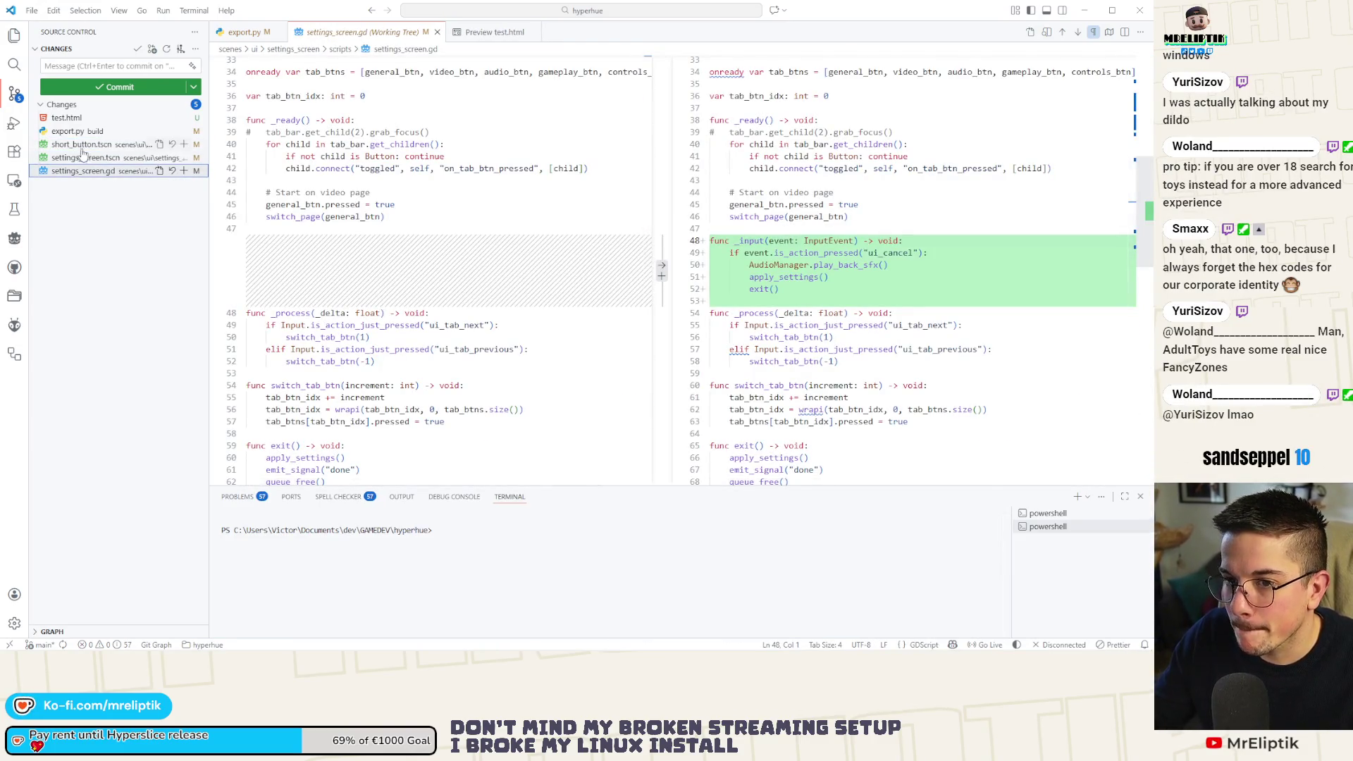
left_click(82, 145)
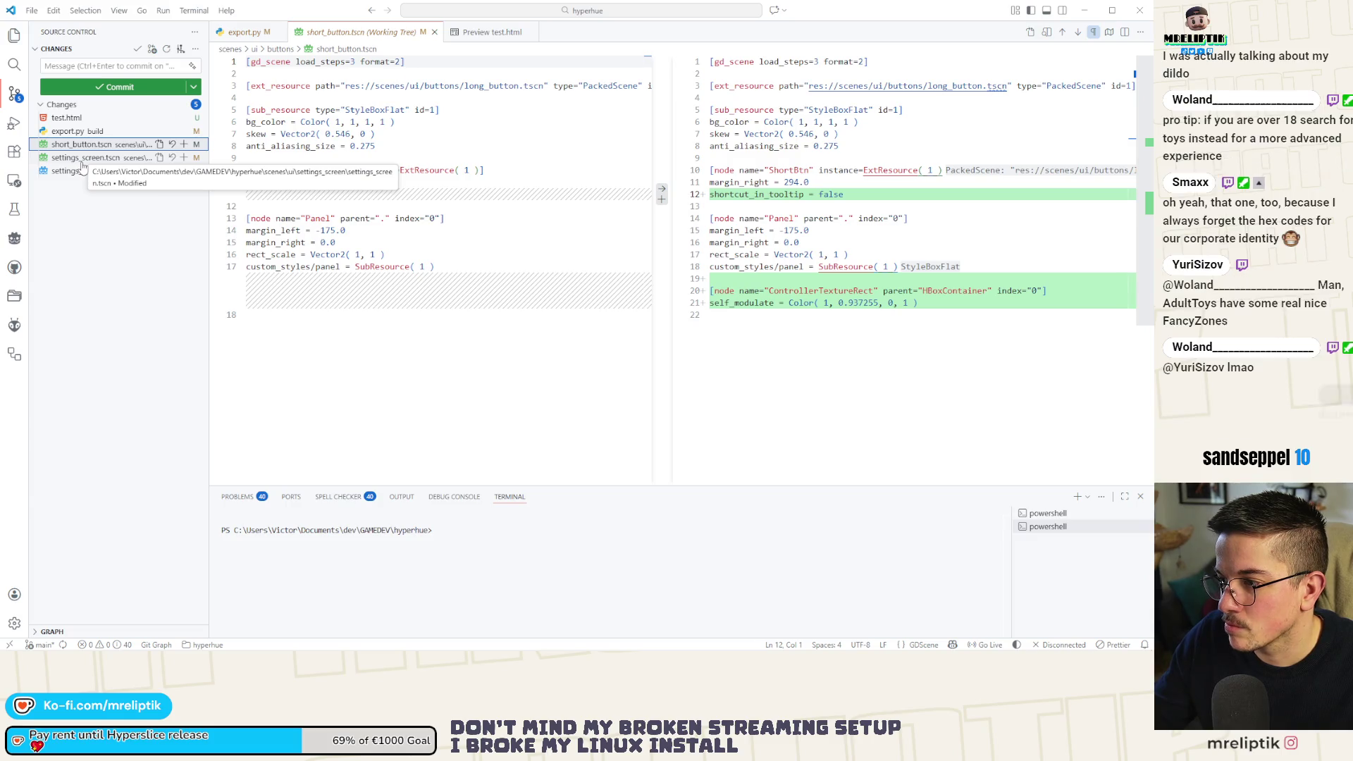
left_click(184, 144)
left_click(109, 67)
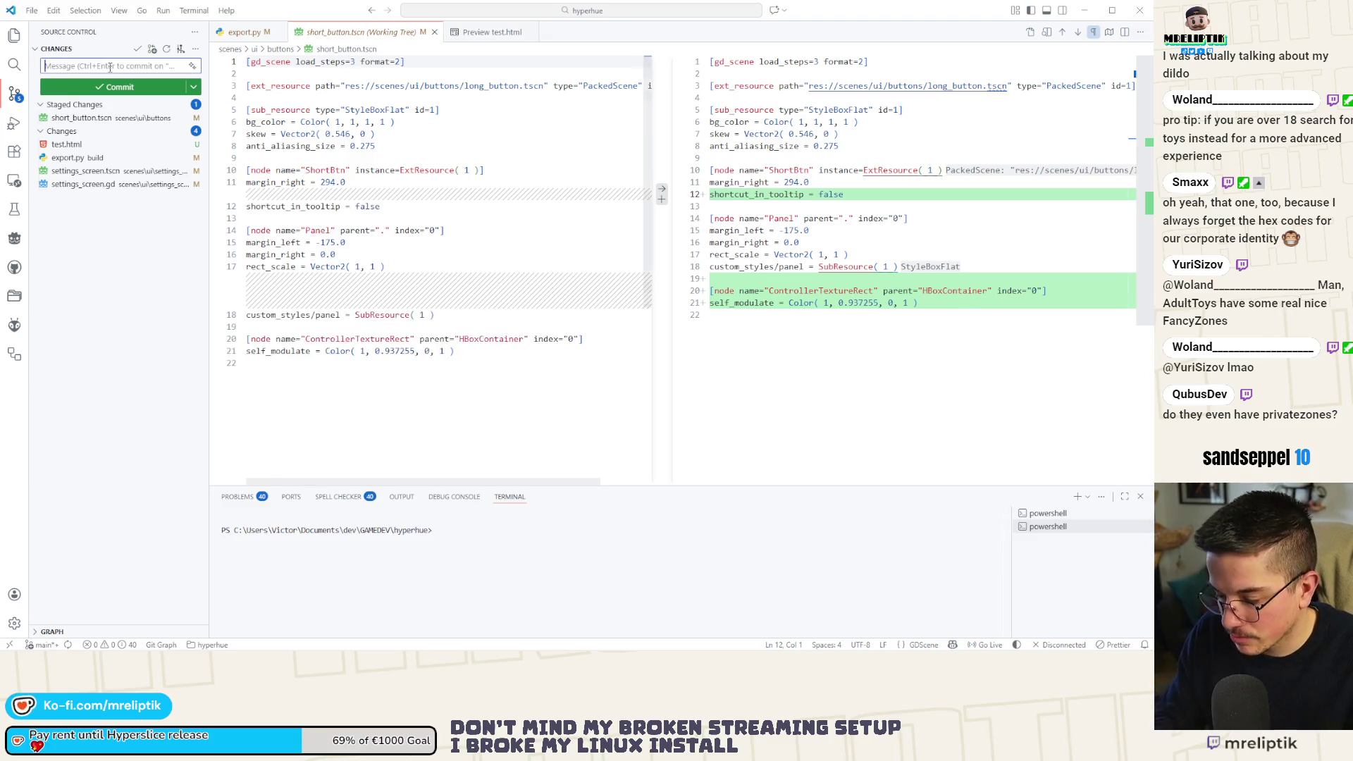
type("re;ove tooltip")
left_click(110, 87)
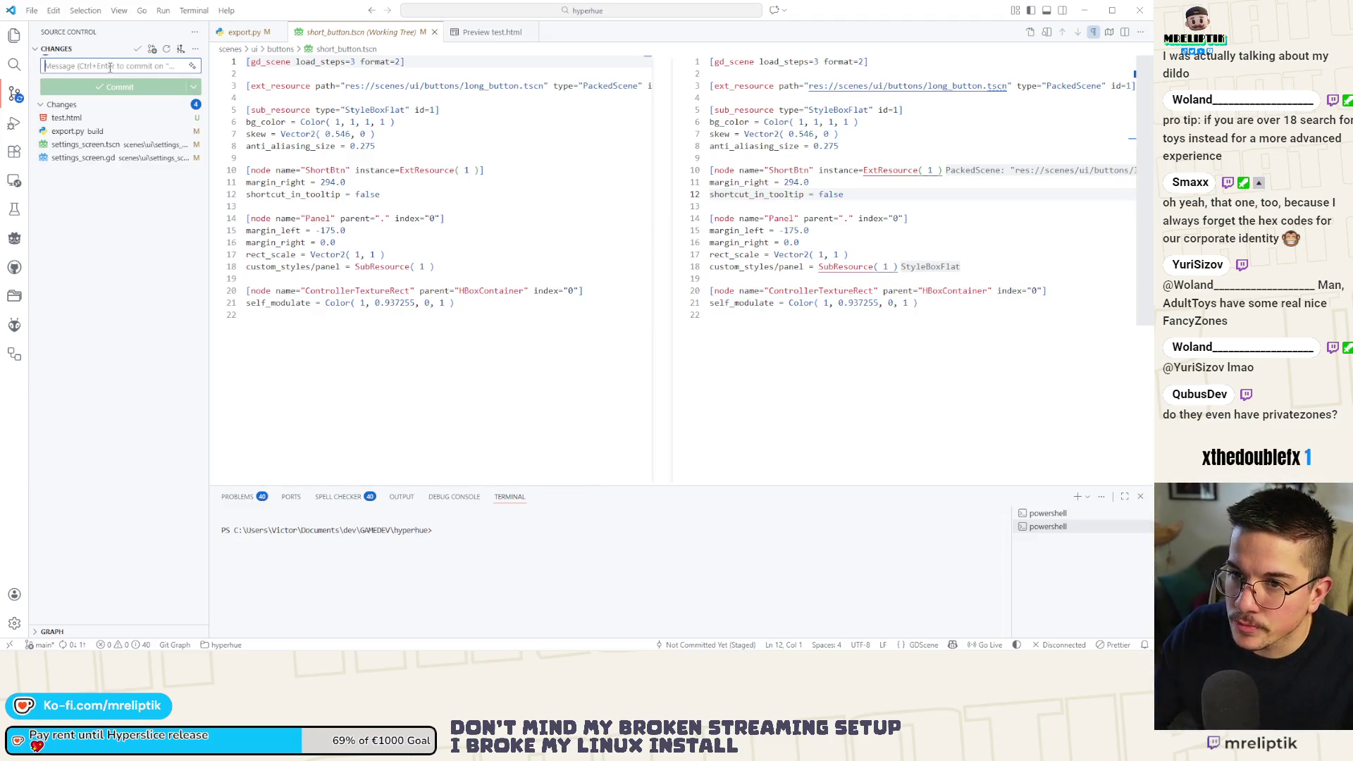
Stage settings_screen.tscn and settings_screen.gd and commit them as a back-button fix.
left_click(97, 145)
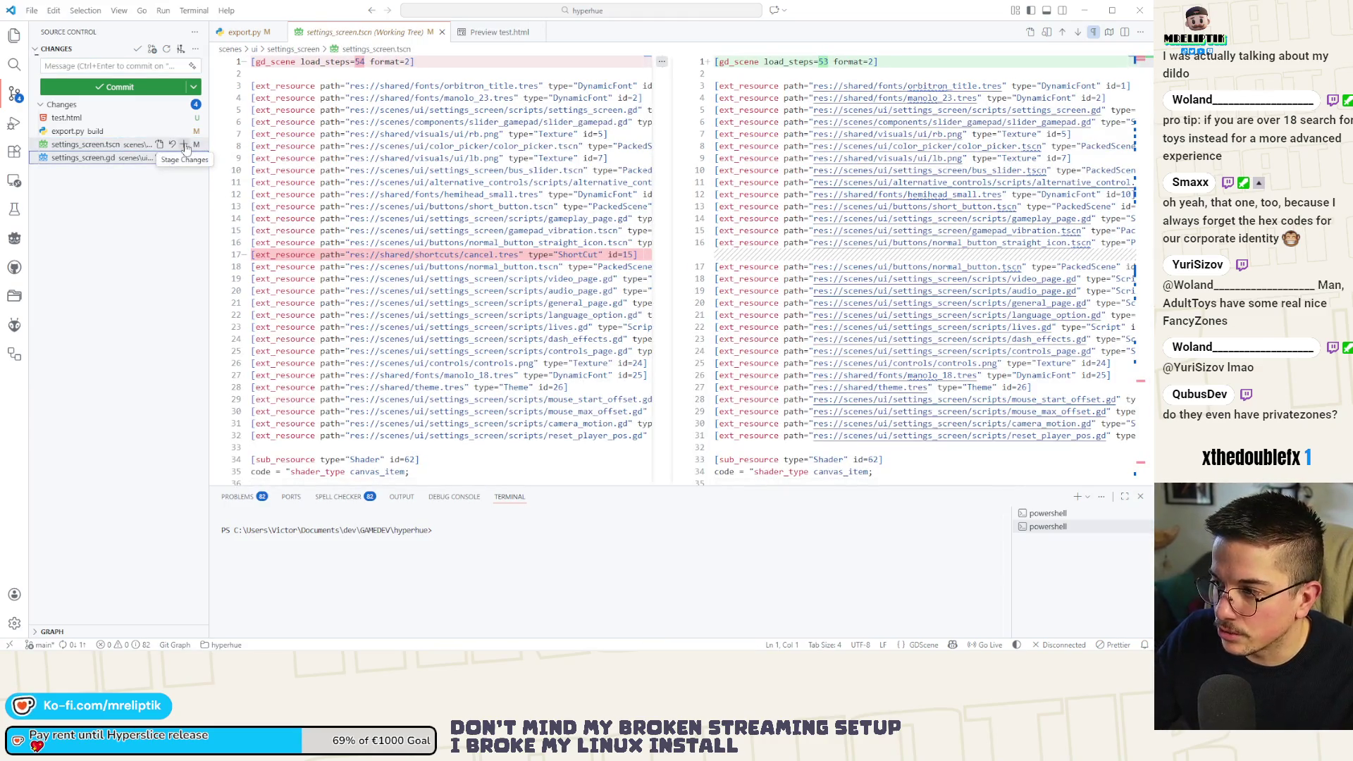
left_click(185, 145)
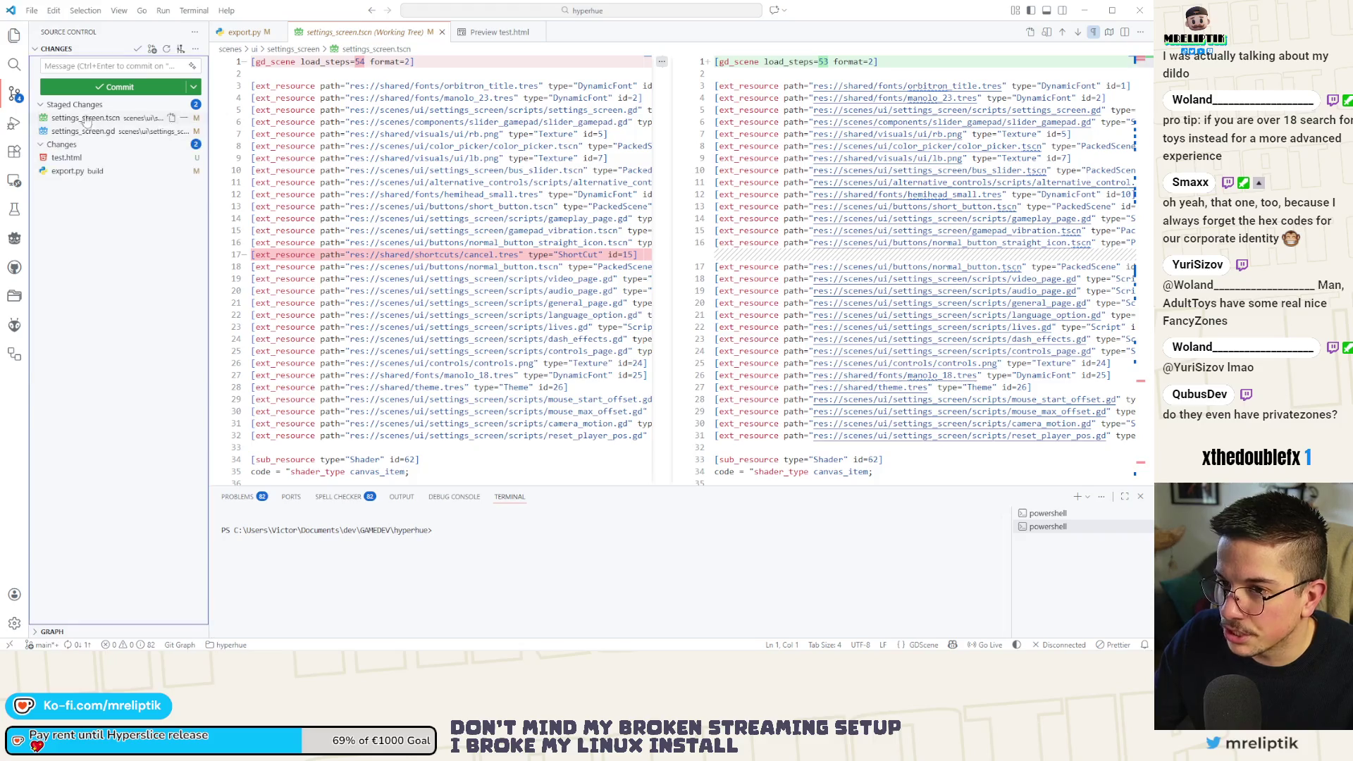
left_click(82, 65)
type("remove")
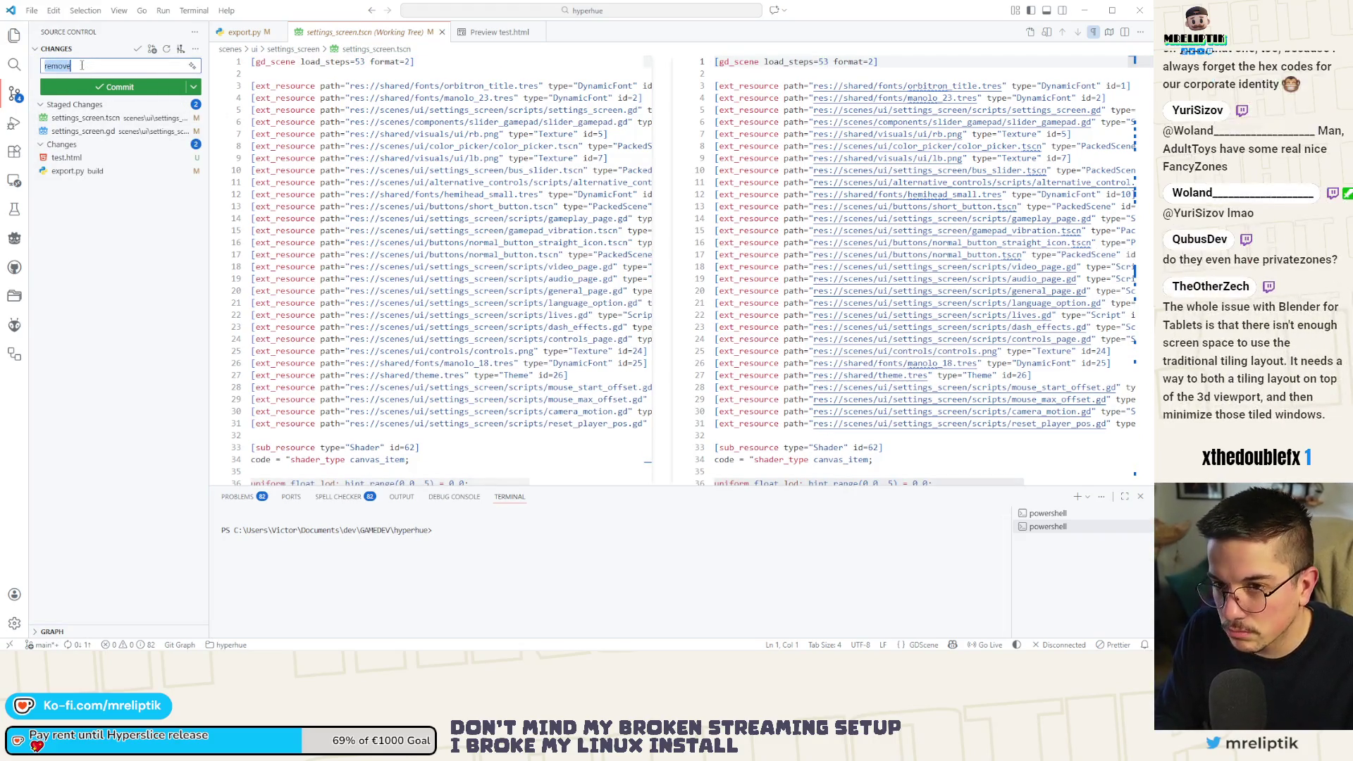
type("fix back")
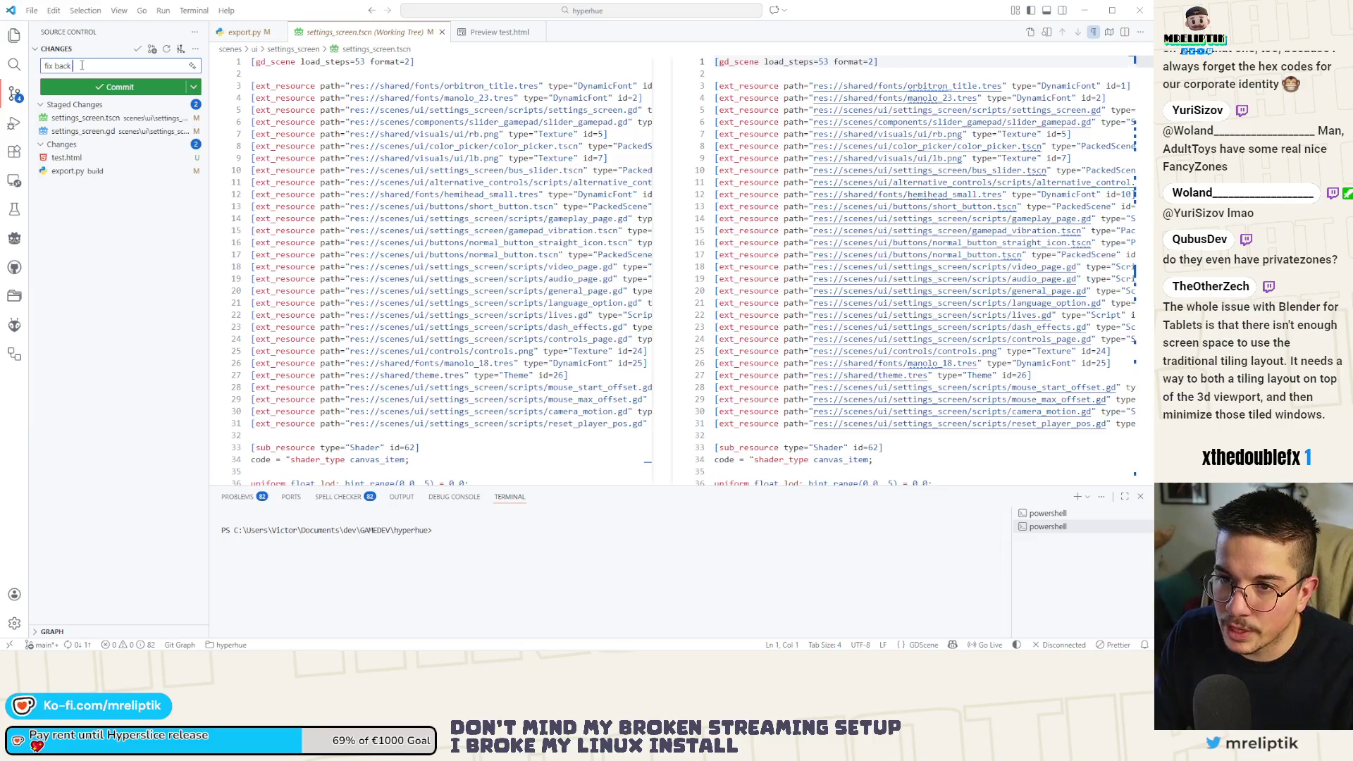
type(" button settings")
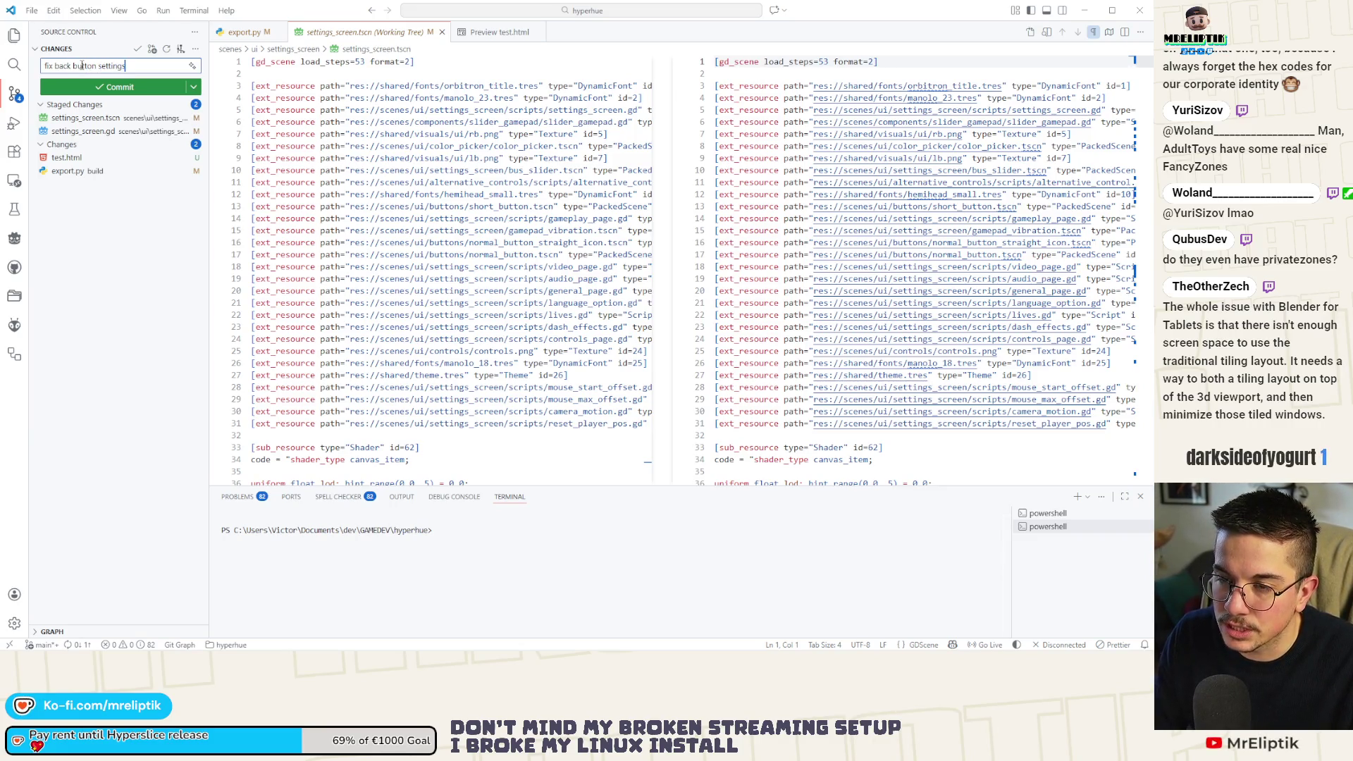
key("ctrl+Return")
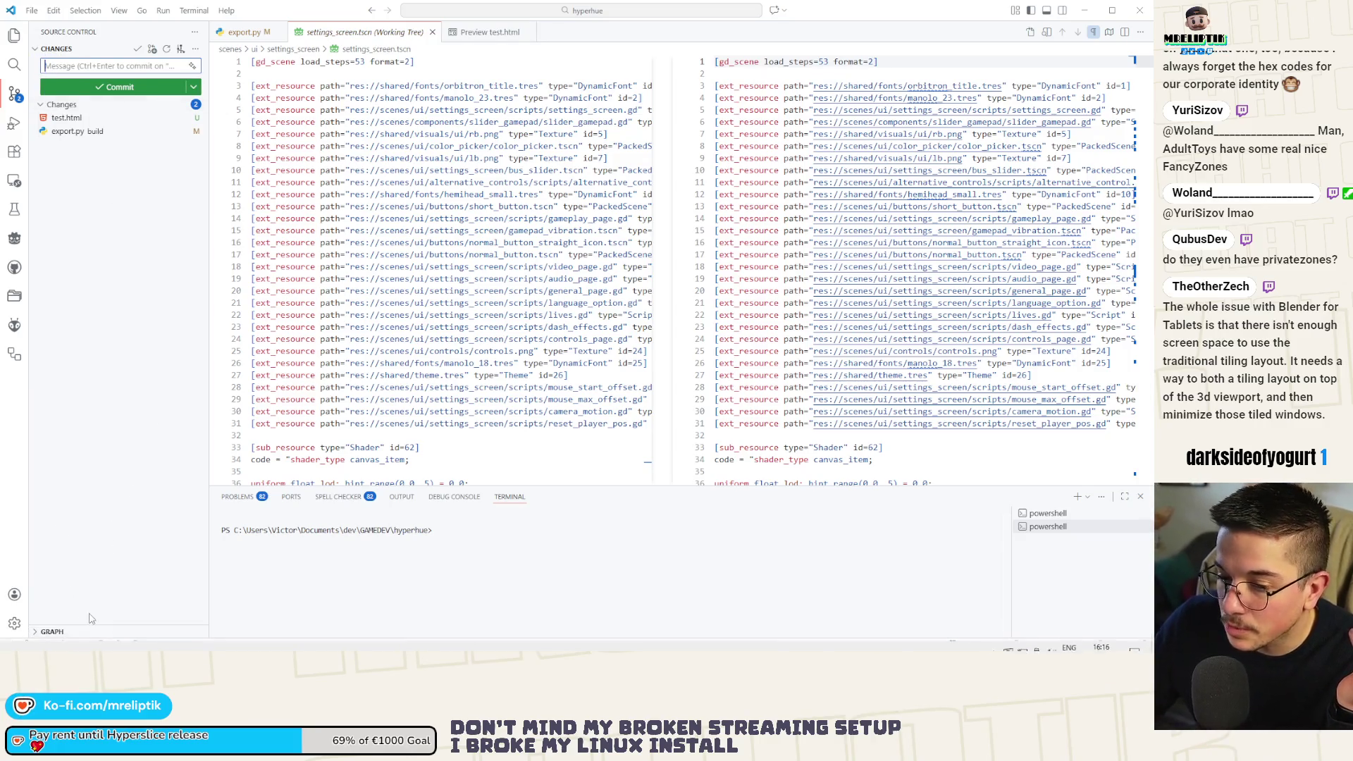
left_click(96, 467)
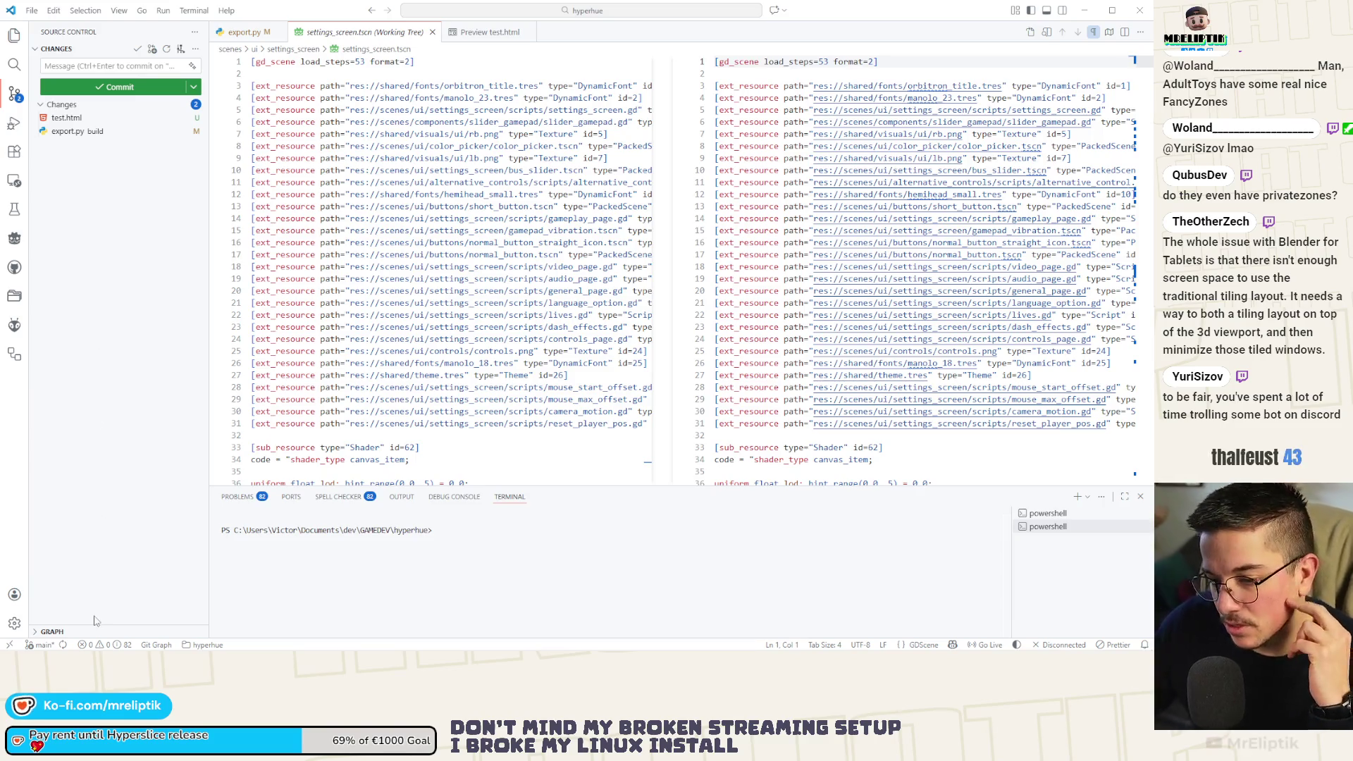
mouse_move(95, 650)
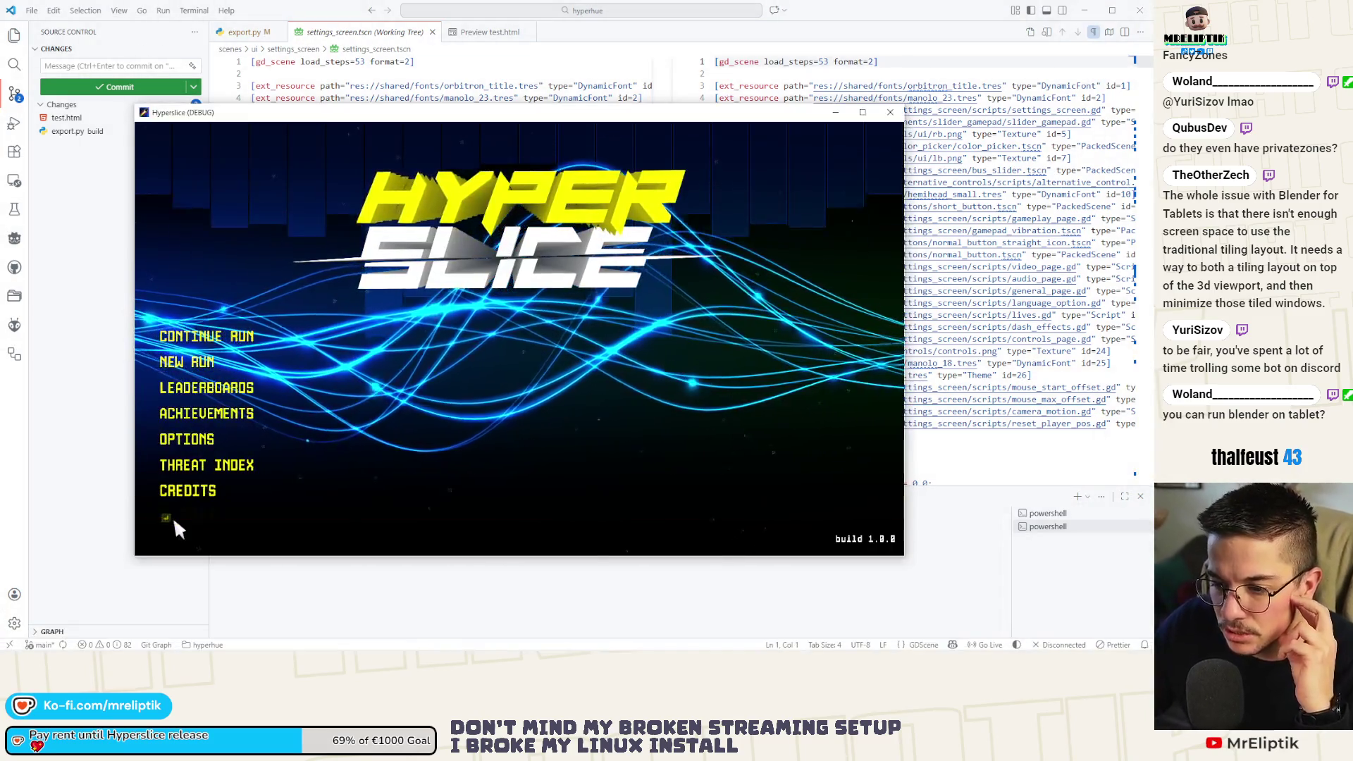
Close the Hyperslice game window and minimize VS Code.
left_click(174, 516)
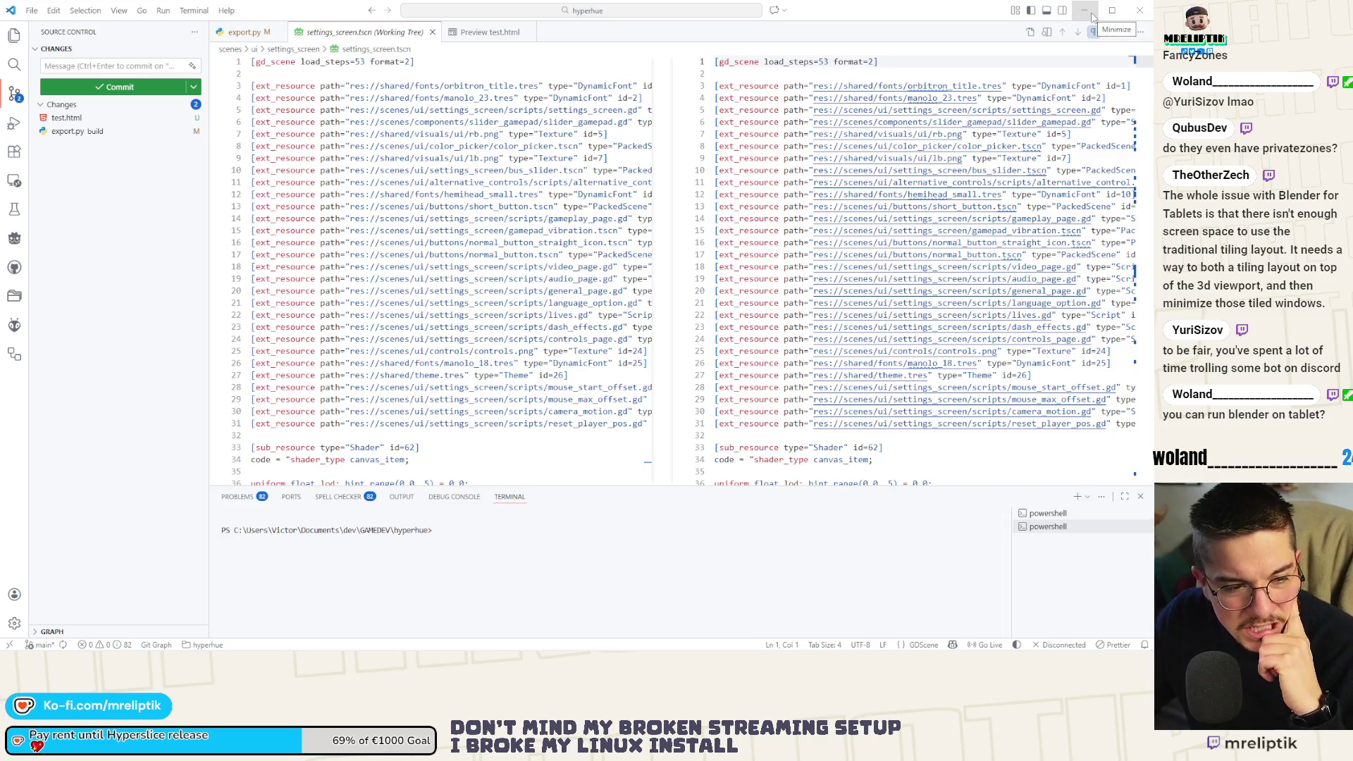
left_click(1091, 17)
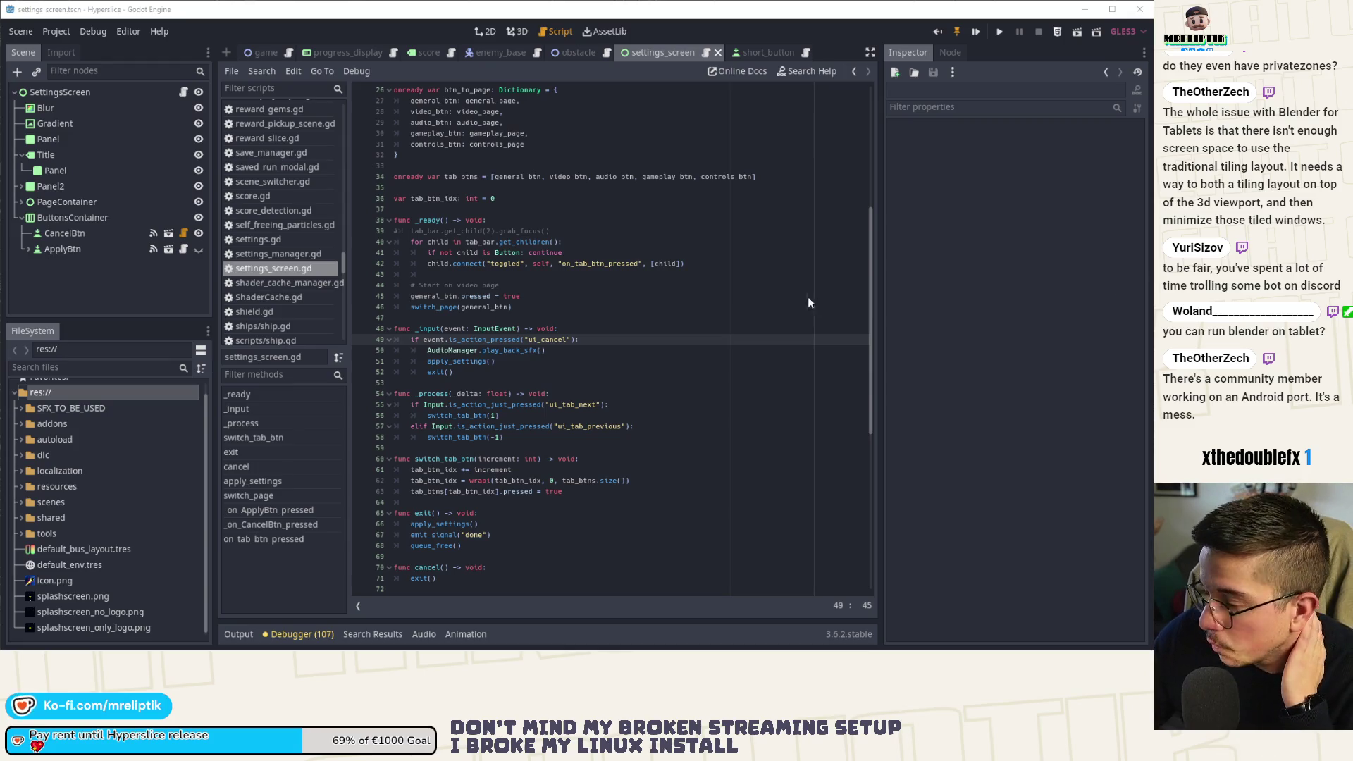
Open scenes/shop/shop.tscn via quick search, then close the short_button and settings_screen tabs.
left_click(655, 187)
left_click(485, 31)
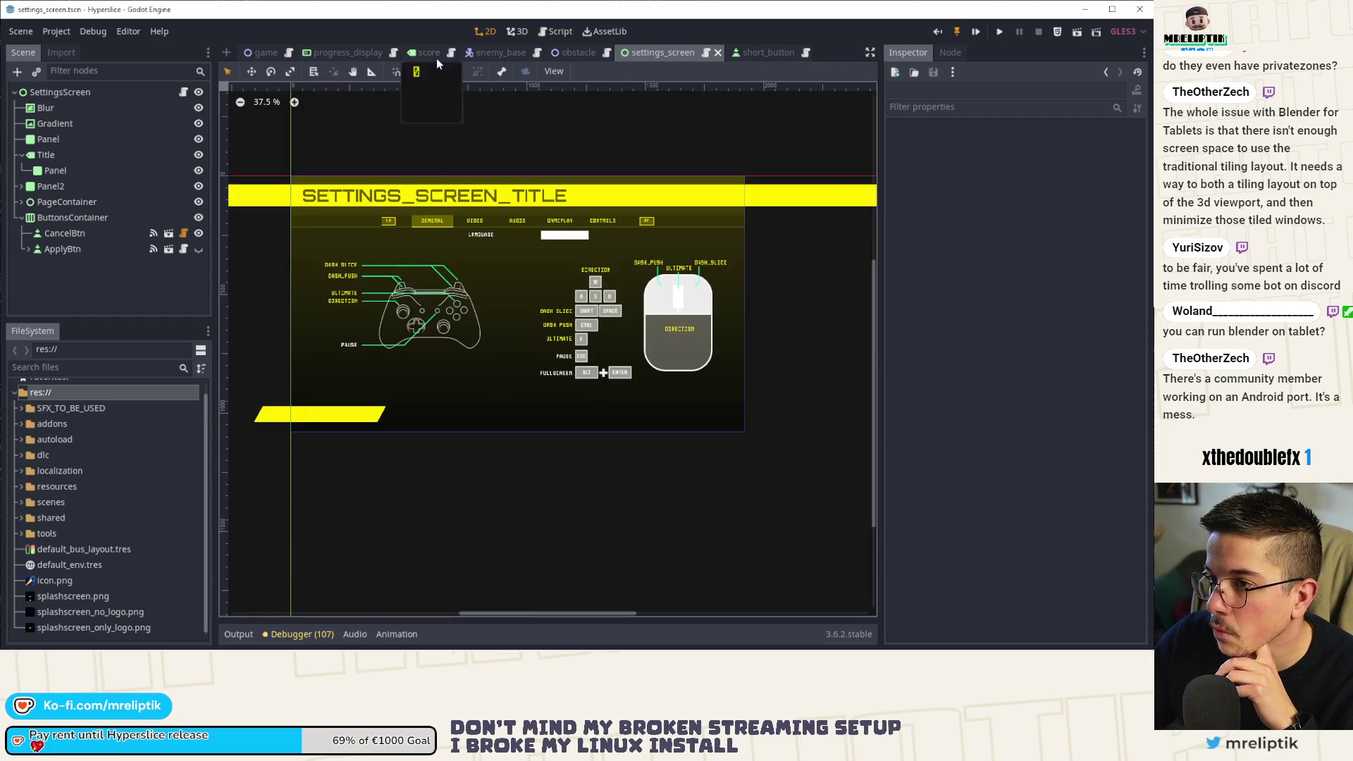
key("ctrl+shift+o")
type("shop")
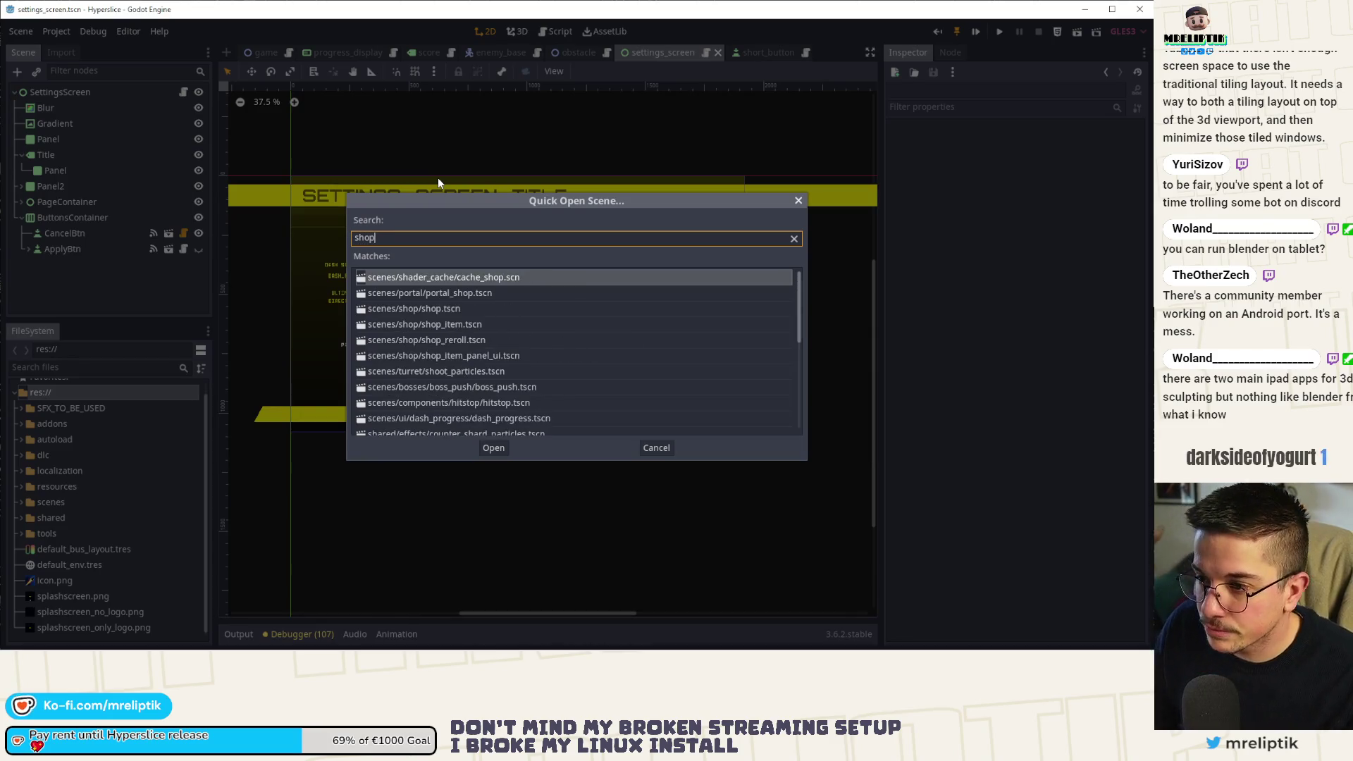
key("Down")
key("Down")
key("Return")
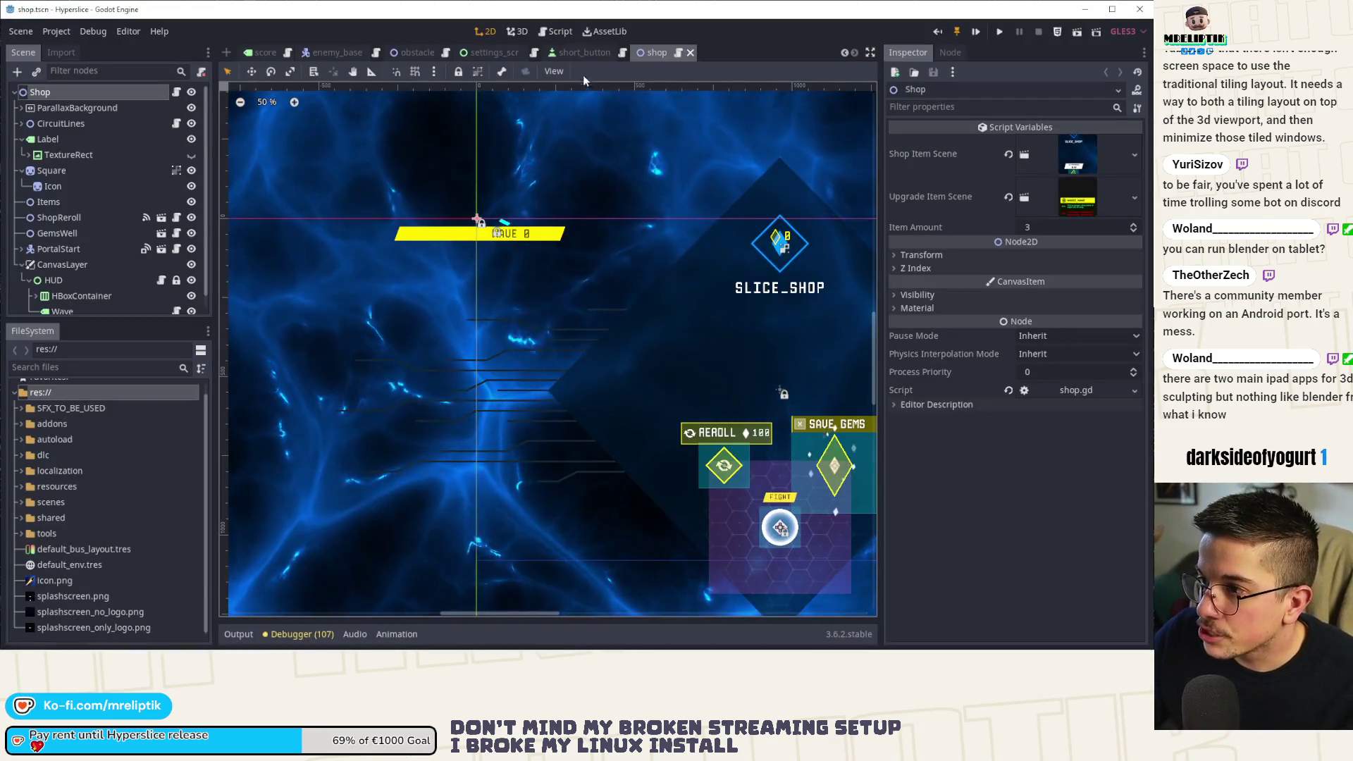
middle_click(577, 53)
middle_click(480, 51)
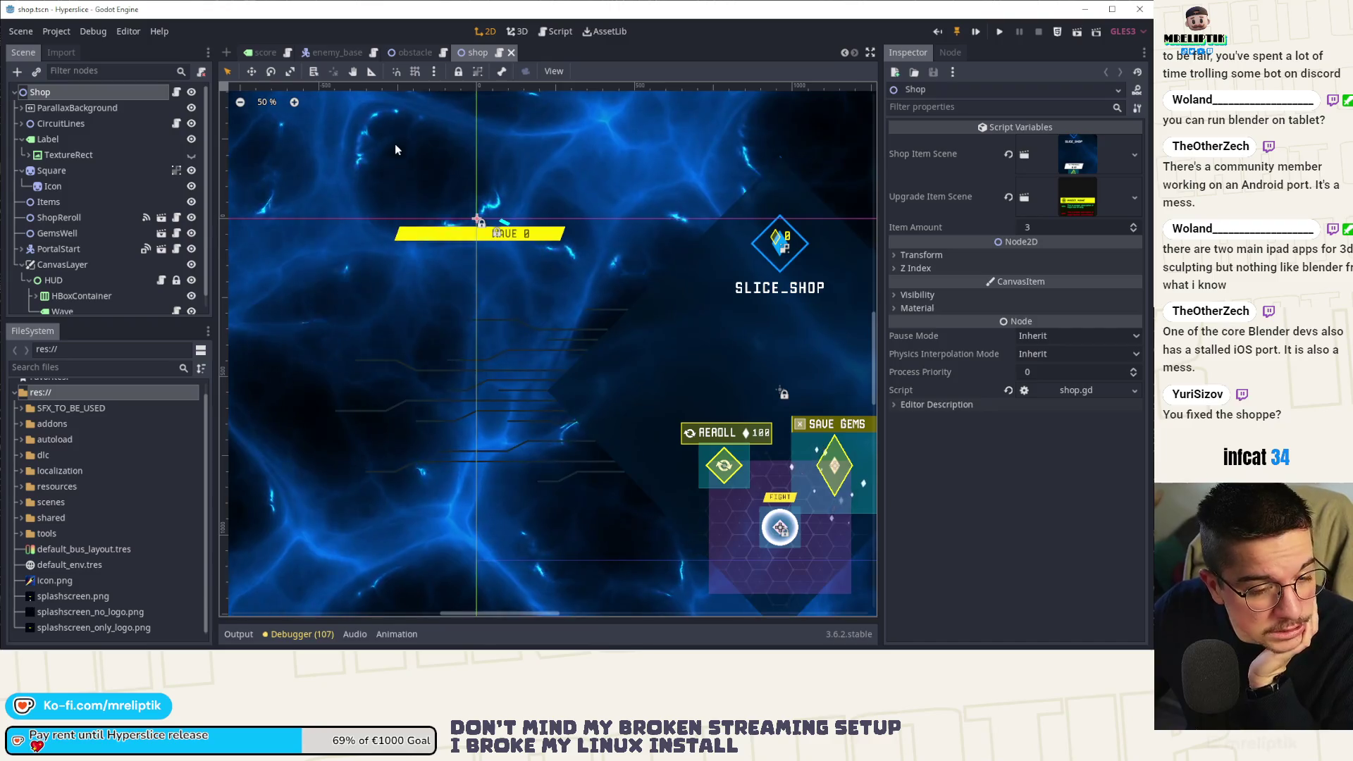
Pan the shop canvas, then open shop.gd from the Shop node's script icon.
left_click_drag(519, 350, 341, 326)
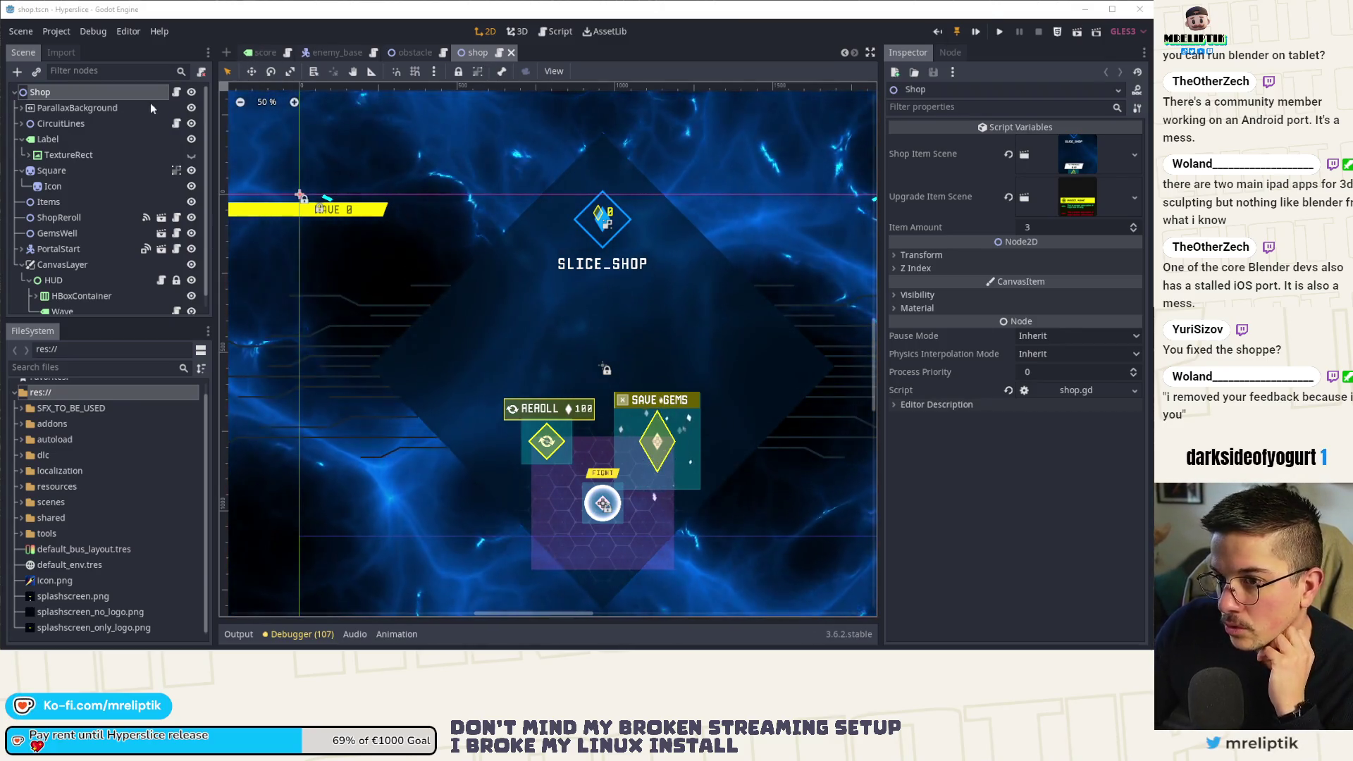
left_click(176, 92)
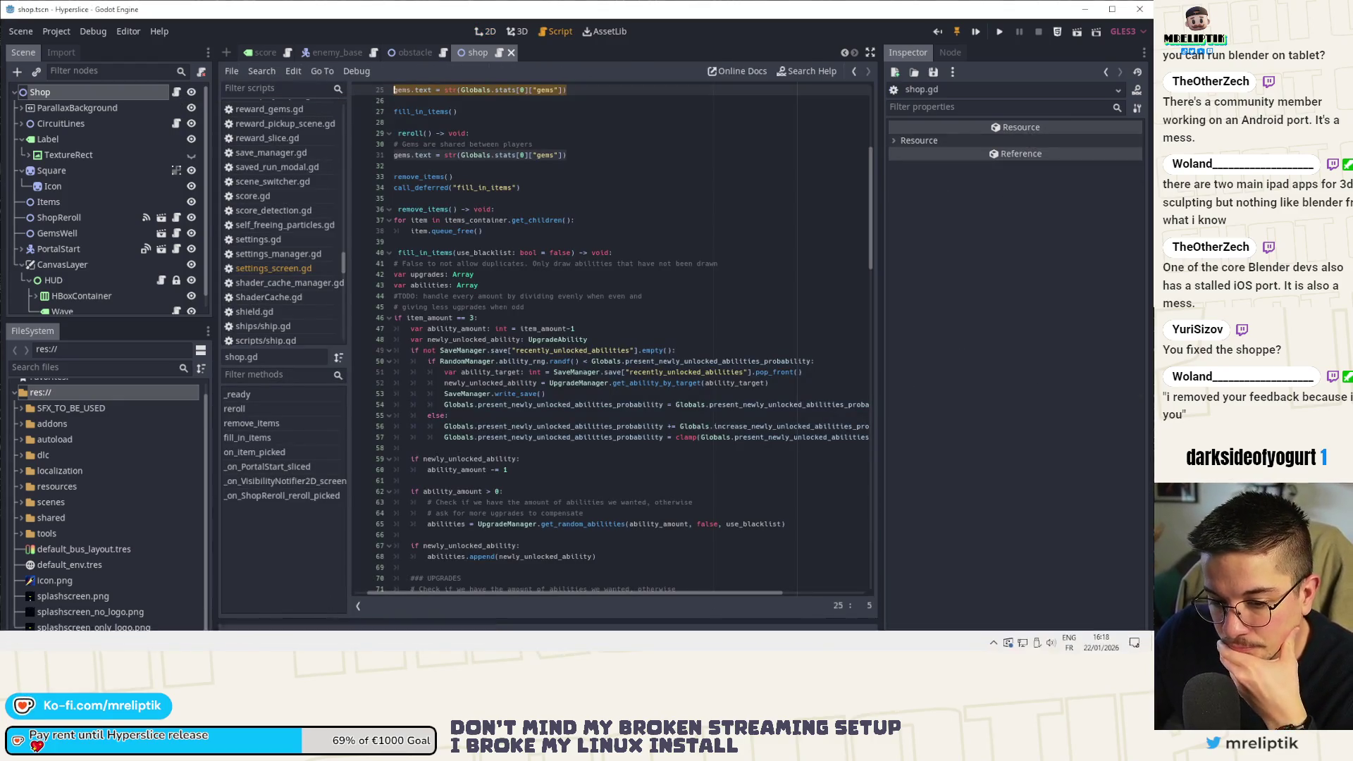
Glance at Discord from the system tray, then return to shop.gd near line 43.
left_click(994, 638)
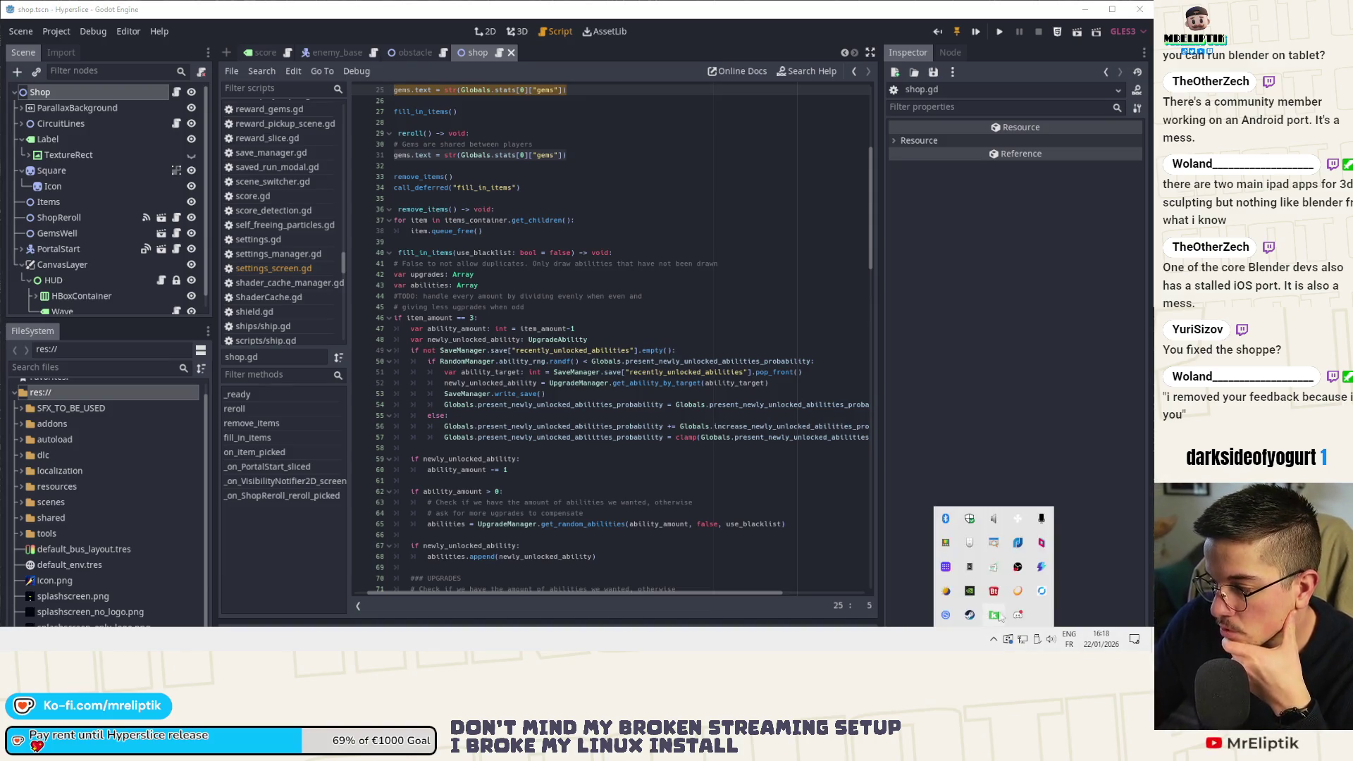
left_click(1018, 615)
key("alt+Tab")
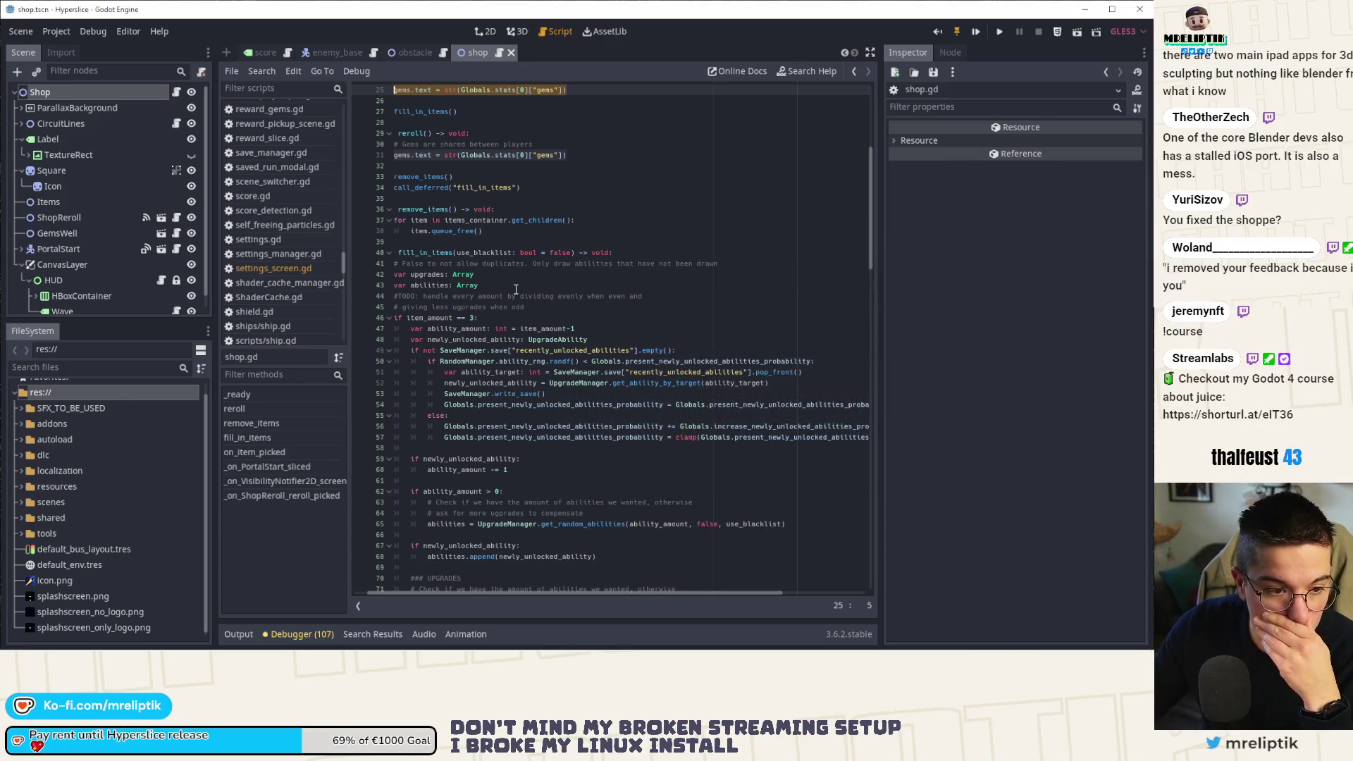
left_click(479, 286)
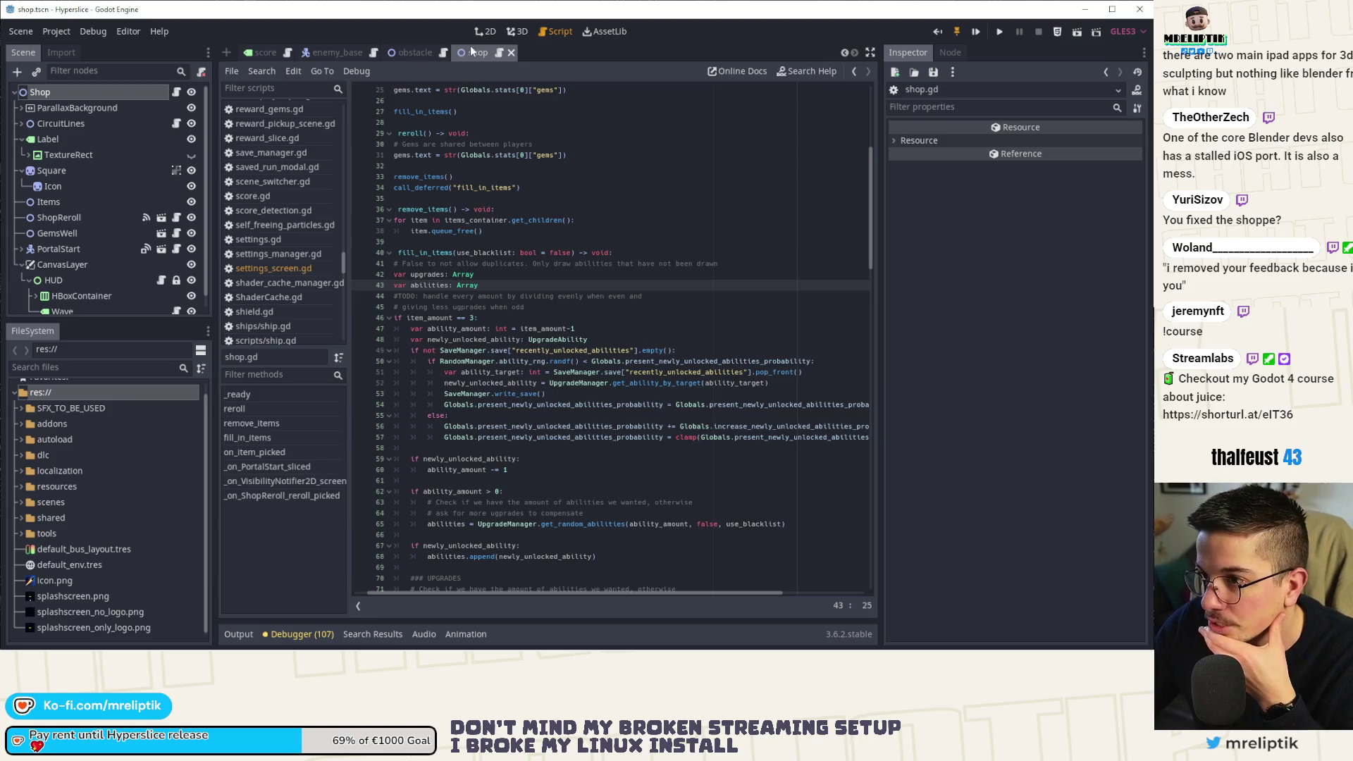
scroll(493, 212, "down", 10)
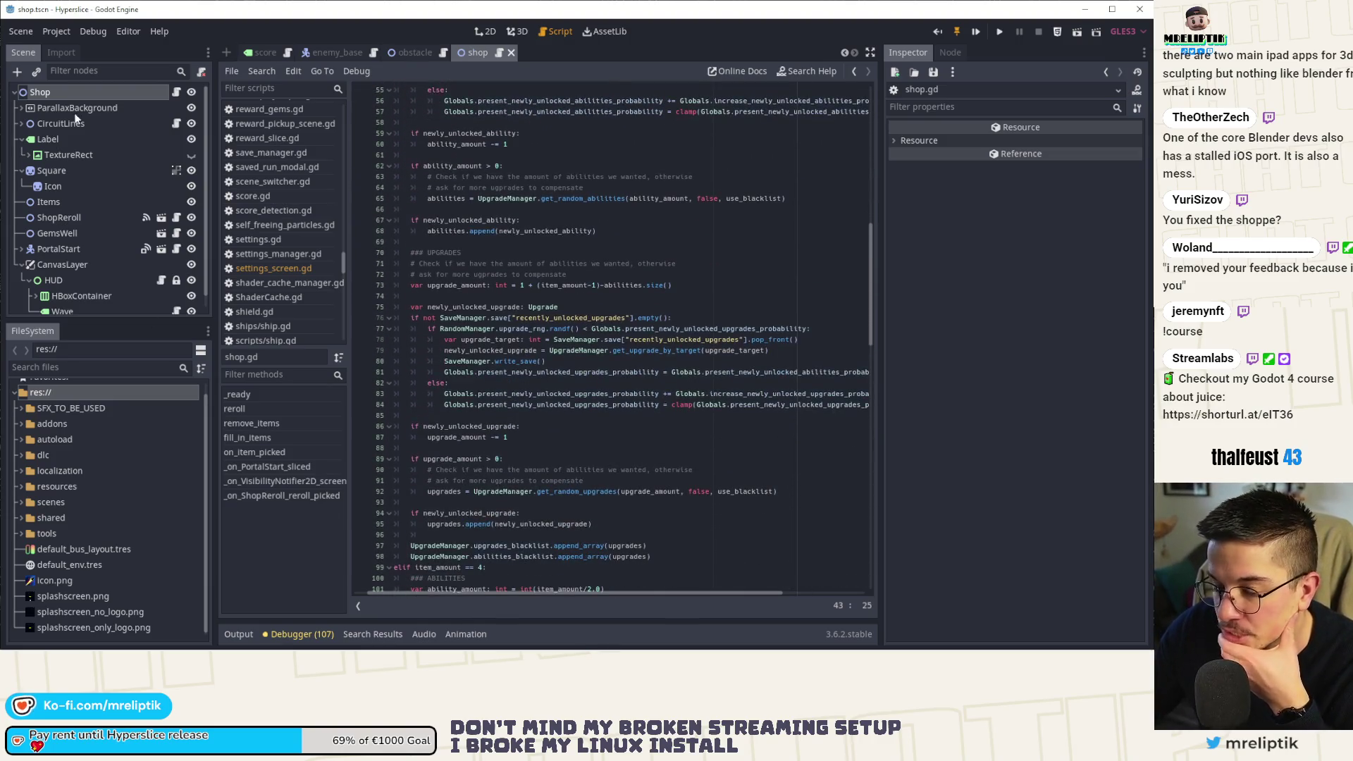
scroll(75, 119, "down", 1)
Select the GemsWell node, check its signals, and open gems_well.gd.
left_click(74, 222)
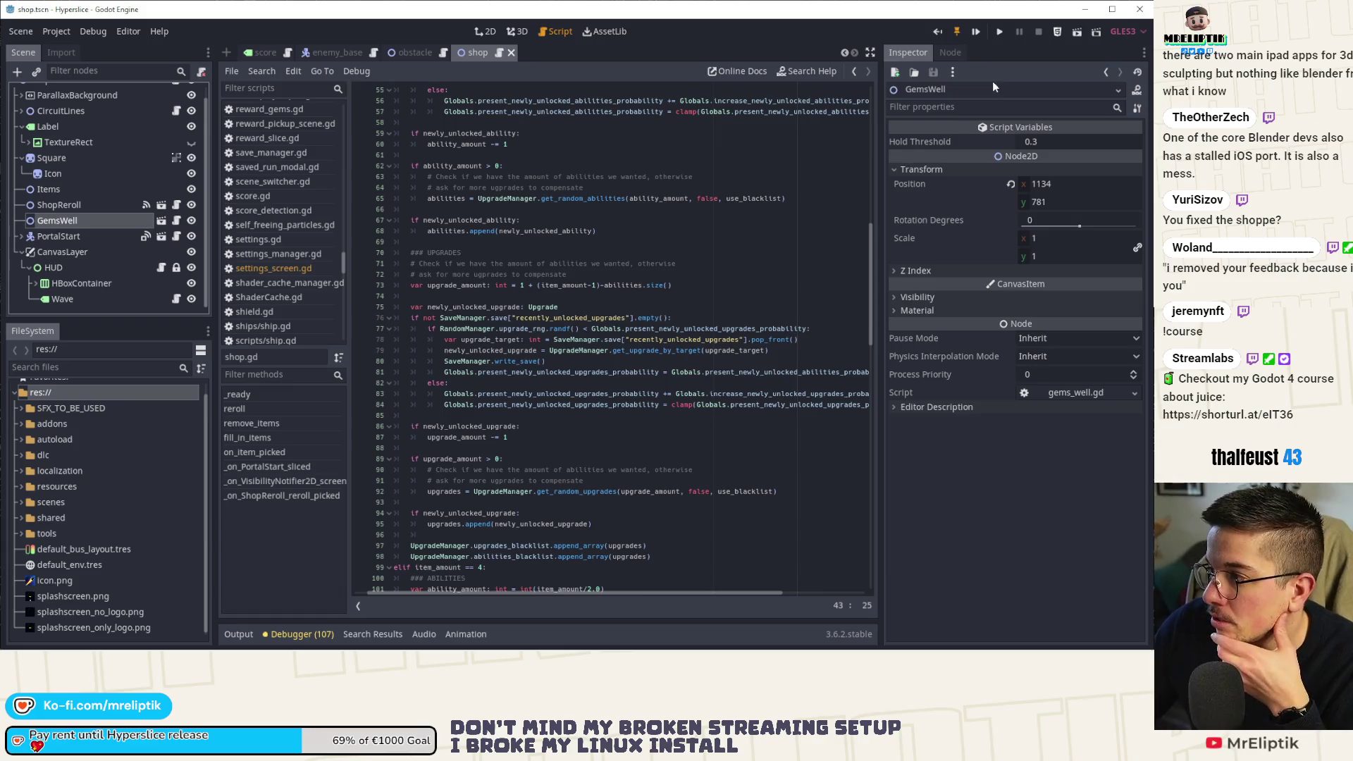
left_click(950, 53)
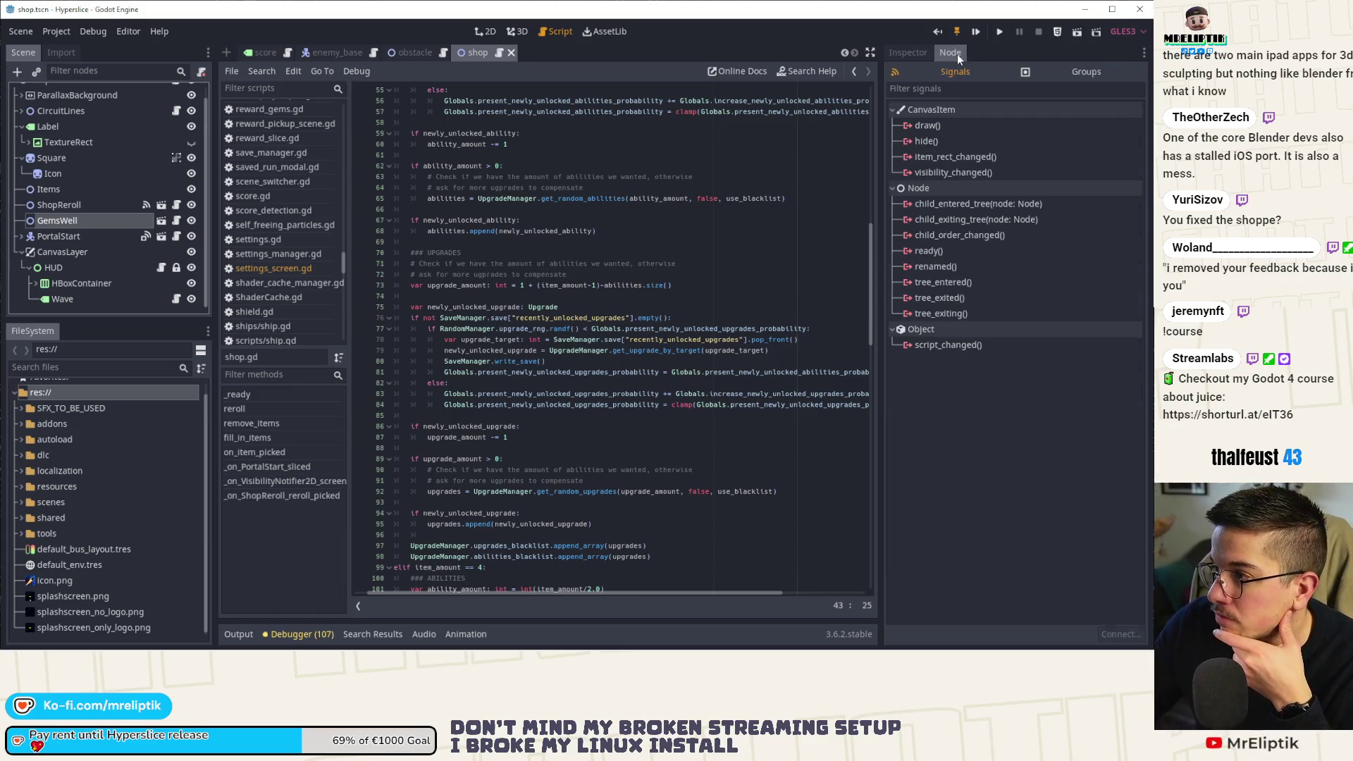
left_click(179, 223)
scroll(626, 363, "down", 13)
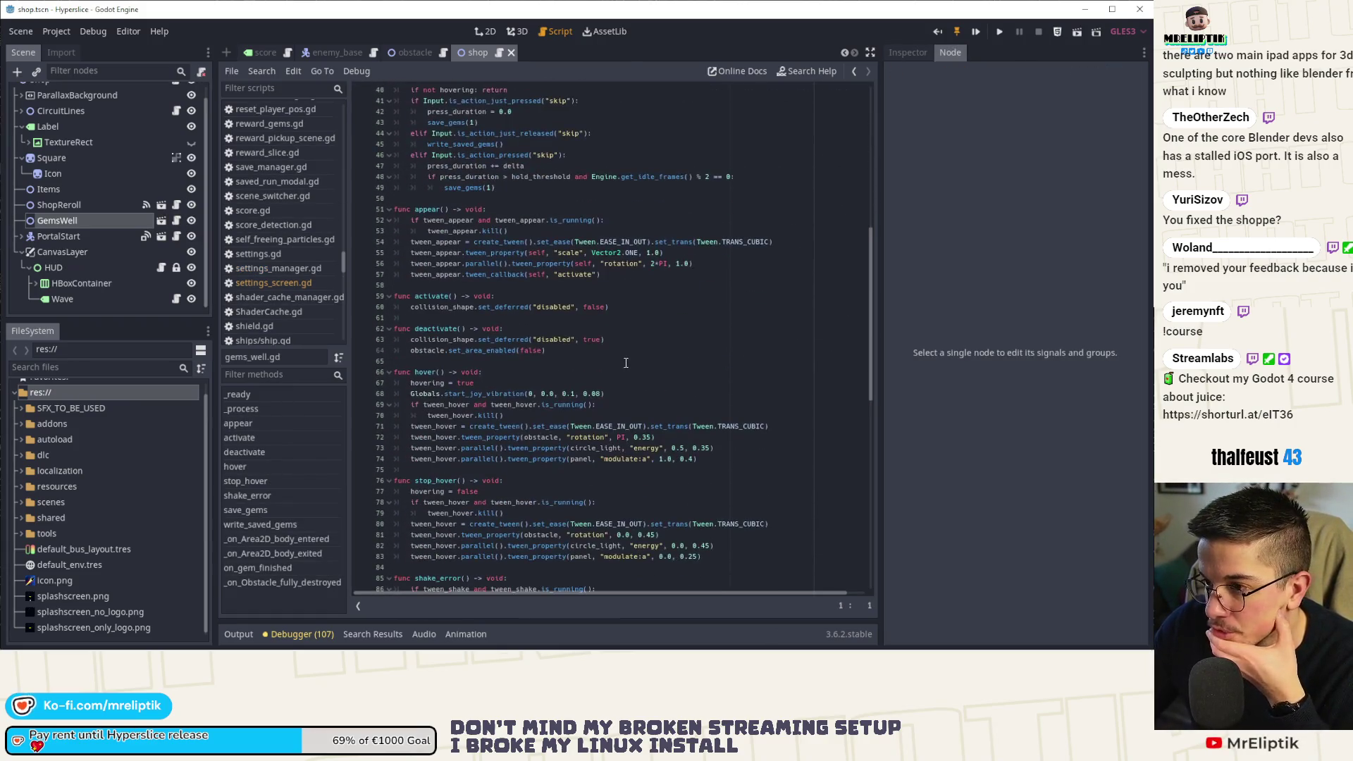
scroll(564, 331, "up", 5)
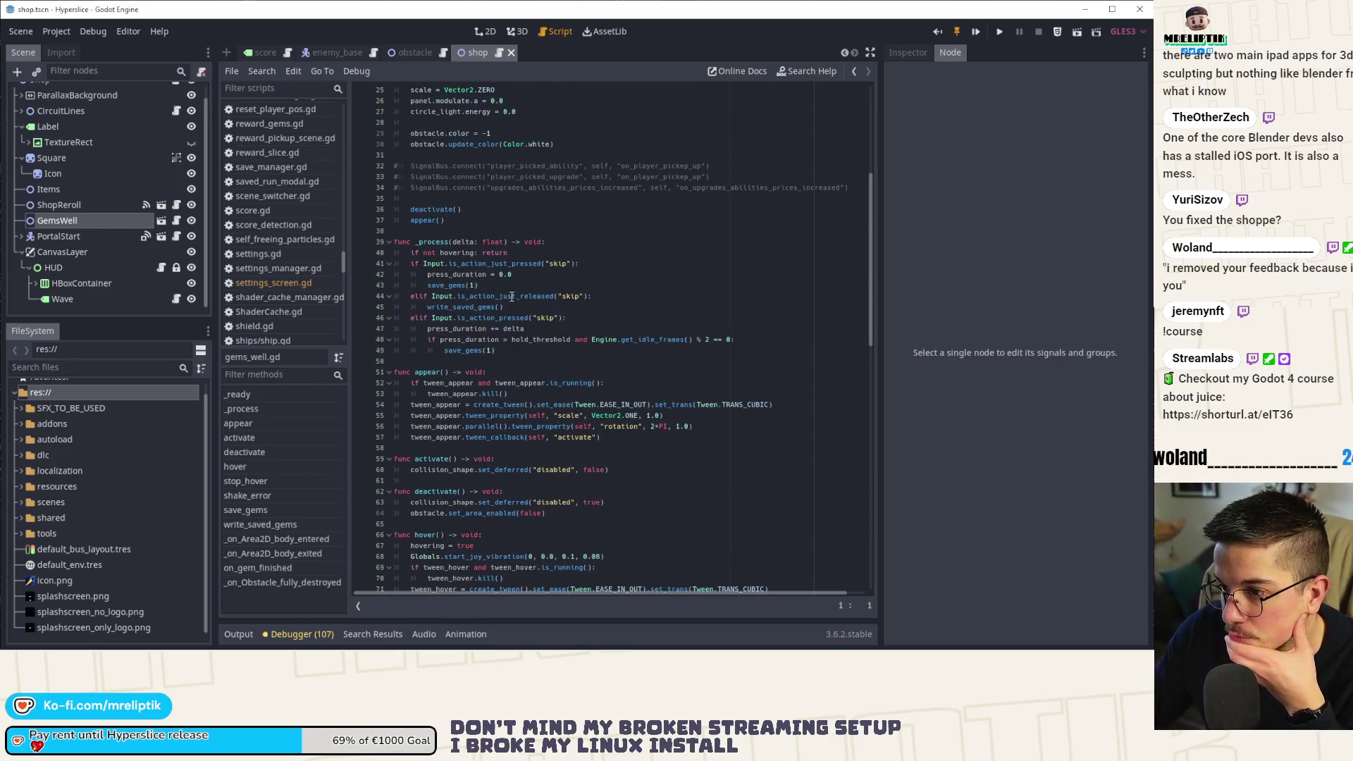
Highlight save_gems and its calls plus shake_error in gems_well.gd to trace their use.
double_click(446, 285)
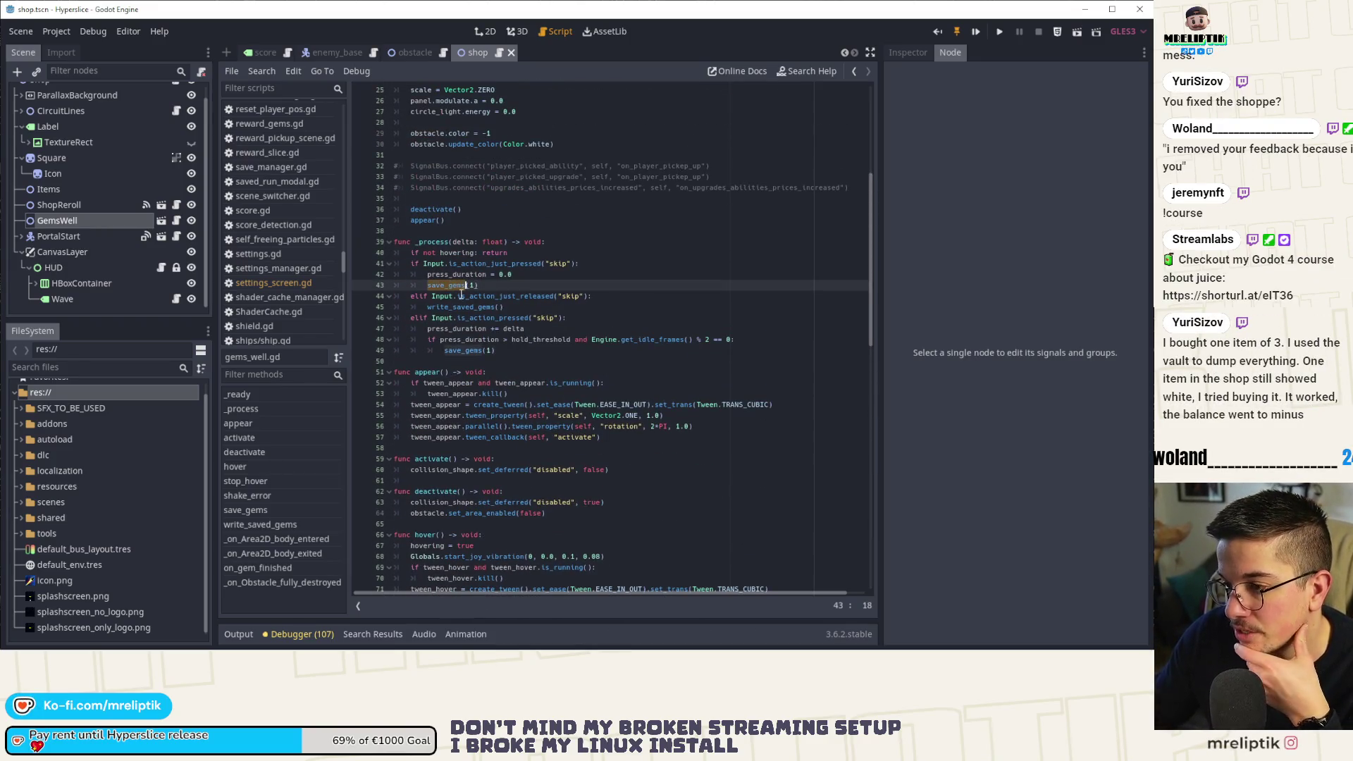
double_click(471, 350)
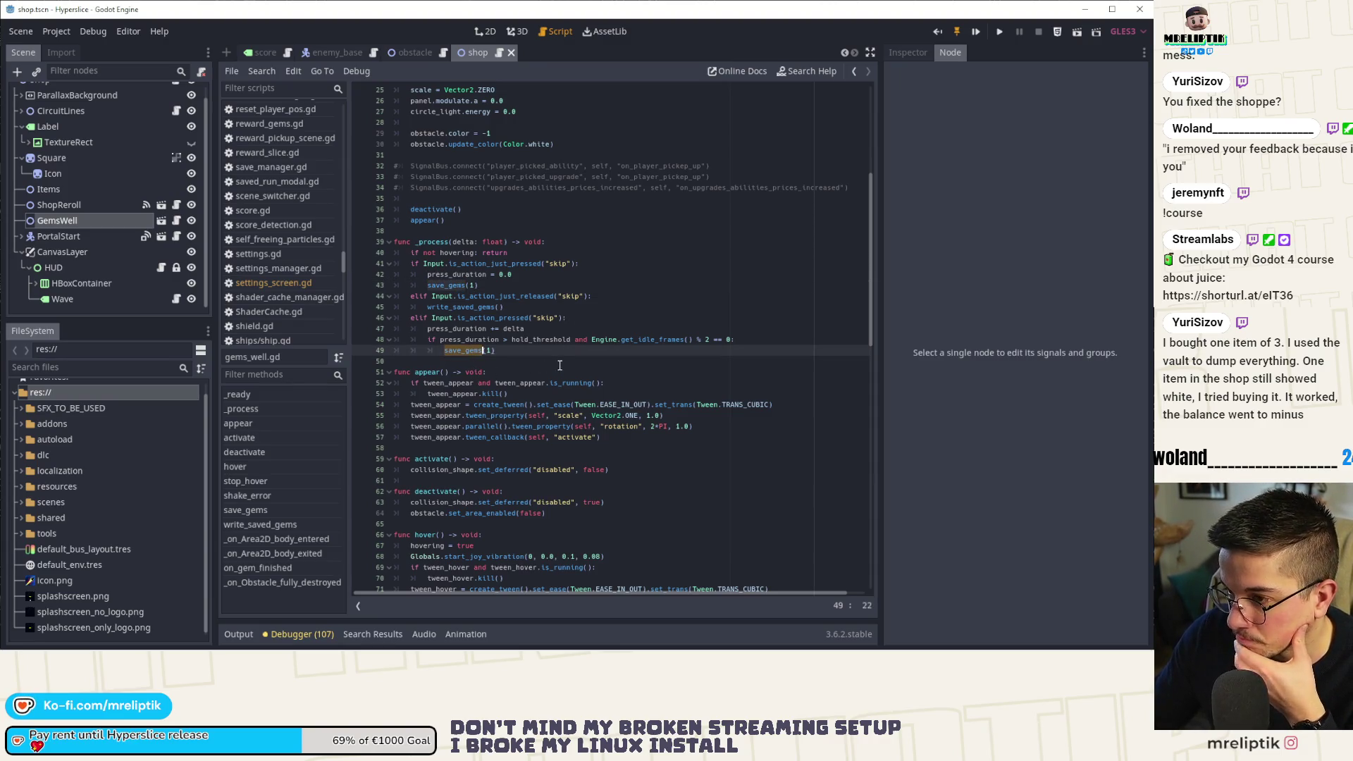
scroll(461, 353, "down", 15)
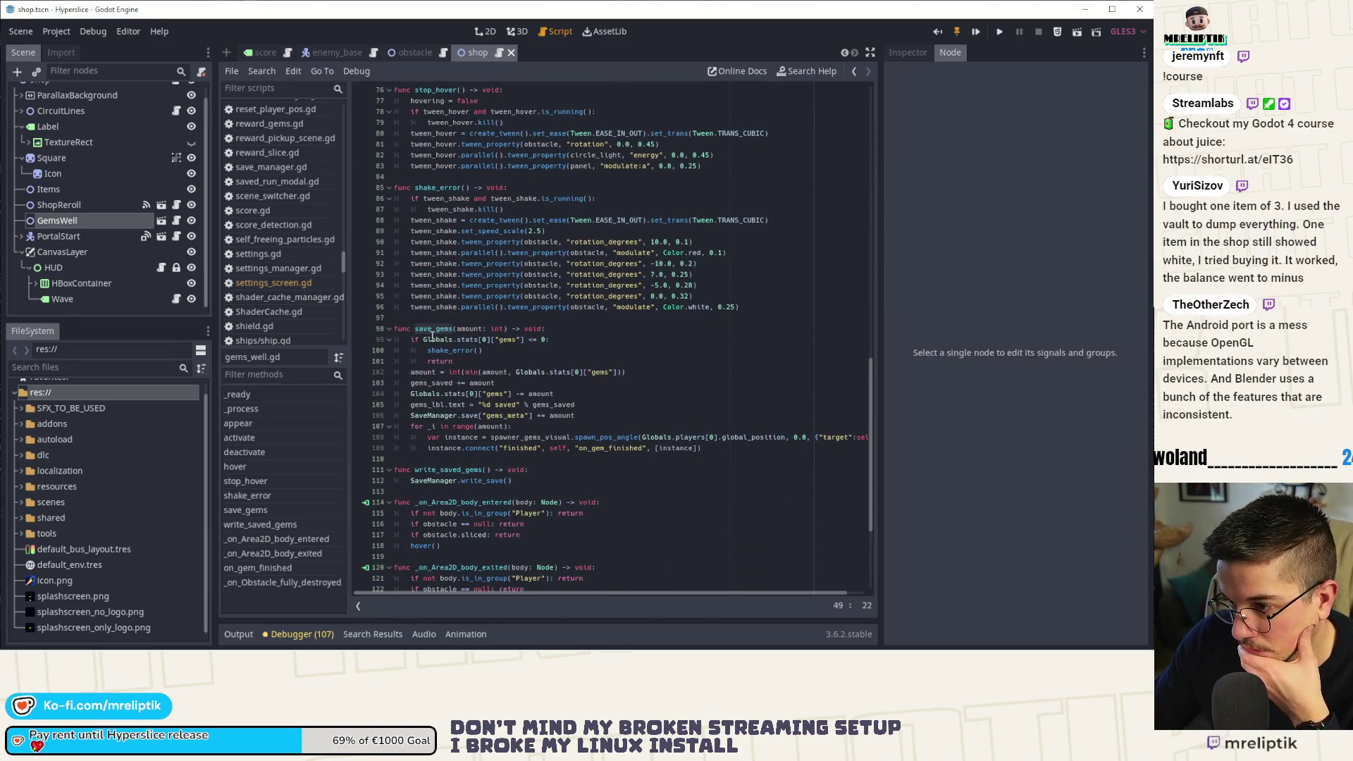
left_click(483, 340)
double_click(456, 352)
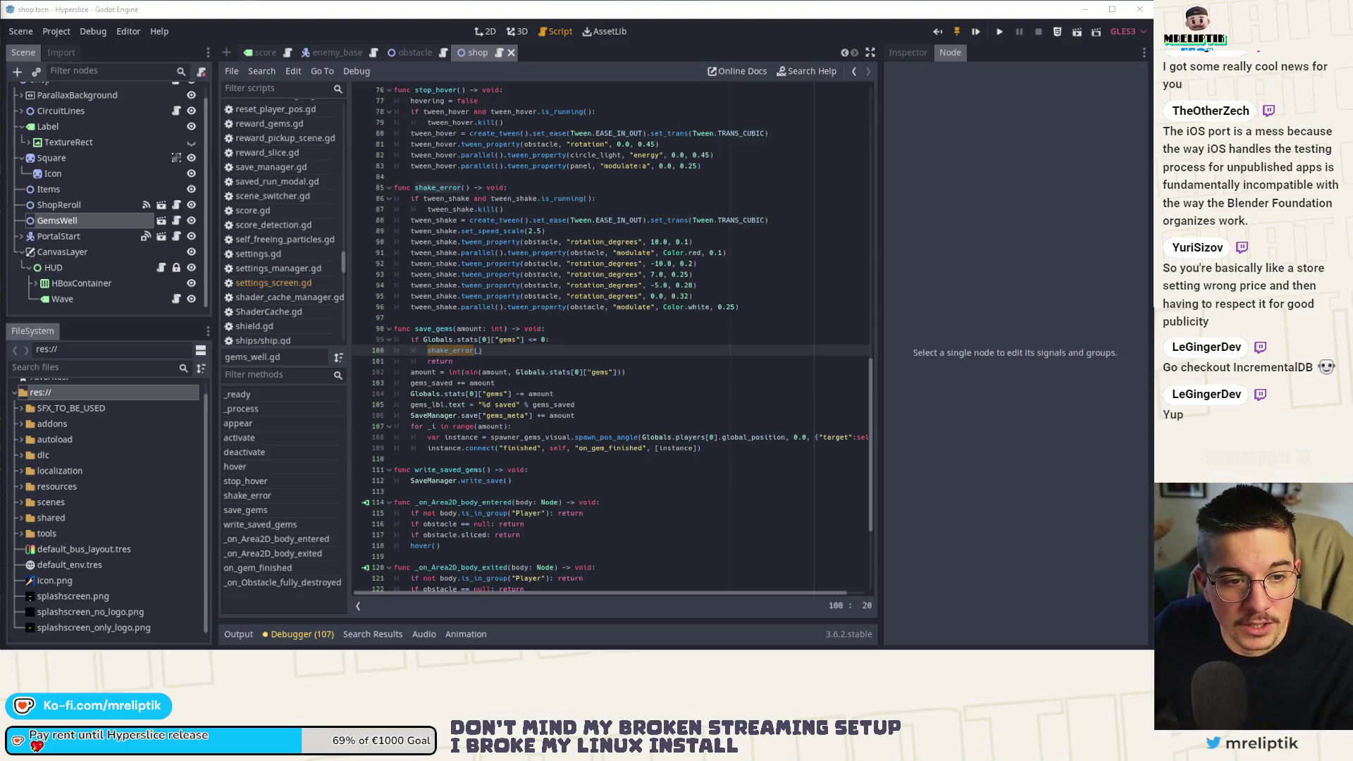
key("alt+Tab")
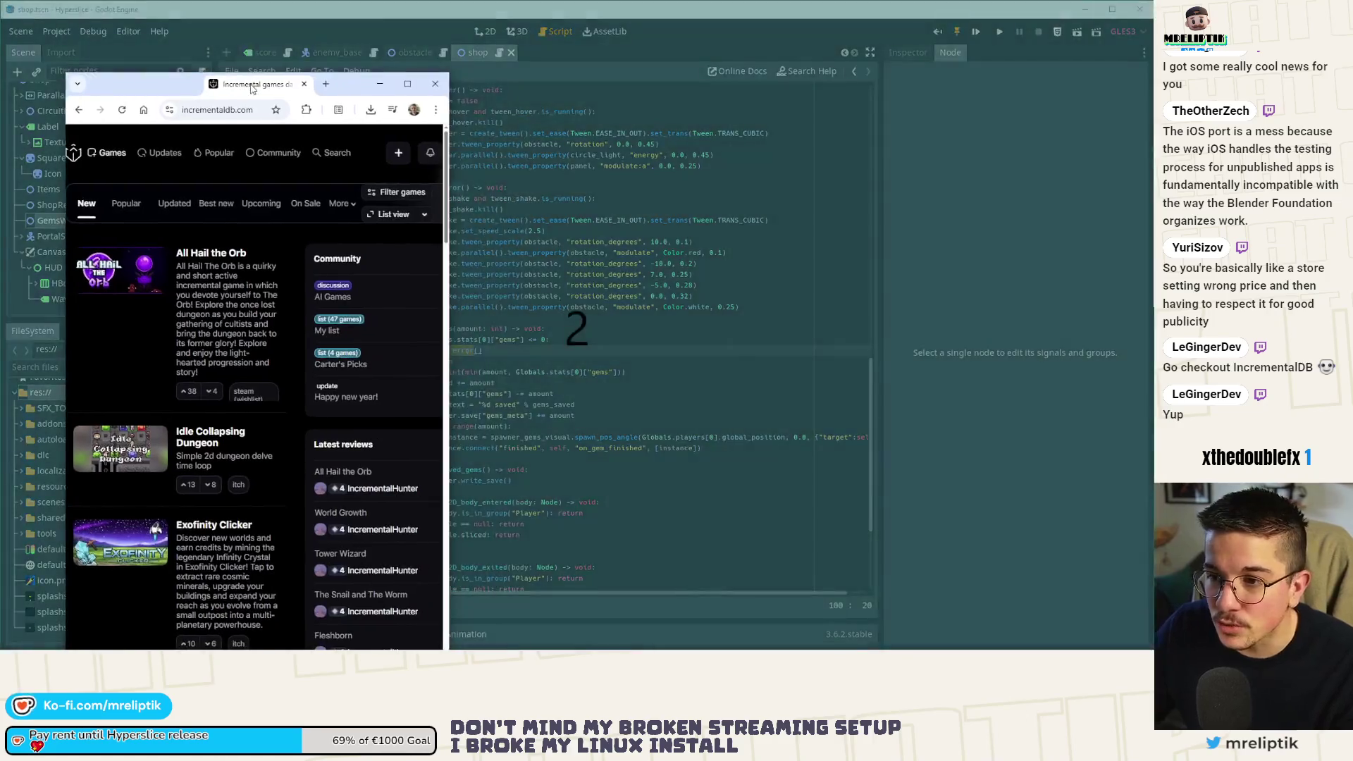
Maximize the browser, try upvoting All Hail the Orb, and open its game page.
double_click(252, 88)
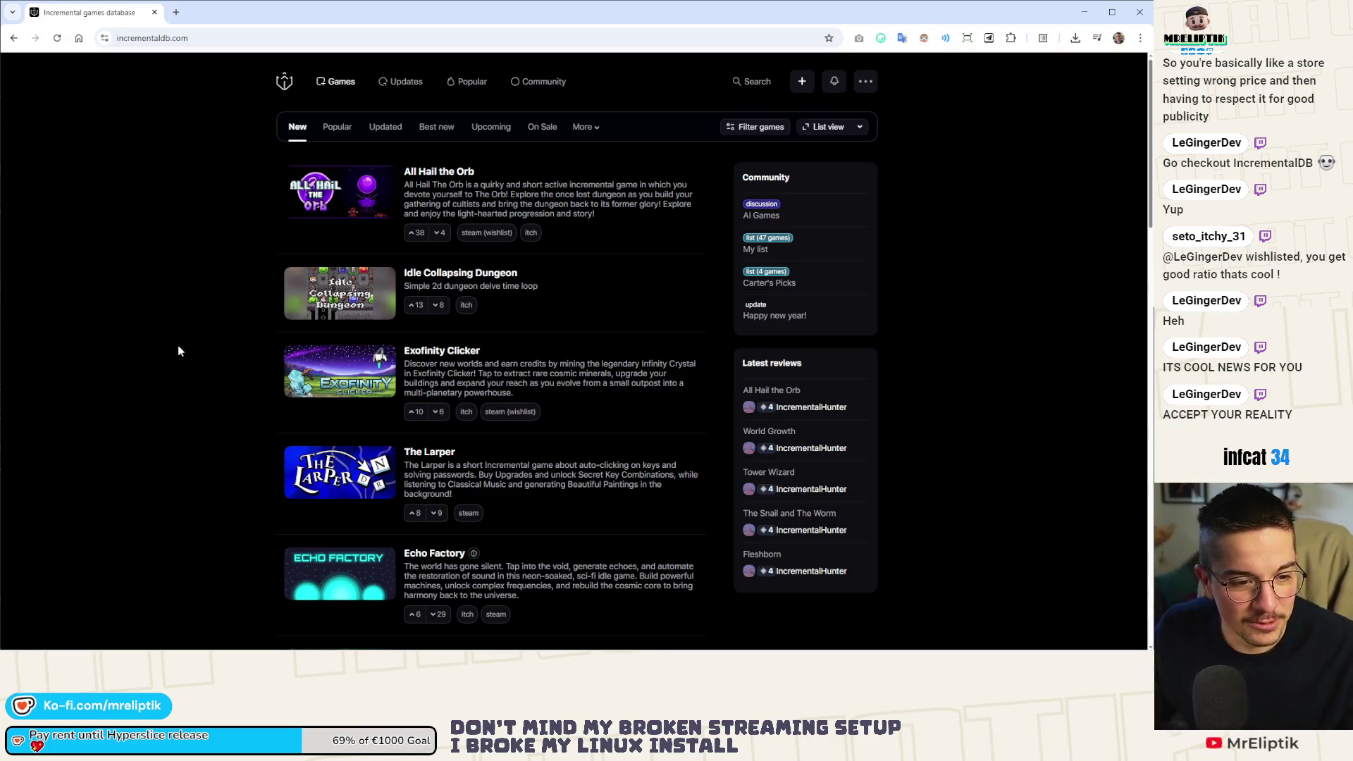
left_click(416, 233)
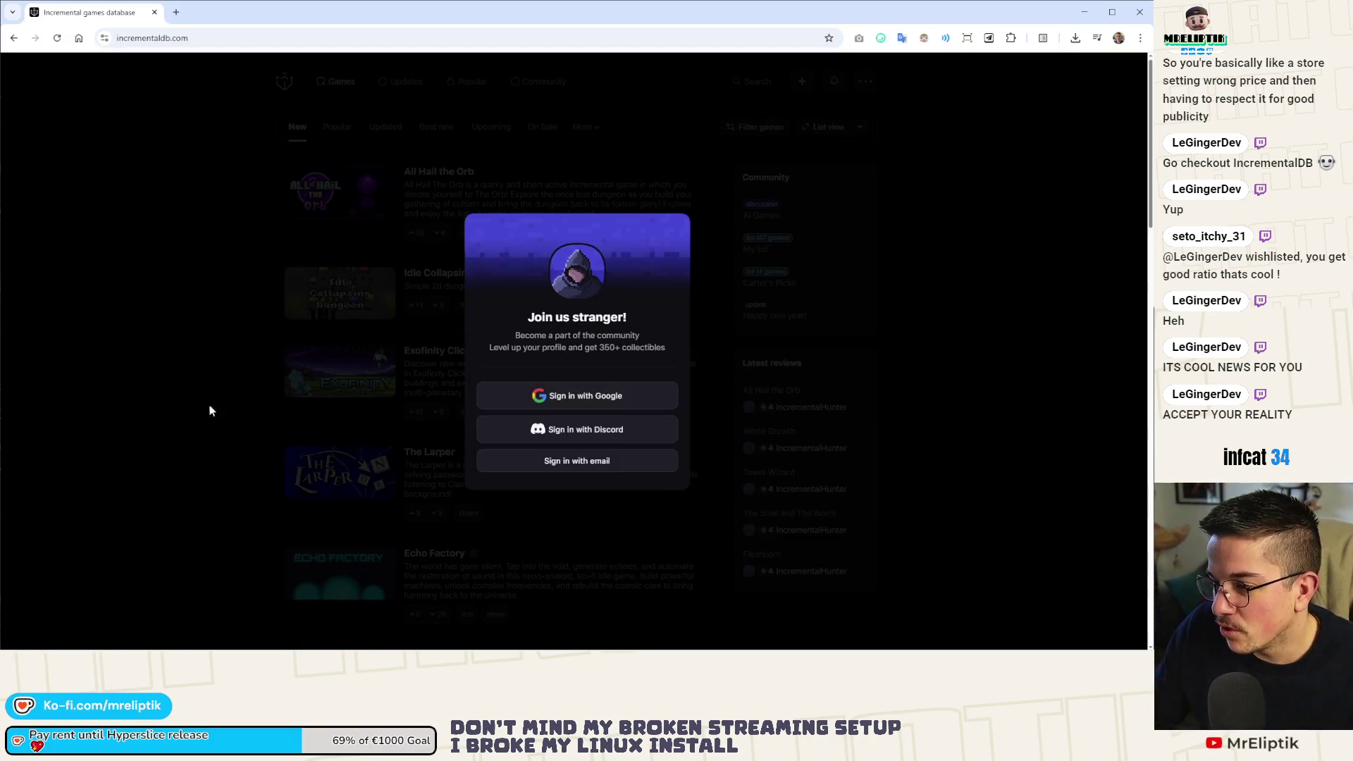
left_click(206, 409)
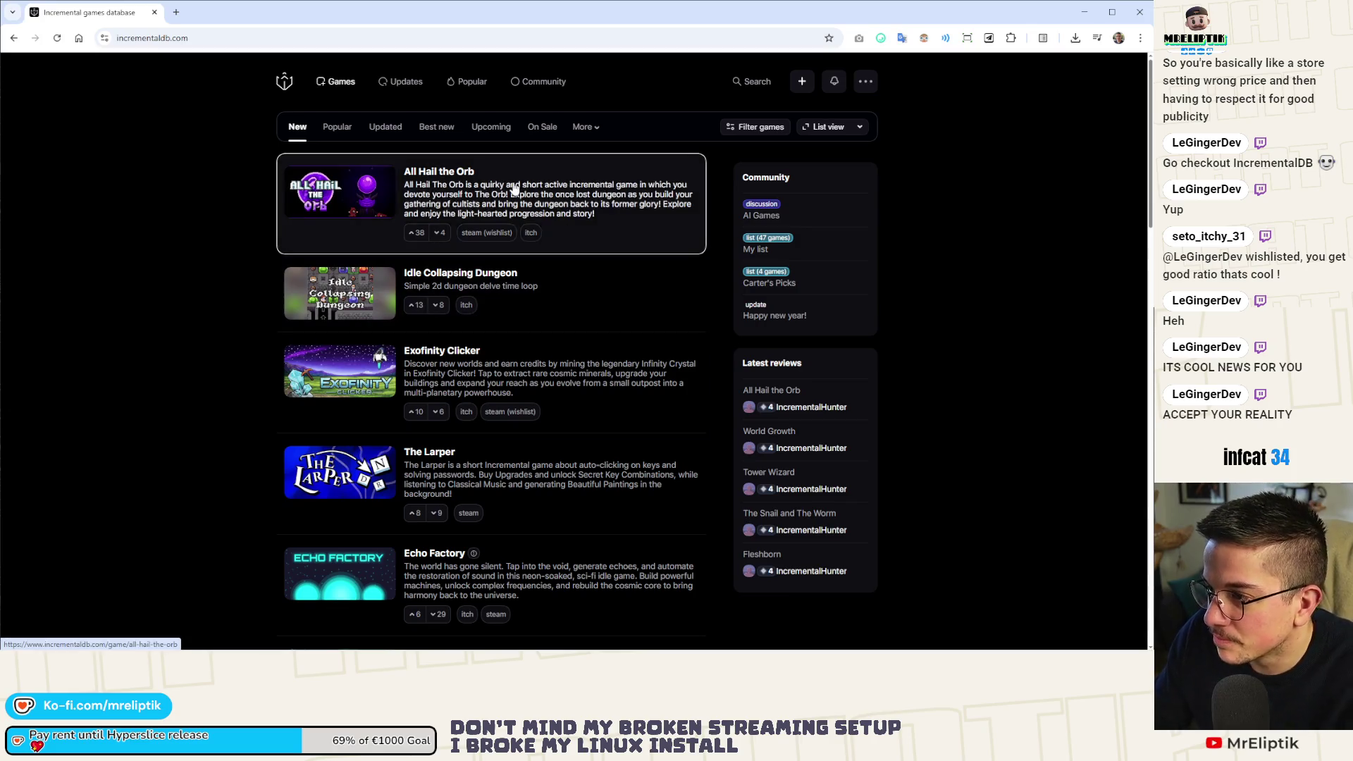
left_click(508, 211)
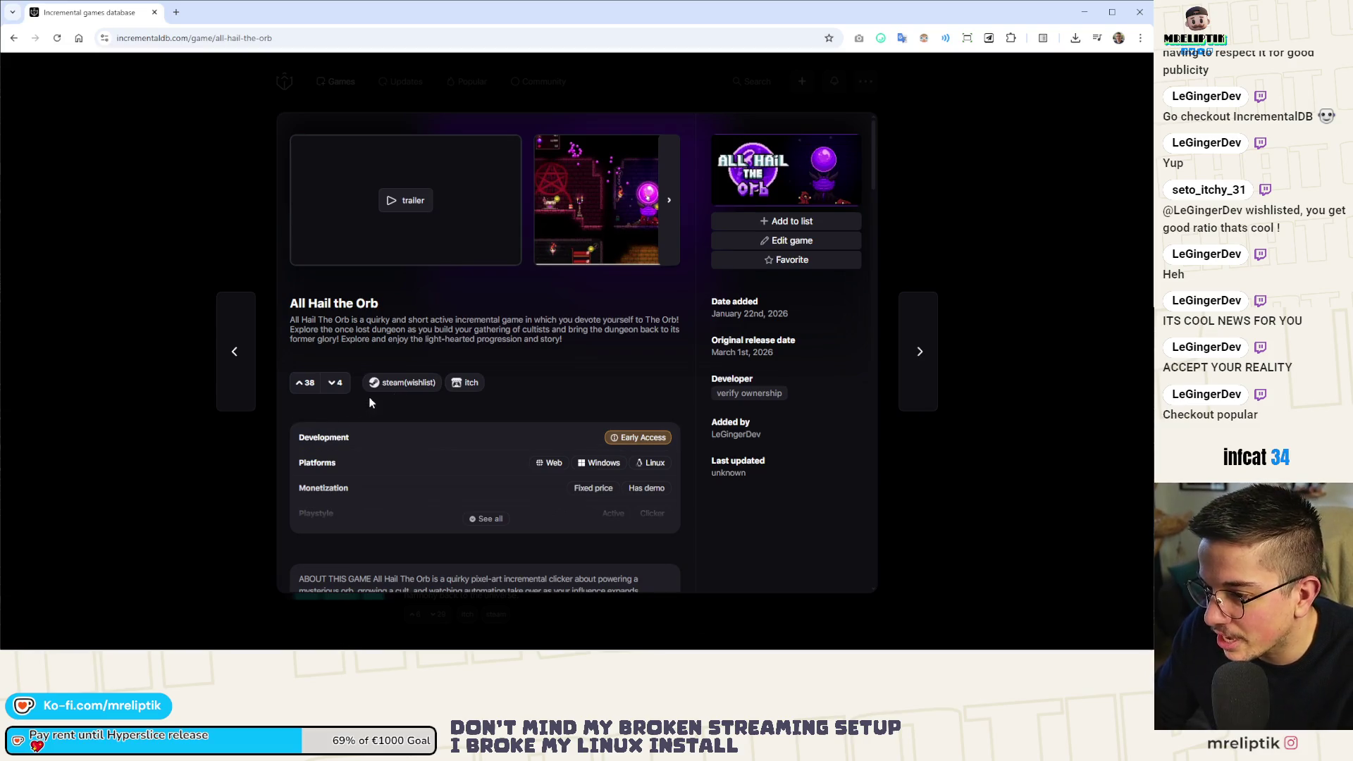
Scroll through the reviews, highlighting a remark praising the music.
scroll(420, 323, "down", 6)
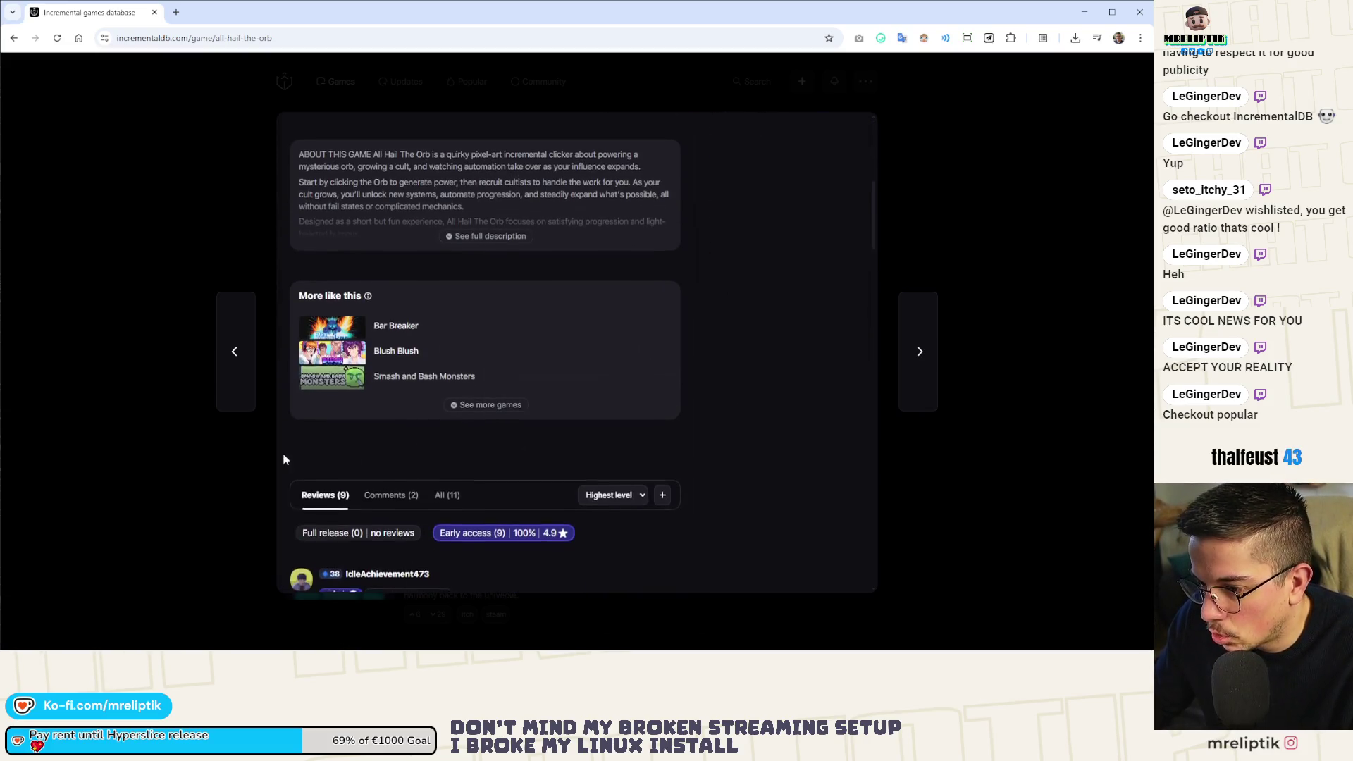
scroll(281, 460, "down", 3)
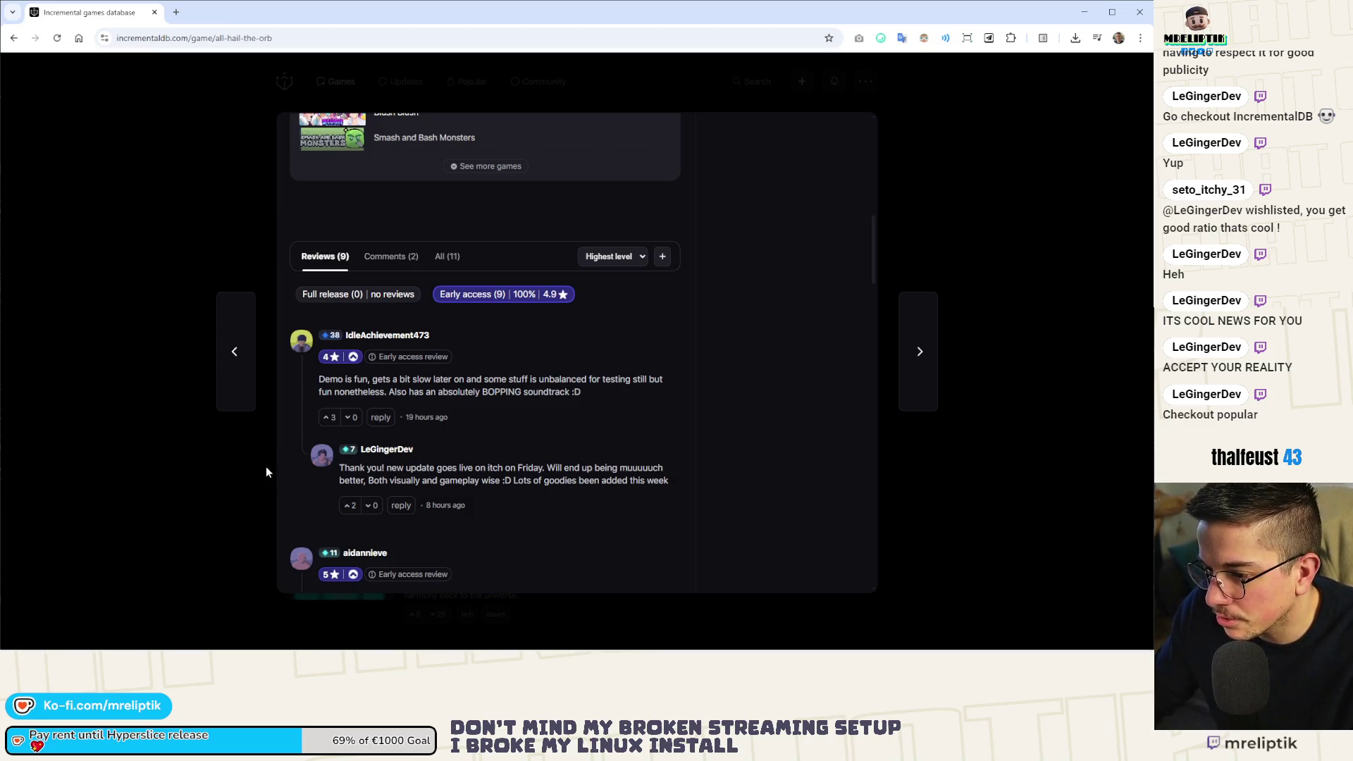
scroll(380, 574, "down", 1)
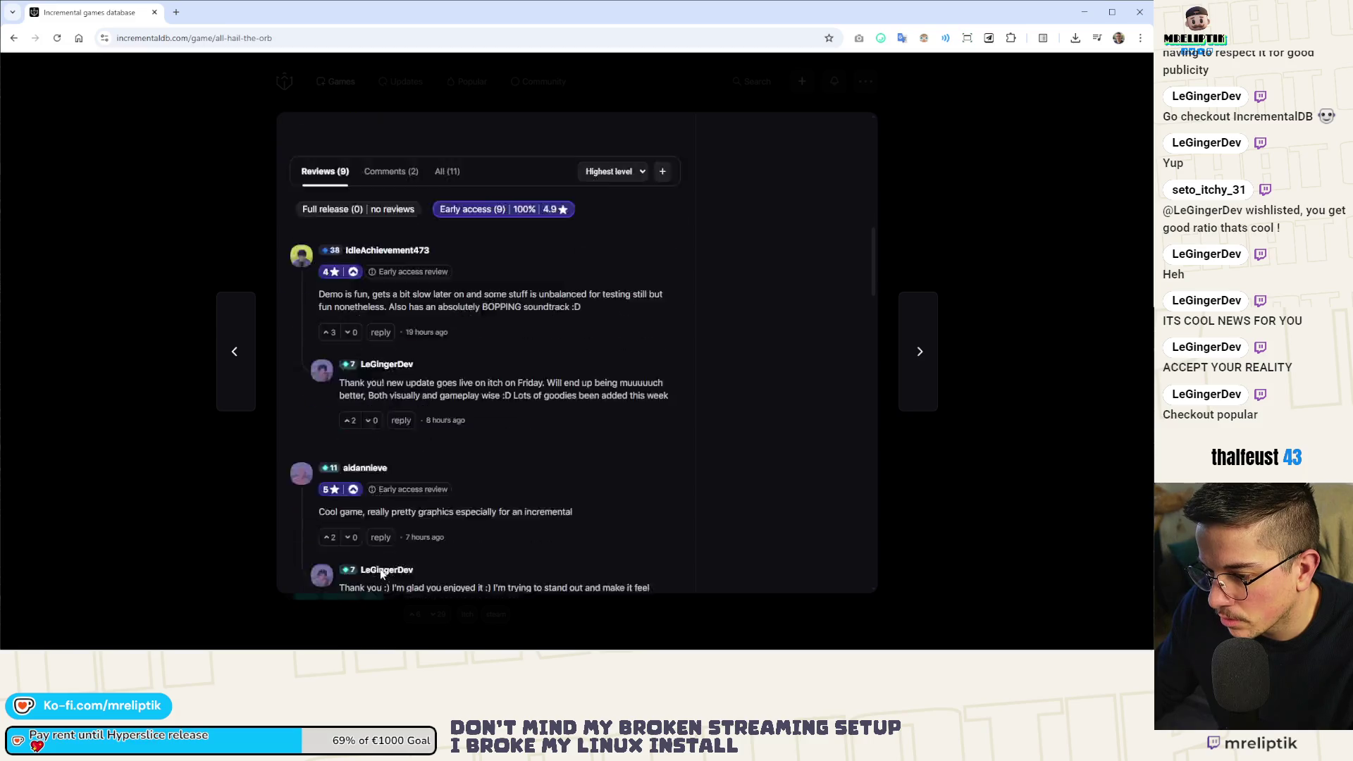
scroll(381, 575, "down", 3)
scroll(655, 326, "down", 1)
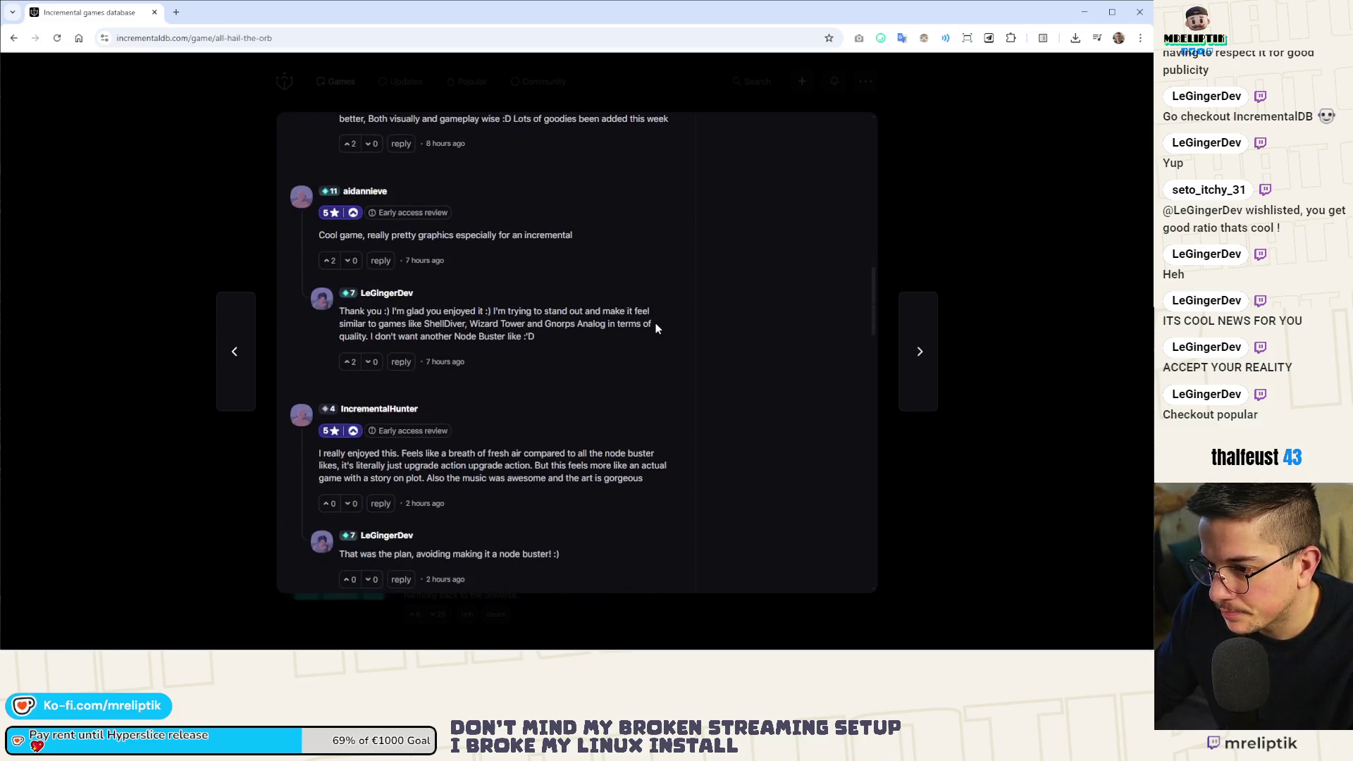
scroll(656, 325, "down", 2)
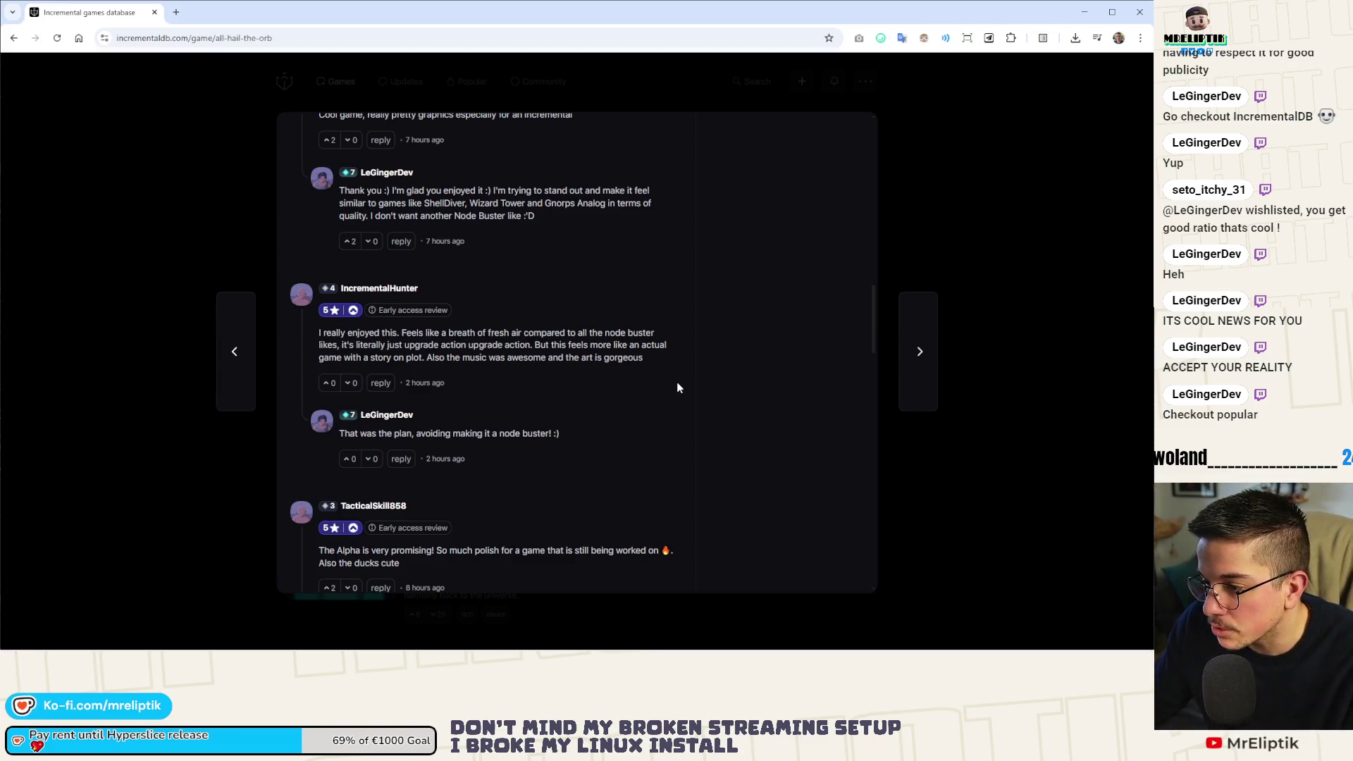
scroll(677, 384, "down", 2)
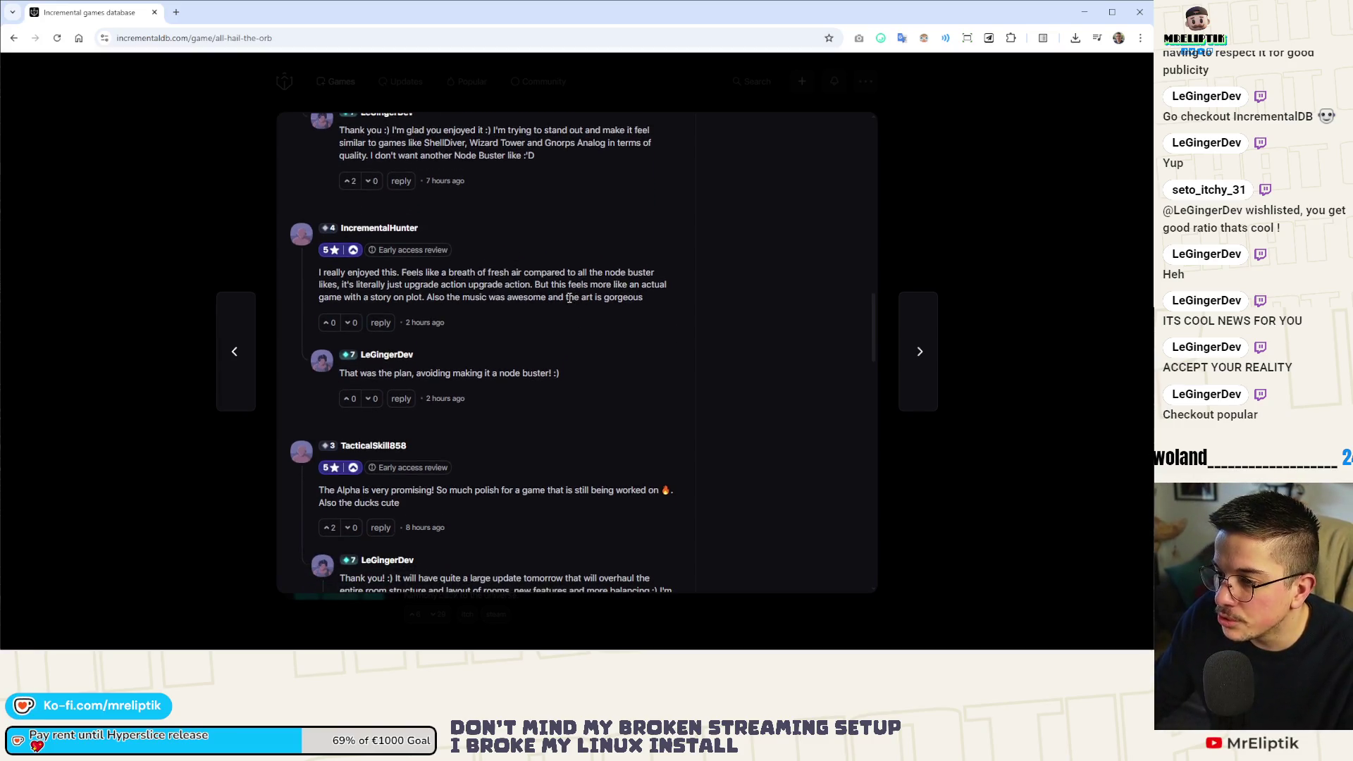
mouse_move(552, 297)
left_mouse_down()
mouse_move(412, 296)
mouse_move(430, 297)
left_mouse_up()
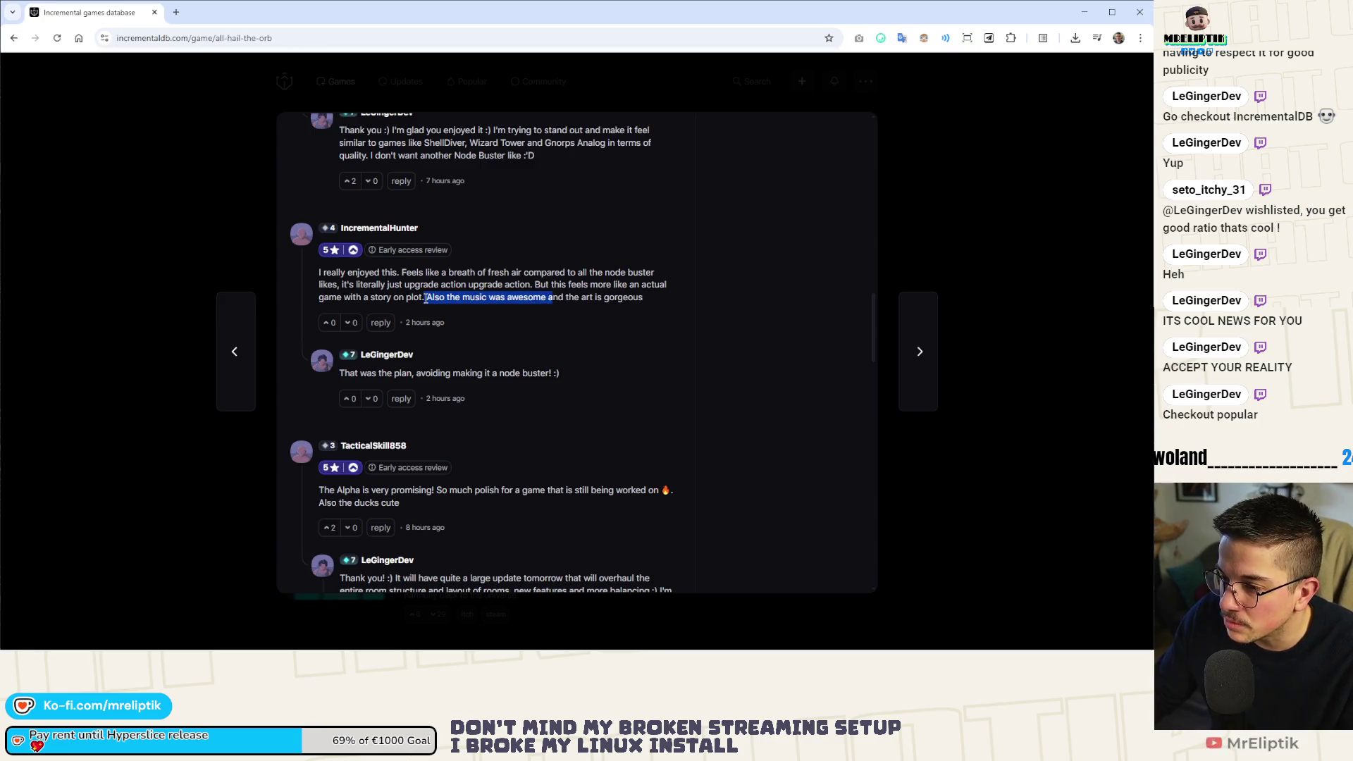
left_click(604, 351)
Read further reviews, highlighting the phrase 'this day and age'.
scroll(603, 351, "down", 4)
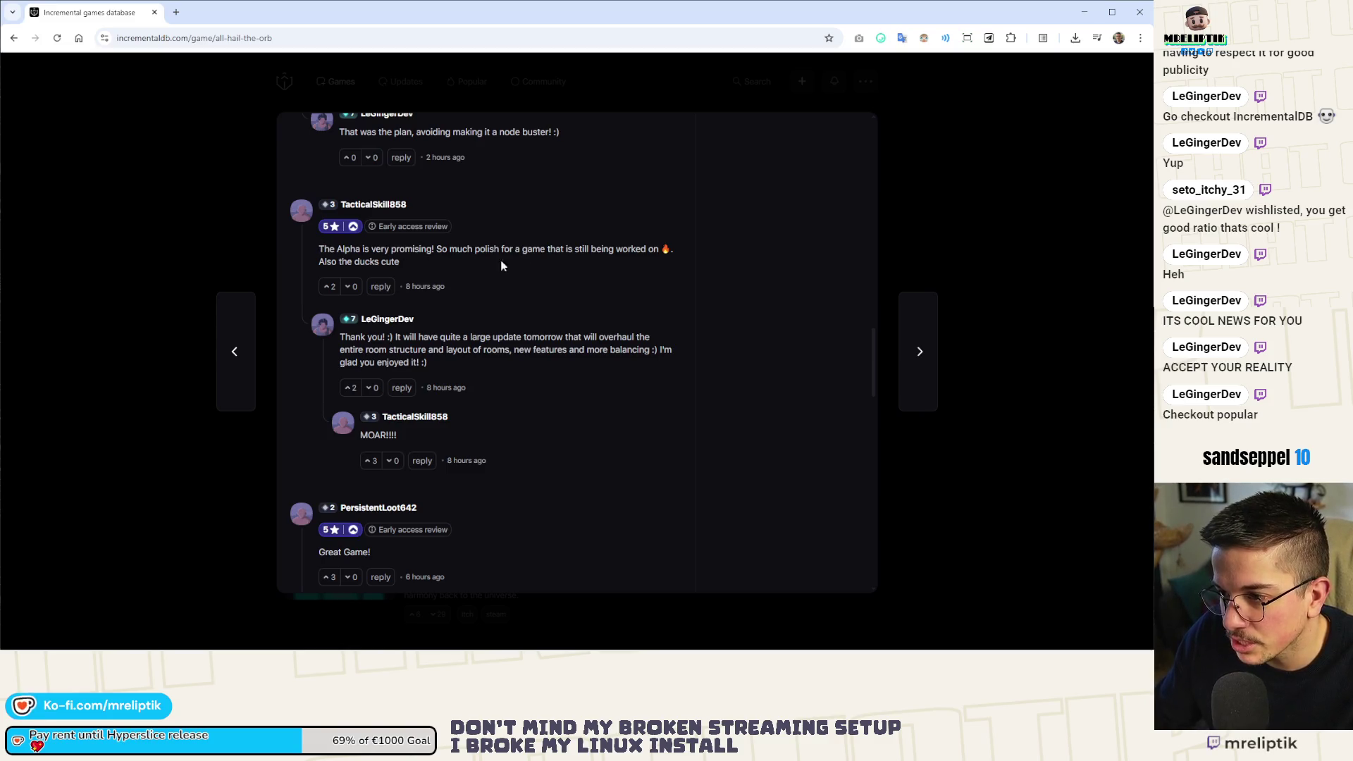
scroll(502, 265, "down", 5)
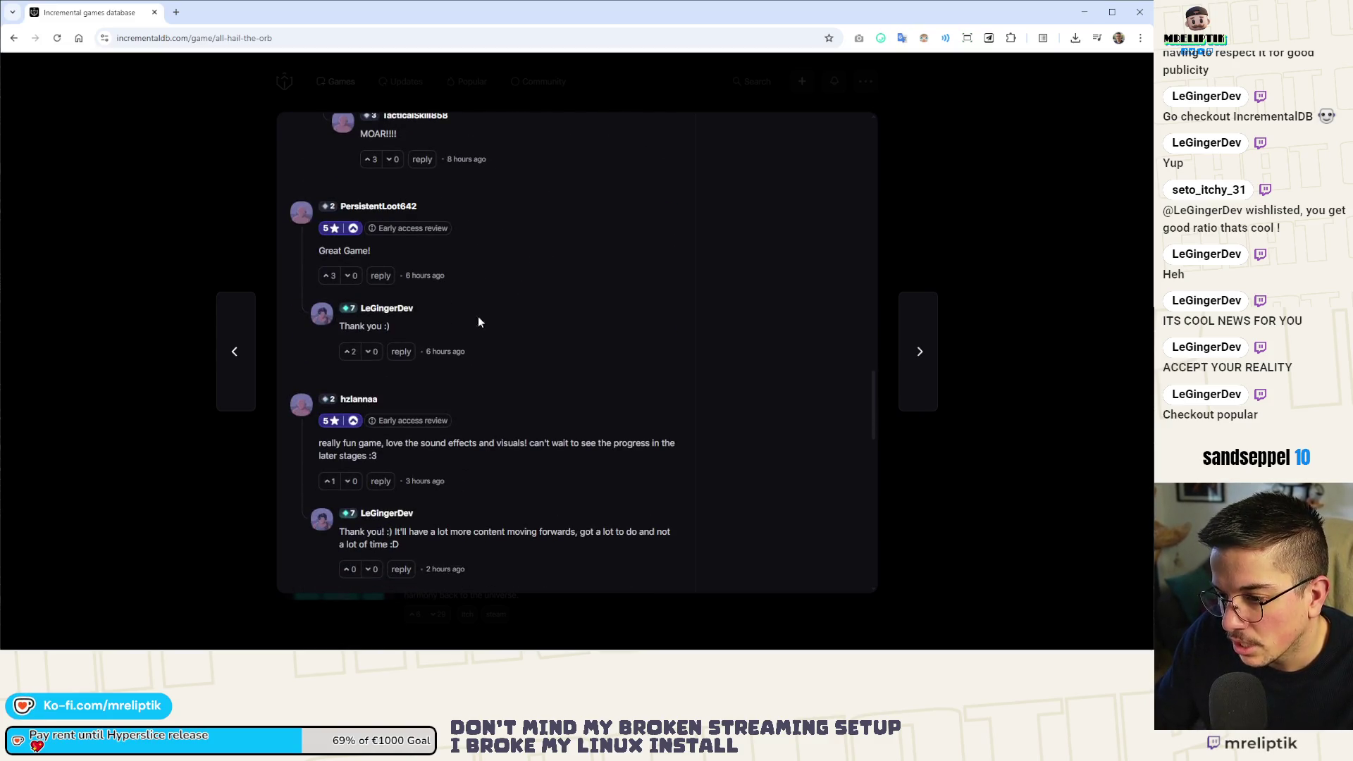
scroll(478, 322, "up", 5)
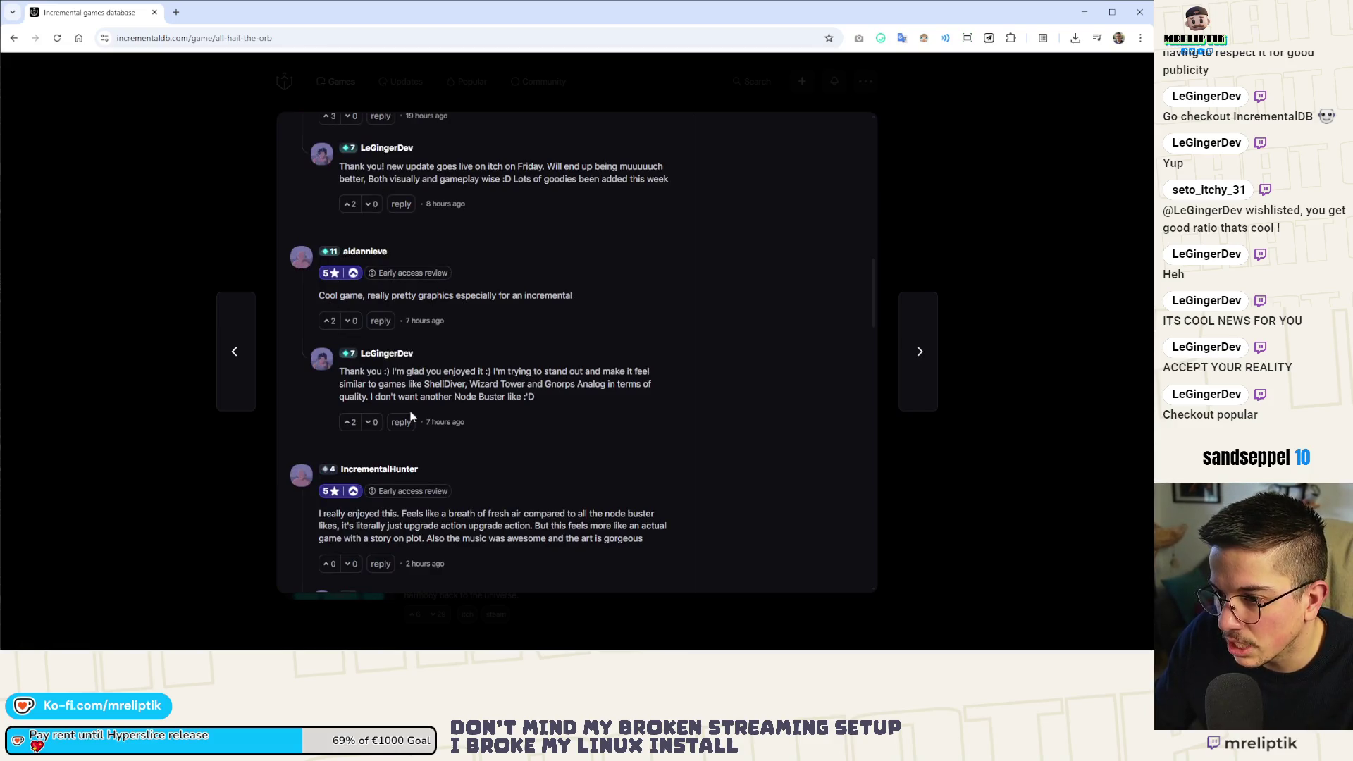
scroll(520, 469, "down", 5)
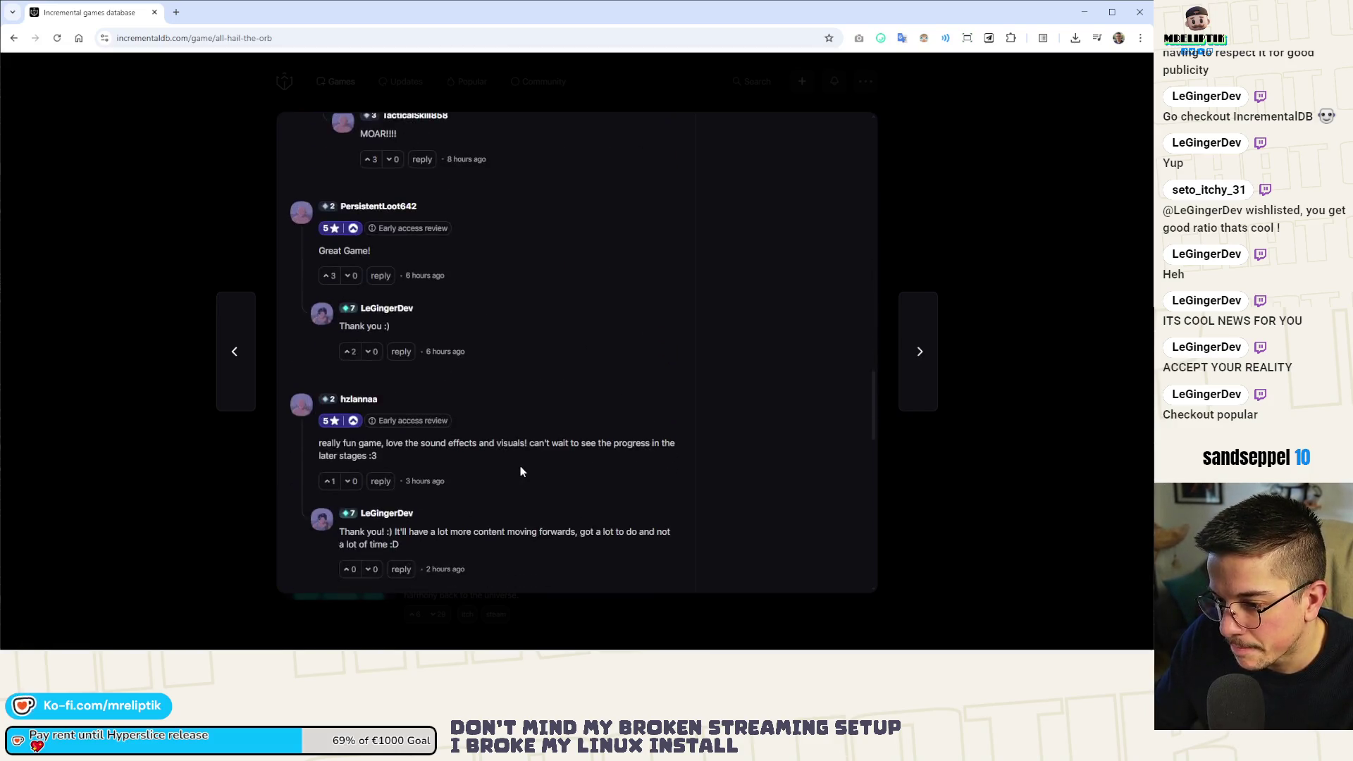
scroll(520, 472, "down", 4)
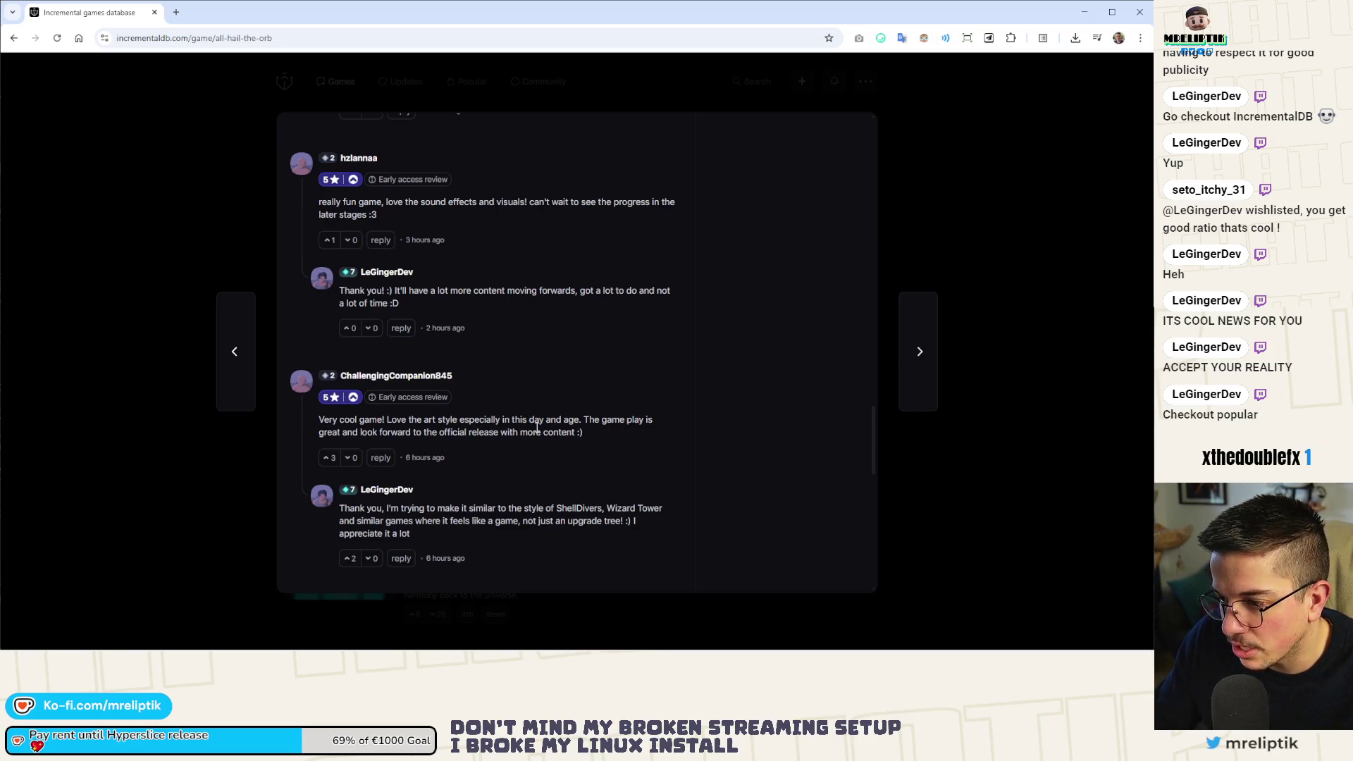
left_click_drag(580, 419, 509, 420)
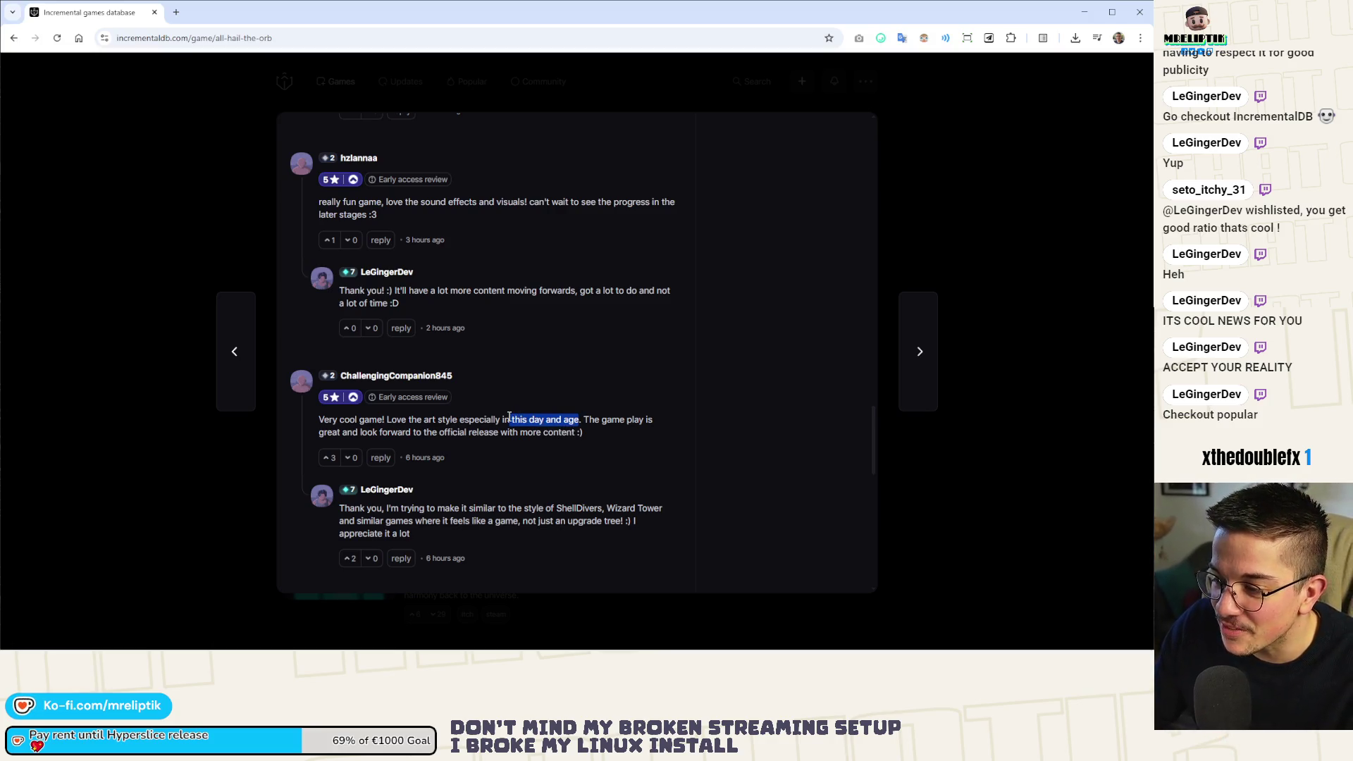
left_click(556, 492)
Upvote All Hail the Orb again, dismiss the sign-in prompt, and return to Godot.
scroll(467, 433, "down", 4)
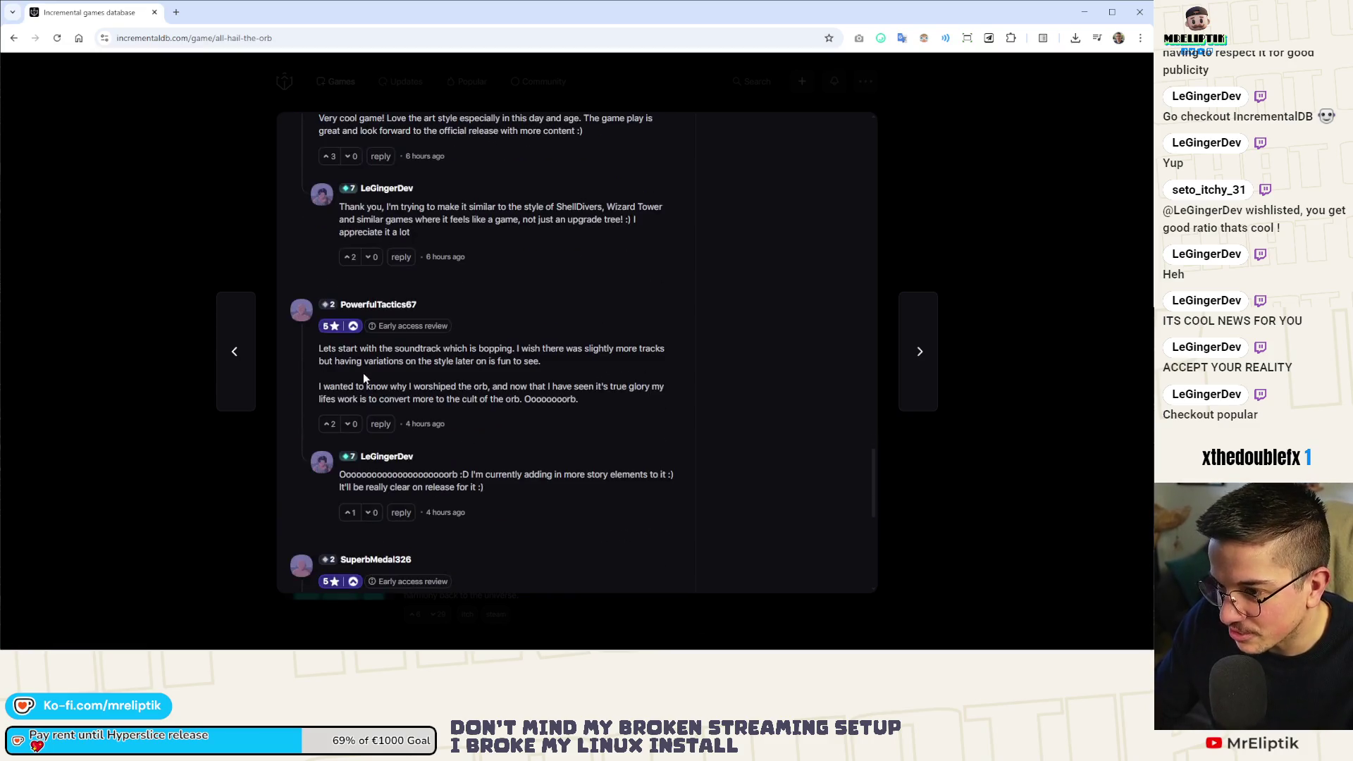
scroll(324, 374, "down", 3)
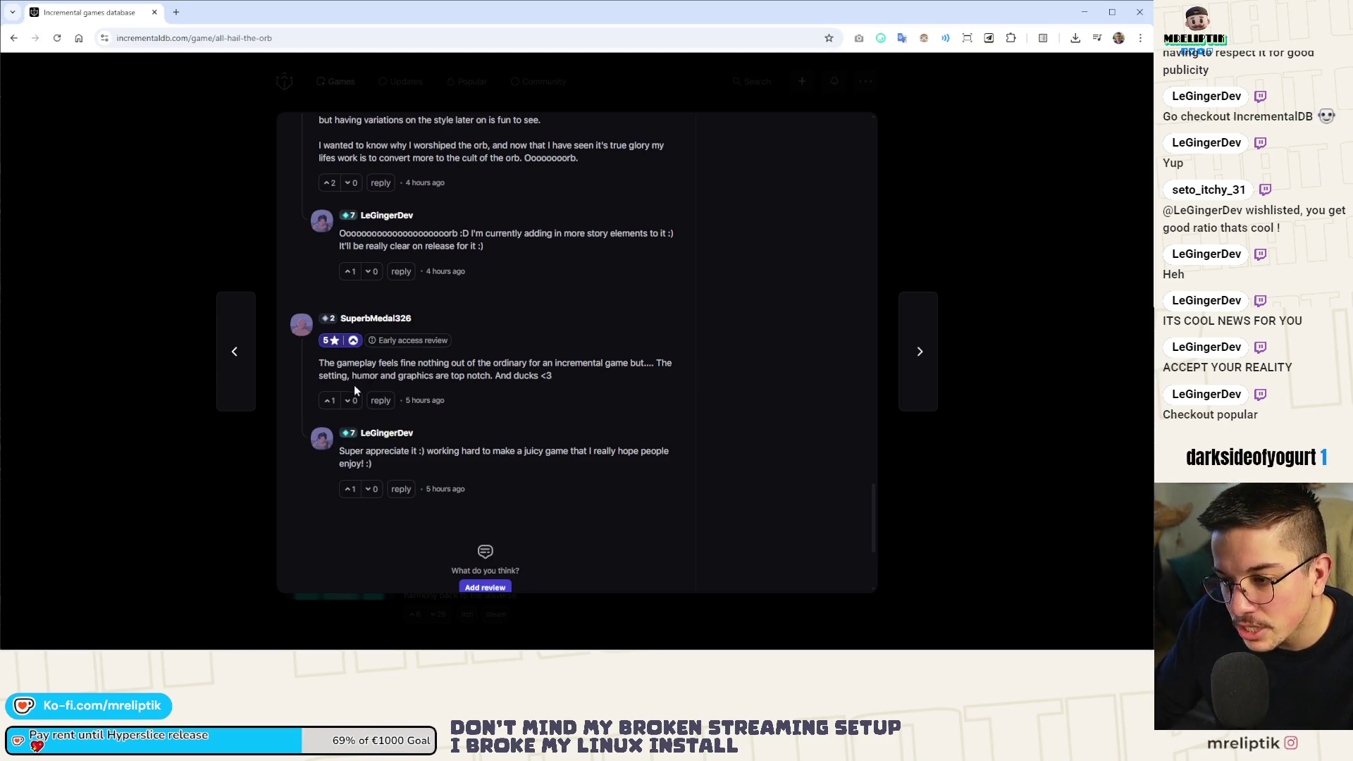
scroll(472, 384, "down", 5)
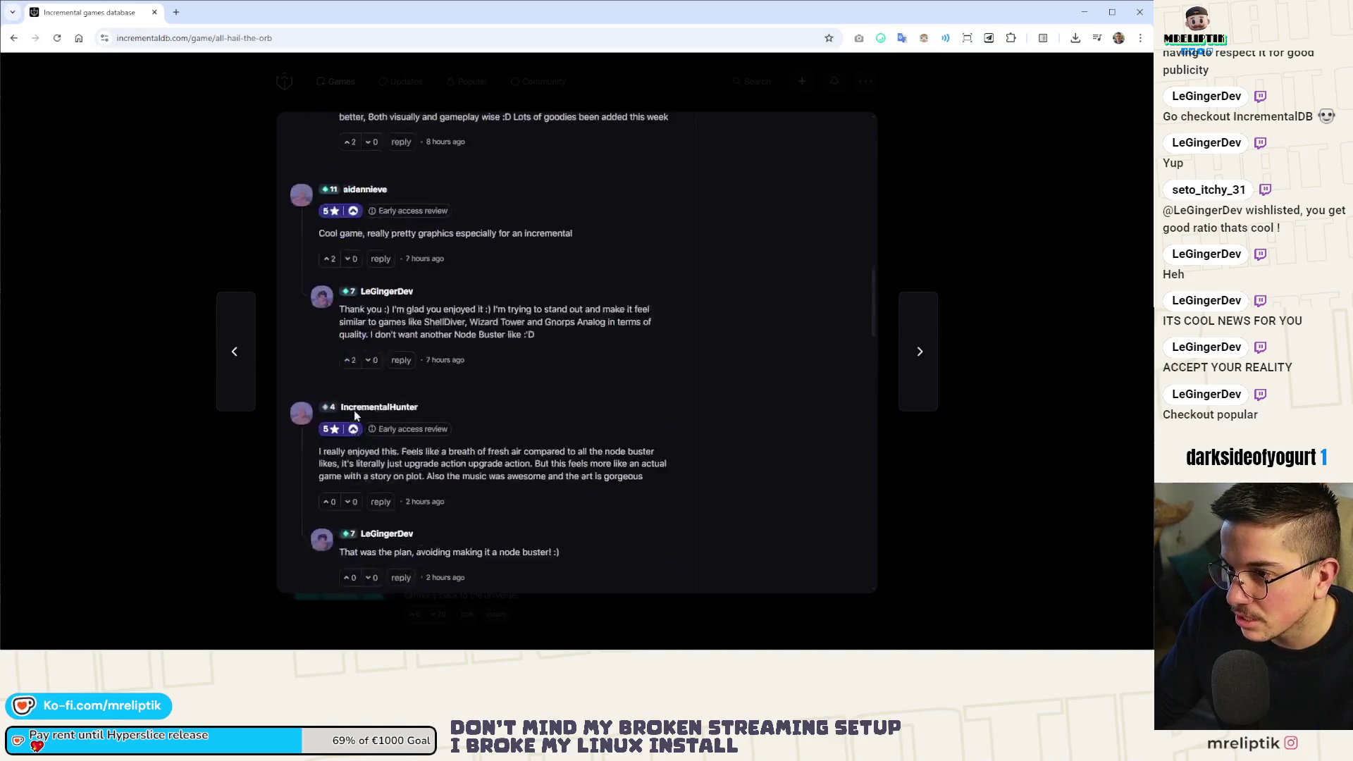
scroll(354, 410, "up", 10)
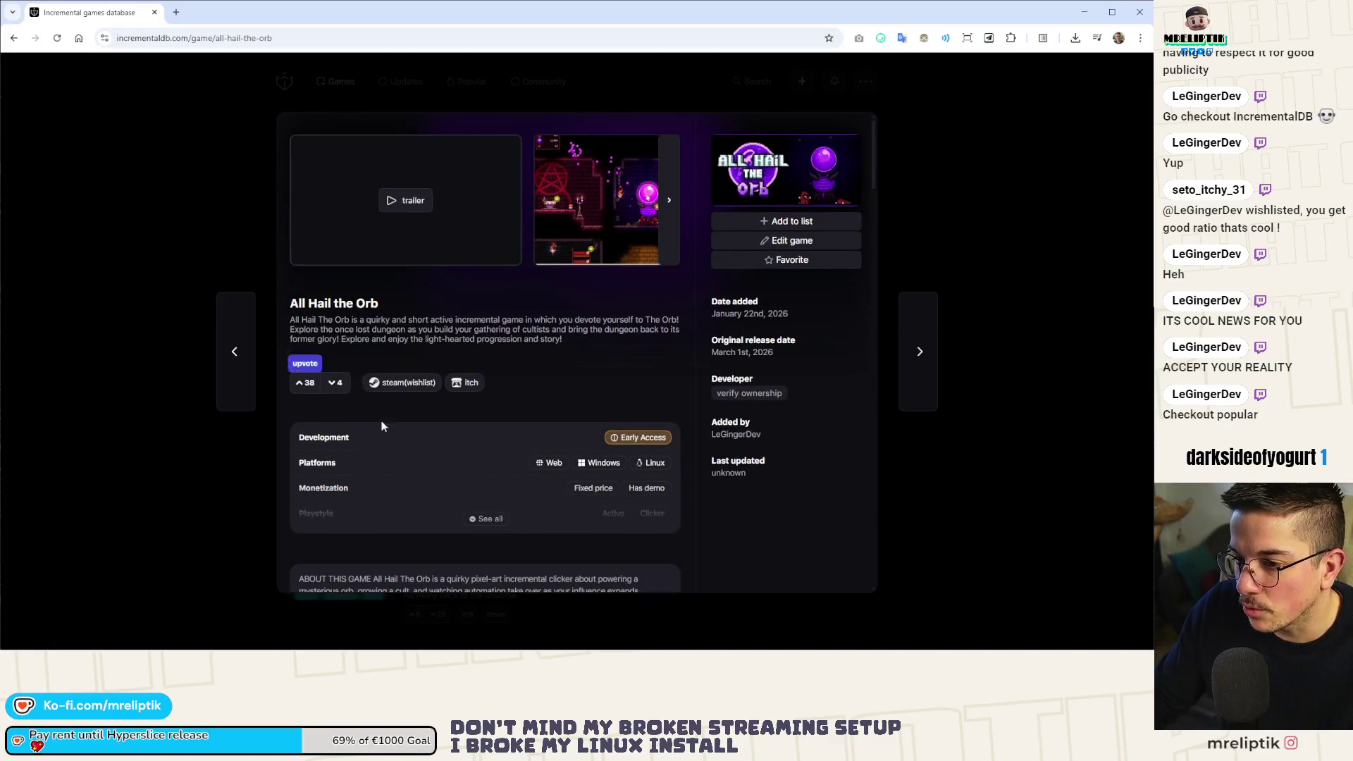
left_click(333, 385)
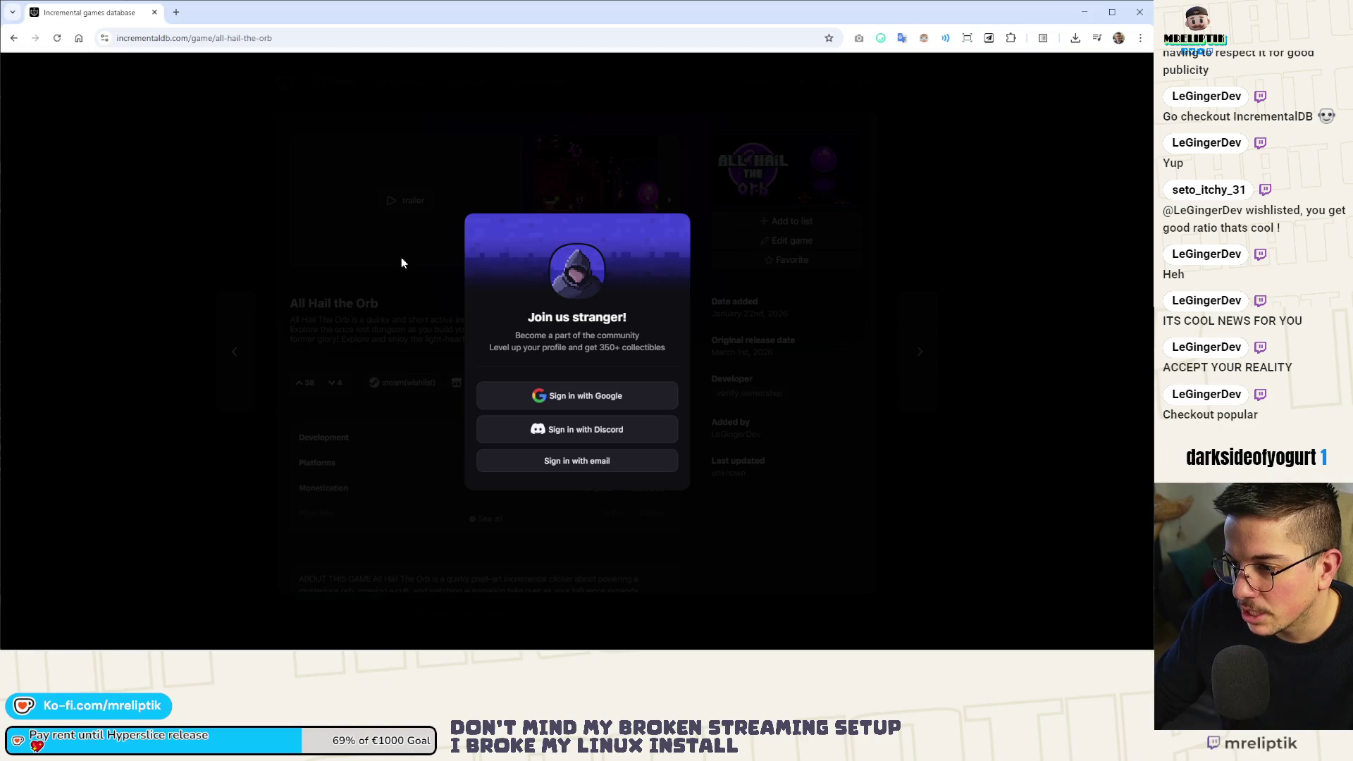
left_click(400, 262)
key("alt+Tab")
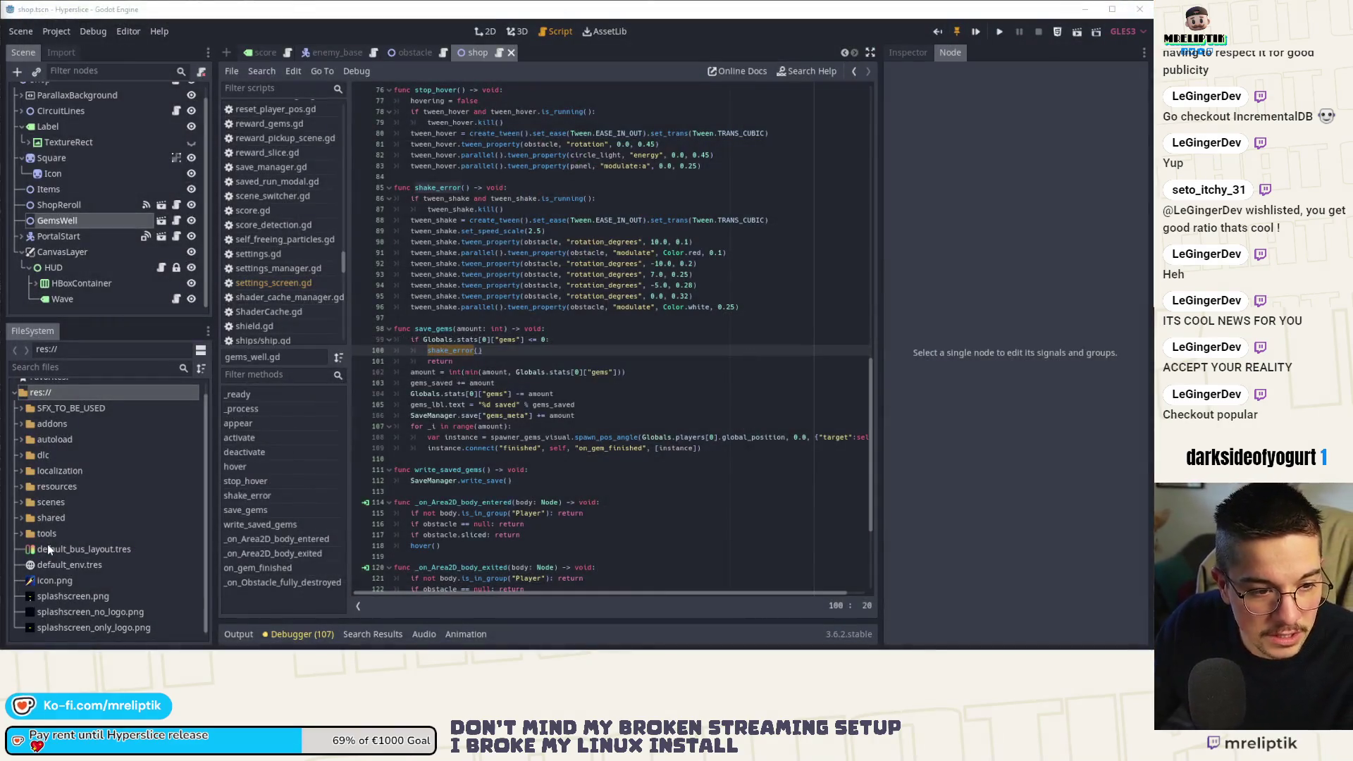
Look over save_gems in gems_well.gd, then open shop.gd from the Shop node's script icon.
mouse_move(48, 650)
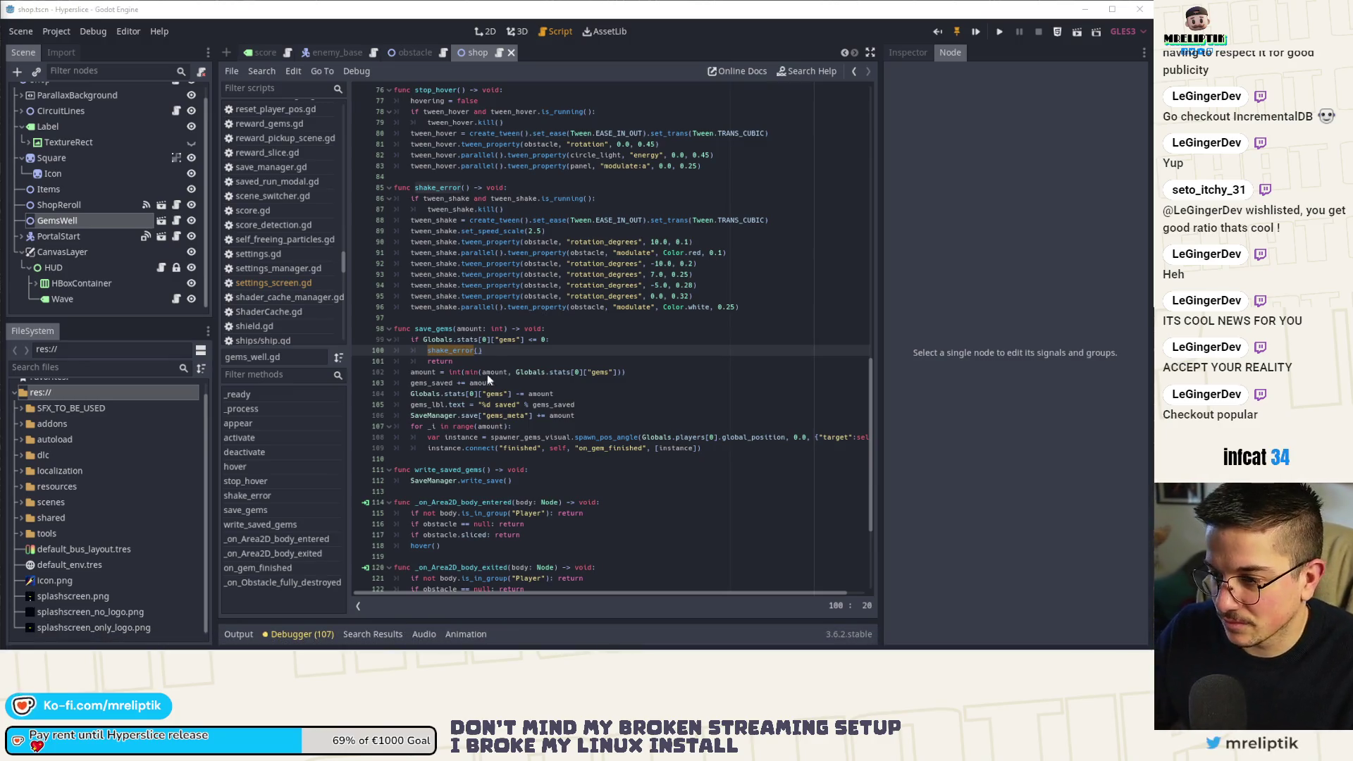
left_click(503, 350)
left_click(521, 329)
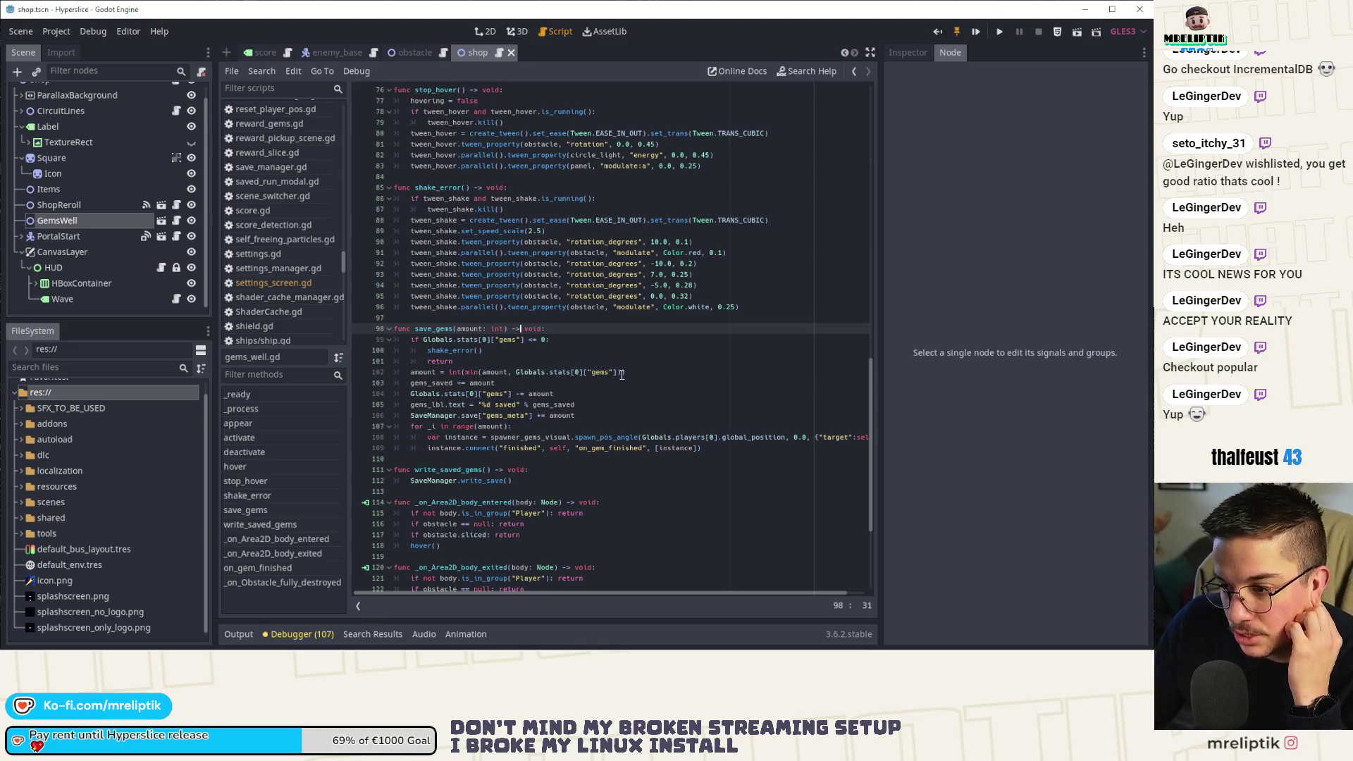
scroll(622, 375, "down", 5)
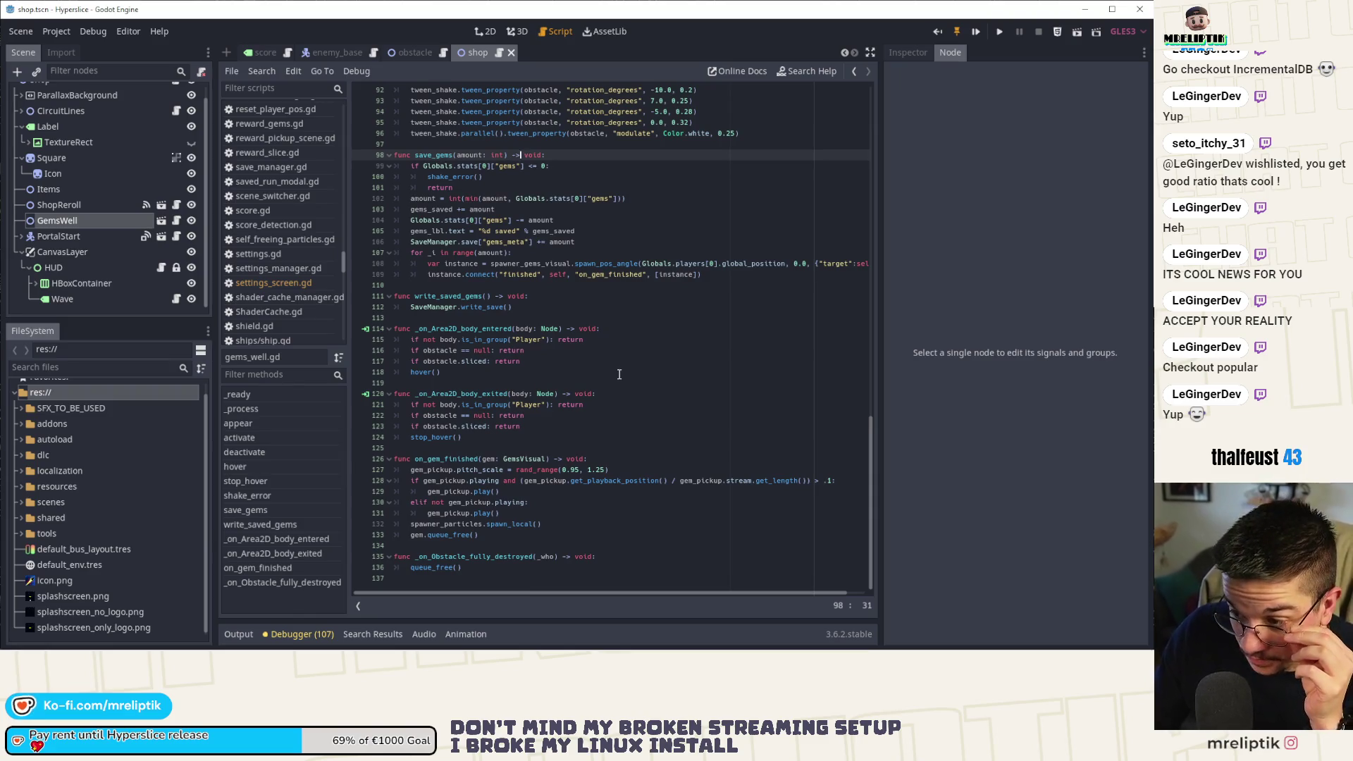
scroll(552, 386, "up", 6)
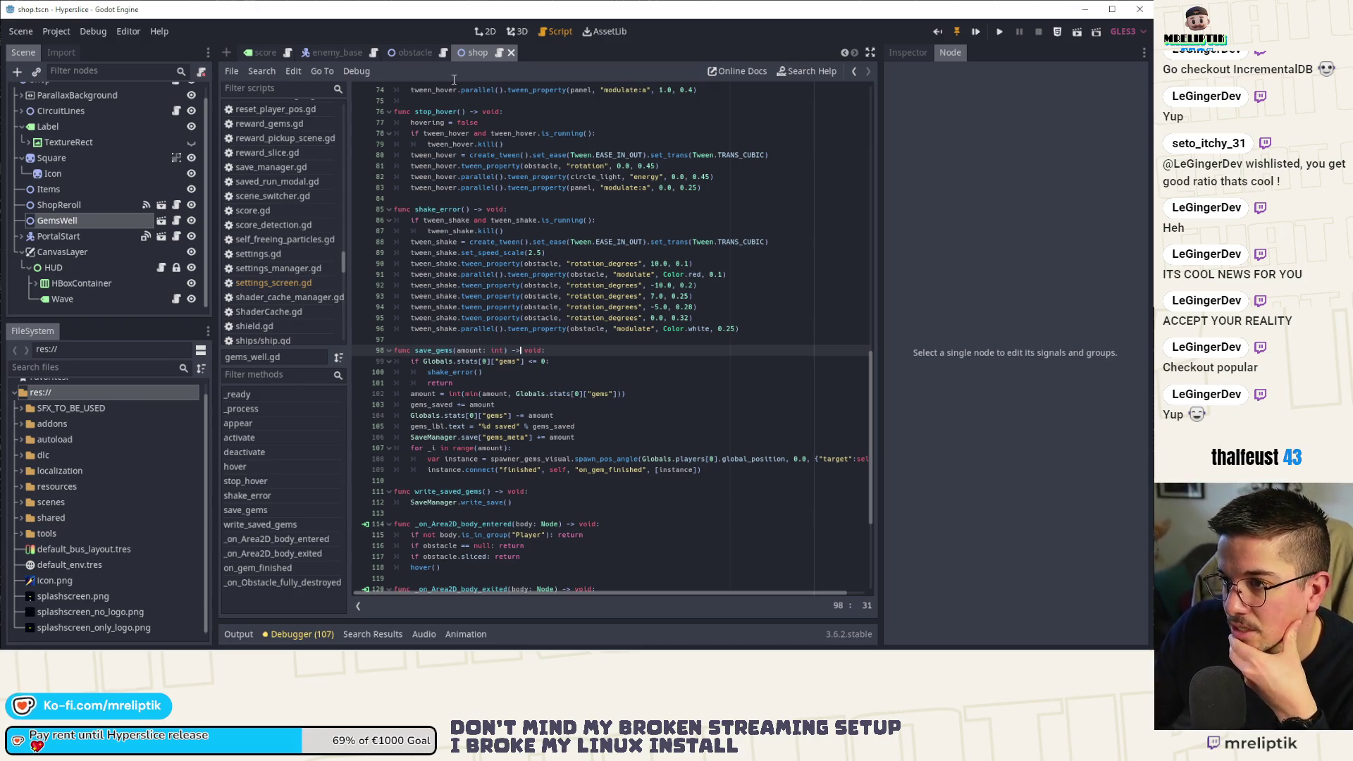
scroll(134, 212, "up", 1)
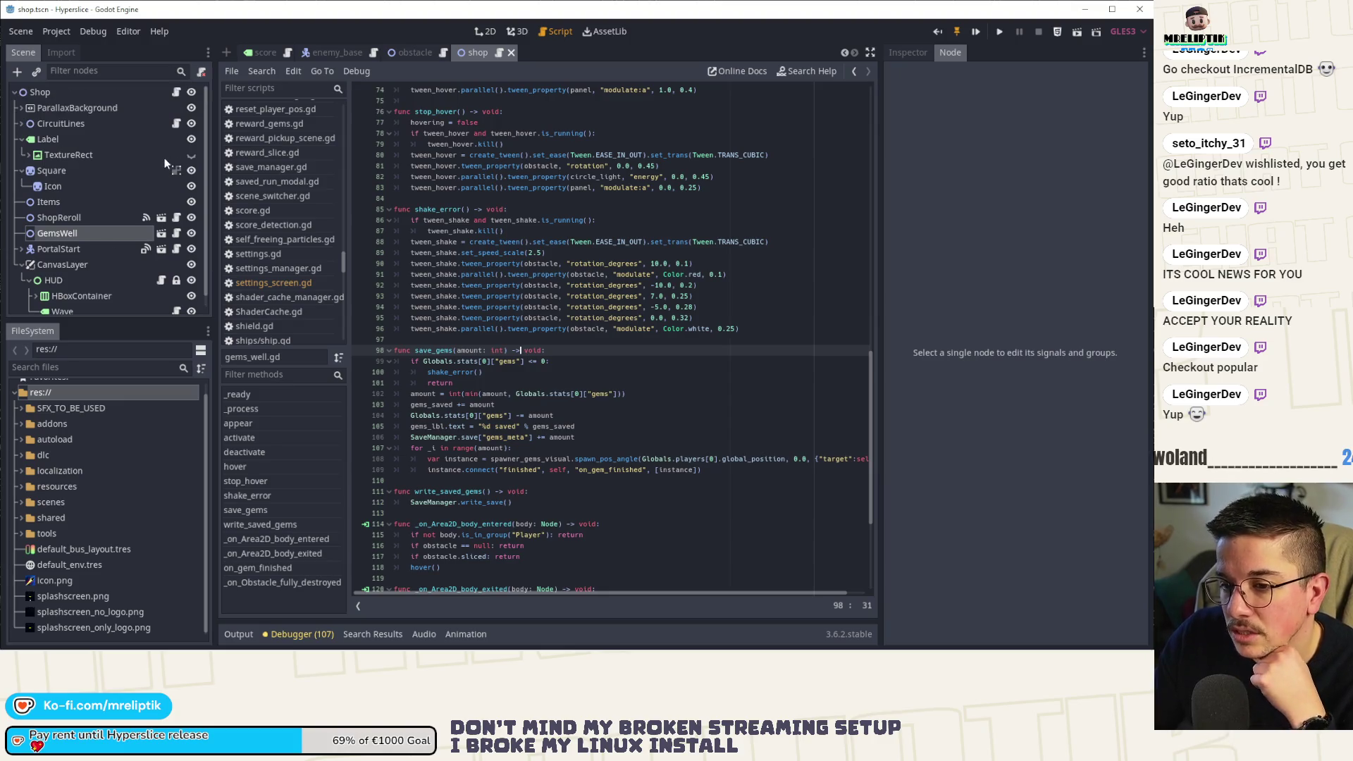
left_click(175, 94)
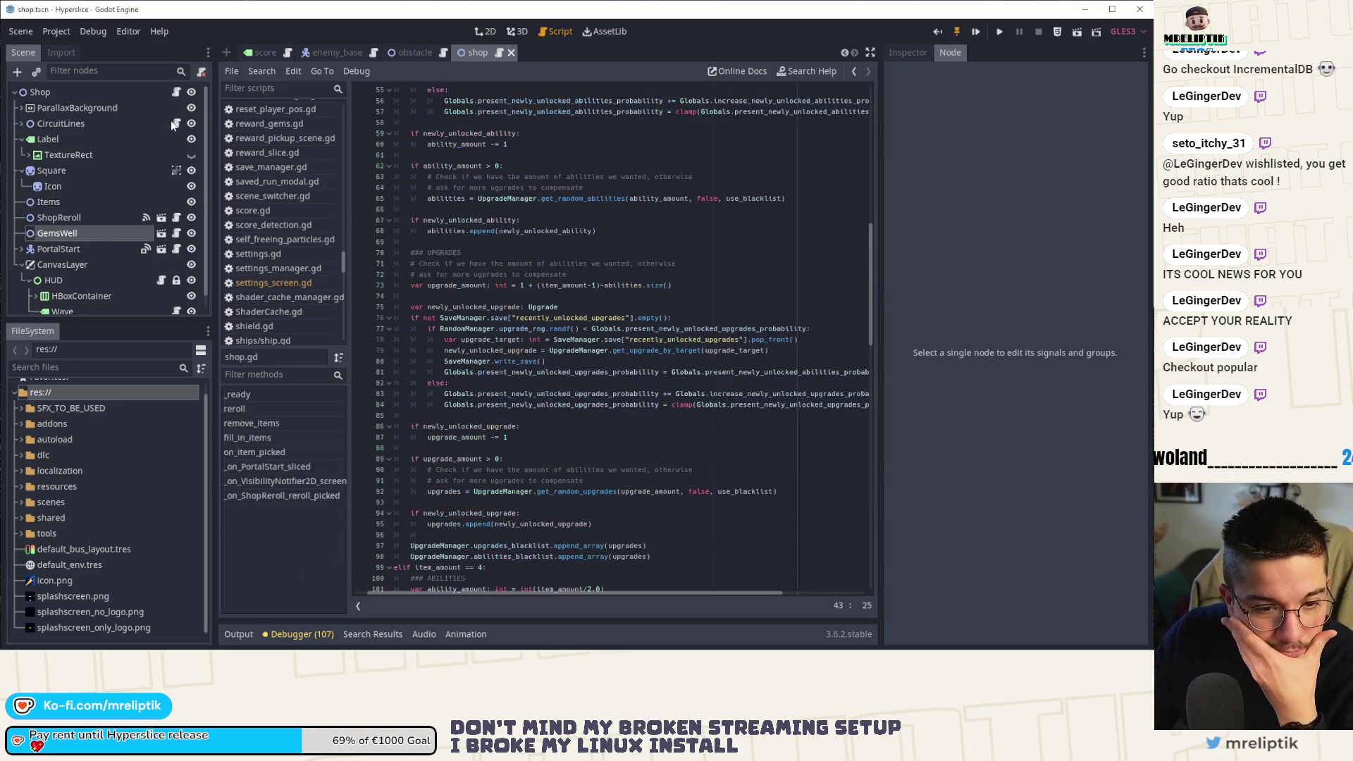
scroll(592, 470, "down", 3)
scroll(592, 470, "down", 10)
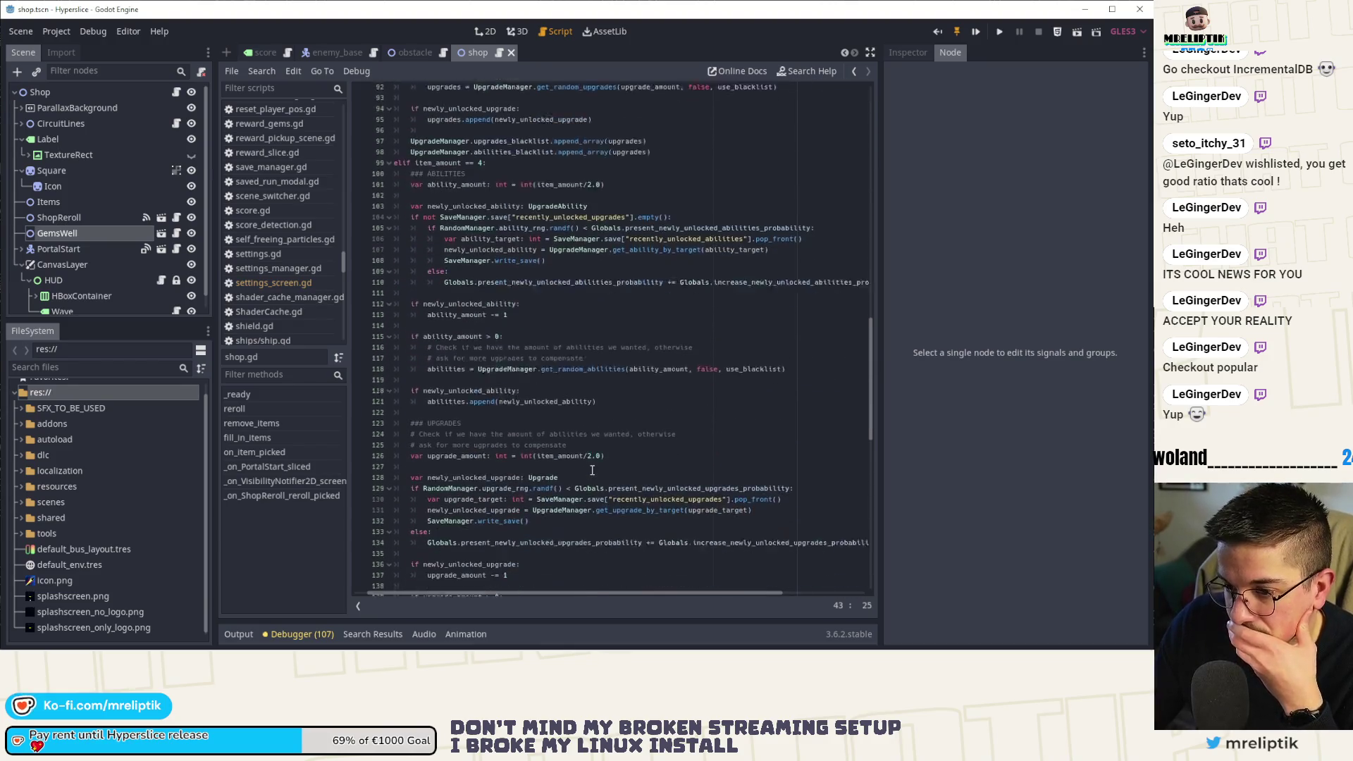
left_click(252, 497)
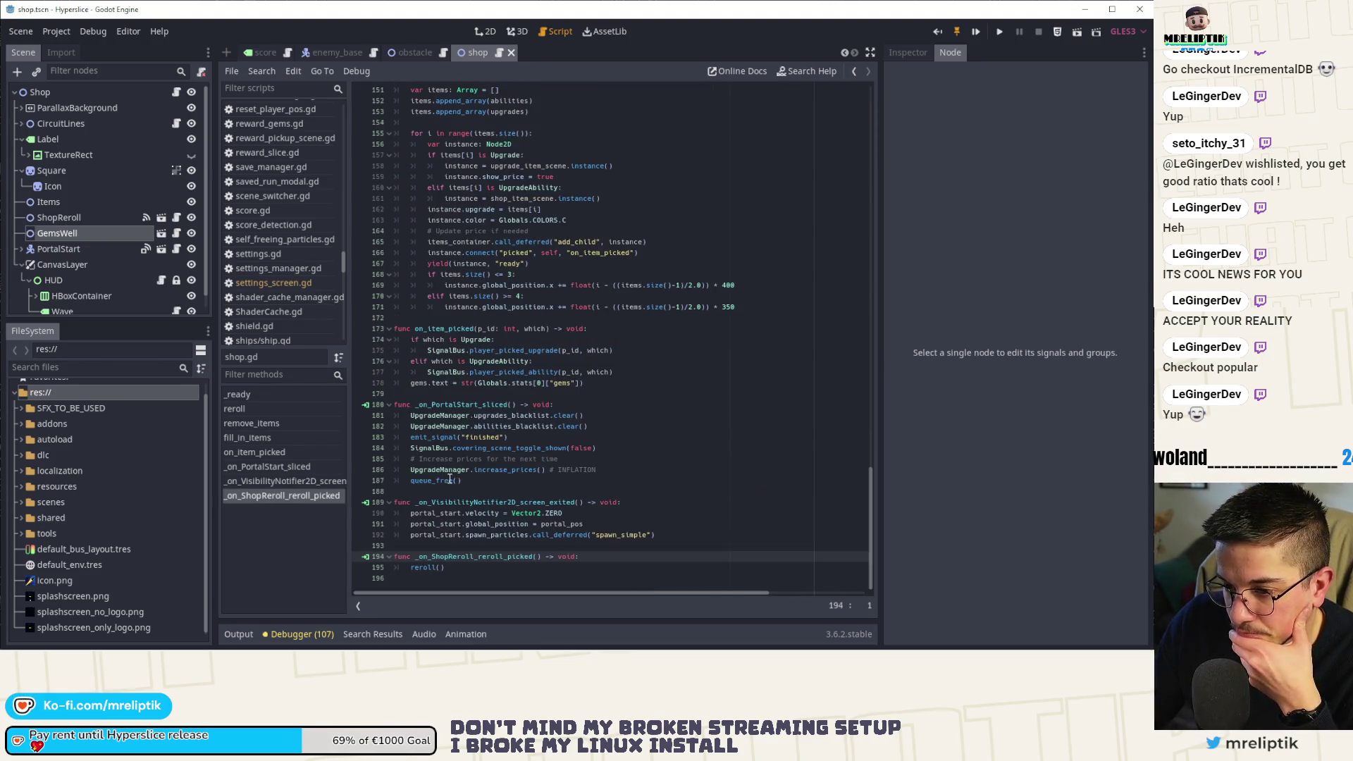
scroll(568, 487, "up", 10)
scroll(568, 487, "up", 10)
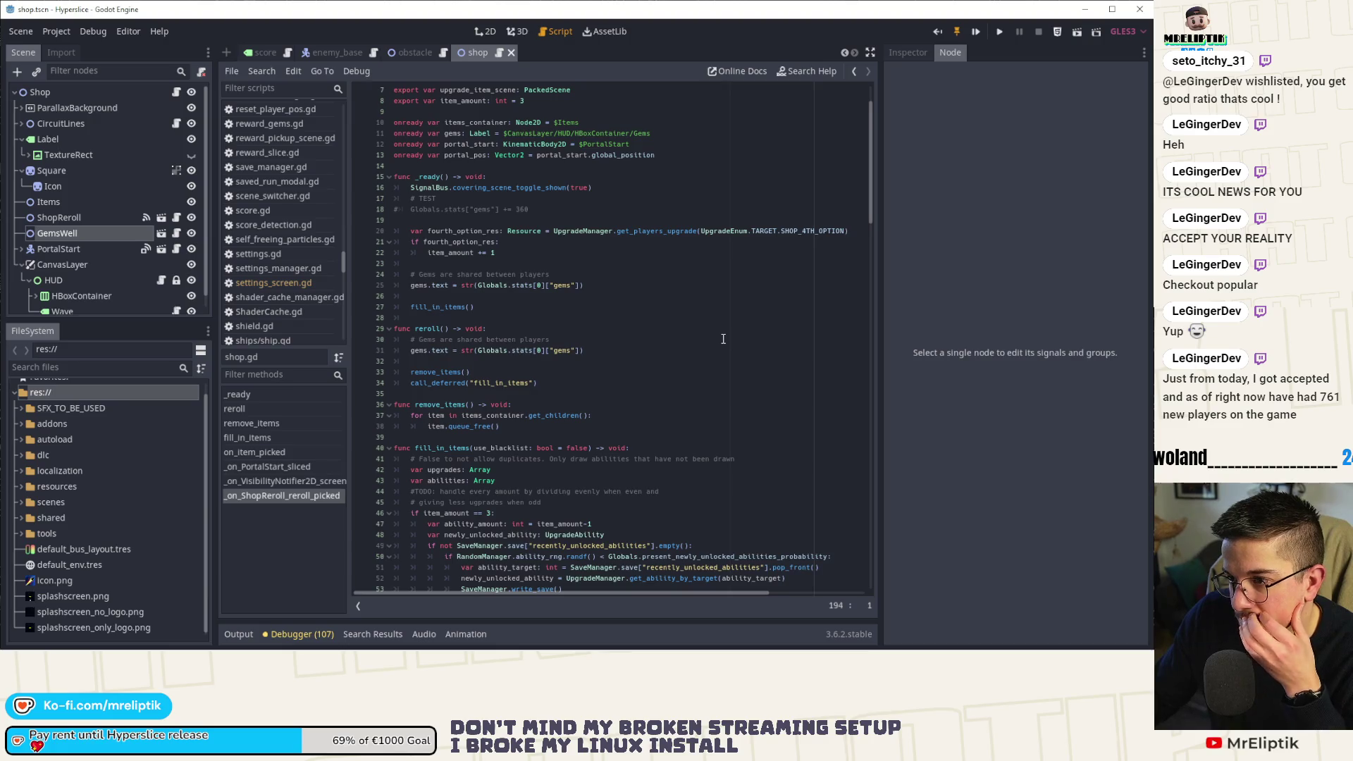
Add a SignalBus.gem_count_updated() line to _ready and jump to its definition in signal_bus.gd.
left_click(637, 187)
left_click(554, 211)
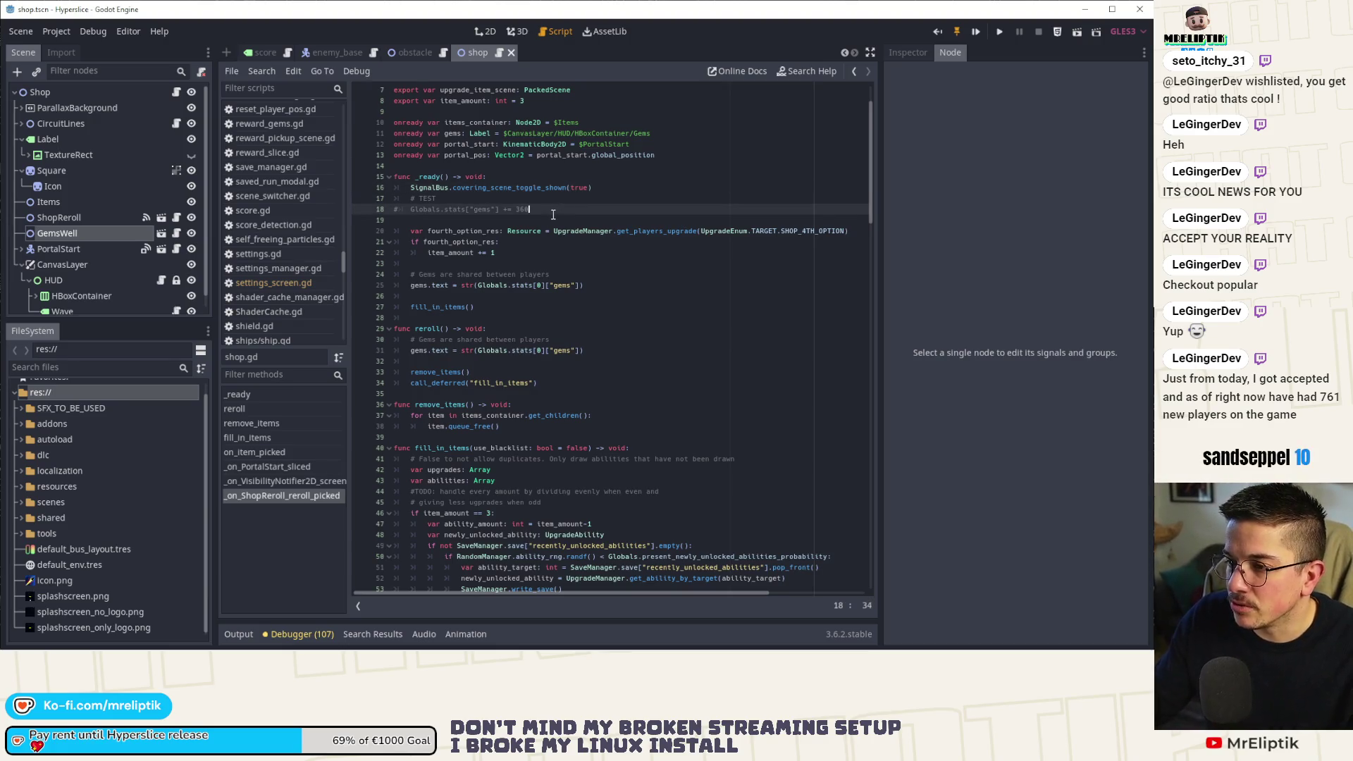
key("Return")
key("Return")
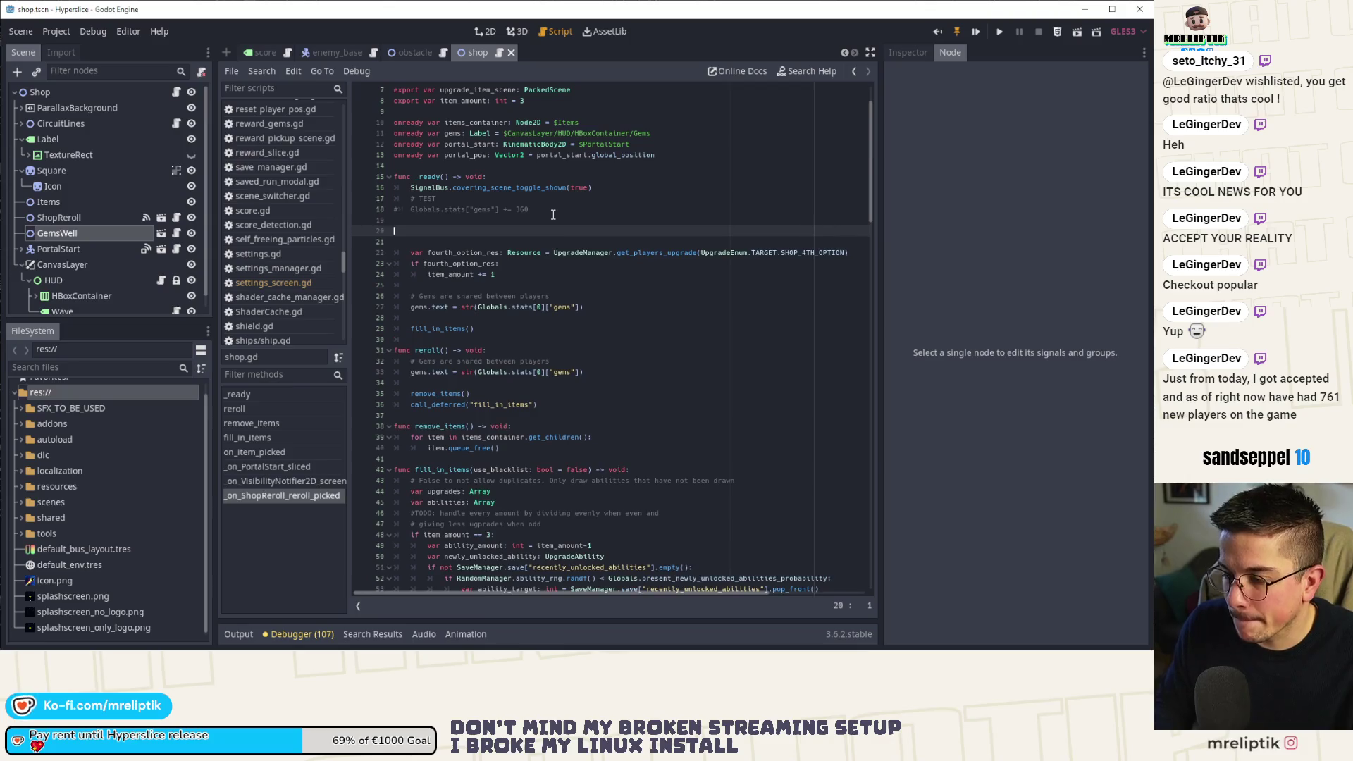
key("Tab")
type("Signal")
key("BackSpace")
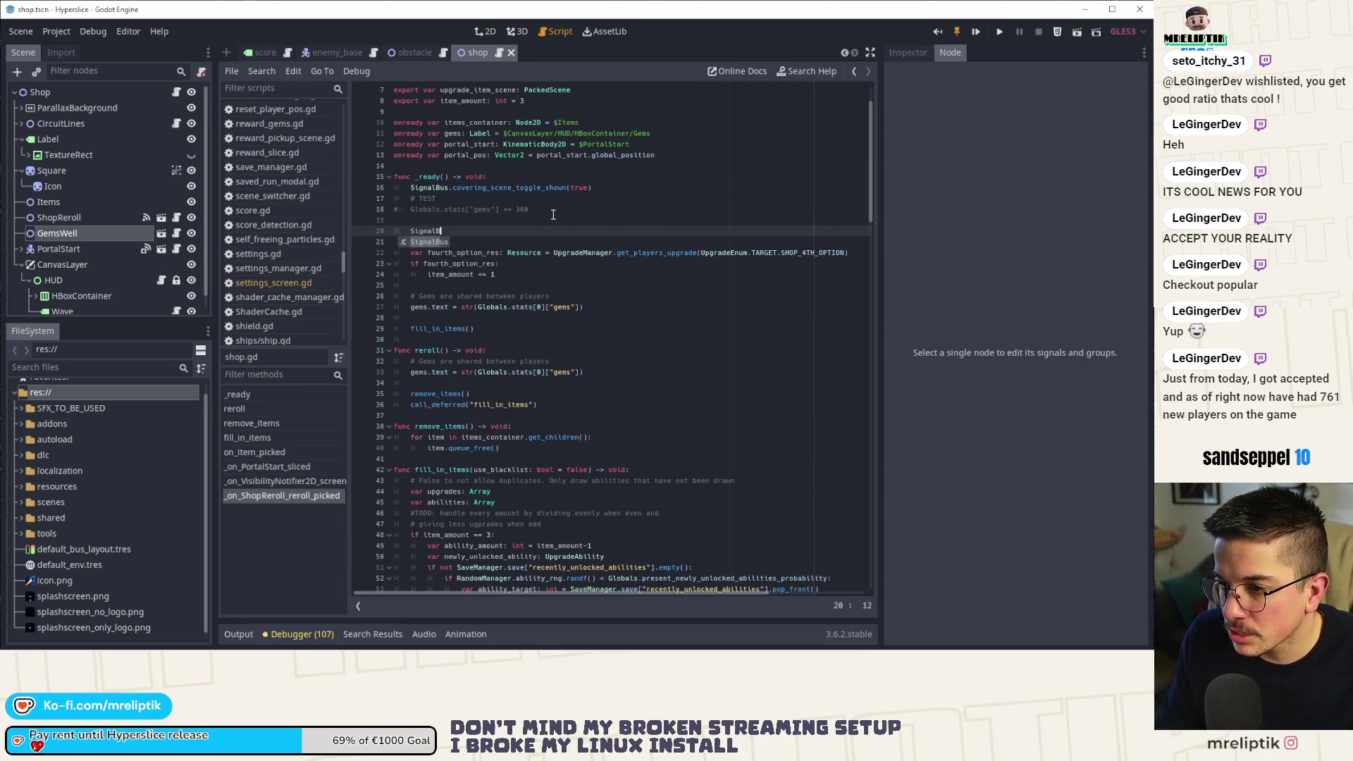
type("Bus.gem")
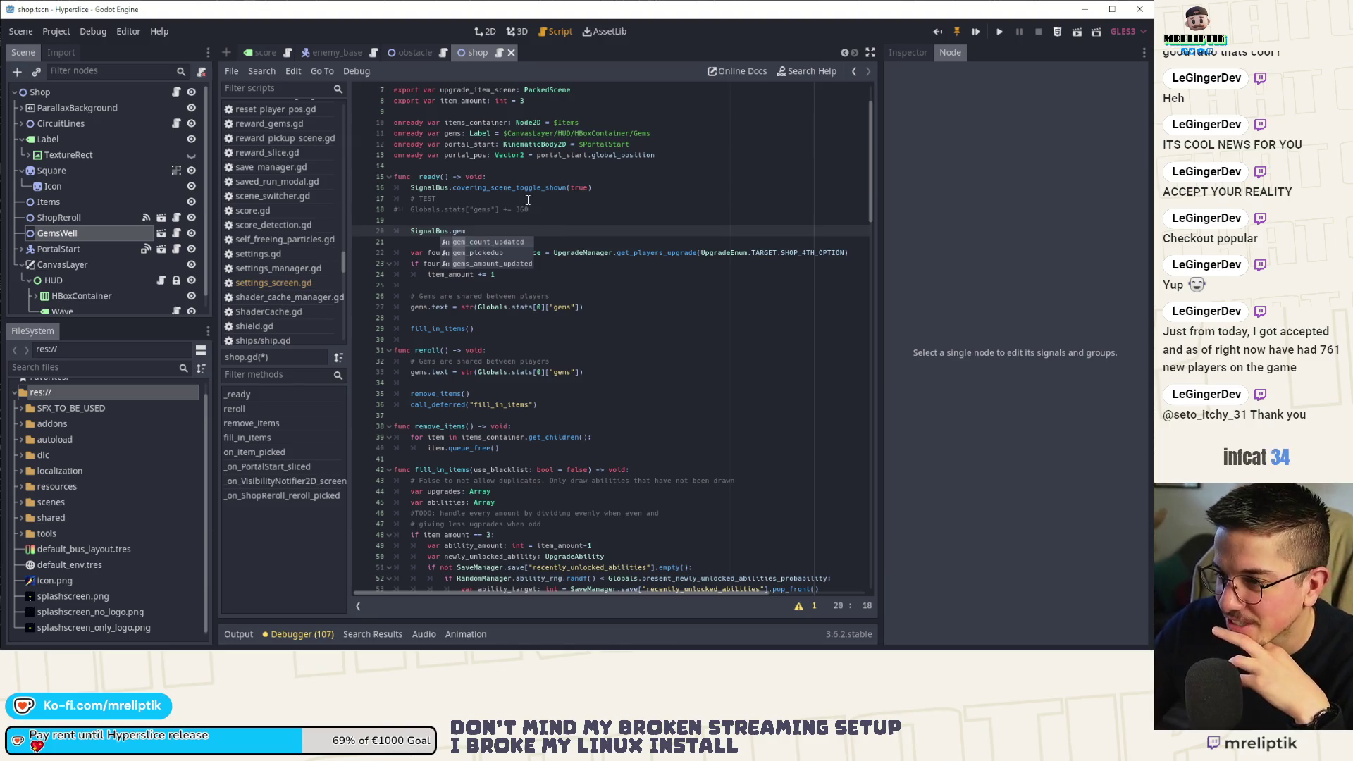
left_click(482, 241)
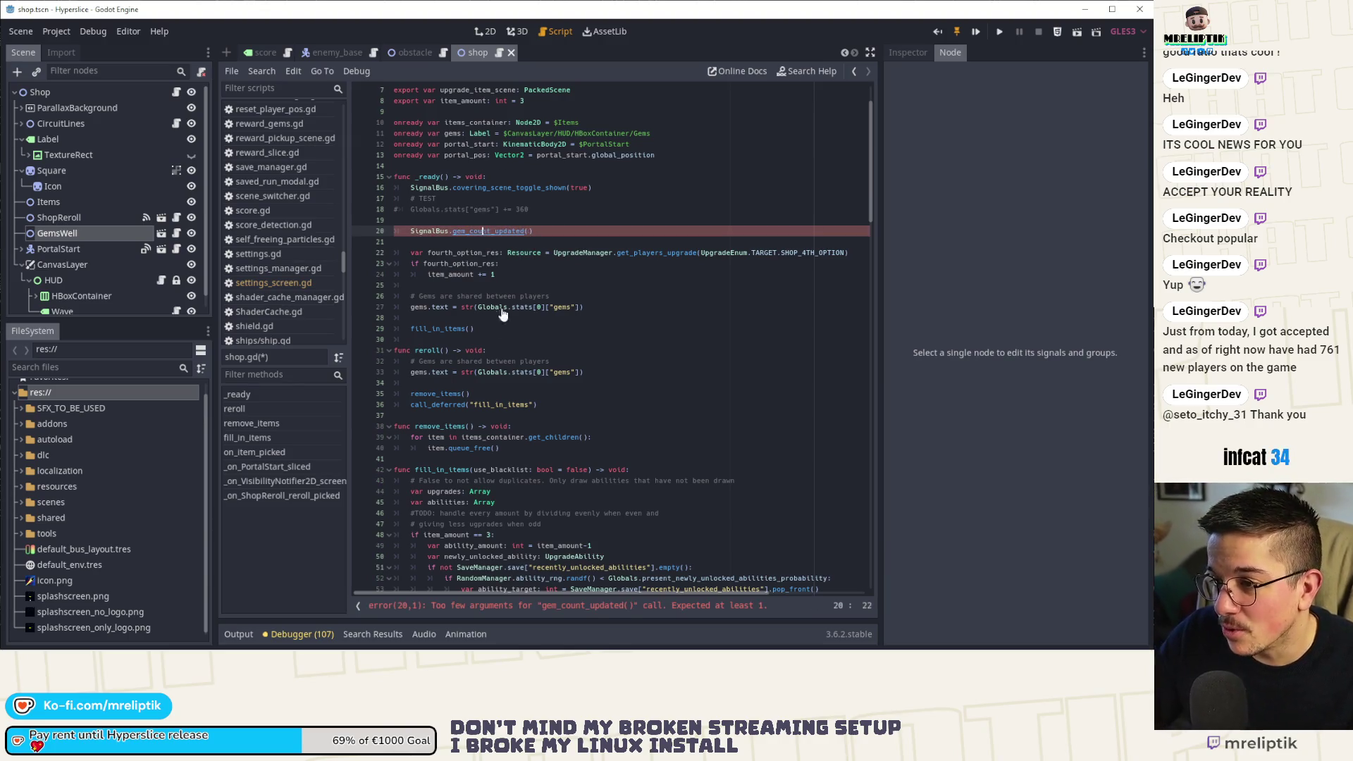
left_click(484, 230, "ctrl")
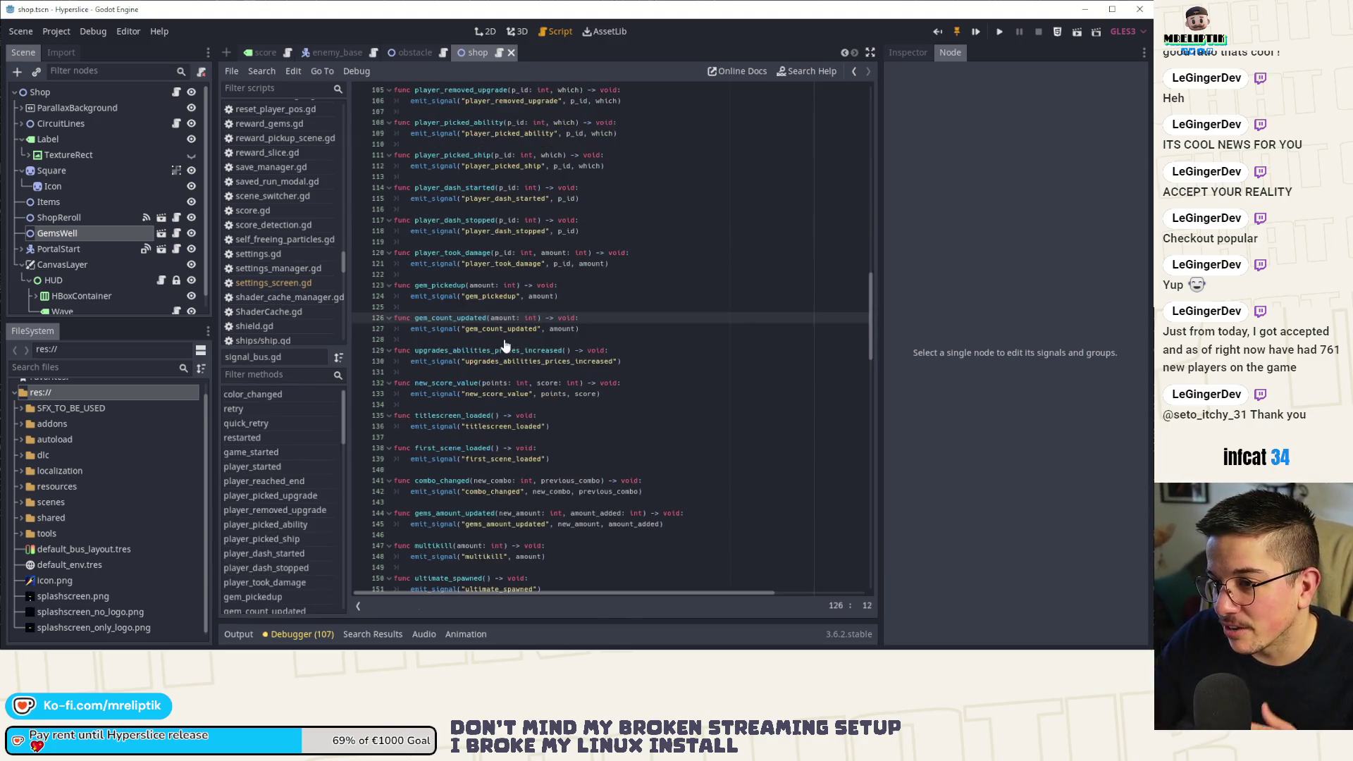
Rename shop.gd's ready-time call on line 20 from gem_count_updated to gems_amount_updated and save.
double_click(442, 318)
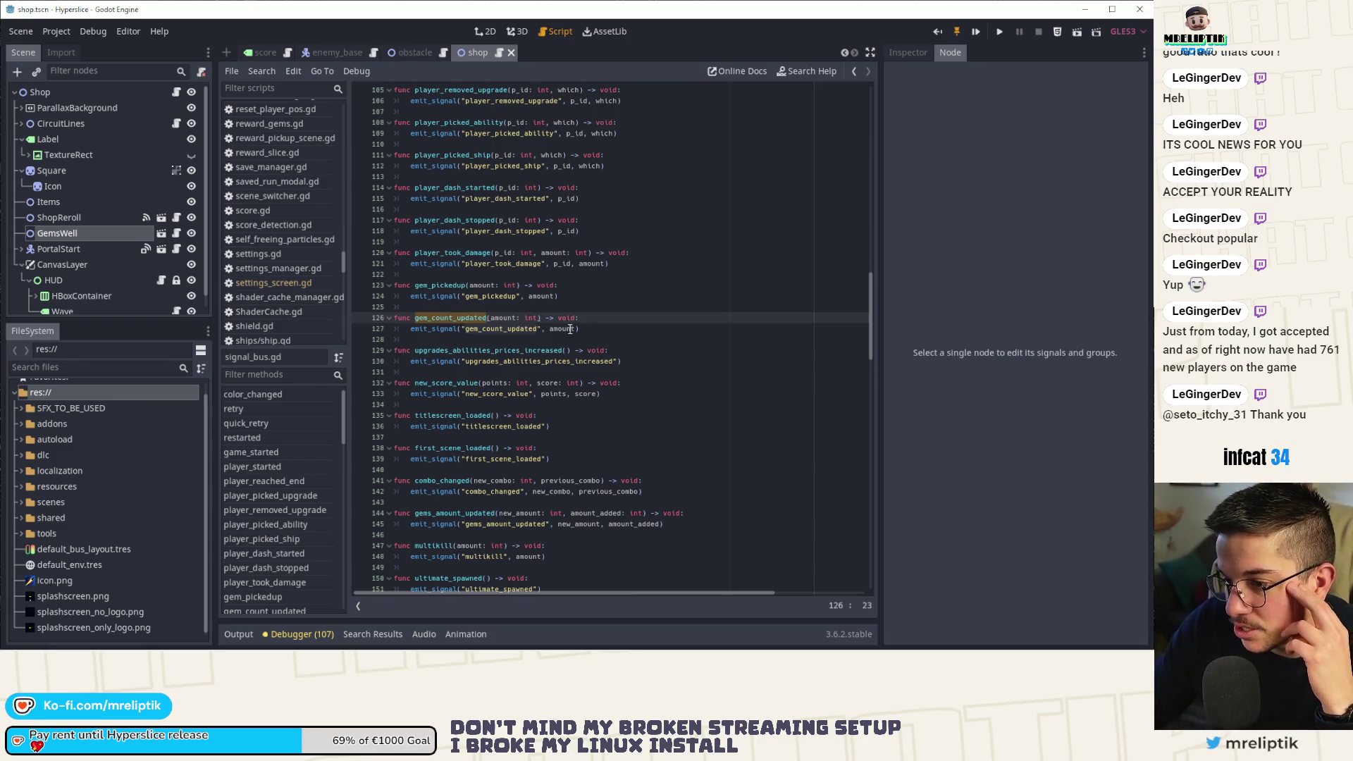
scroll(570, 329, "down", 4)
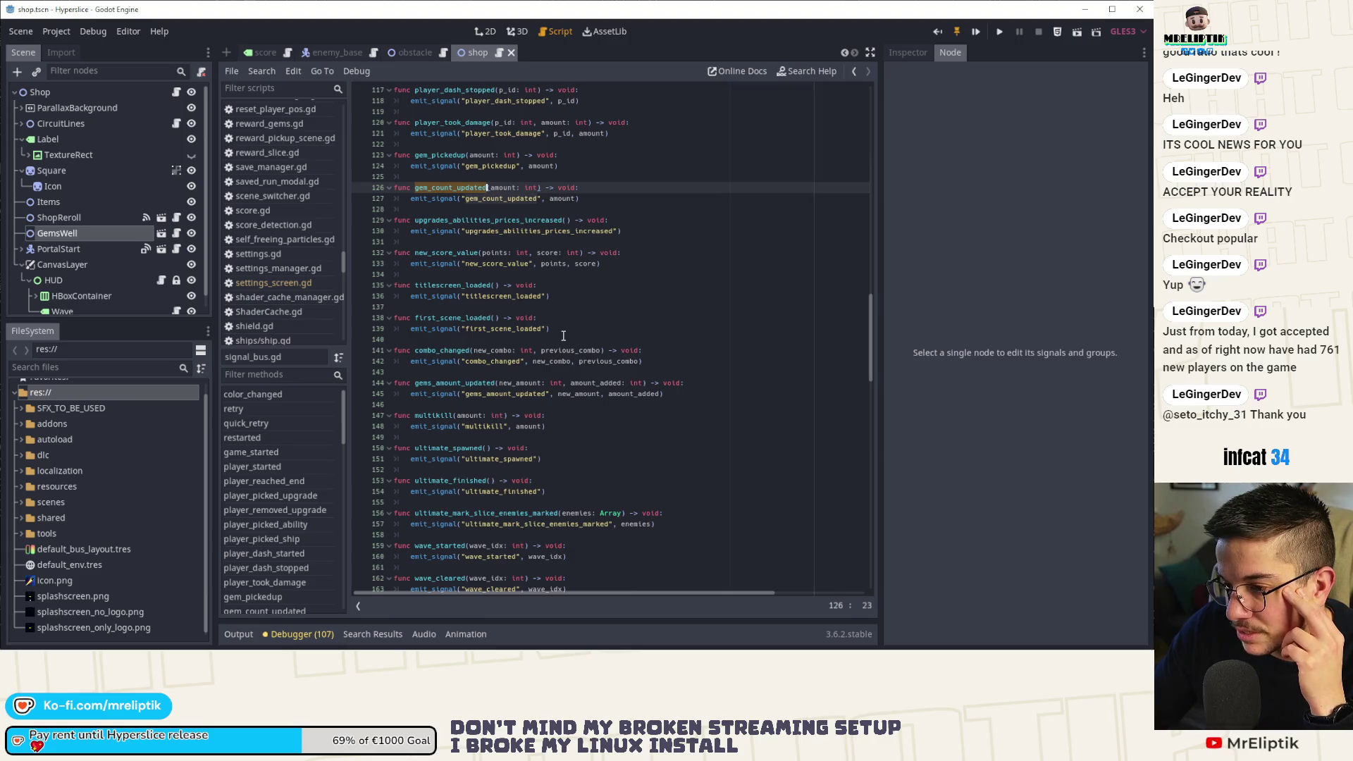
double_click(454, 384)
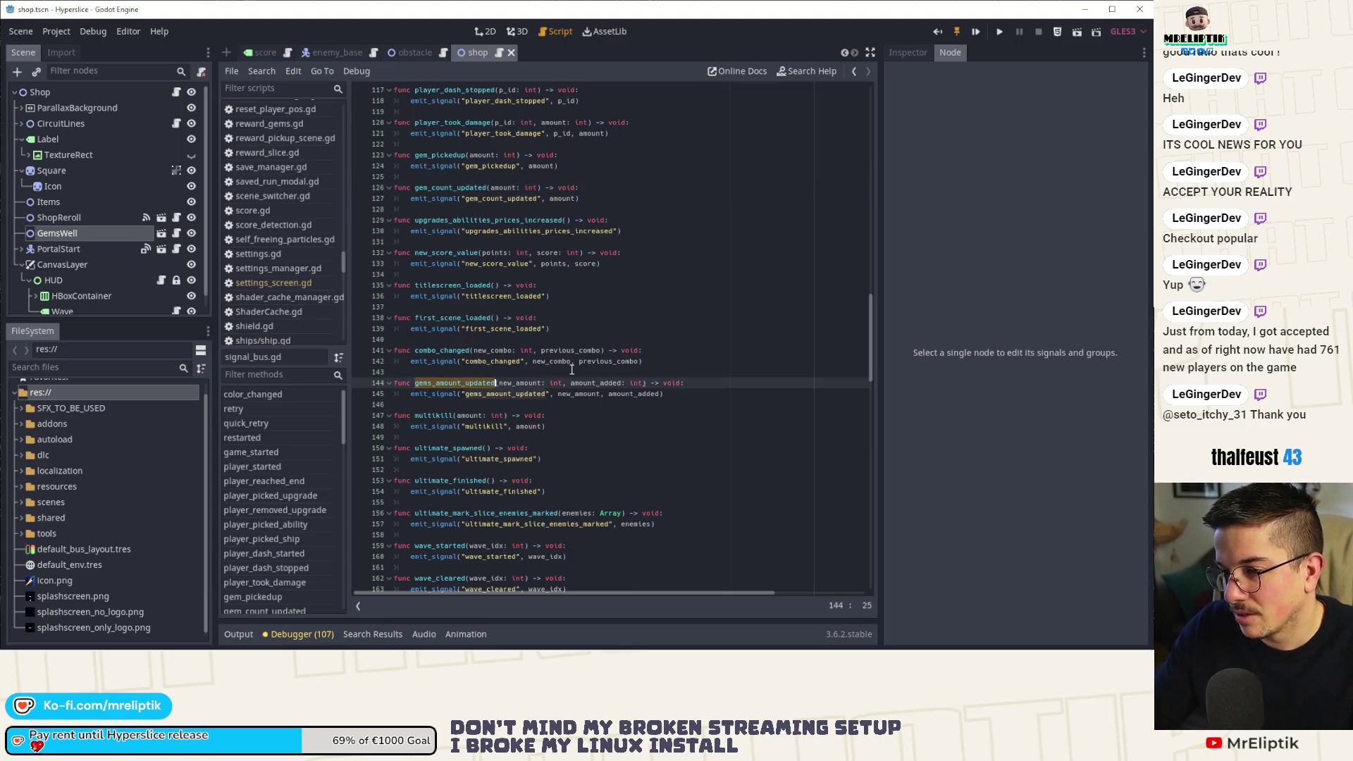
left_click(176, 235)
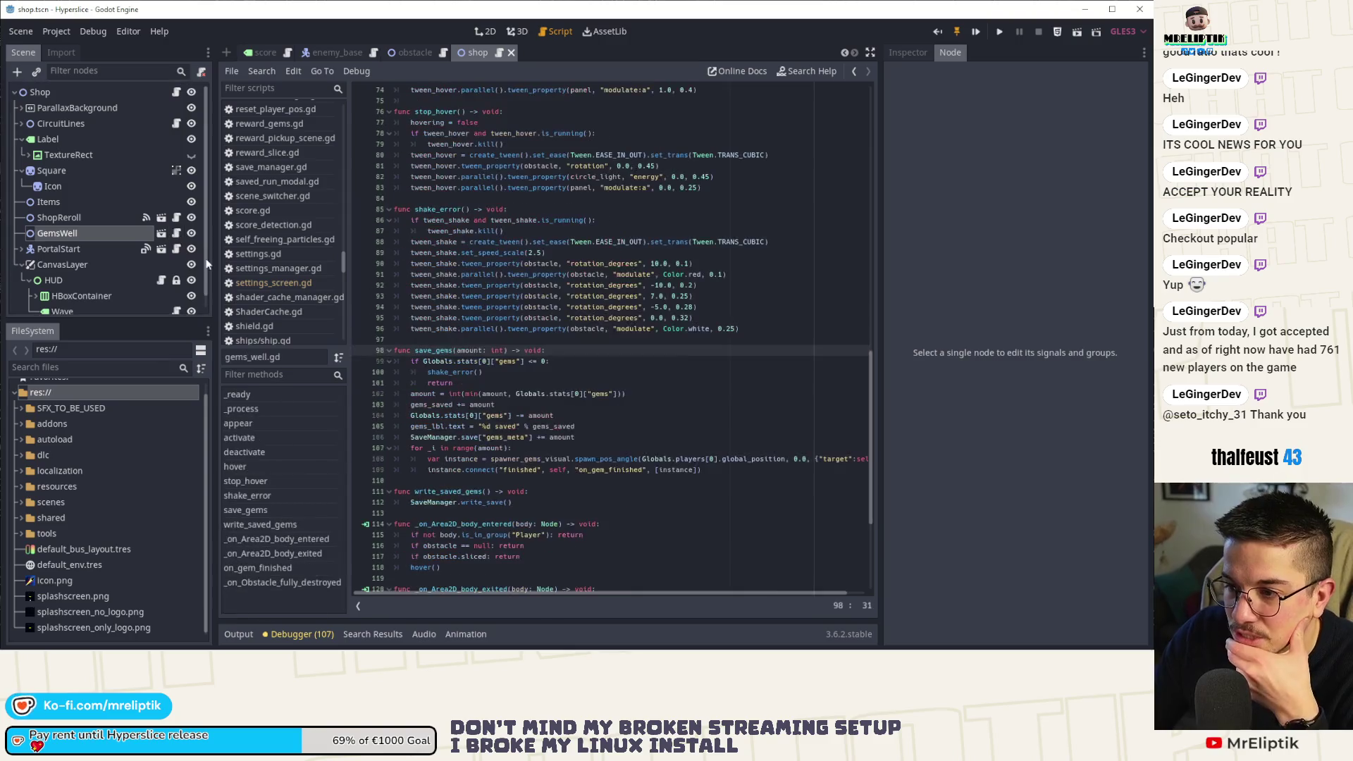
left_click(176, 92)
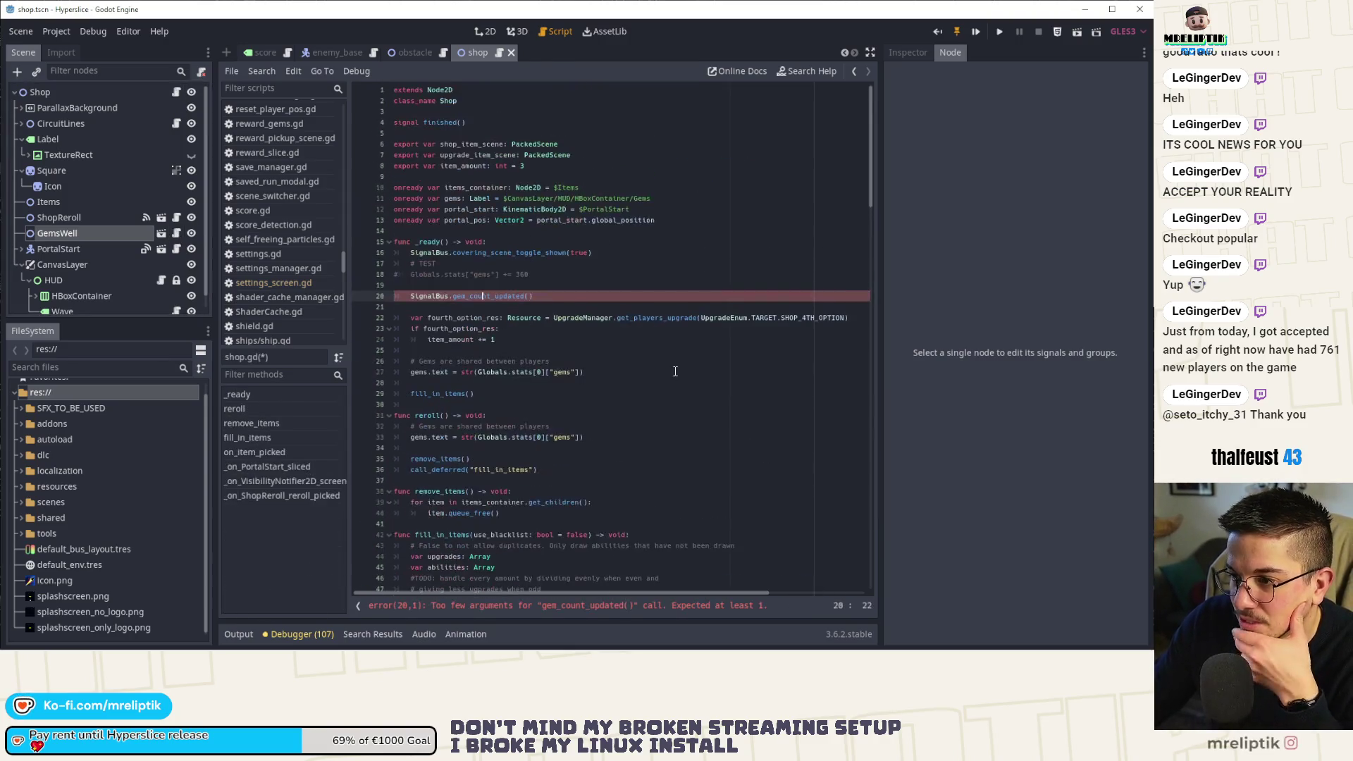
key("ctrl+v")
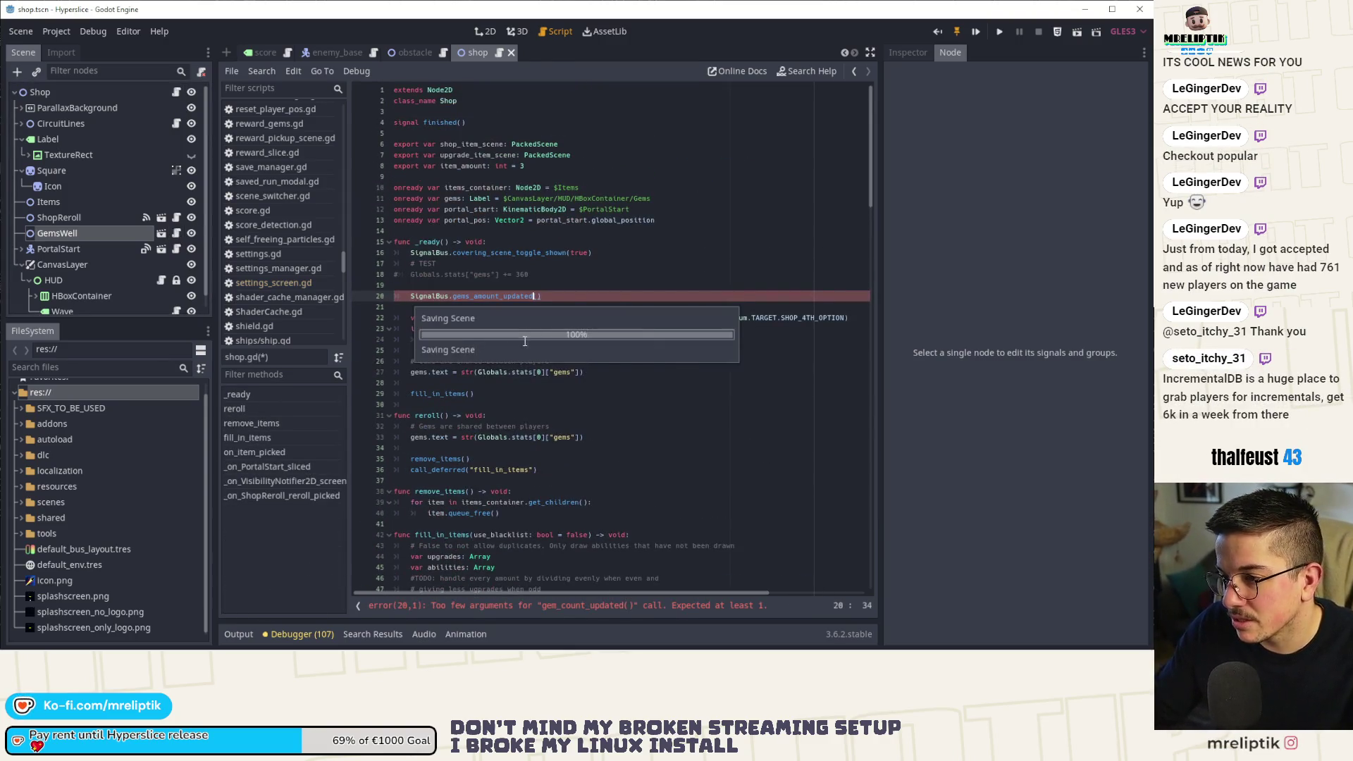
key("ctrl+s")
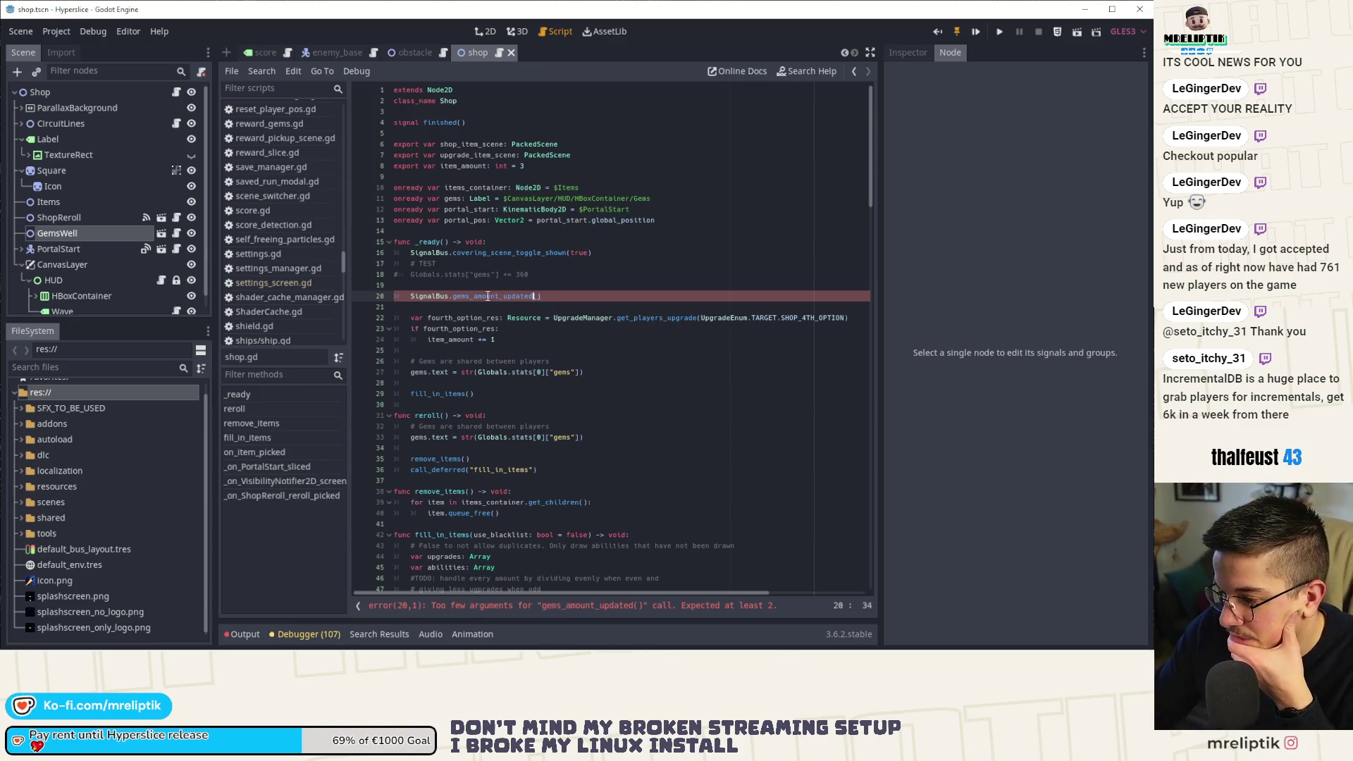
Return to gems_well.gd and select the save_gems function name.
left_click(437, 297)
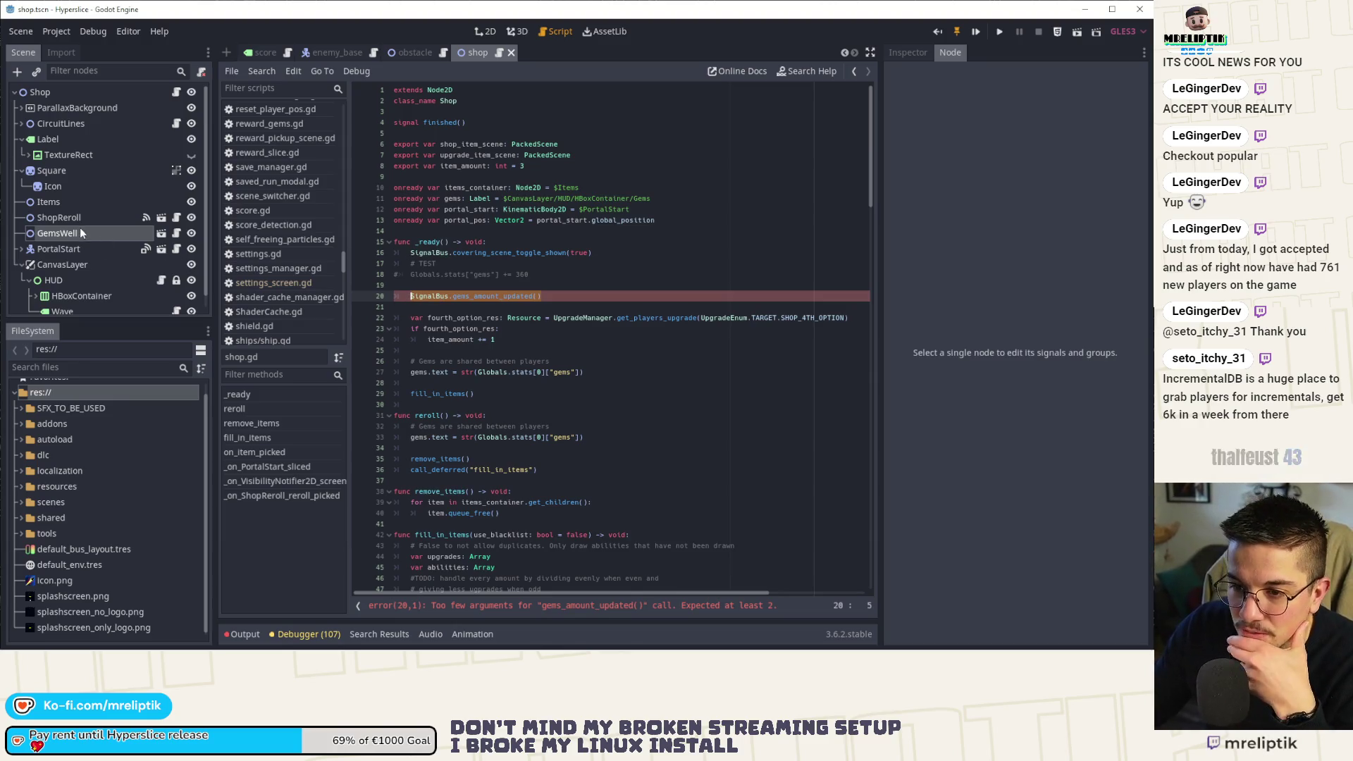
left_click(176, 235)
double_click(435, 350)
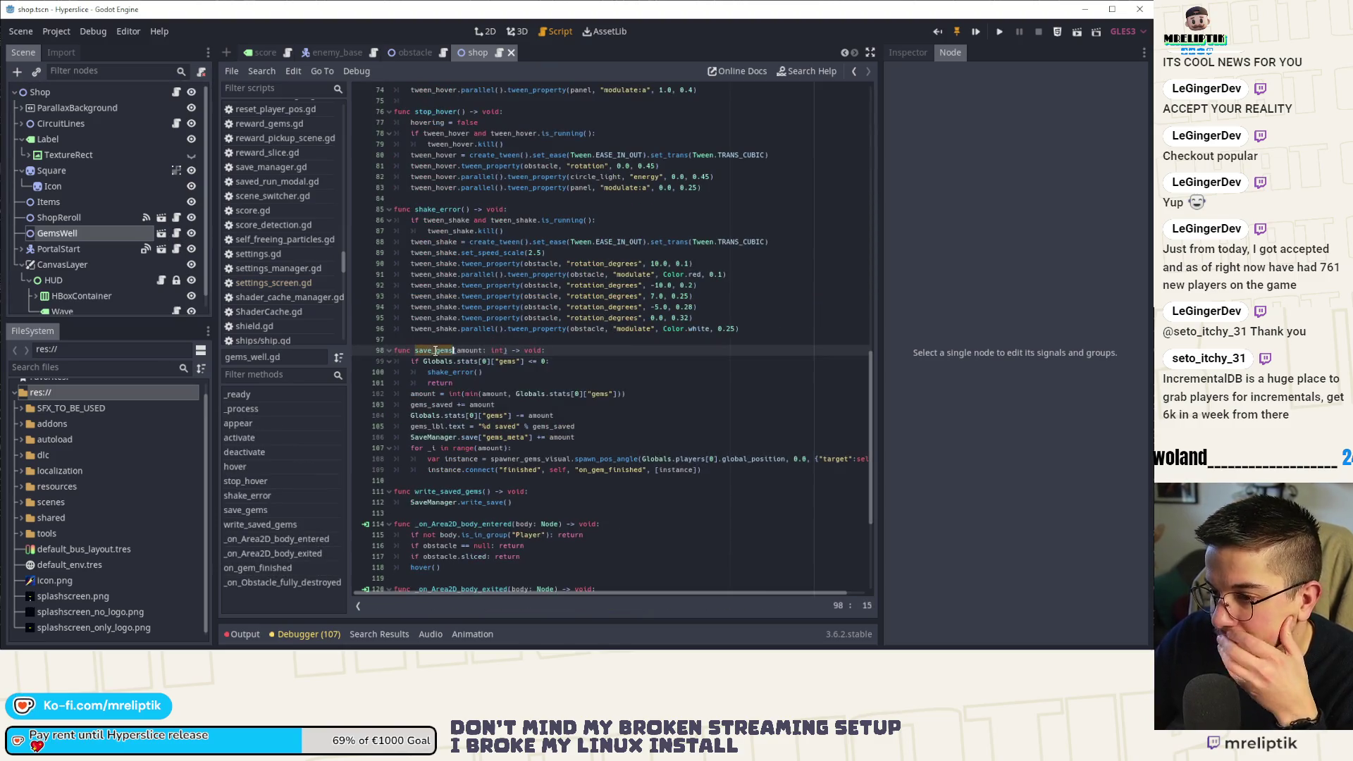
Add a SignalBus.gems_amount_updated() call in save_gems below the gems_saved line.
left_click(450, 405)
key("End")
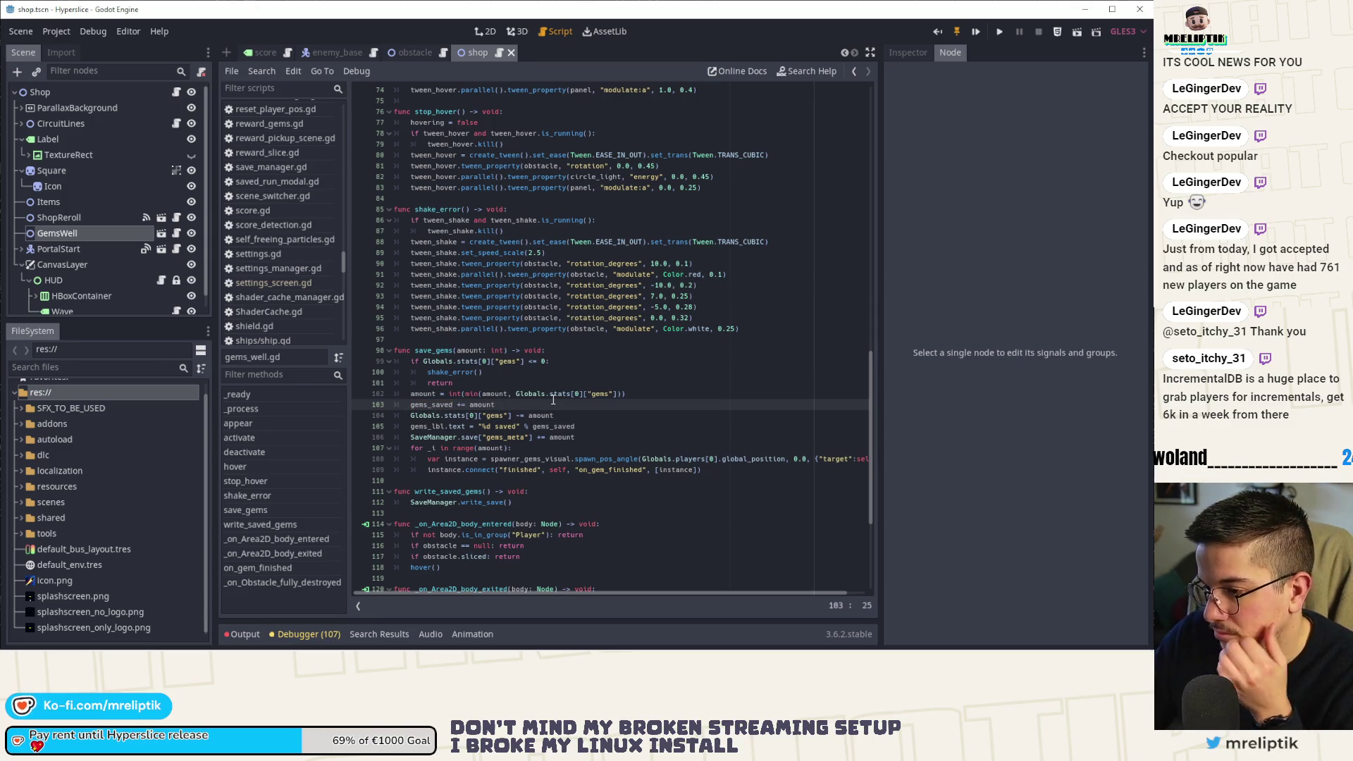
key("Return")
type("SignalBus.gems_amount_updated()")
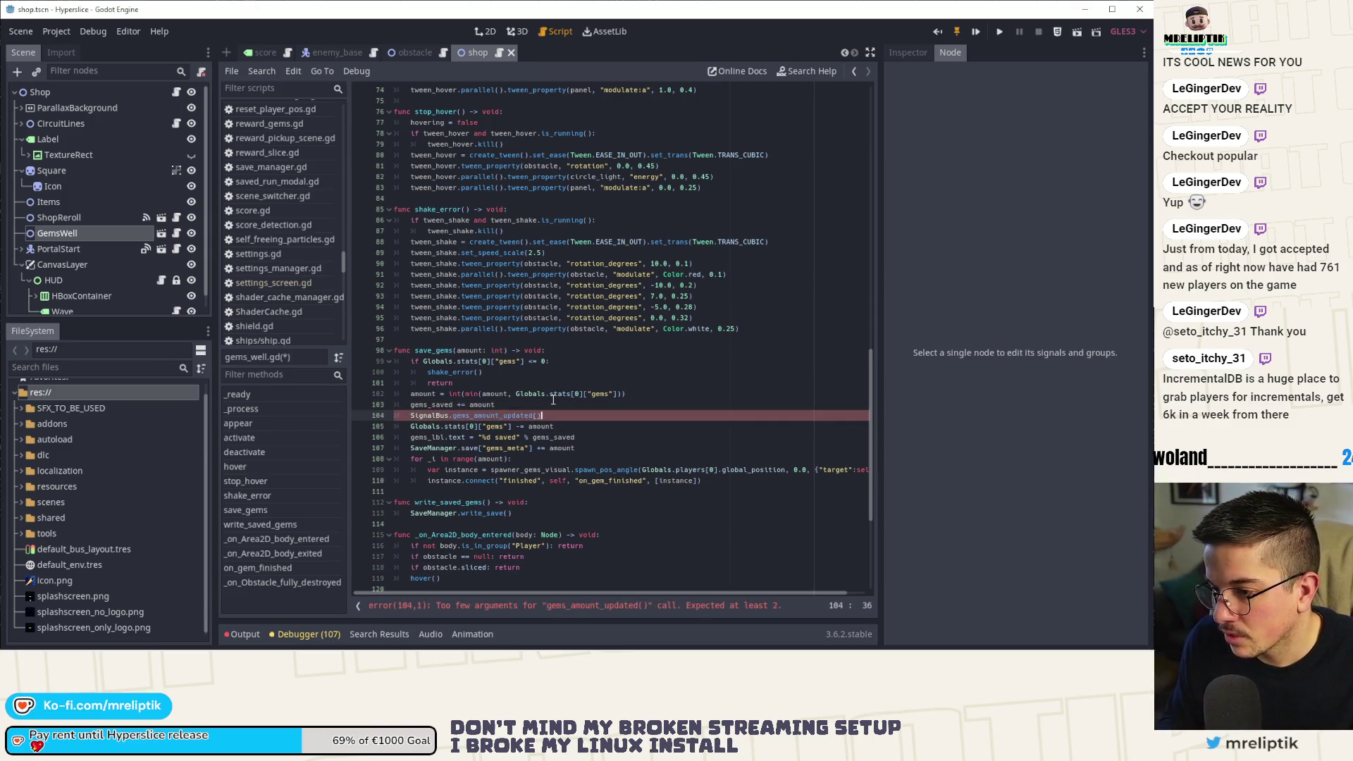
type("(")
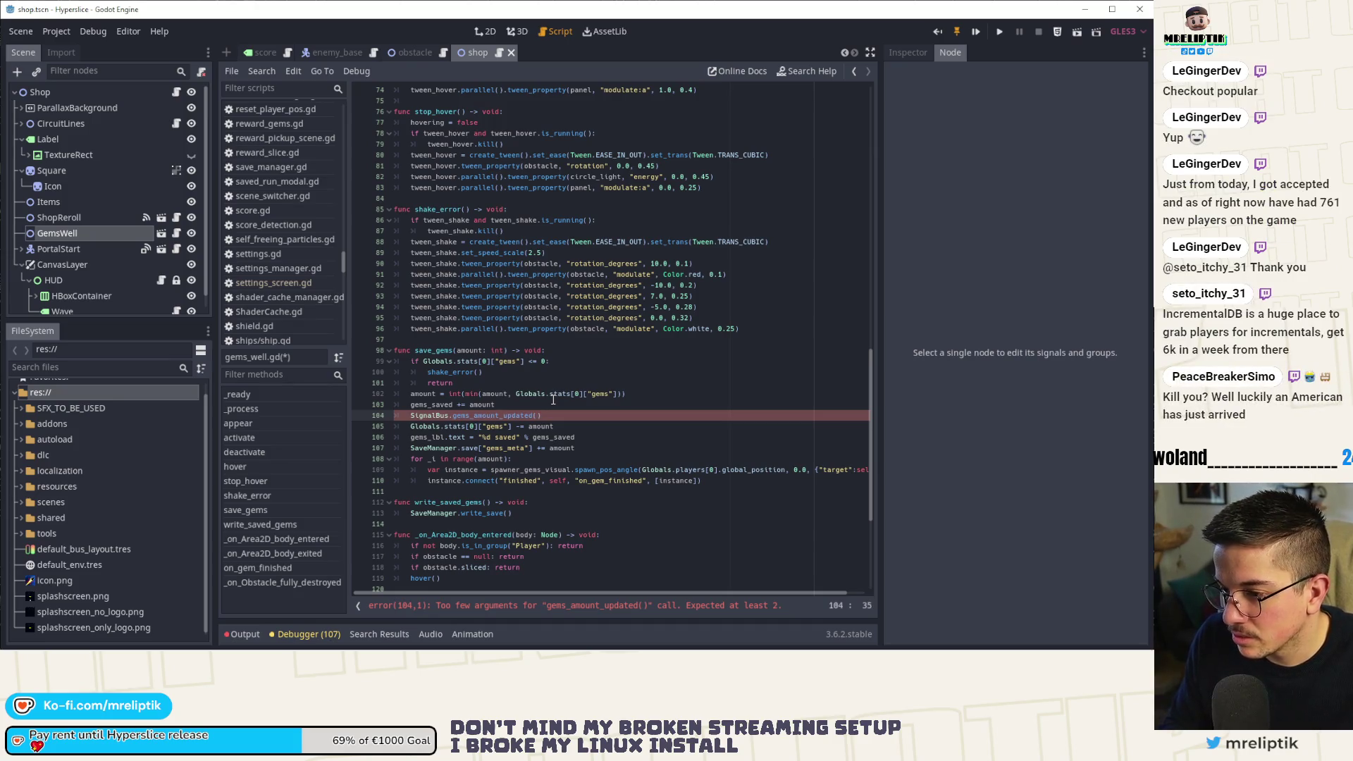
left_click(484, 417, "ctrl")
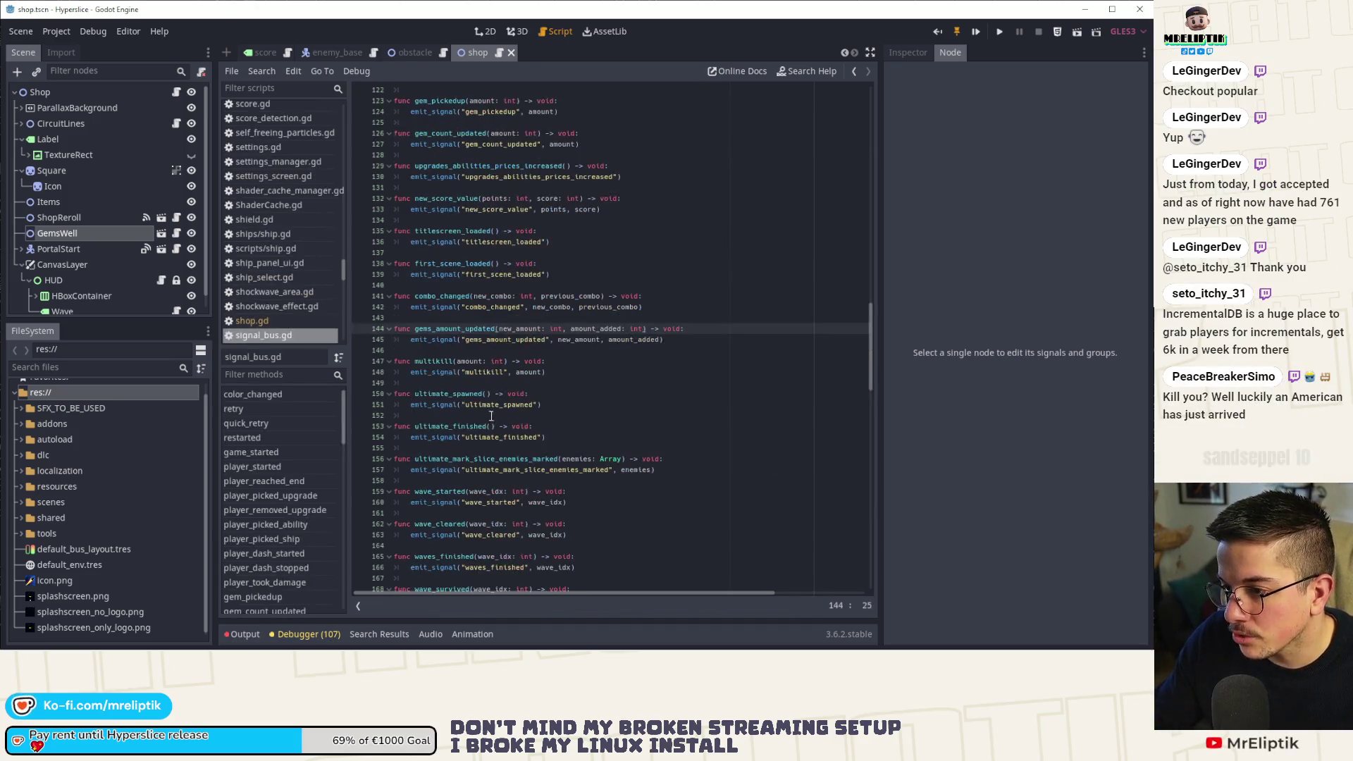
left_click(175, 95)
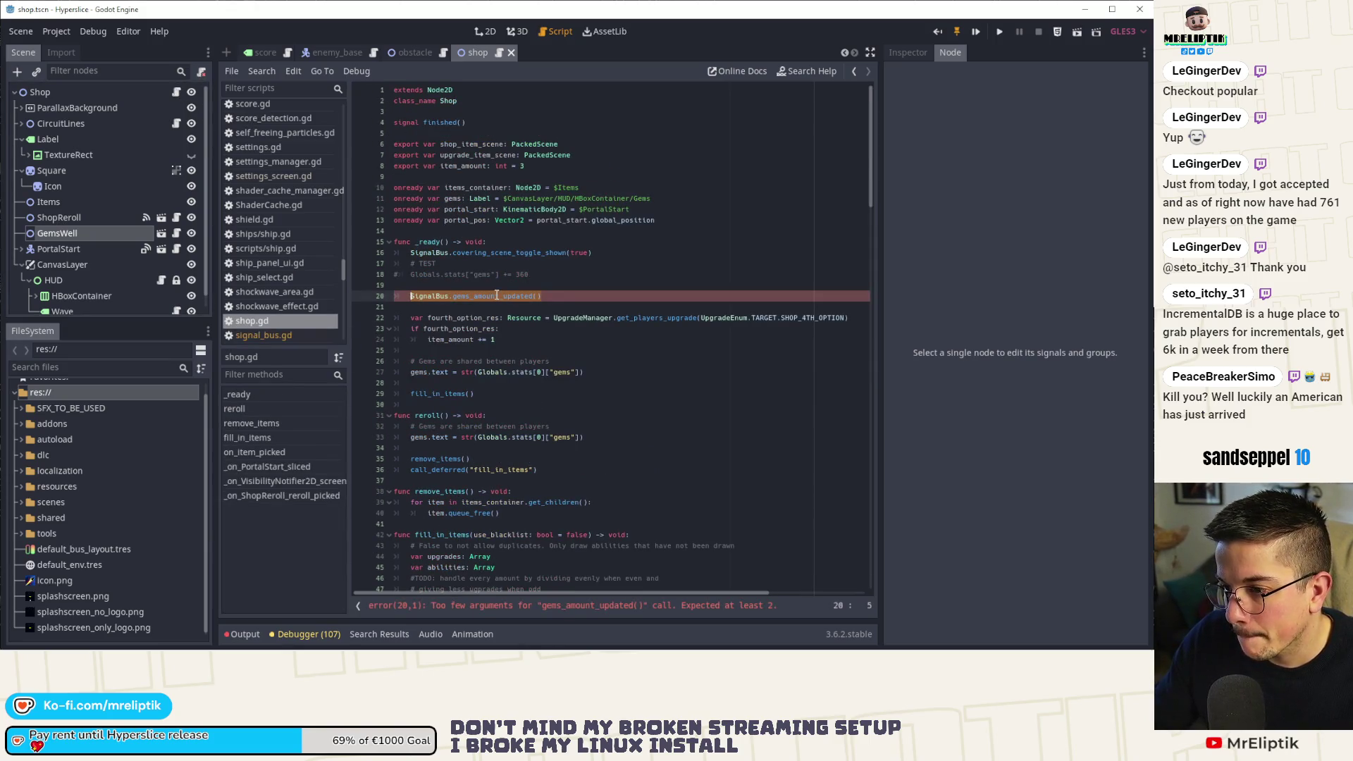
double_click(497, 295)
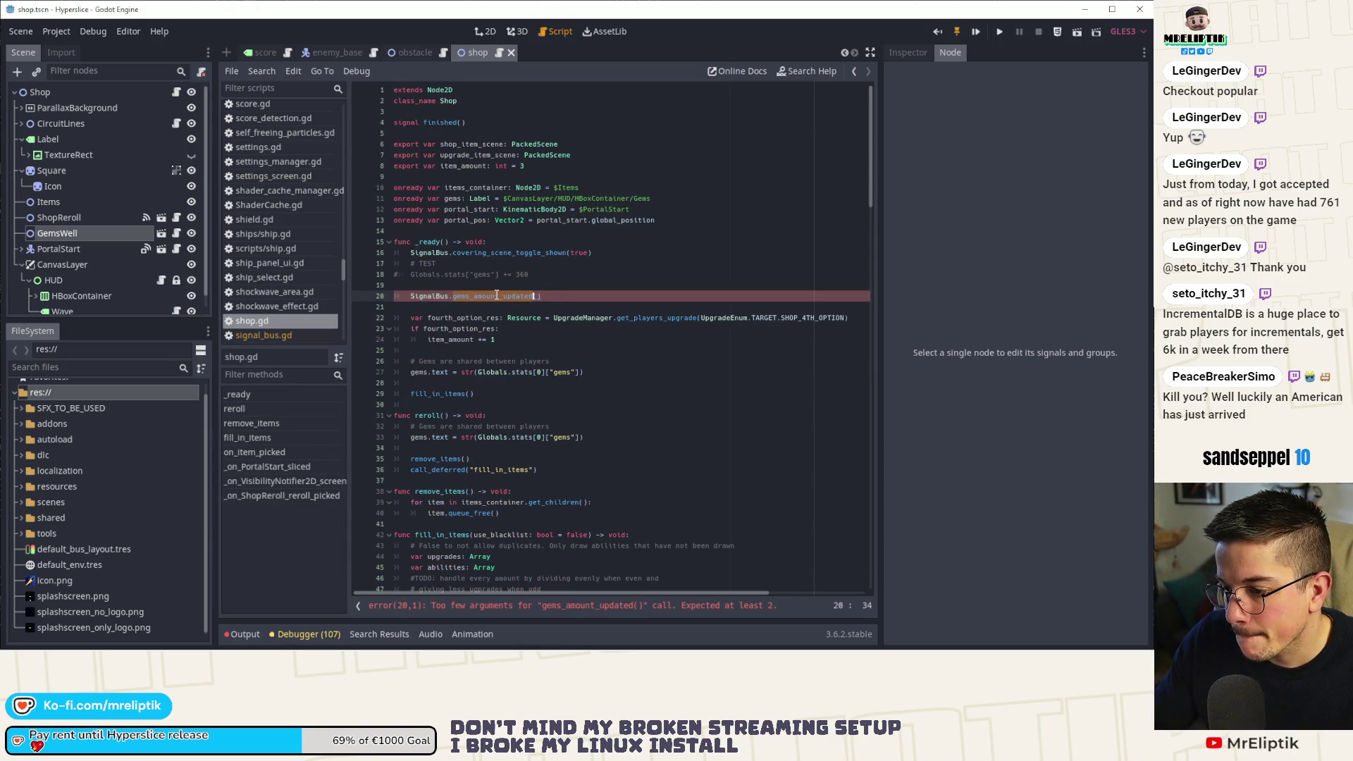
left_click(176, 233)
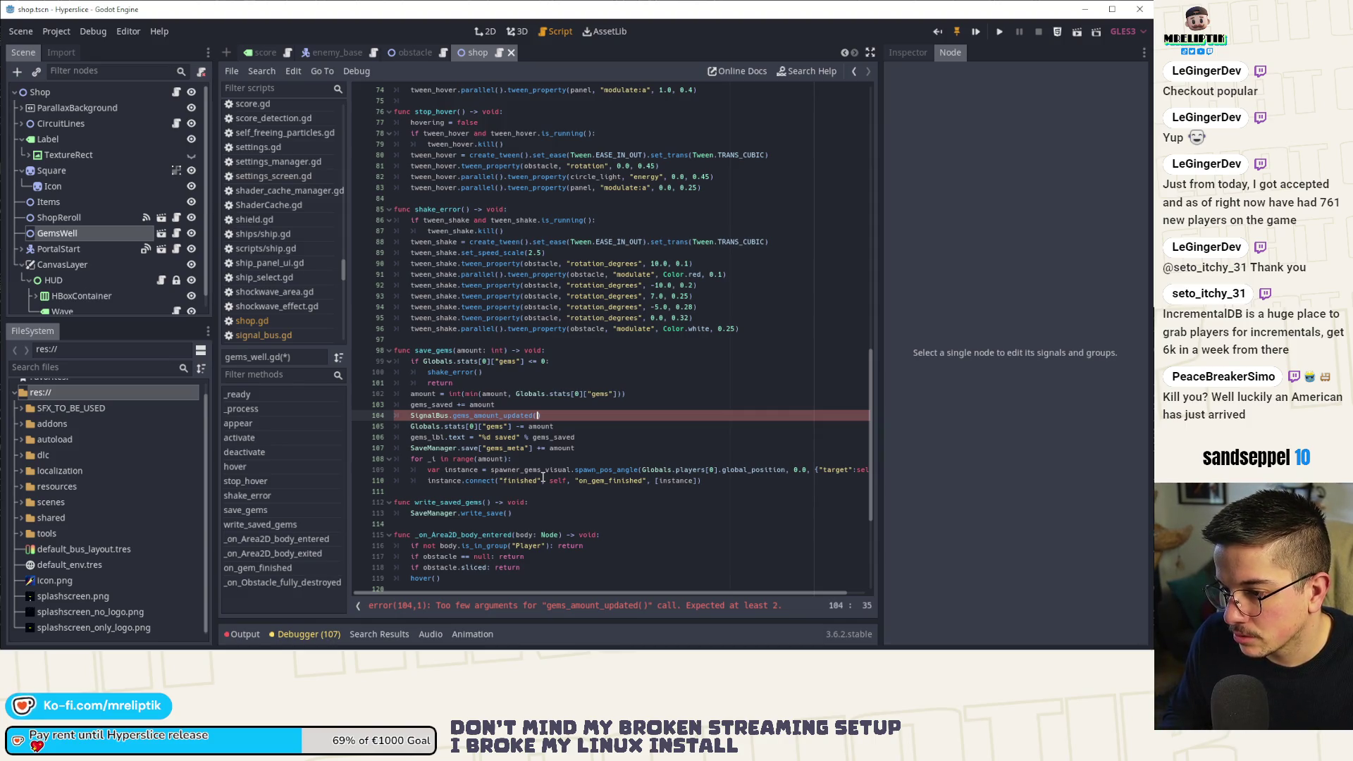
Move the call below the gems deduction, pass Globals.stats[0]["gems"] and -amount, and save.
key("alt+Down")
key("alt+Down")
key("alt+Down")
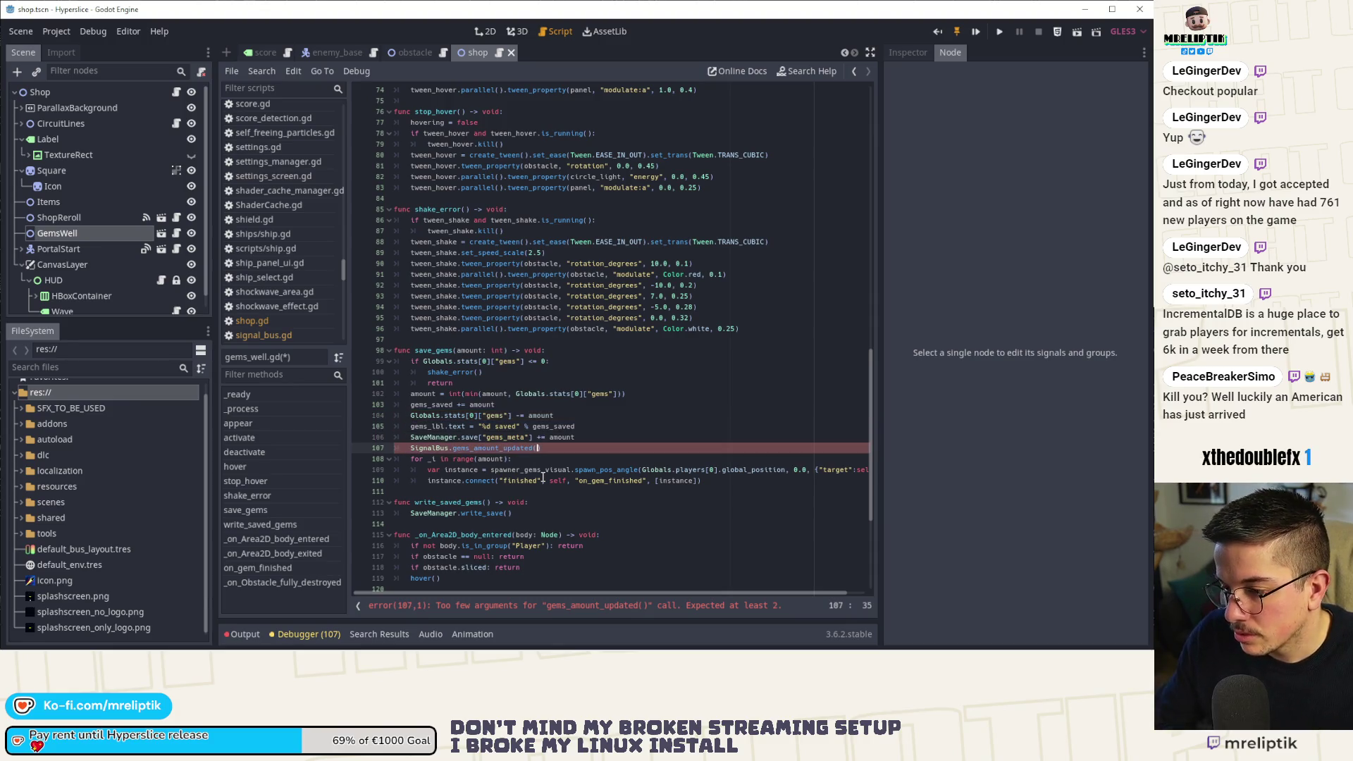
left_click_drag(514, 416, 411, 417)
key("ctrl+c")
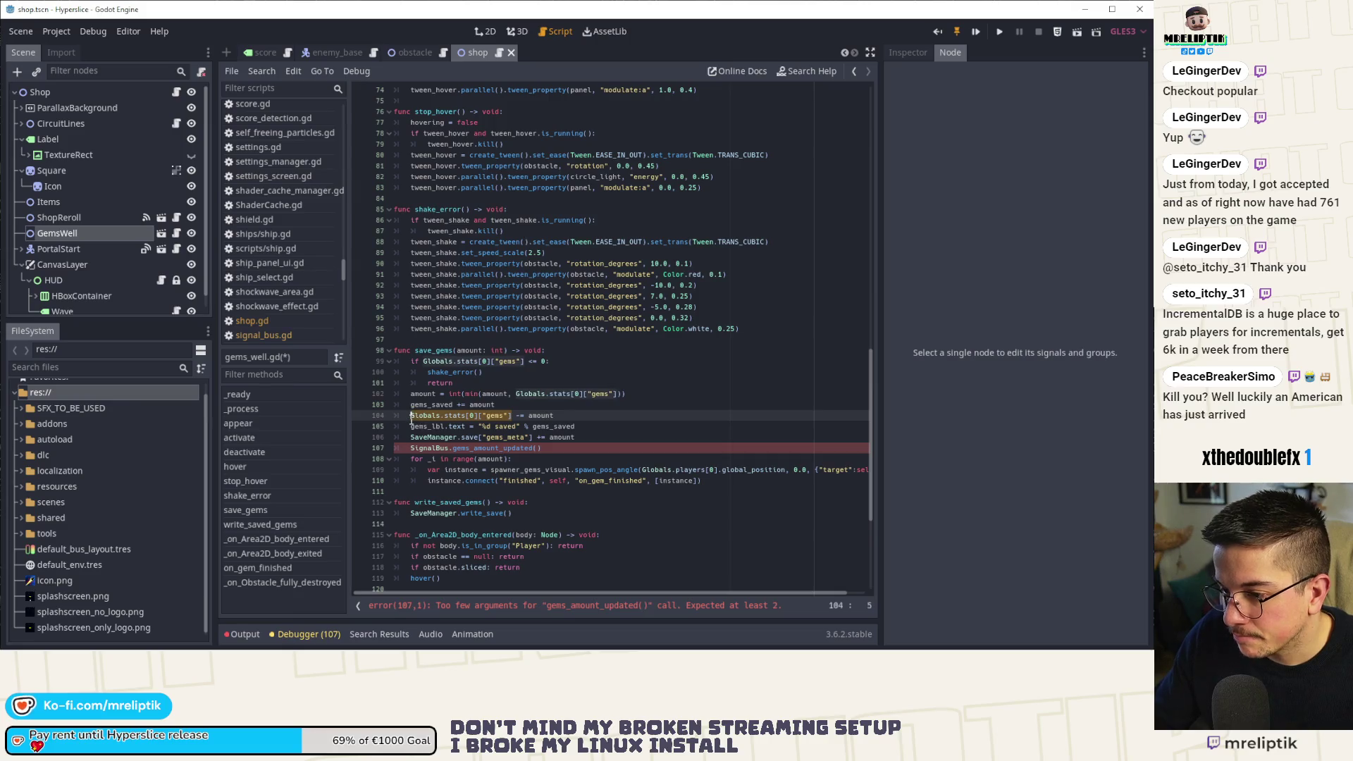
left_click(537, 448)
key("ctrl+v")
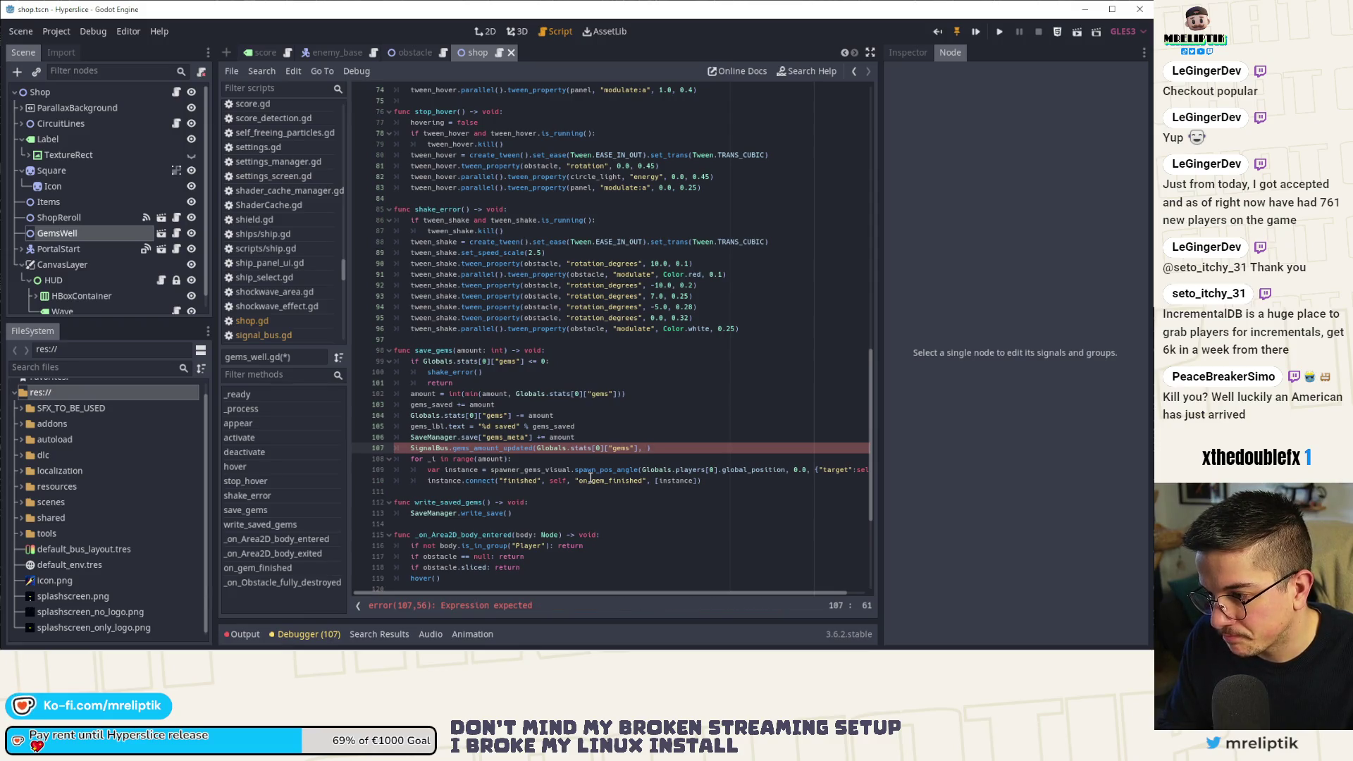
type("-amount")
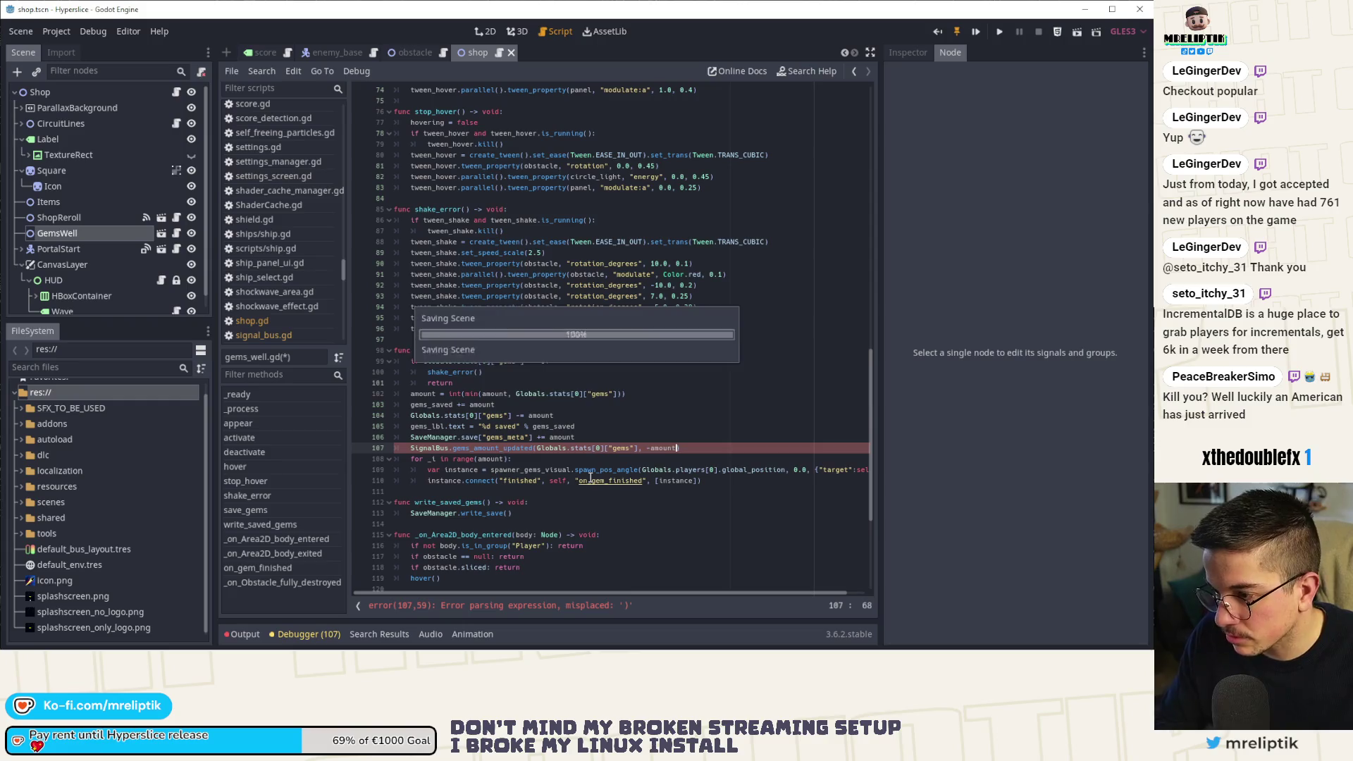
key("ctrl+s")
key("Up")
key("Up")
key("Up")
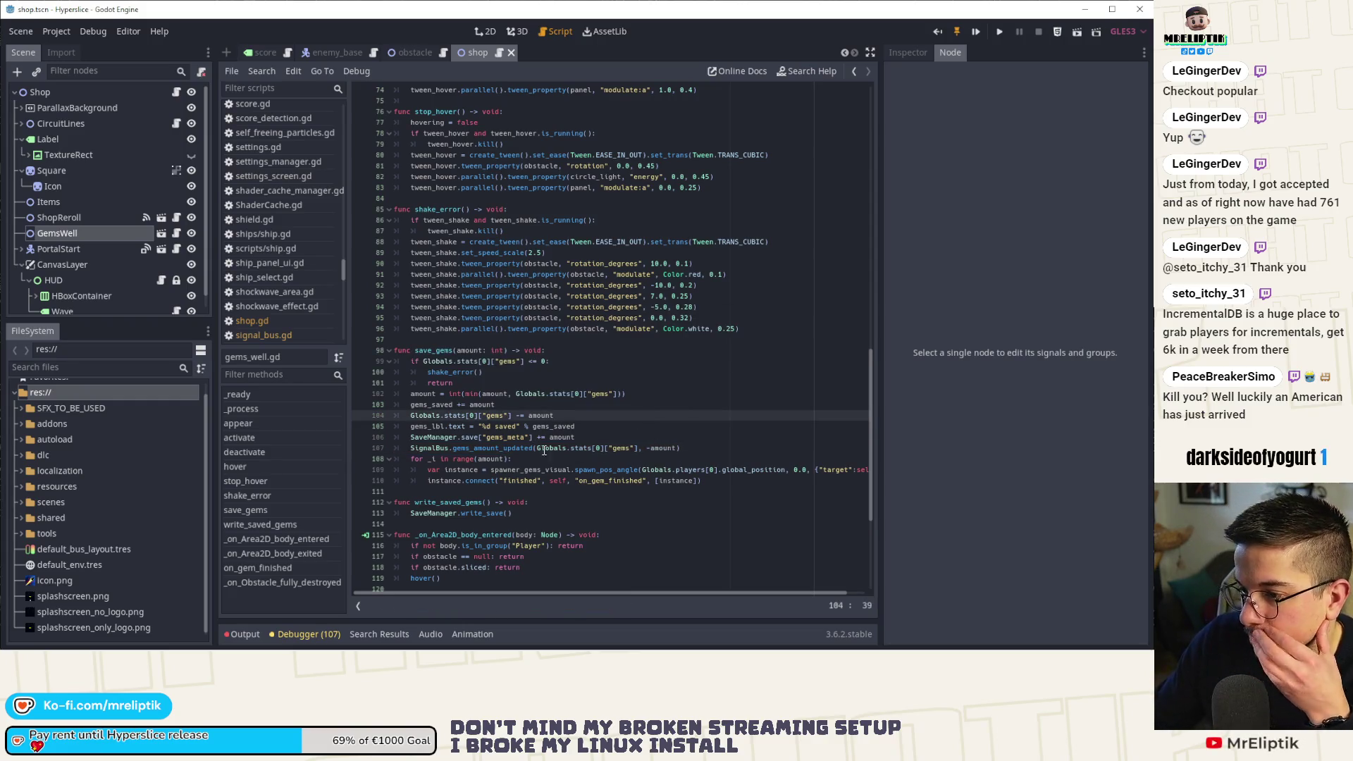
In shop.gd, remove the empty parentheses from line 20's gems_amount_updated call.
double_click(494, 448)
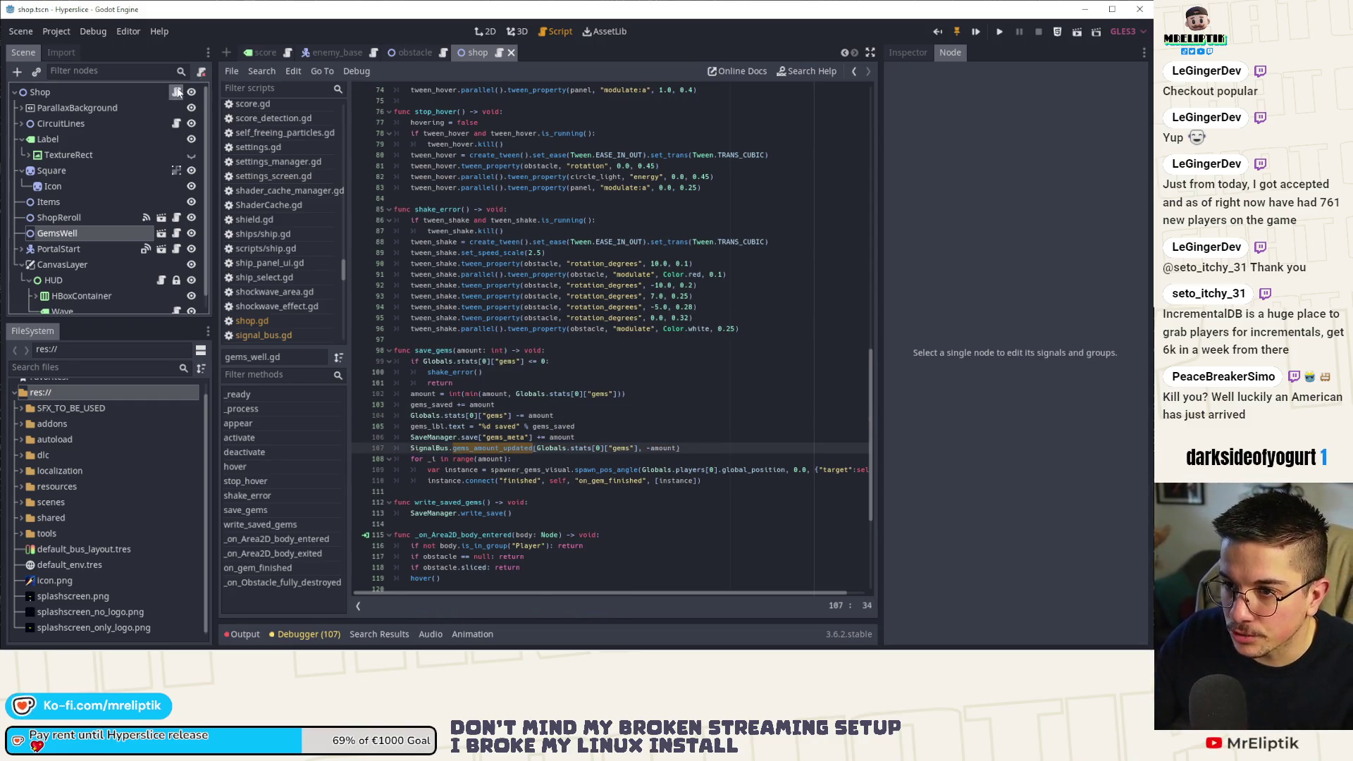
left_click(252, 321)
key("BackSpace")
key("BackSpace")
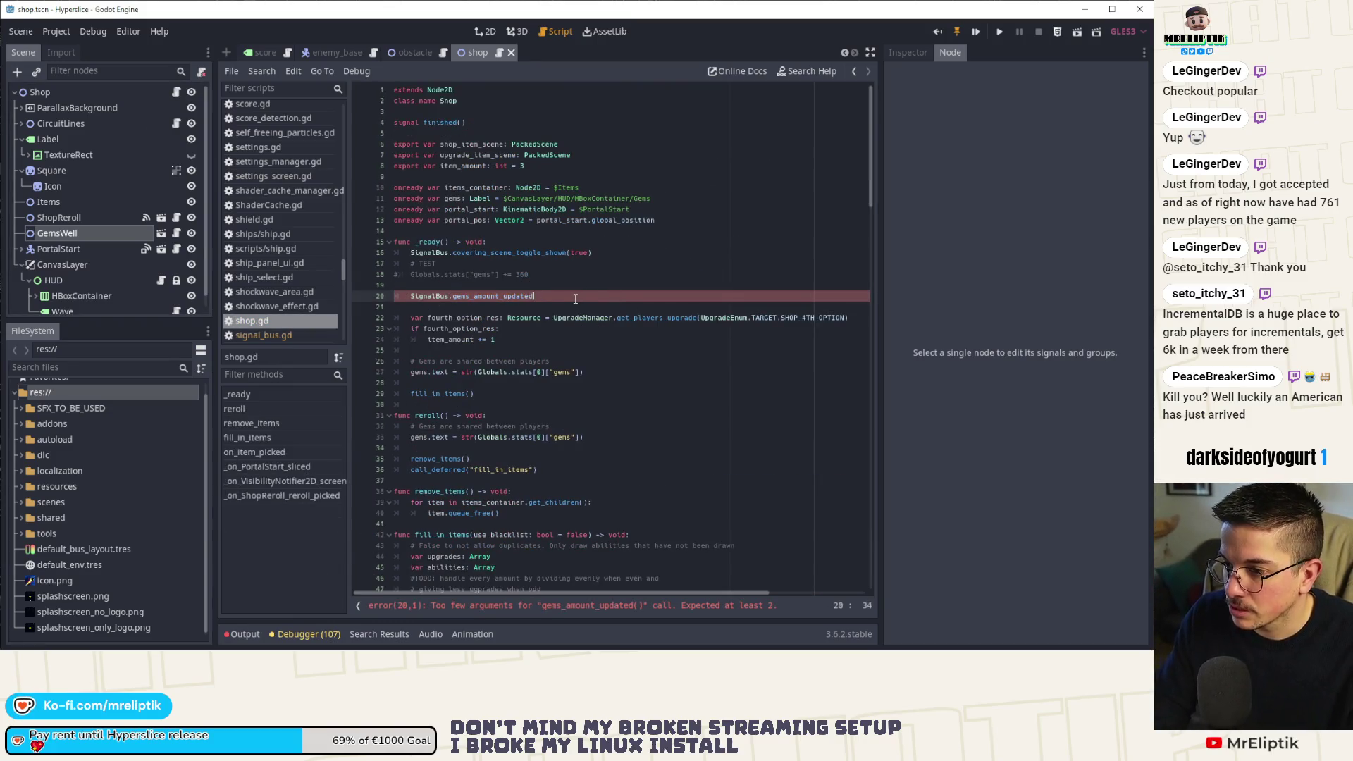
Turn line 20 into a connect("gems_amount_updated", self, "on_gems_amount_updated") call and save.
key("ctrl+BackSpace")
type("conenct")
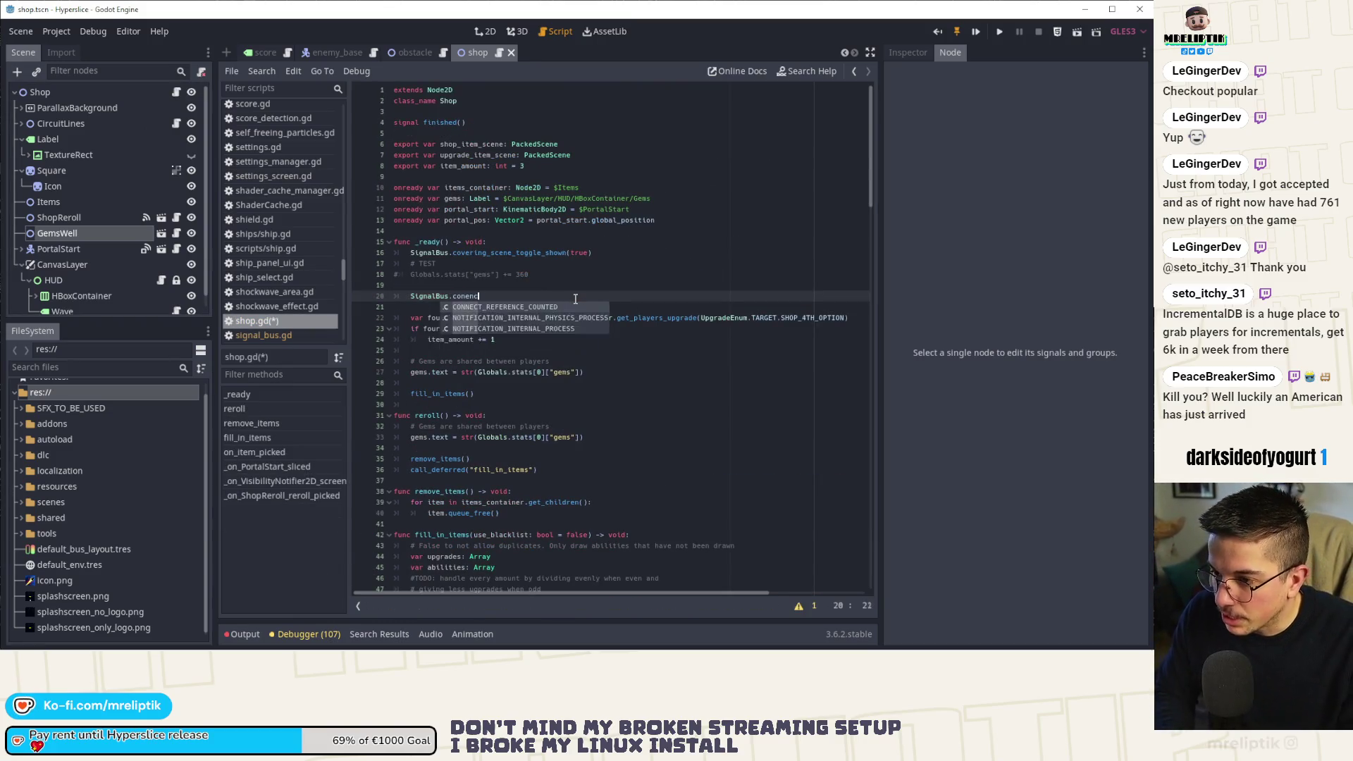
key("BackSpace")
key("BackSpace")
key("BackSpace")
type("nec(\"gems_amount_updated\",")
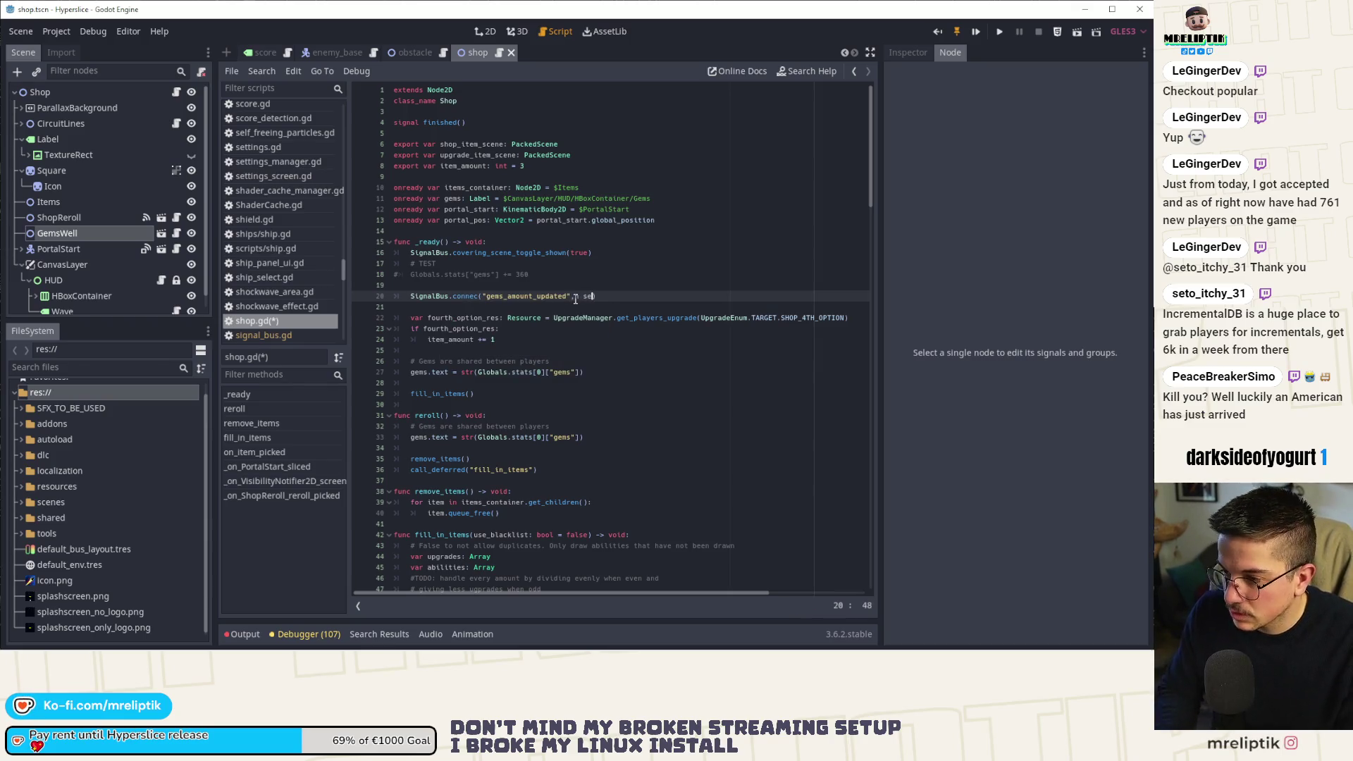
type(" self, \"")
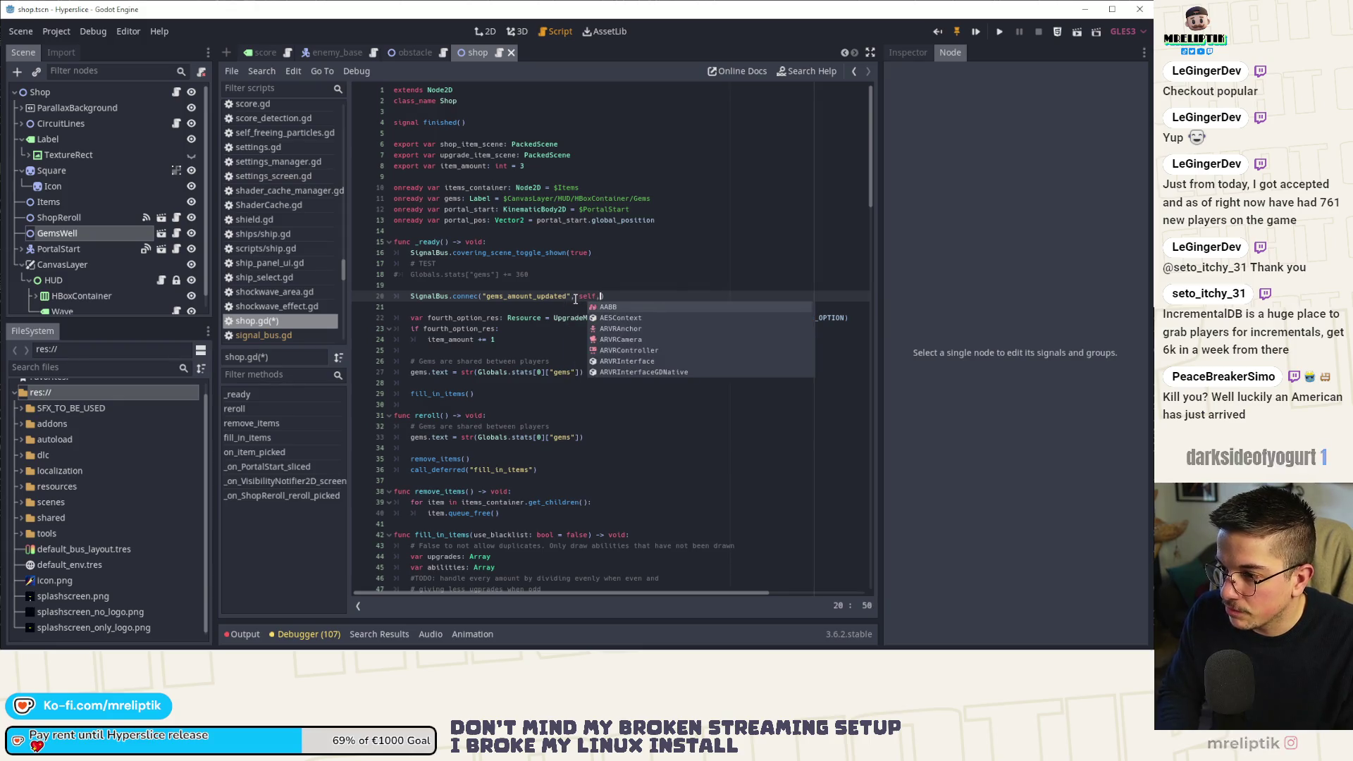
type("on_gems_amount_updated")
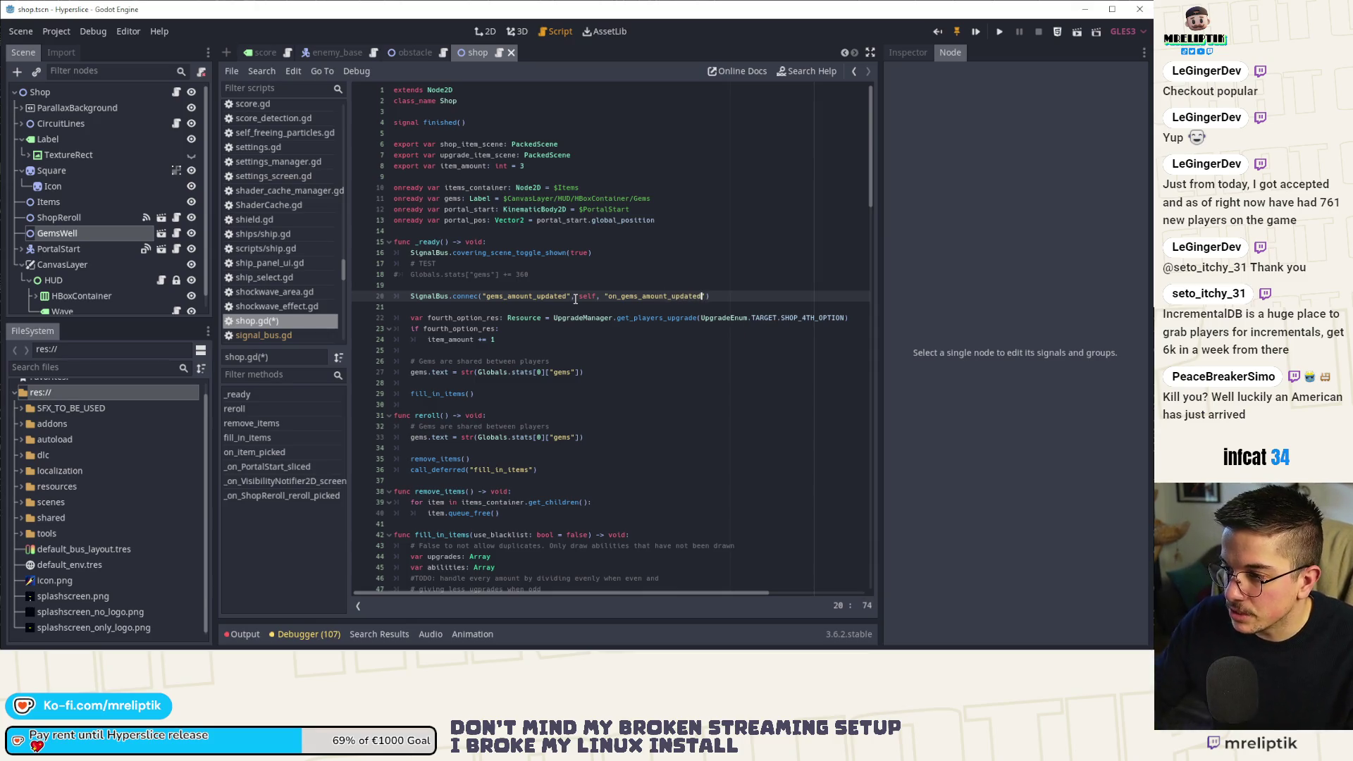
key("ctrl+s")
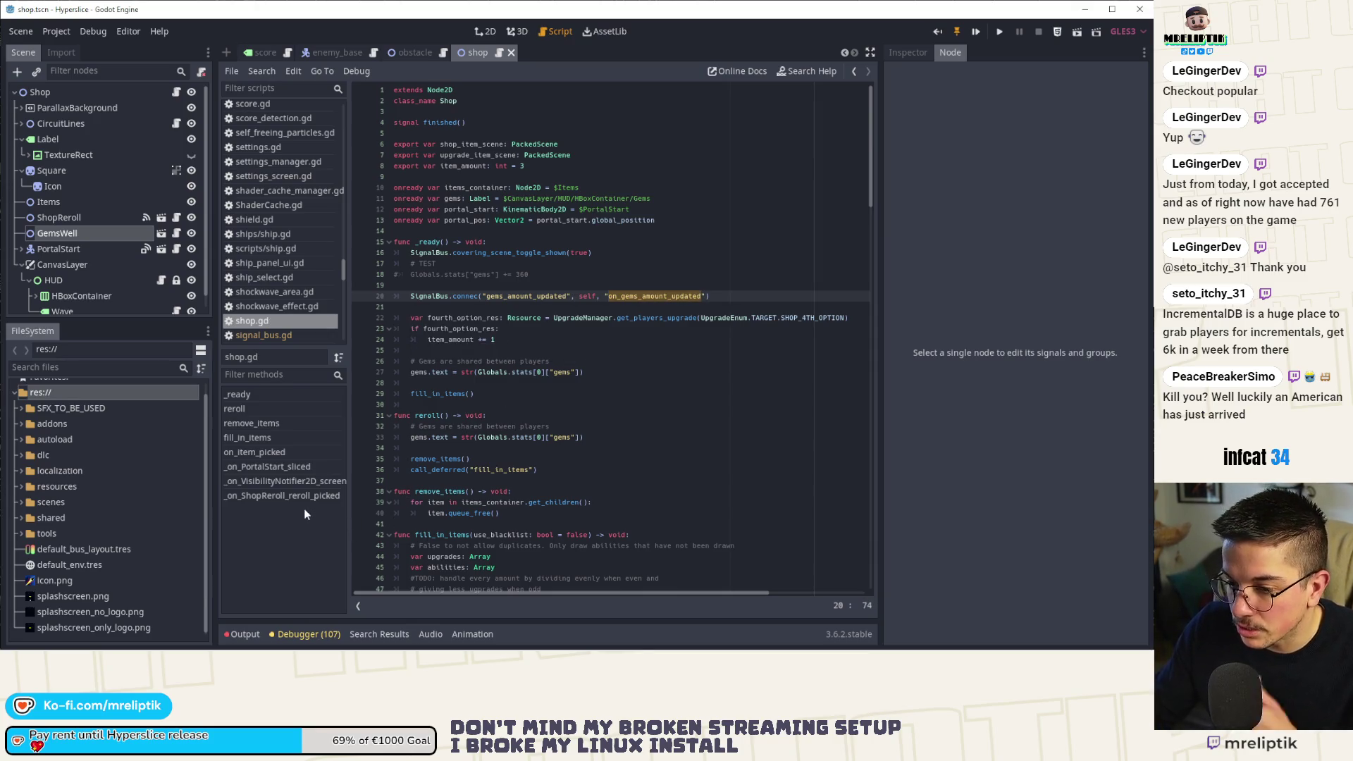
Append func on_gems_amount_updated(new_amount: int, amount_updated: int) -> void: with pass, and save.
left_click(280, 496)
left_click(429, 581)
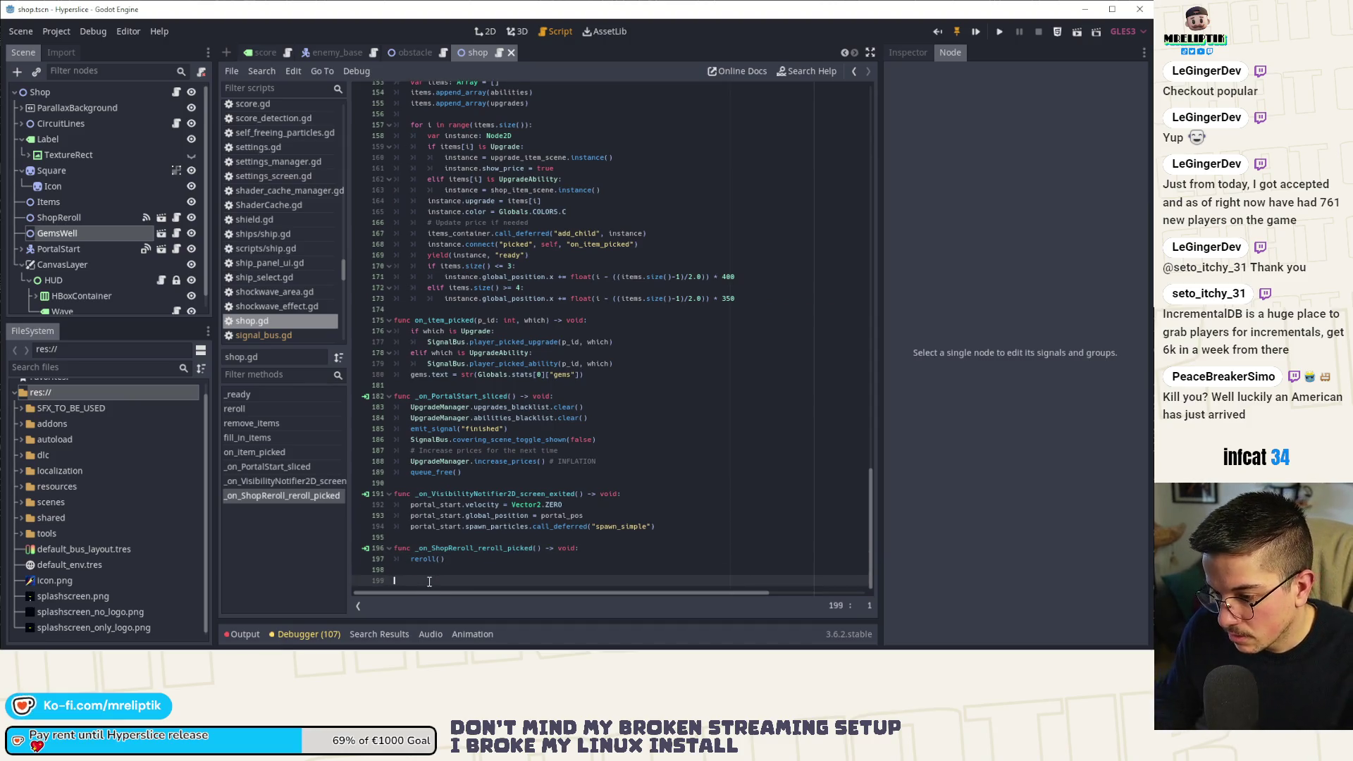
type("func on_gems_amount_updated(new_amount")
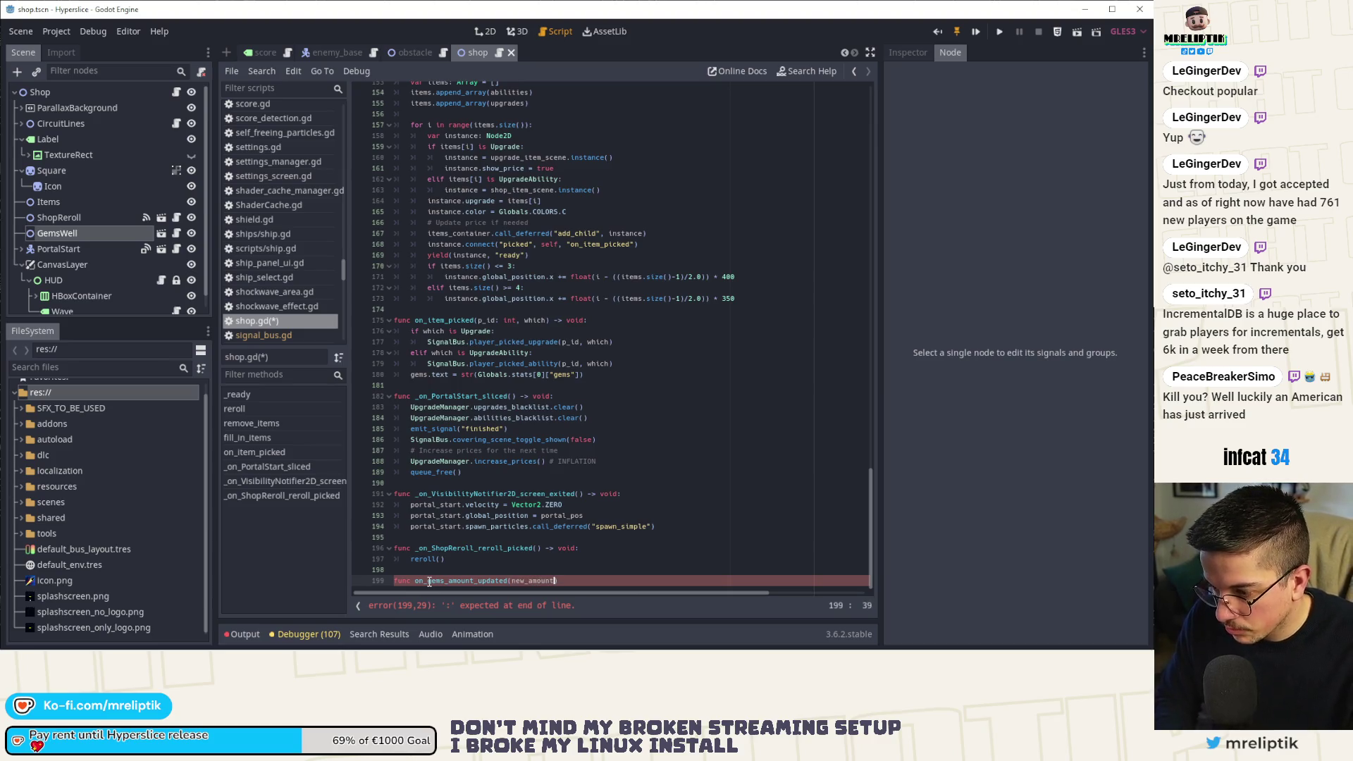
type(": int, amount_upp")
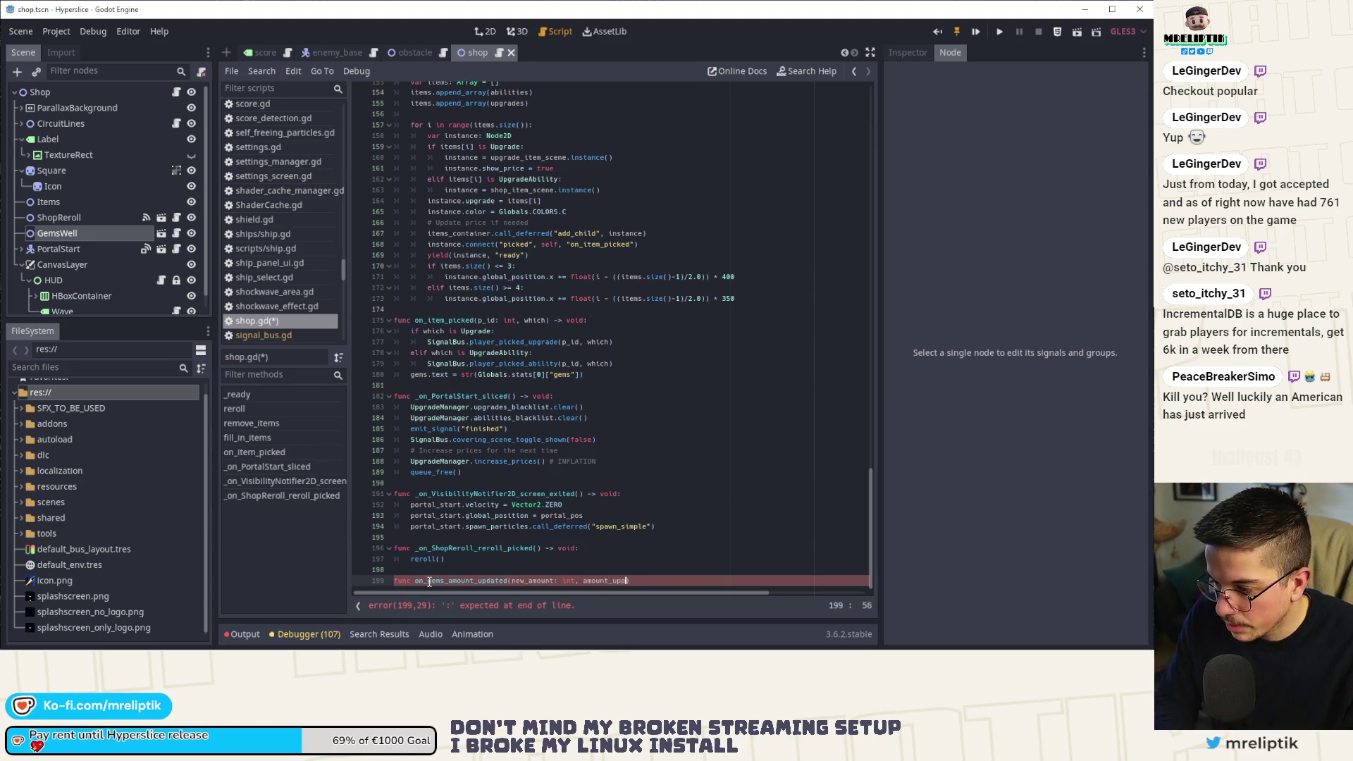
key("BackSpace")
type("dated: int")
key("ctrl+s")
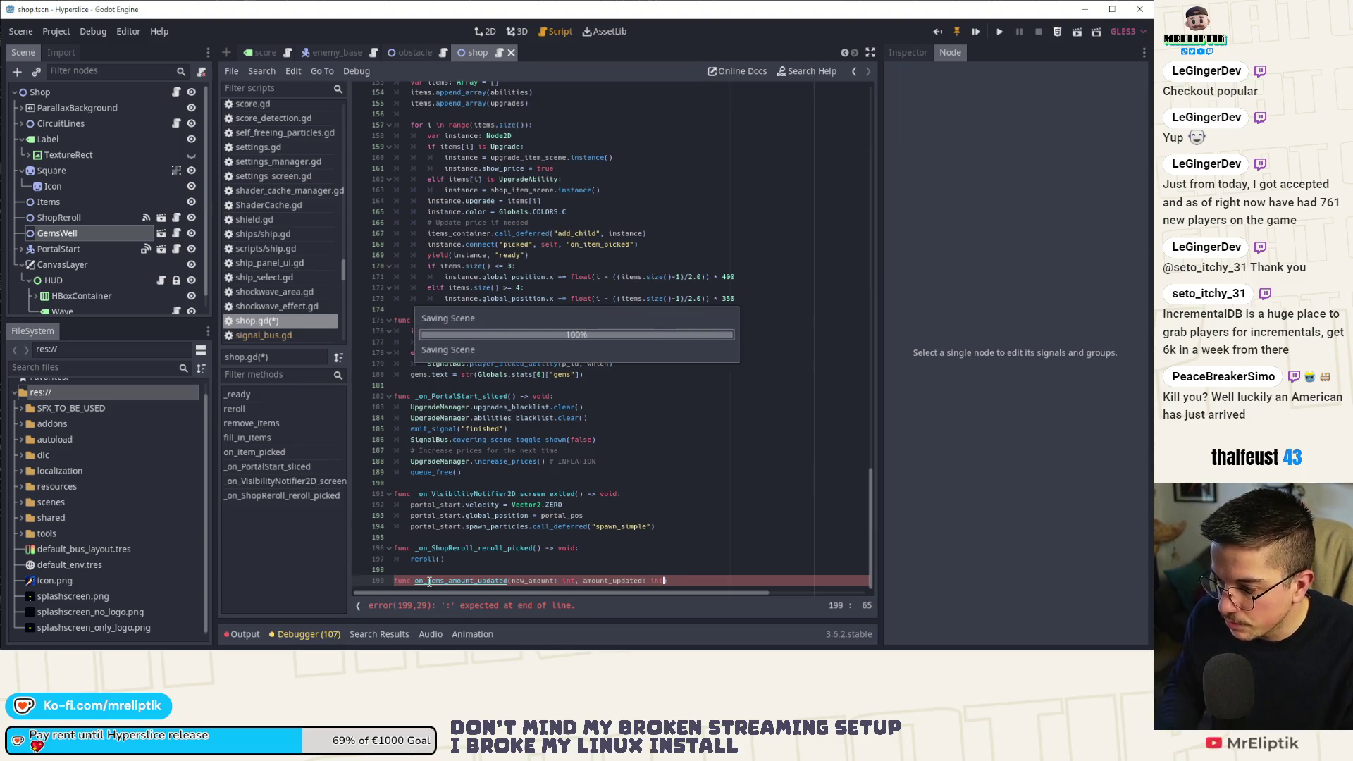
type(") -> void:")
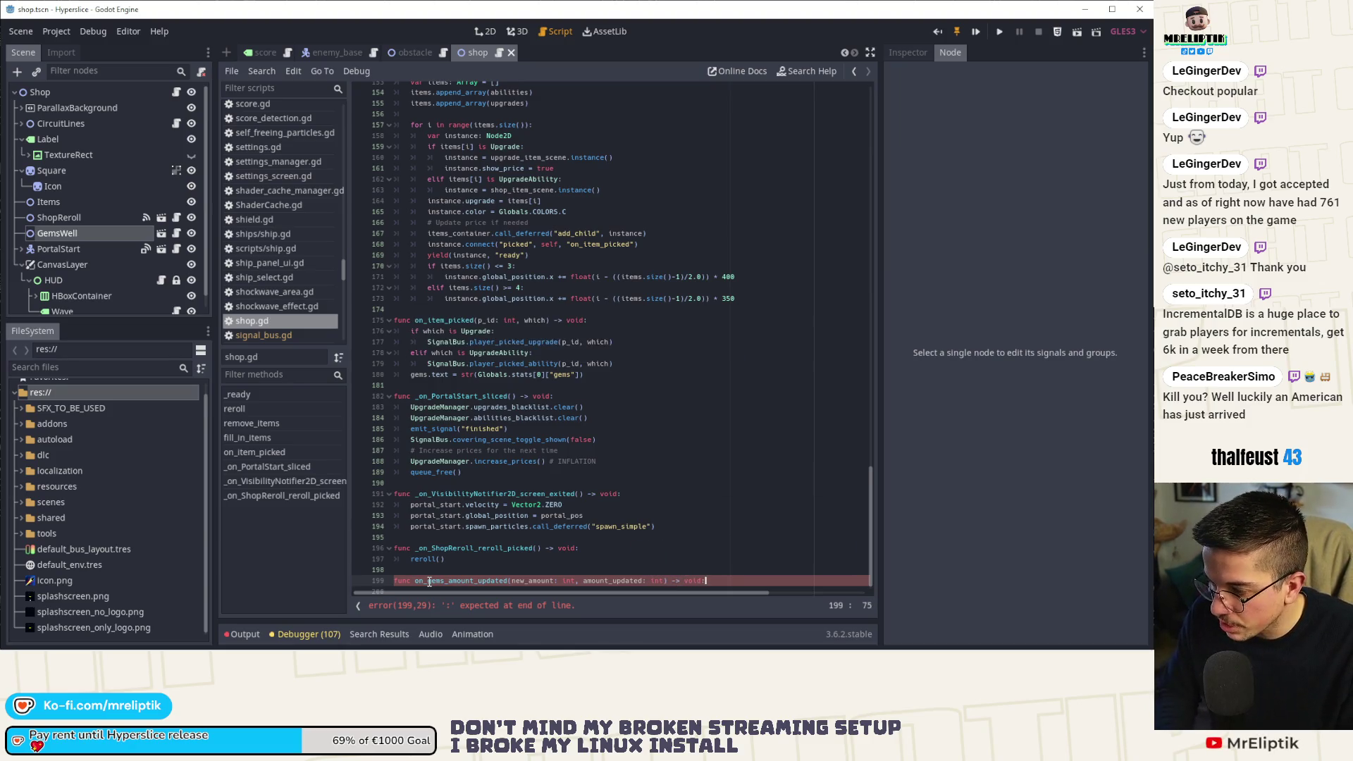
key("Return")
type("pass")
key("ctrl+s")
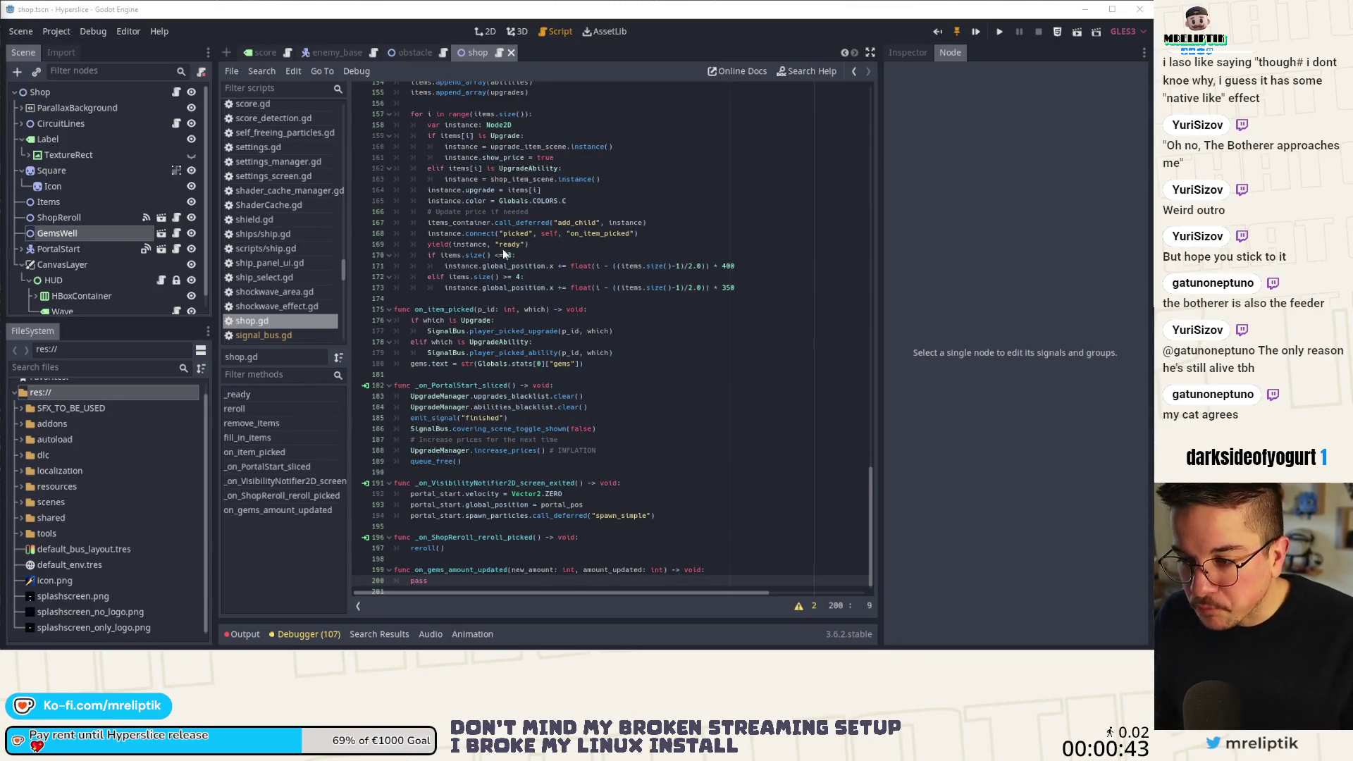
Copy the gems.text = str(Globals.stats[0]["gems"]) line from on_item_picked.
left_click(611, 352)
scroll(568, 375, "down", 1)
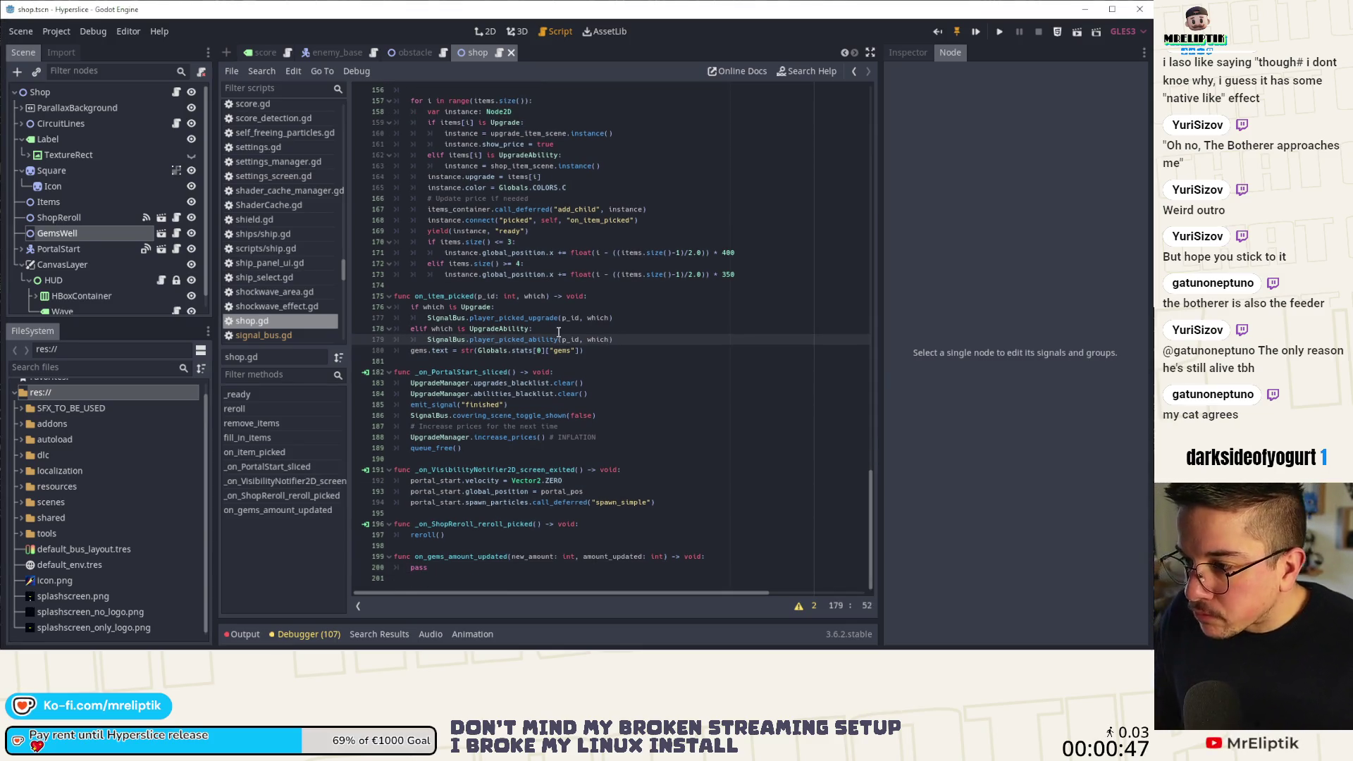
scroll(559, 332, "up", 5)
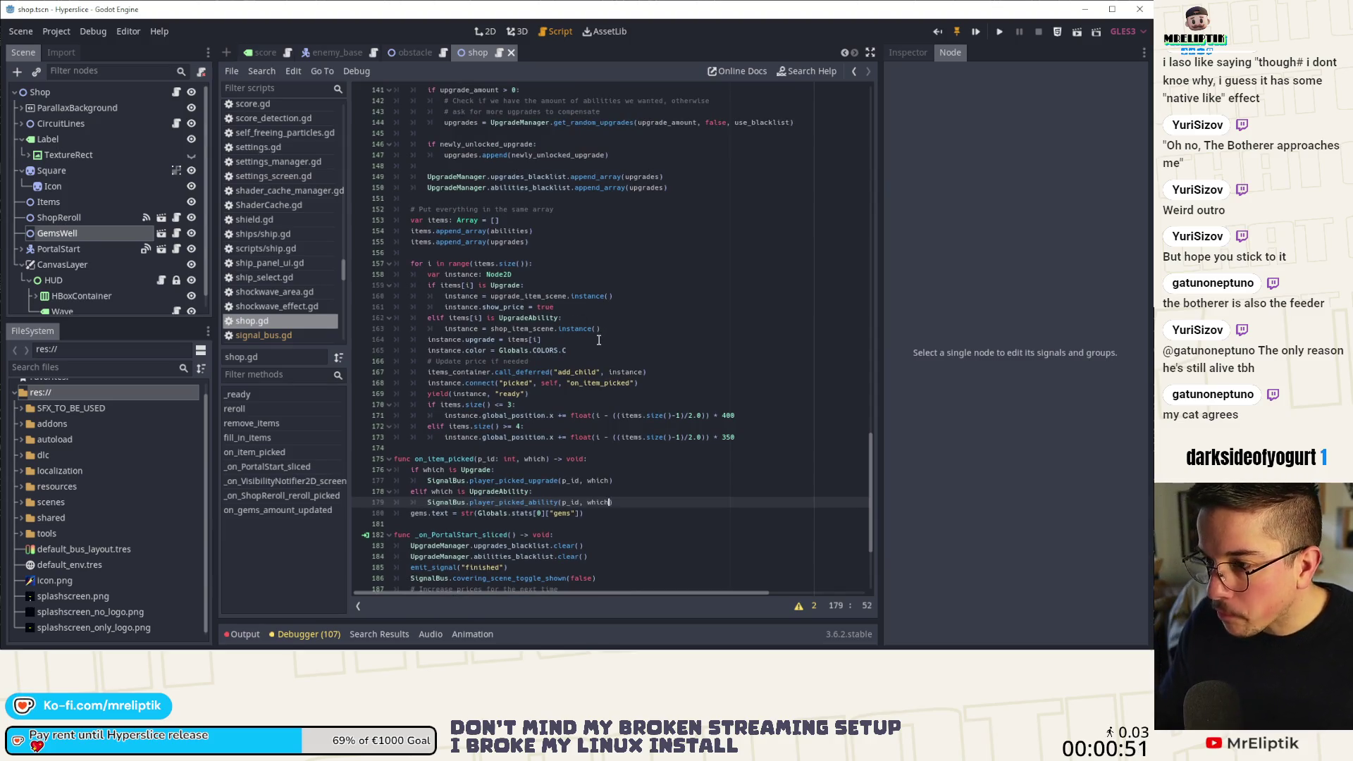
scroll(510, 334, "up", 20)
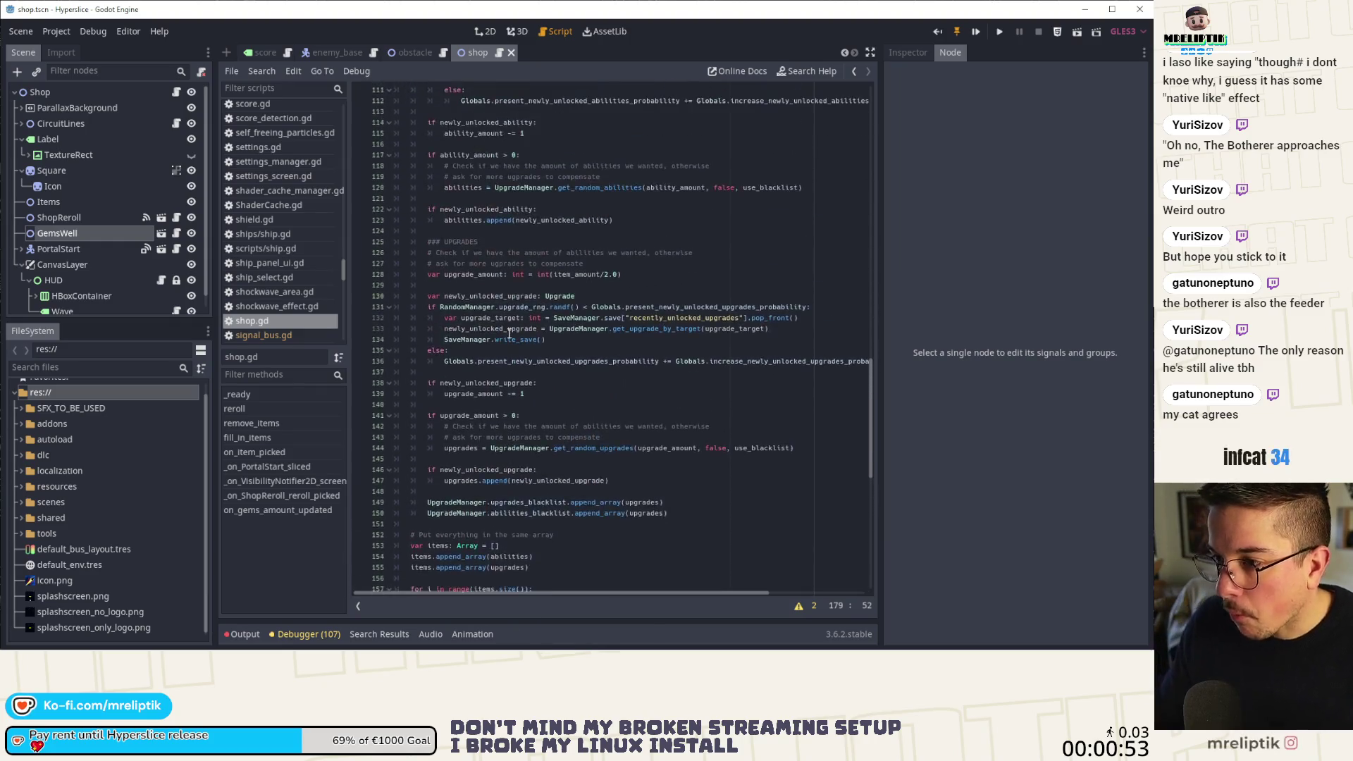
scroll(577, 353, "up", 15)
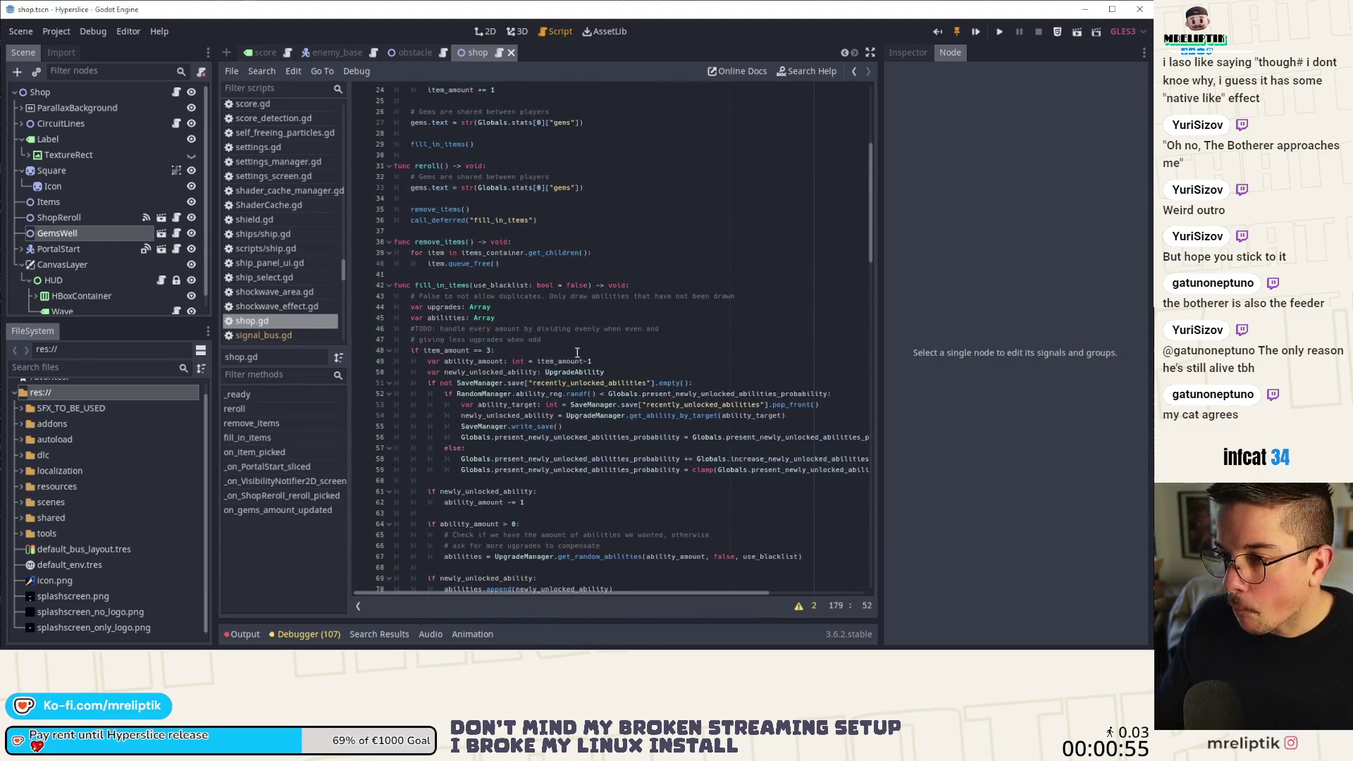
scroll(576, 358, "up", 5)
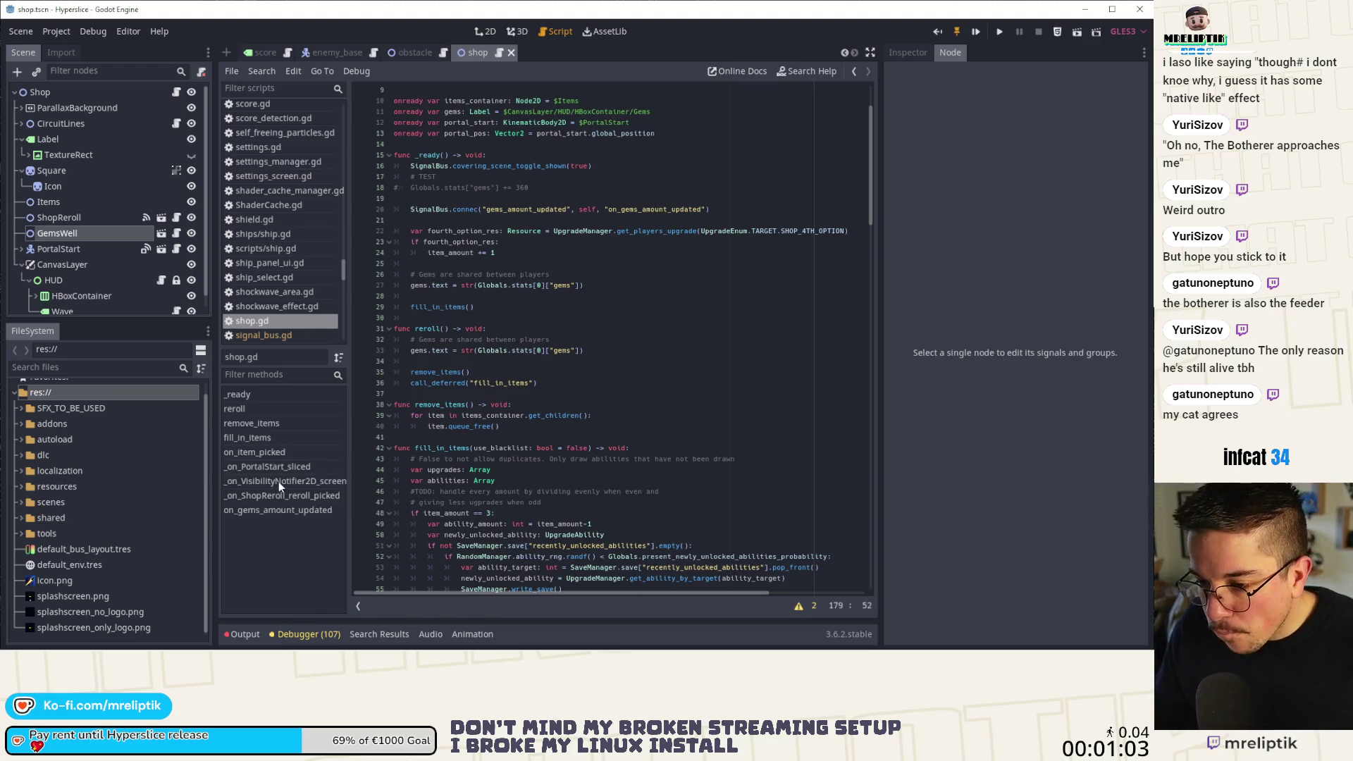
left_click(280, 452)
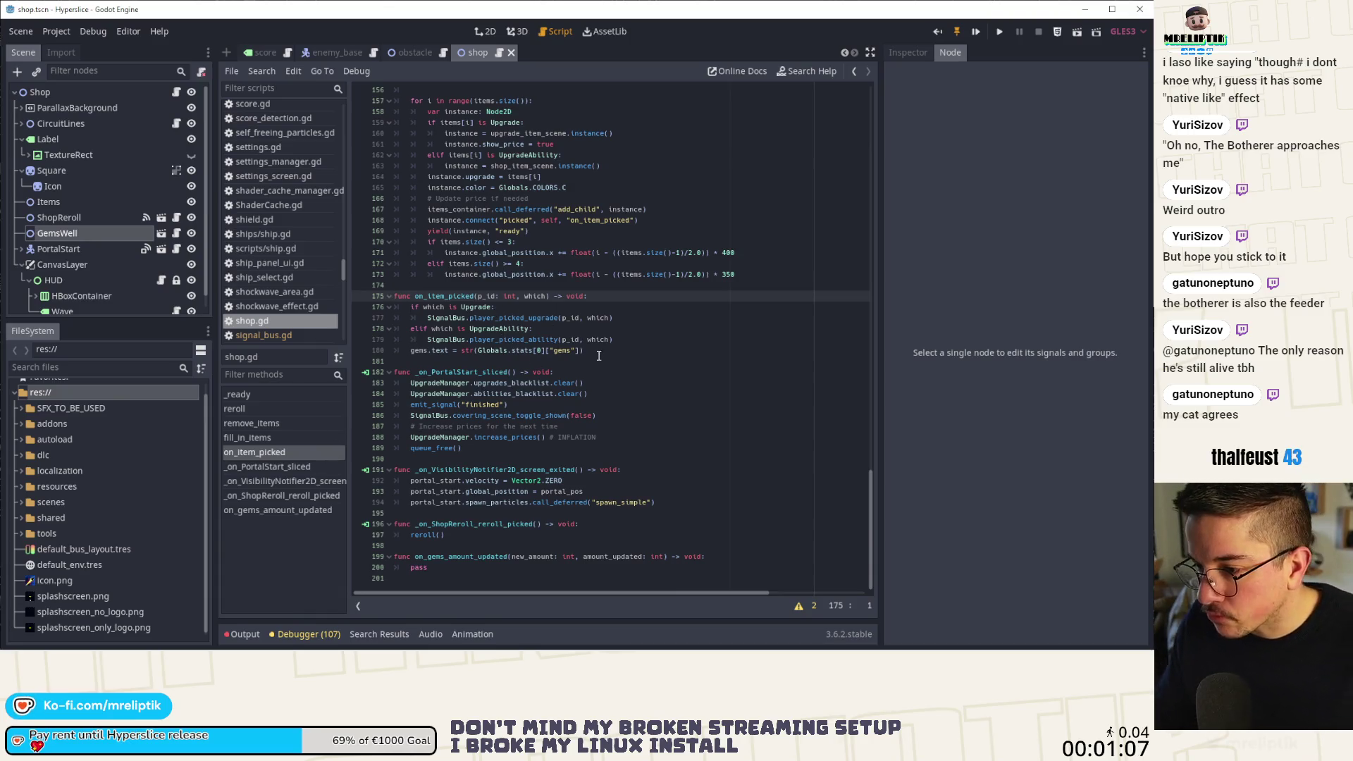
left_click_drag(588, 352, 408, 347)
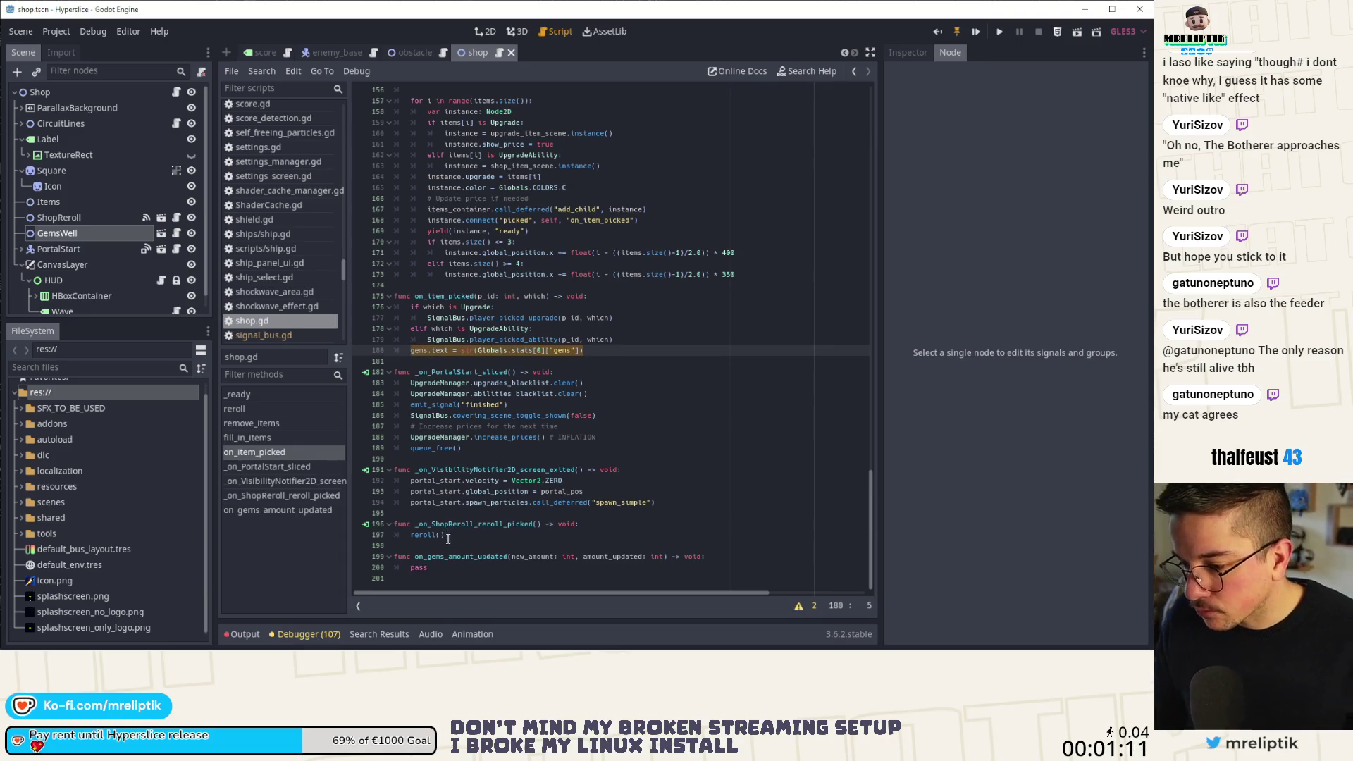
key("ctrl+c")
Replace pass in on_gems_amount_updated with the copied gems.text line and save.
left_click(459, 566)
key("BackSpace")
key("BackSpace")
key("BackSpace")
key("ctrl+v")
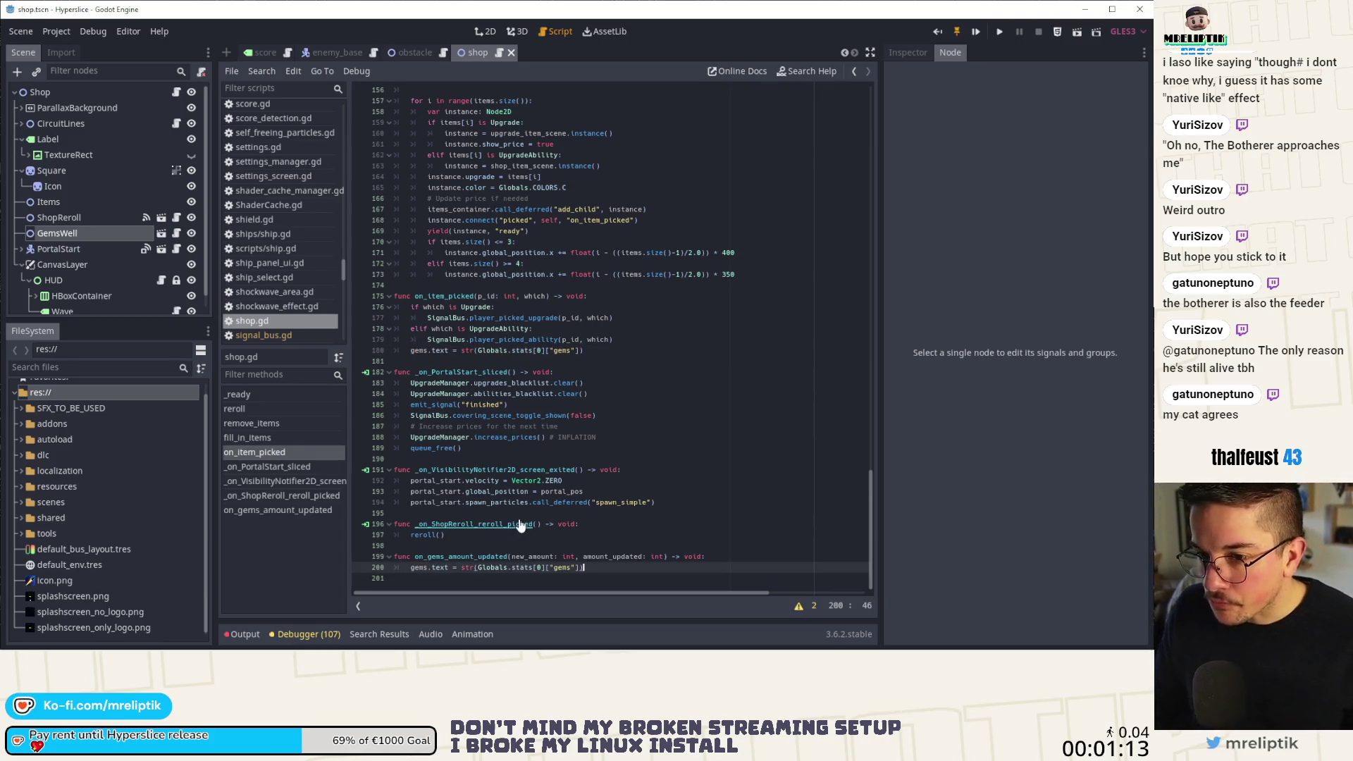
key("ctrl+s")
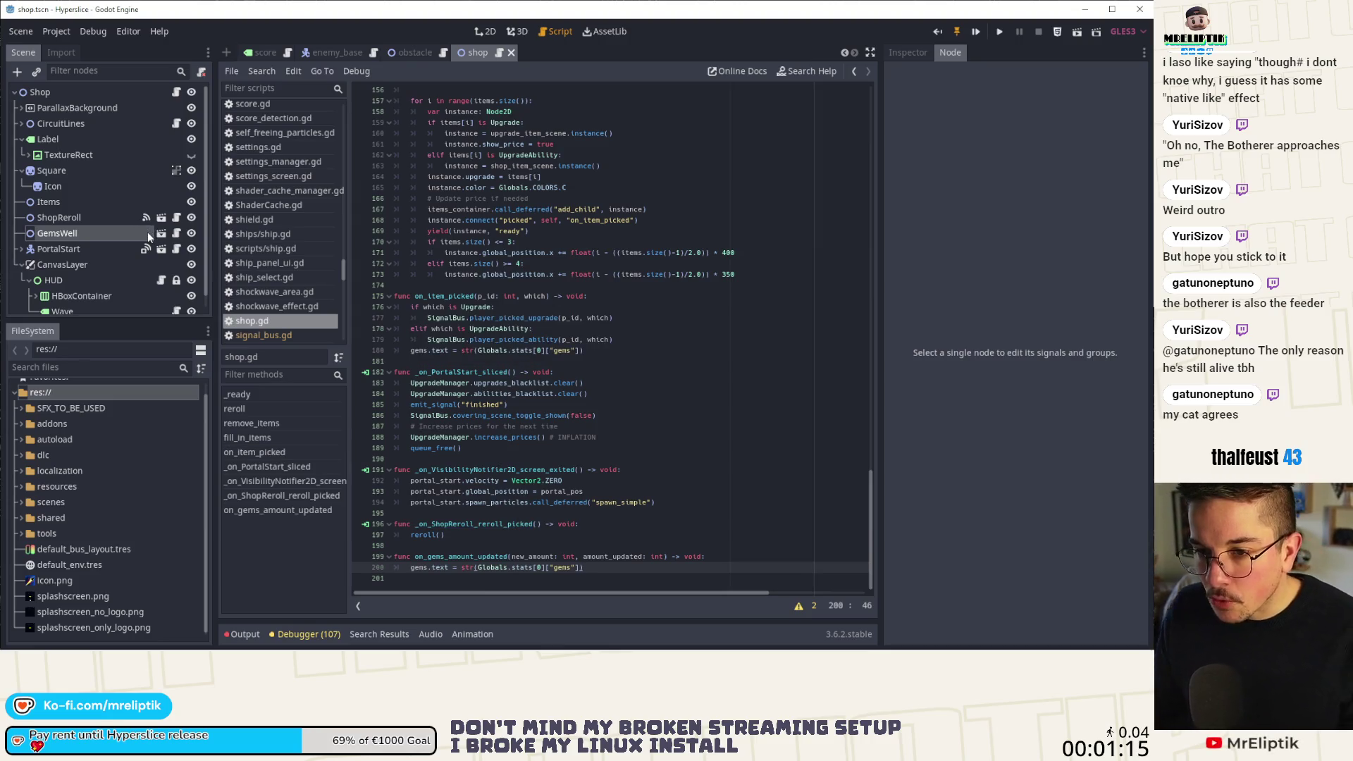
scroll(148, 233, "down", 1)
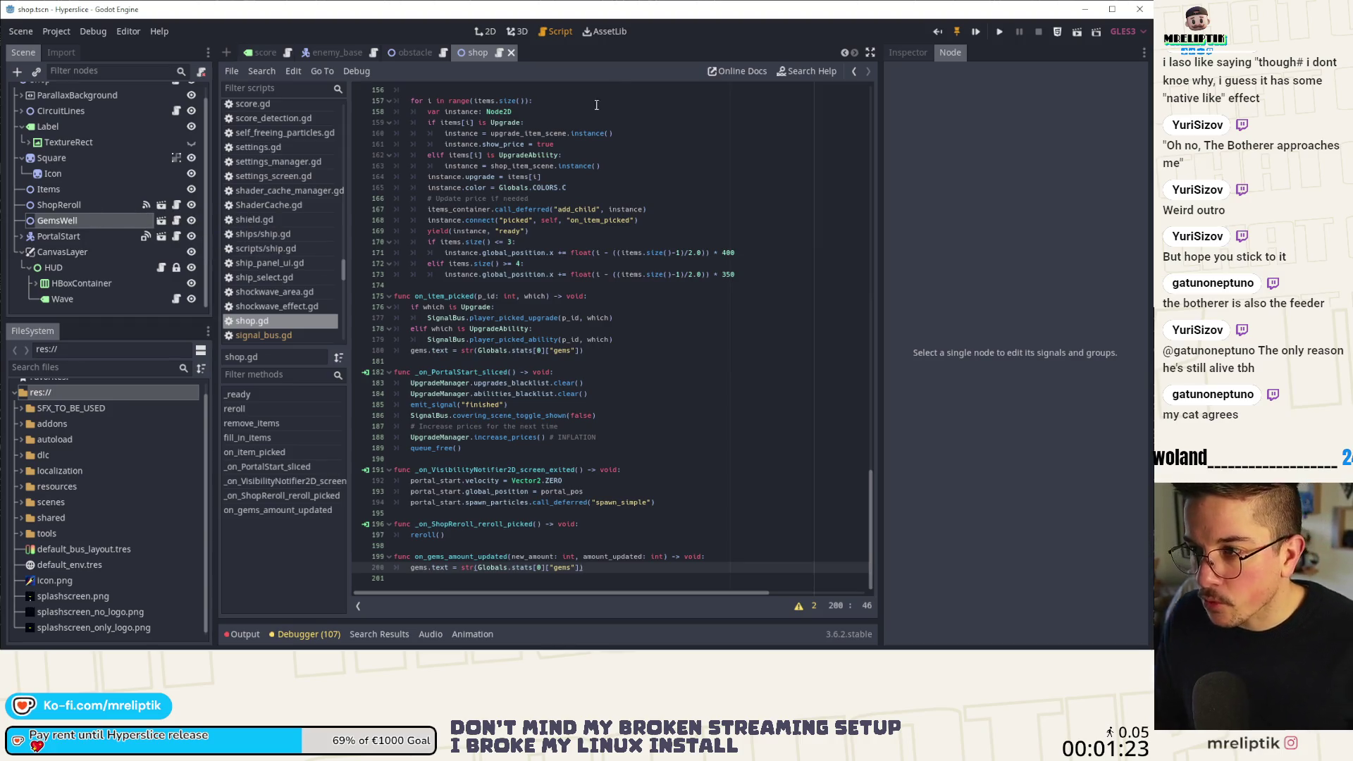
Open shop_item.tscn and upgrade_orb.tscn with Quick Open Scene.
key("ctrl+shift+o")
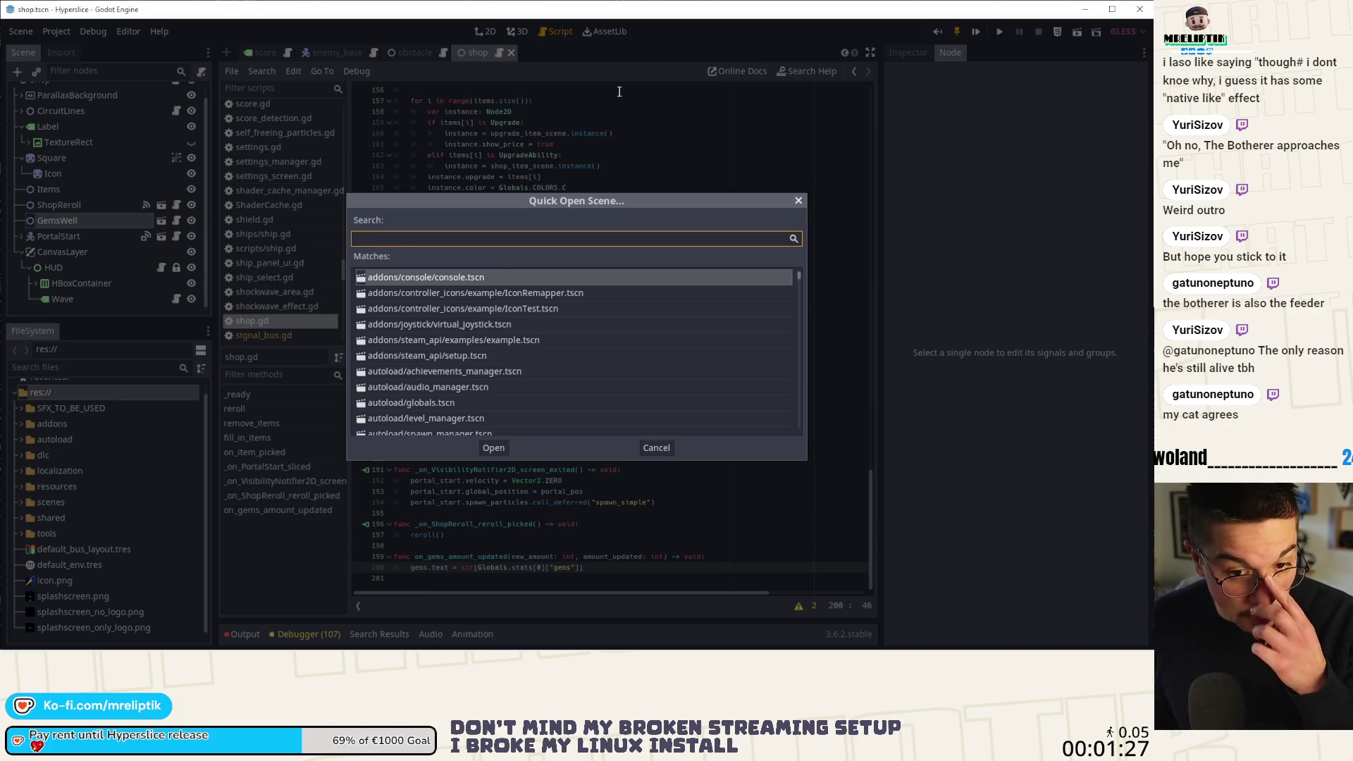
type("shop")
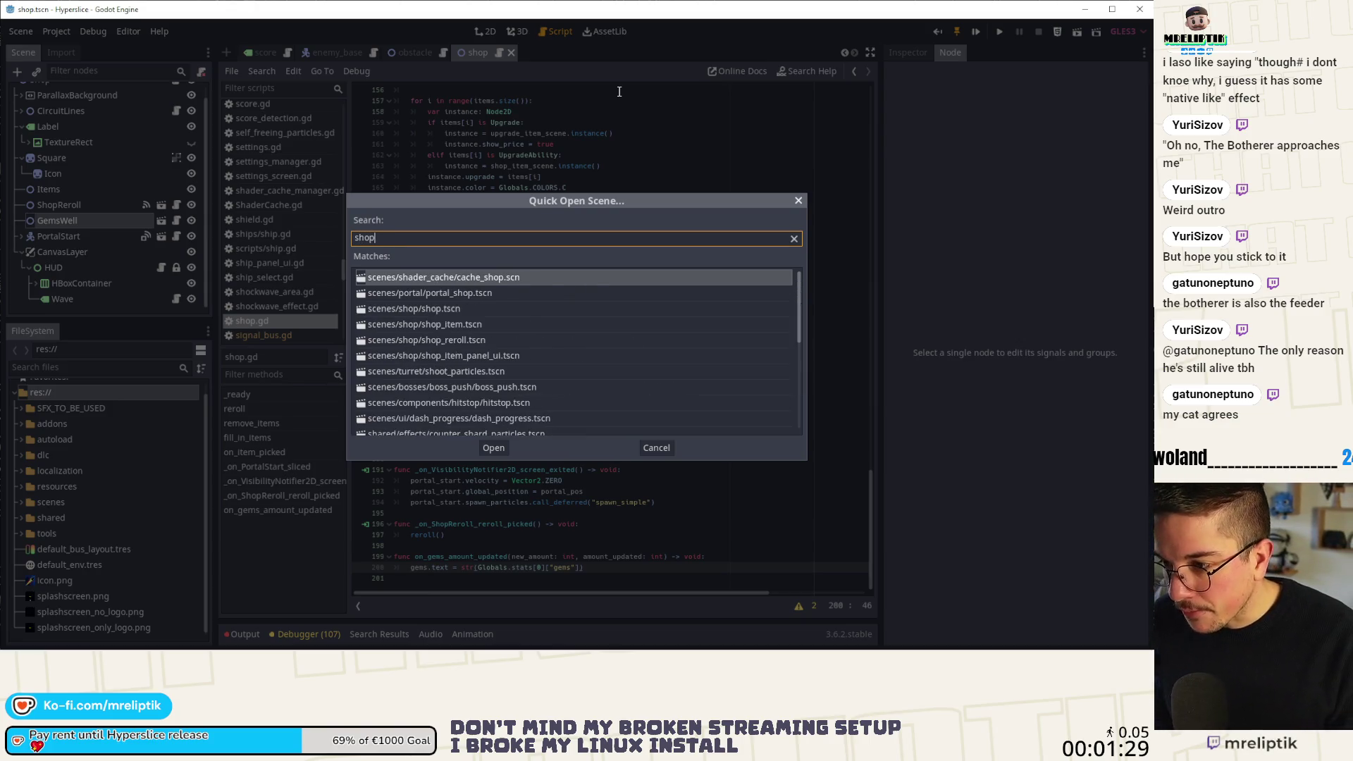
key("Down")
key("Down")
key("Down")
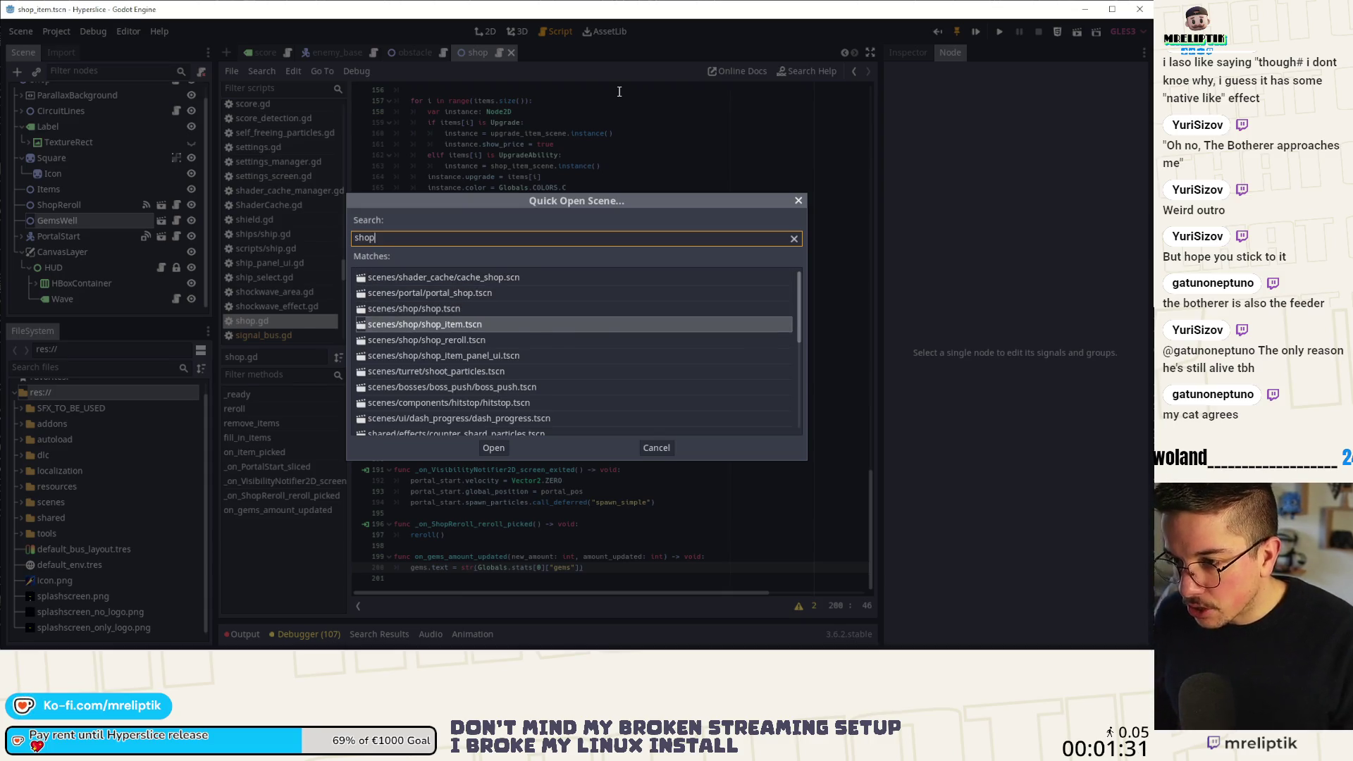
key("Return")
key("ctrl+shift+o")
type("upgra")
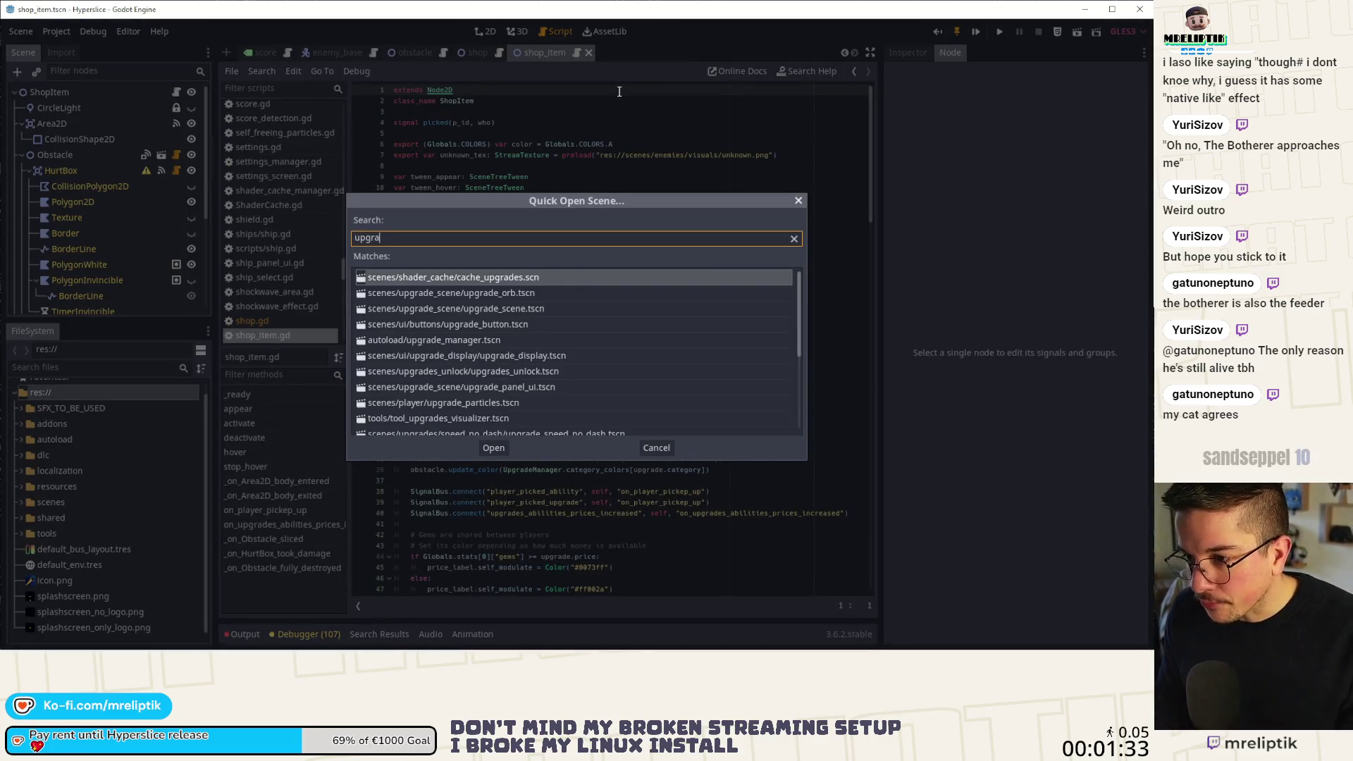
key("Down")
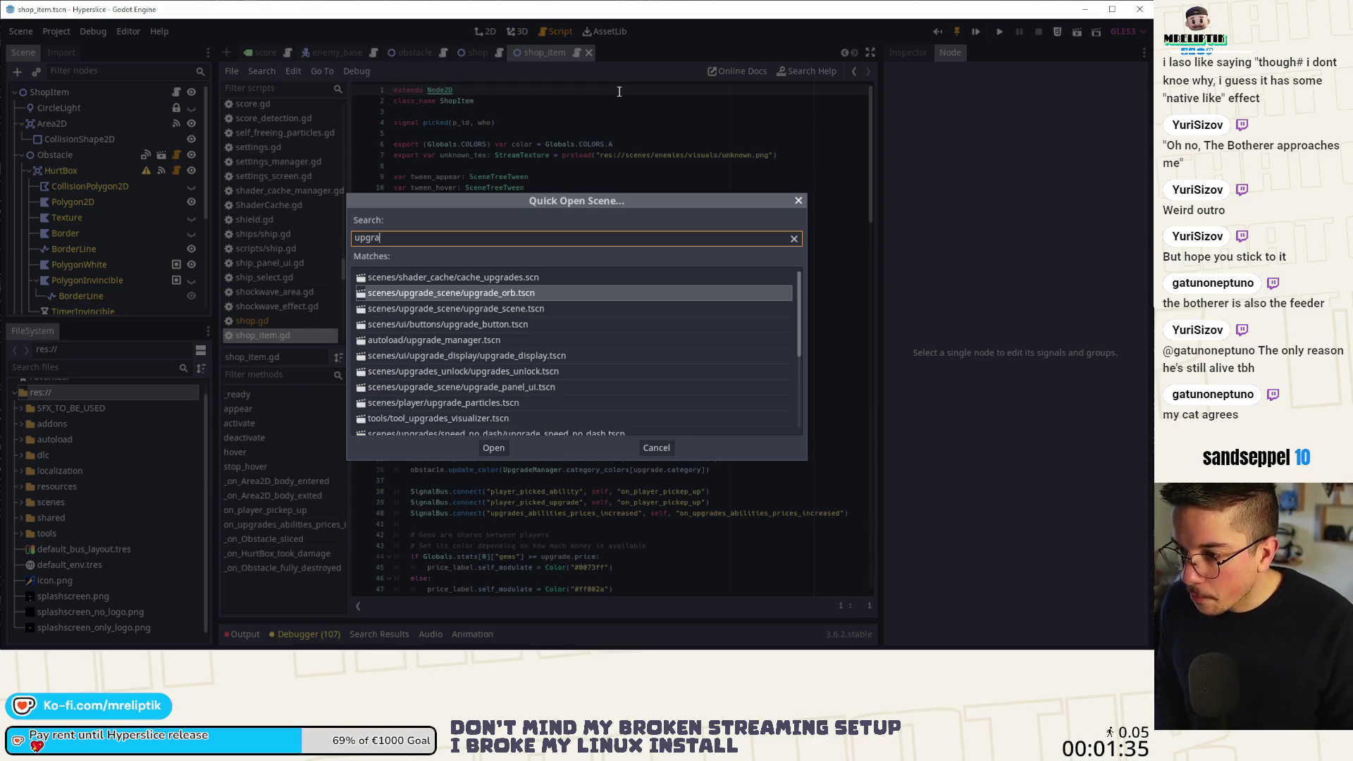
type("de")
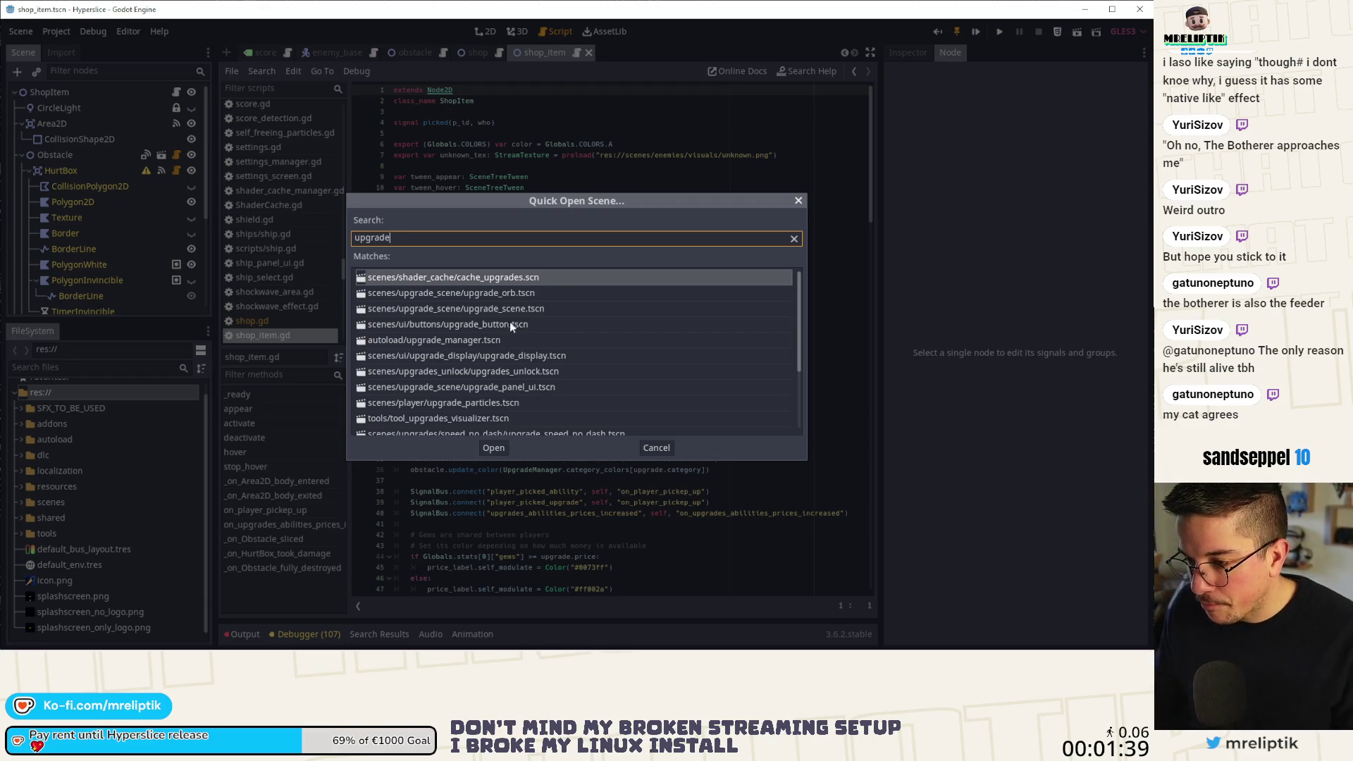
double_click(509, 293)
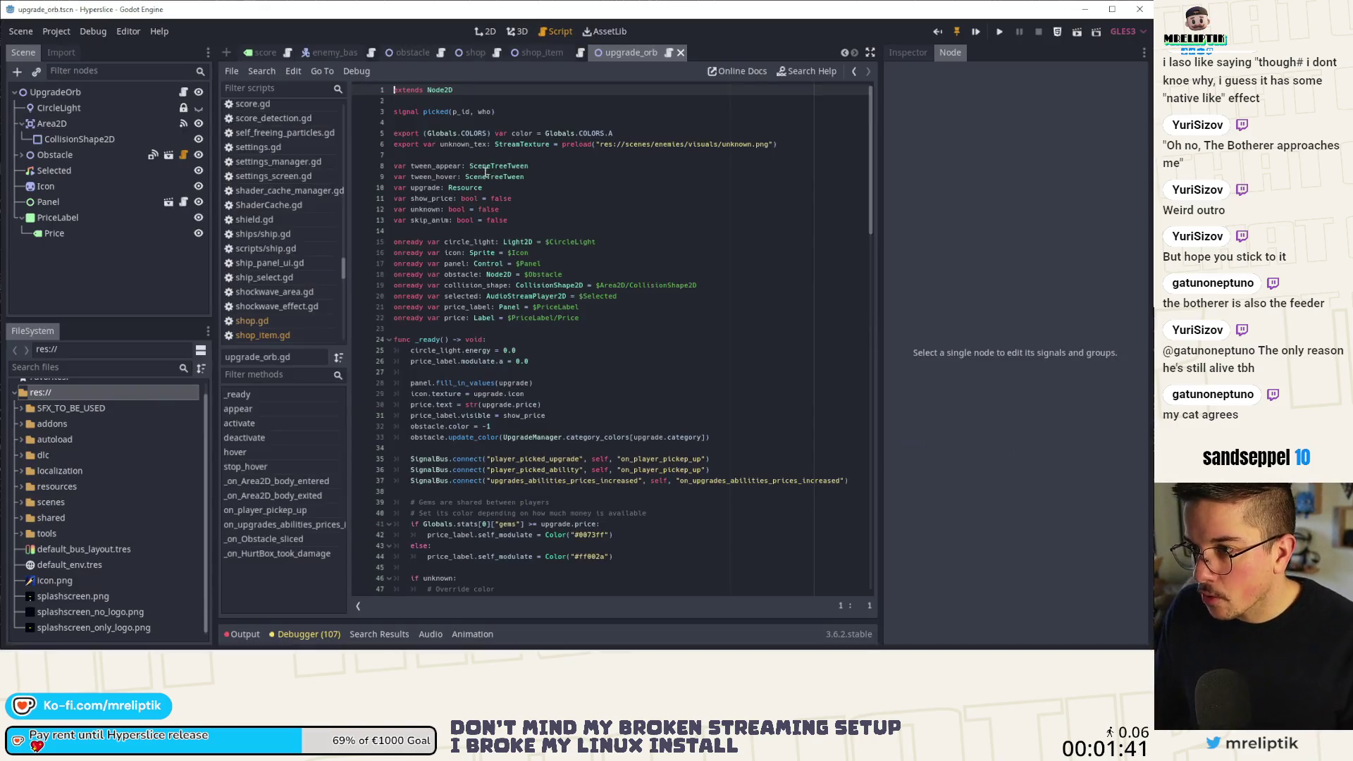
On the shop_item tab, bring up on_player_pickup_up and on_upgrades_abilities_prices_increased in shop_item.gd.
left_click(539, 52)
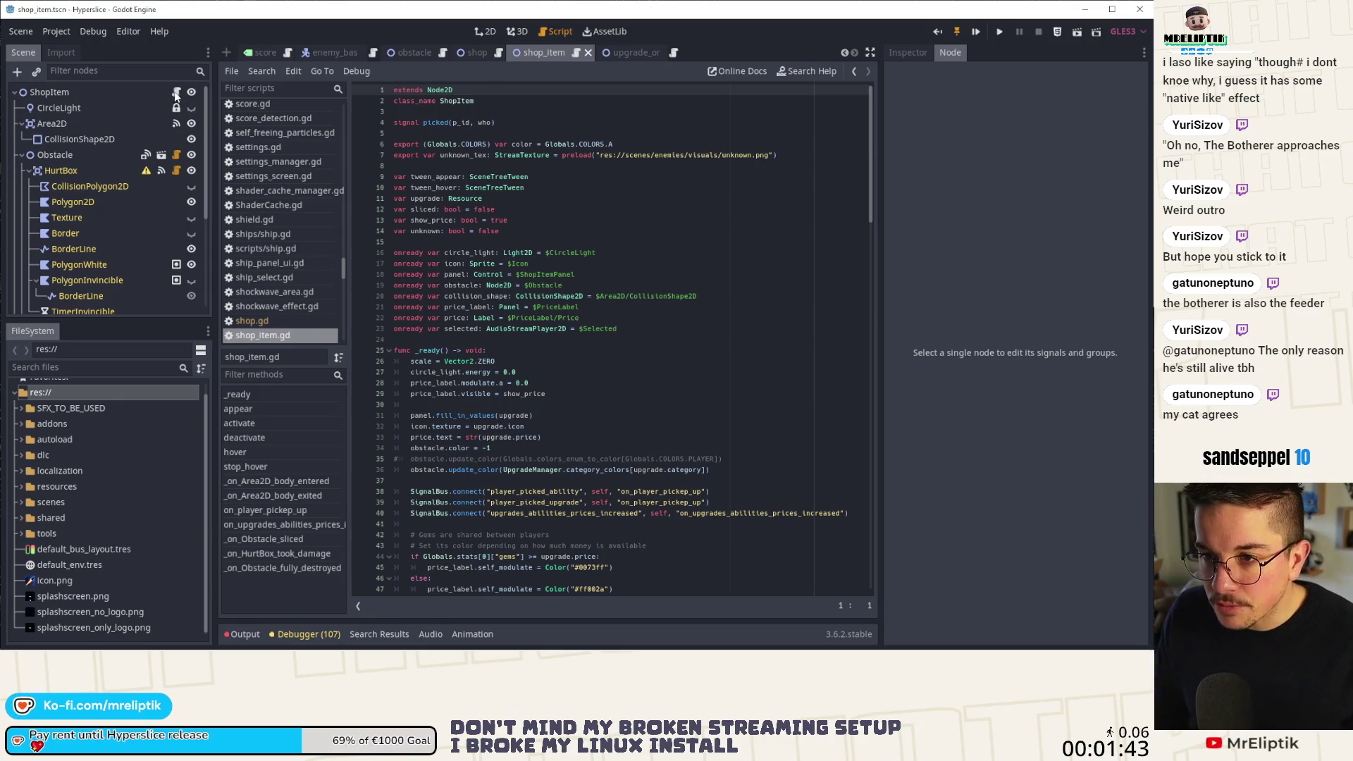
left_click(265, 509)
double_click(493, 296)
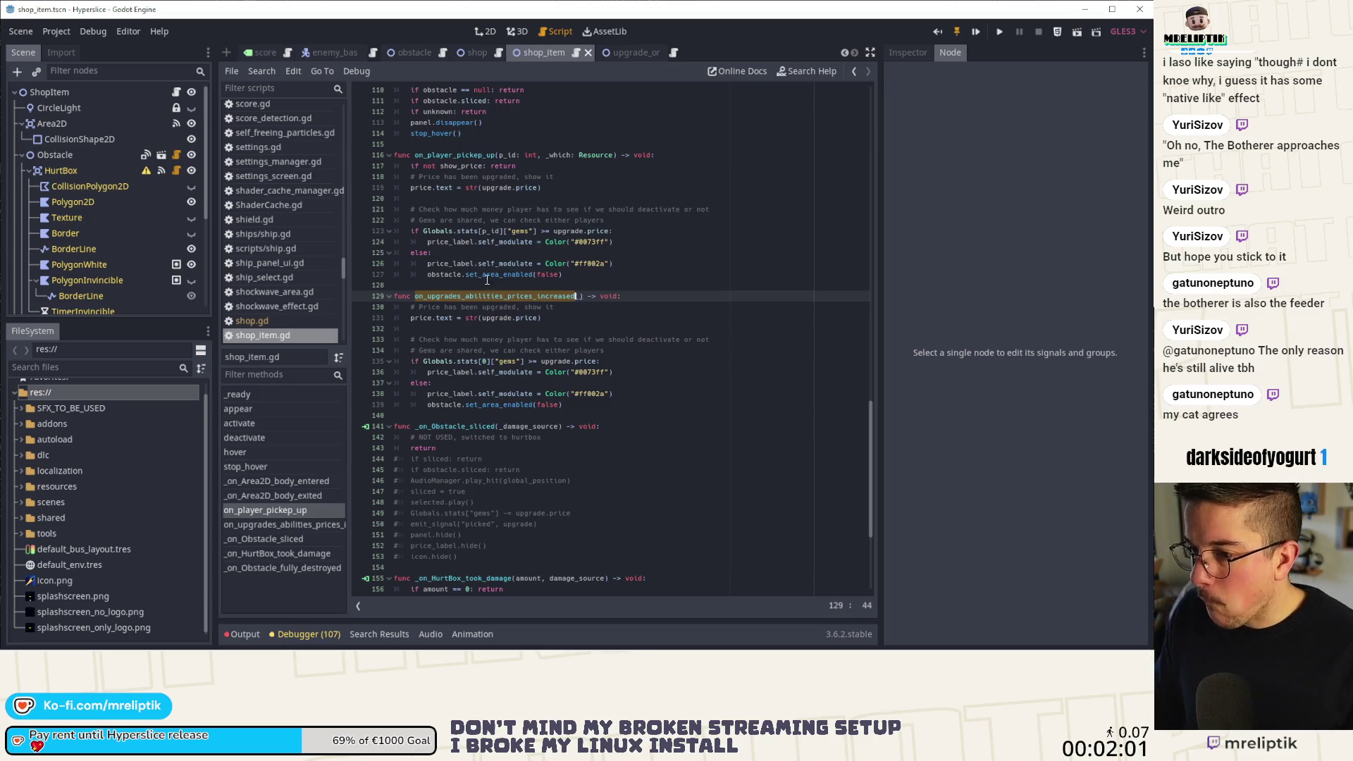
Add an update_availability function stub containing pass below stop_hover, and save.
scroll(487, 279, "up", 5)
scroll(451, 240, "up", 5)
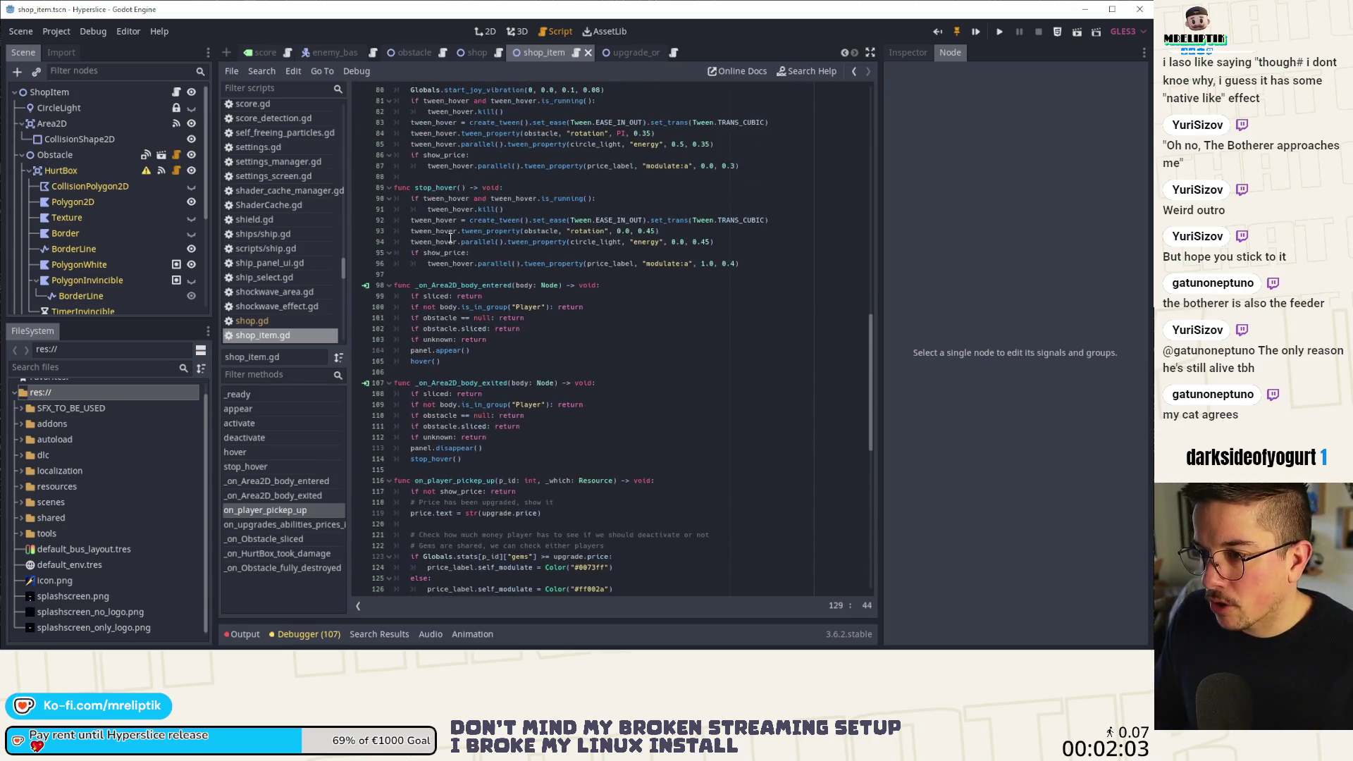
left_click(429, 273)
key("Return")
key("Return")
key("Up")
type("func d")
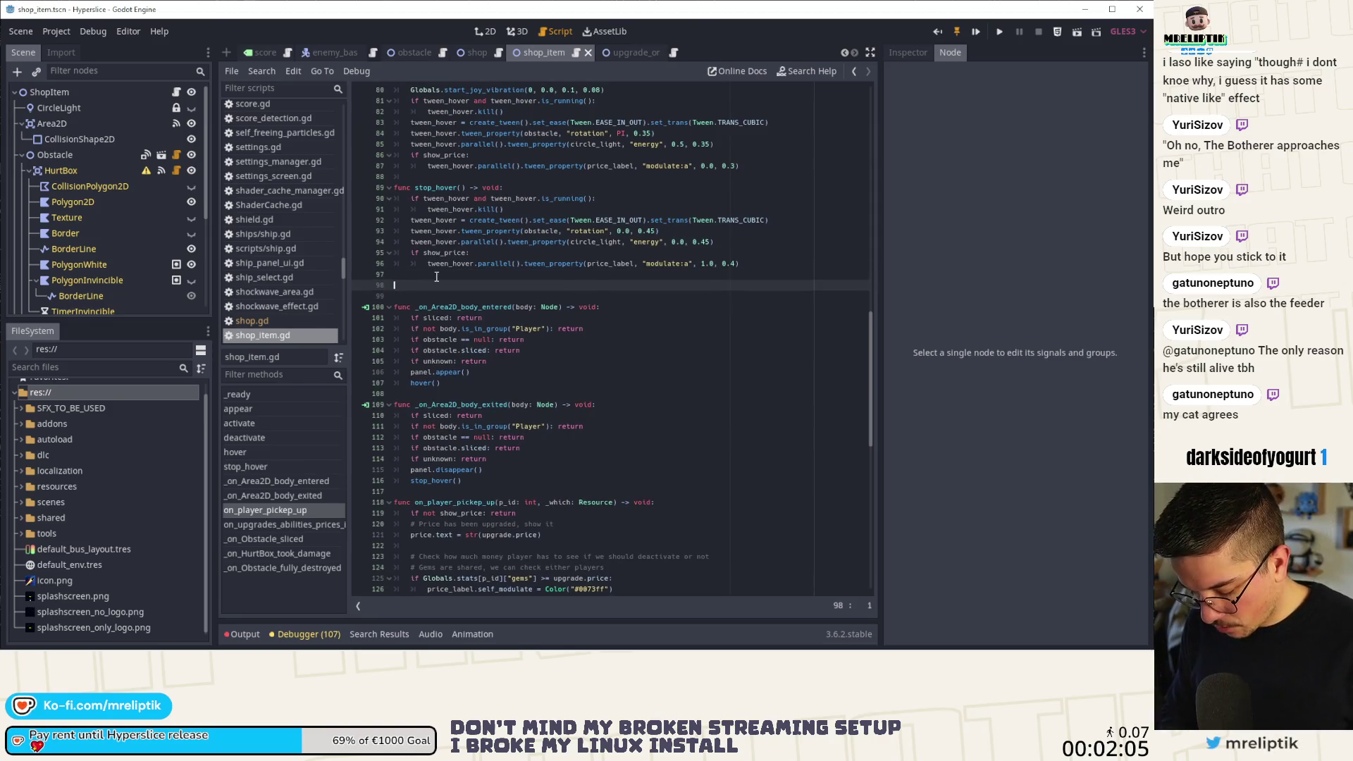
type("pdate_")
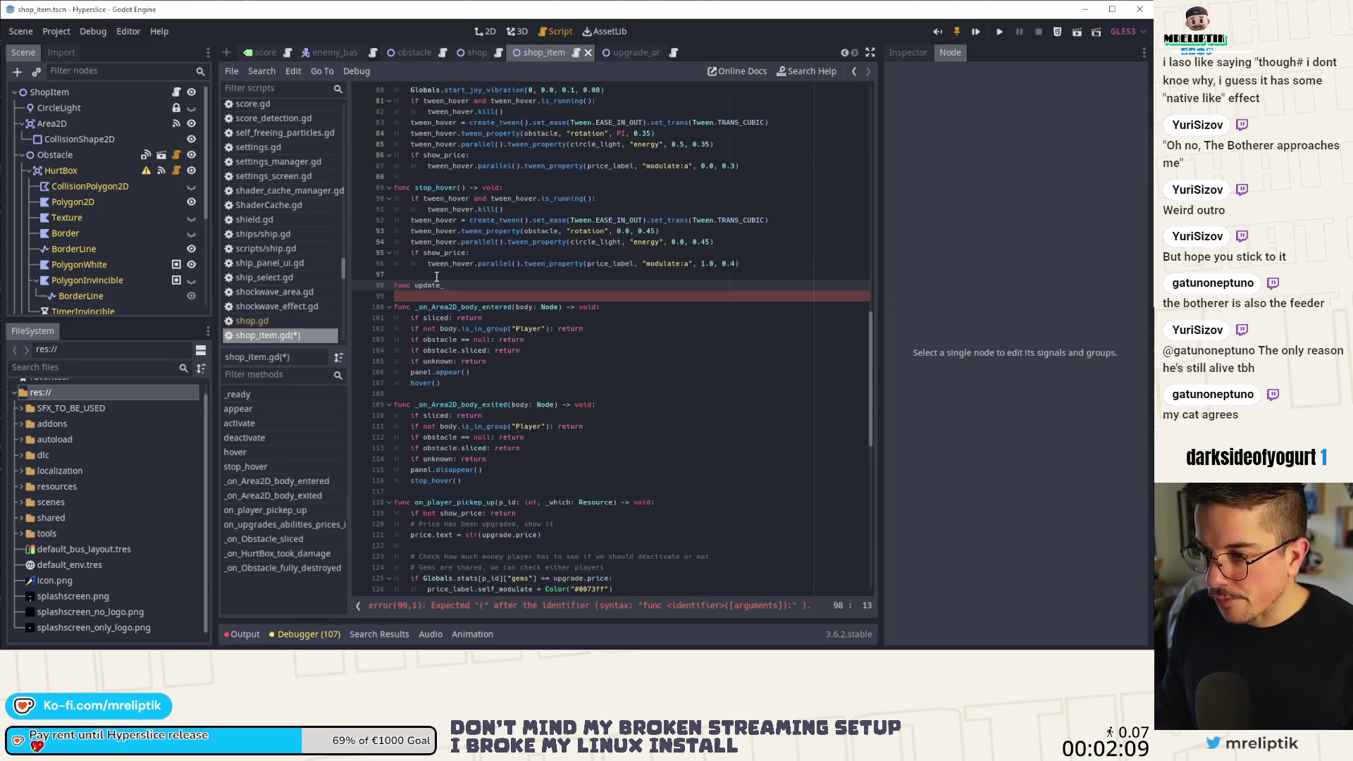
type("ava")
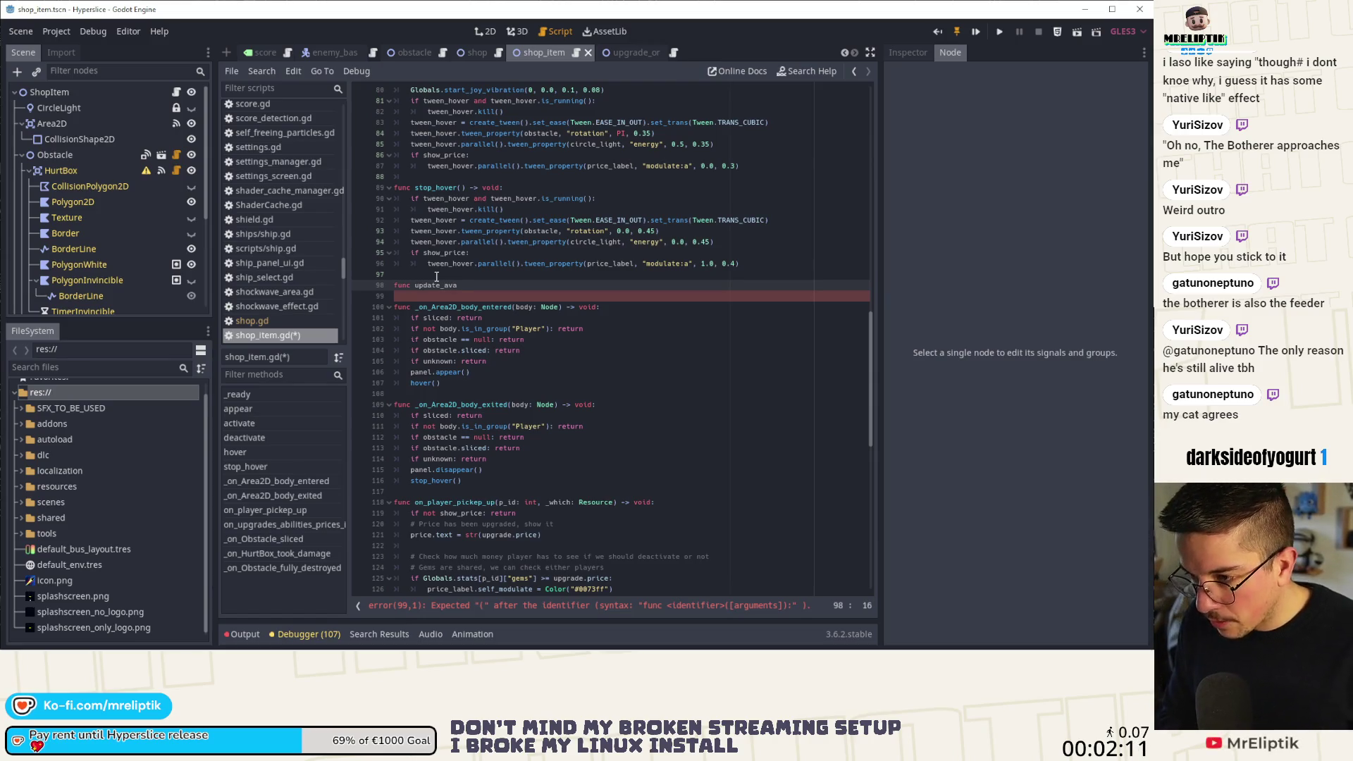
type("ilability() ->")
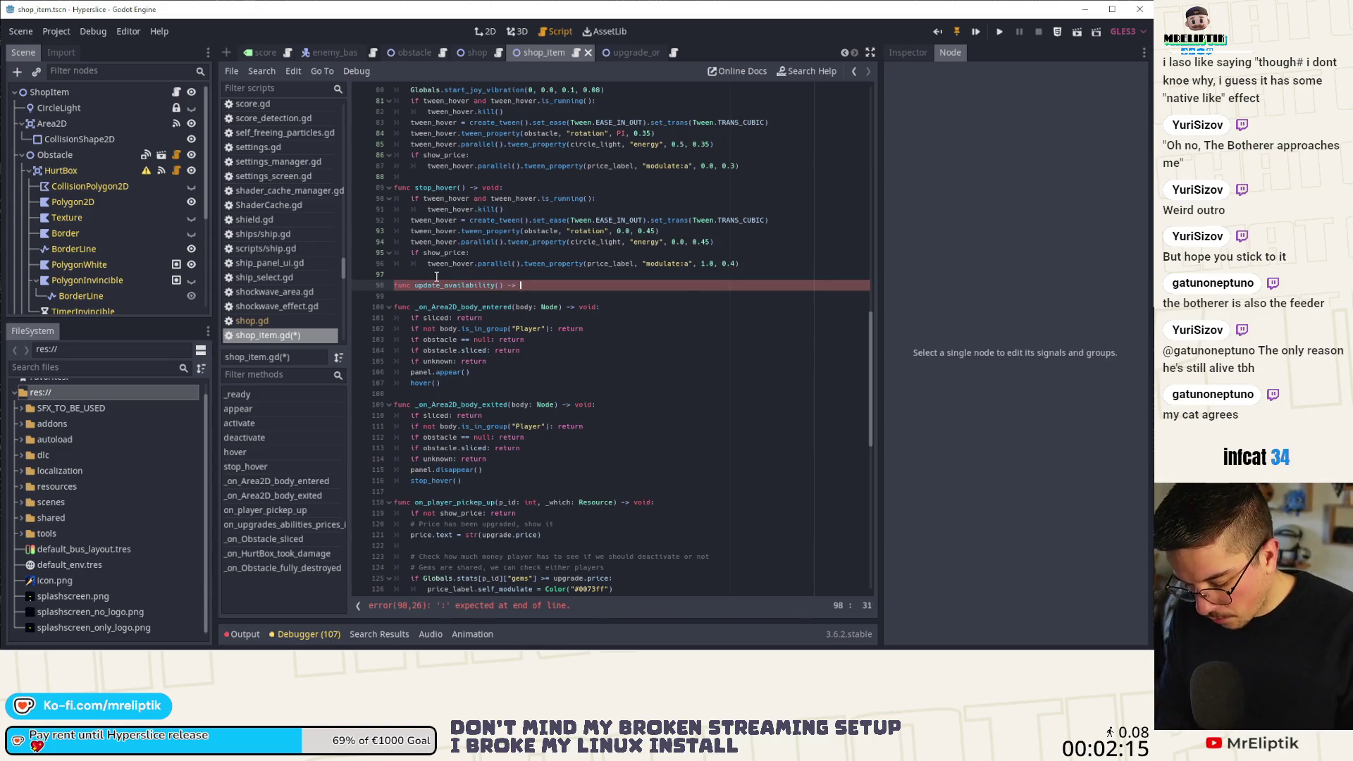
type(" void:")
key("Return")
type("pass")
key("ctrl+s")
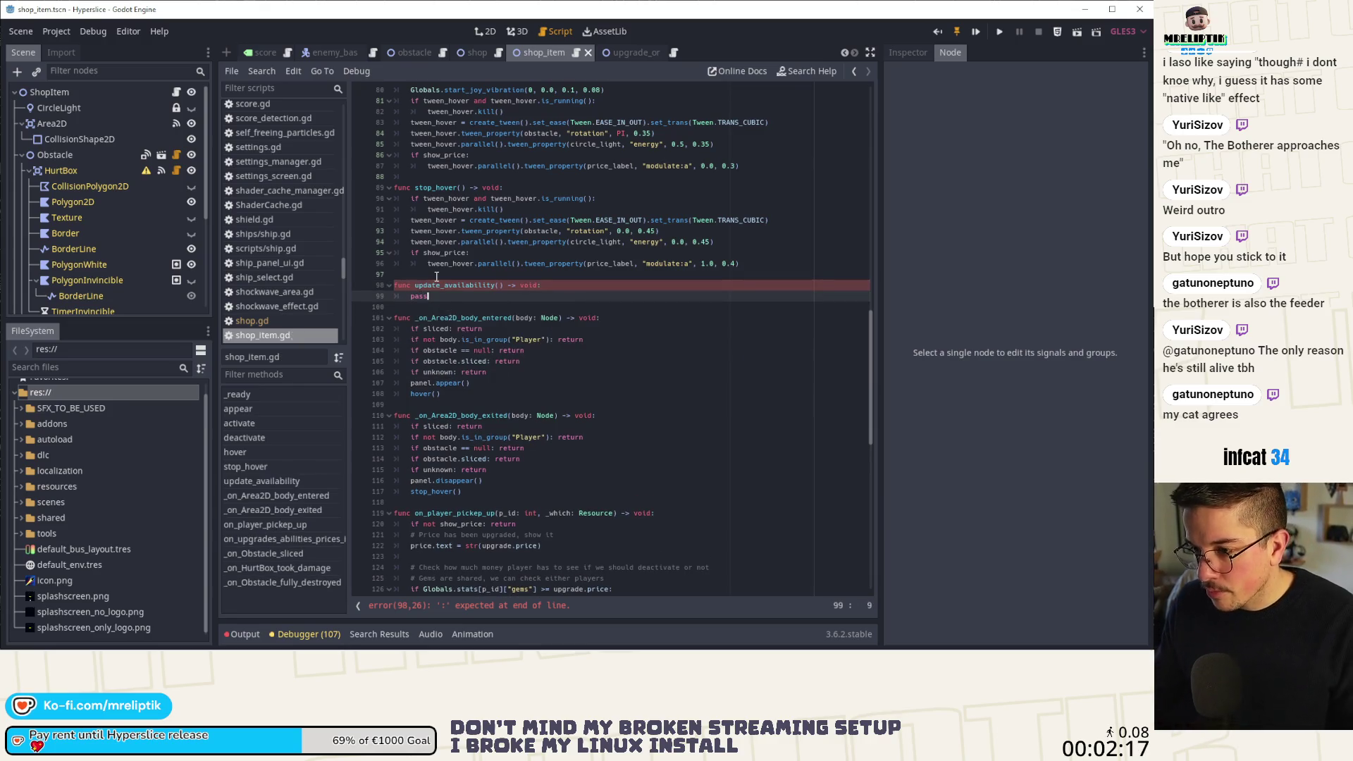
Replace the price-text and gems-check lines 121–130 in on_player_pickup_up with update_availability().
scroll(409, 343, "down", 6)
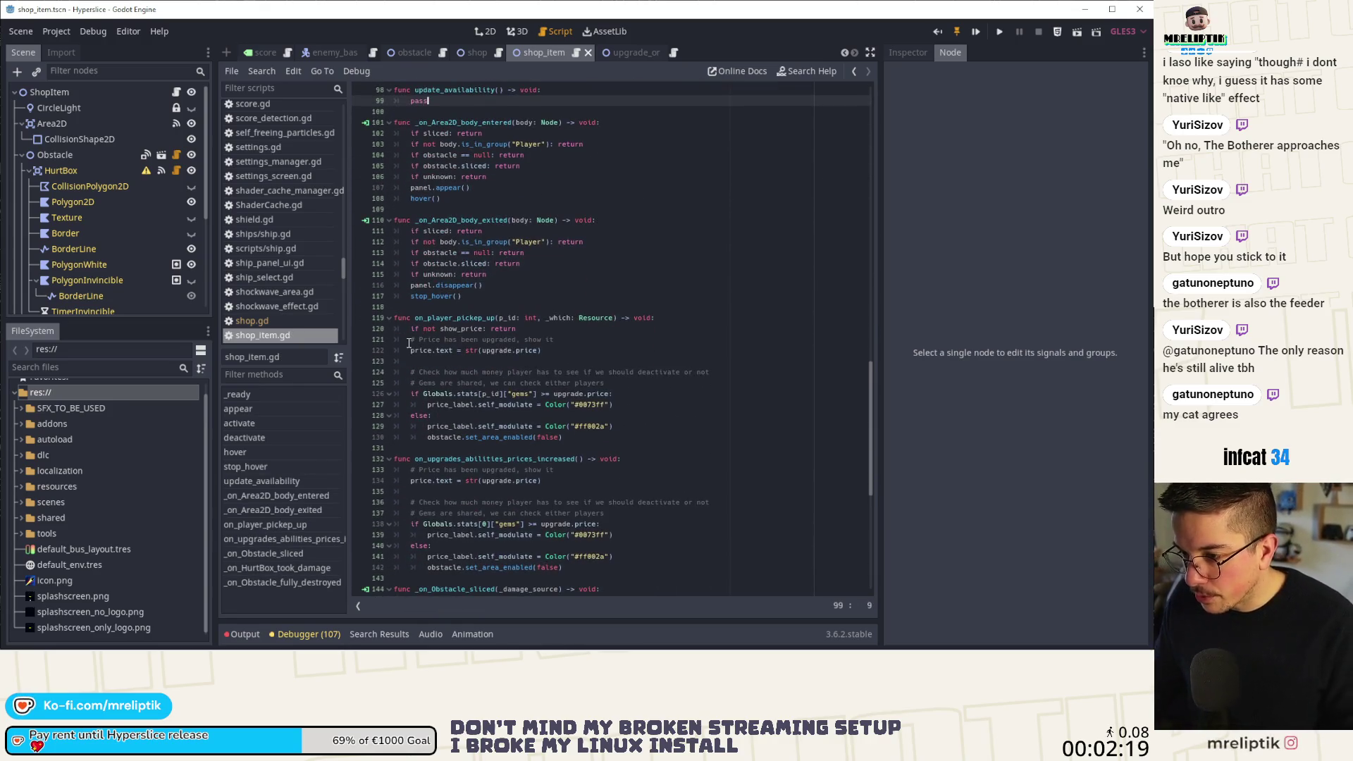
left_click_drag(409, 343, 564, 437)
key("ctrl+c")
scroll(606, 405, "down", 2)
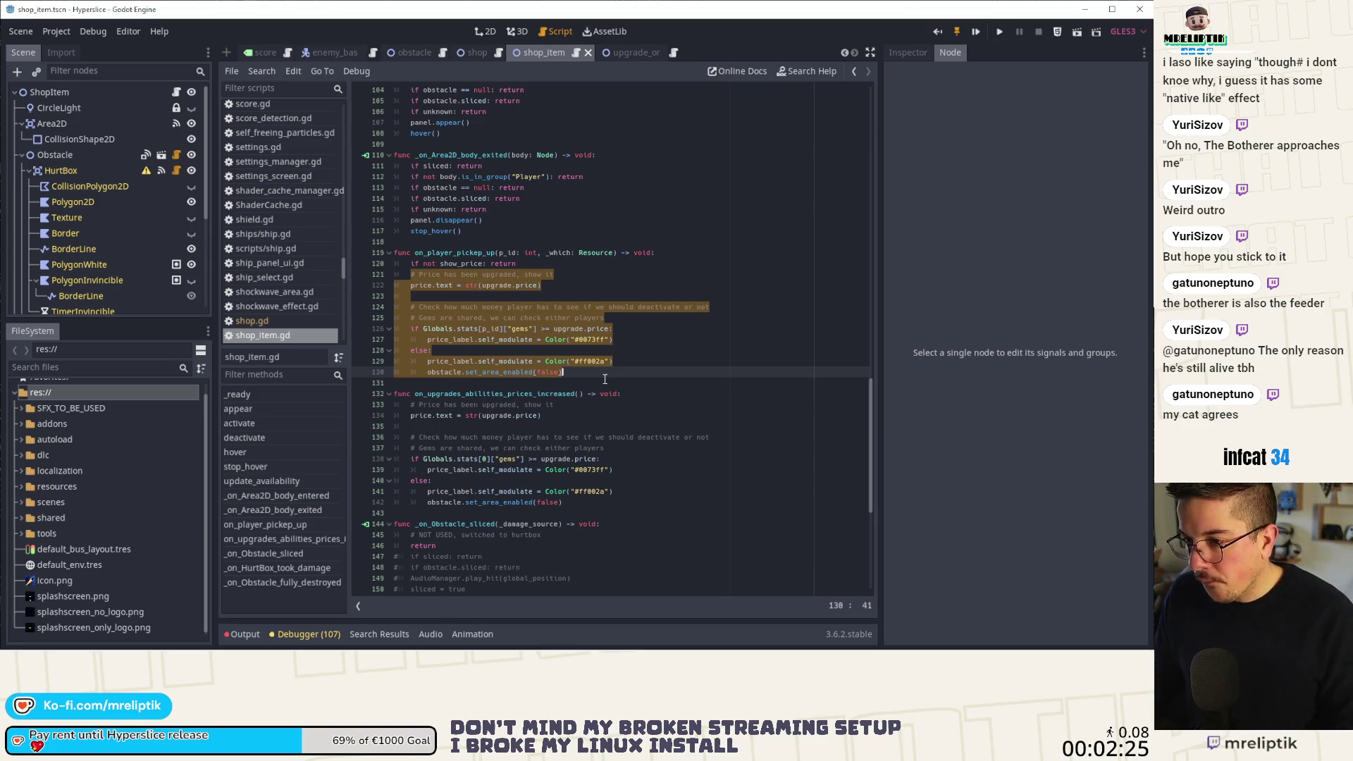
type("a")
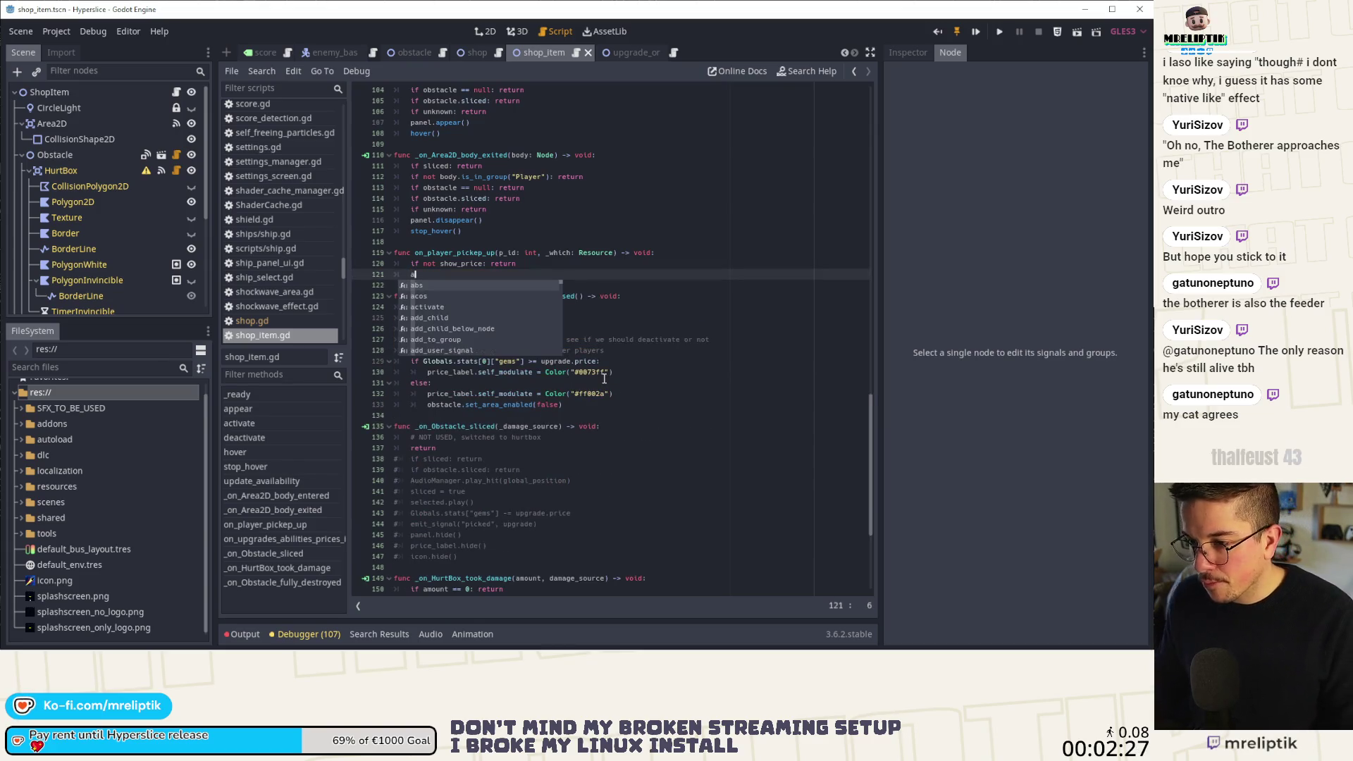
key("BackSpace")
type("upgrade")
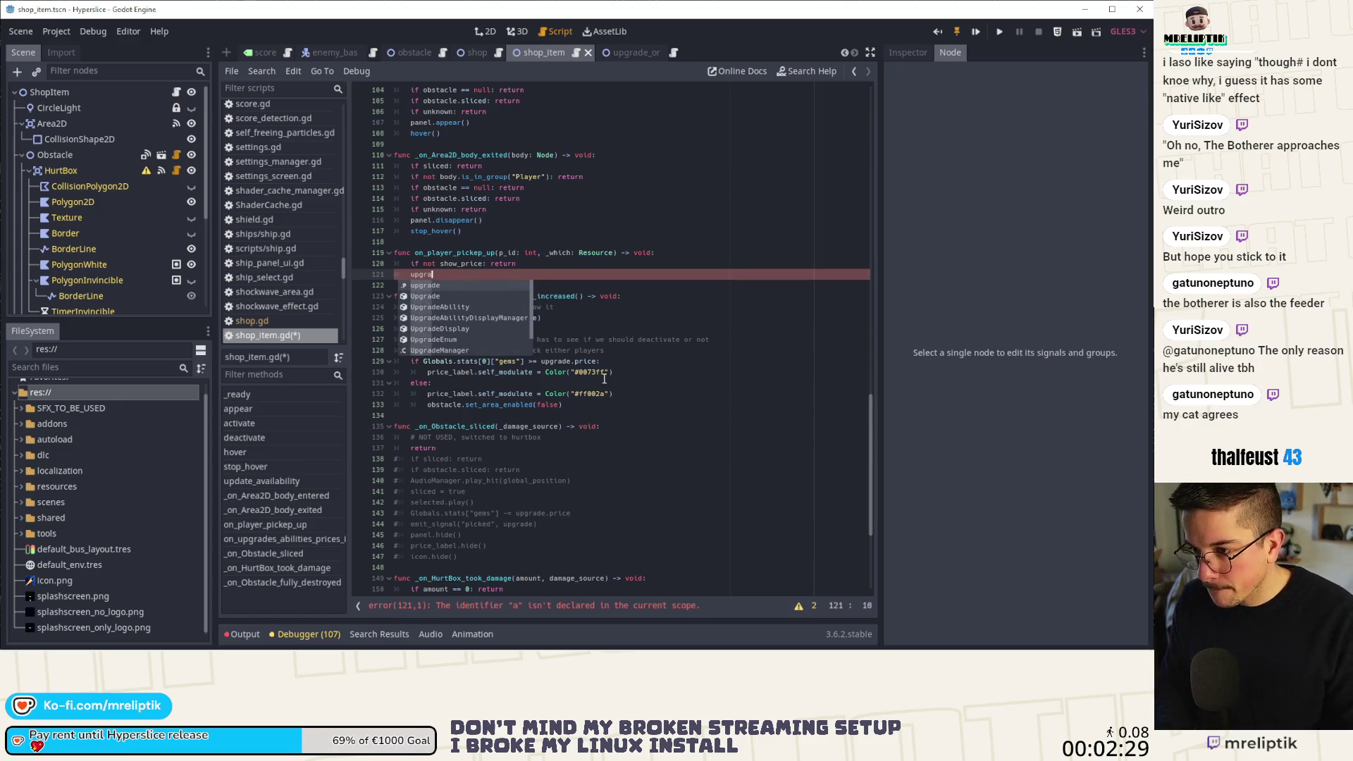
key("Down")
key("Down")
key("Down")
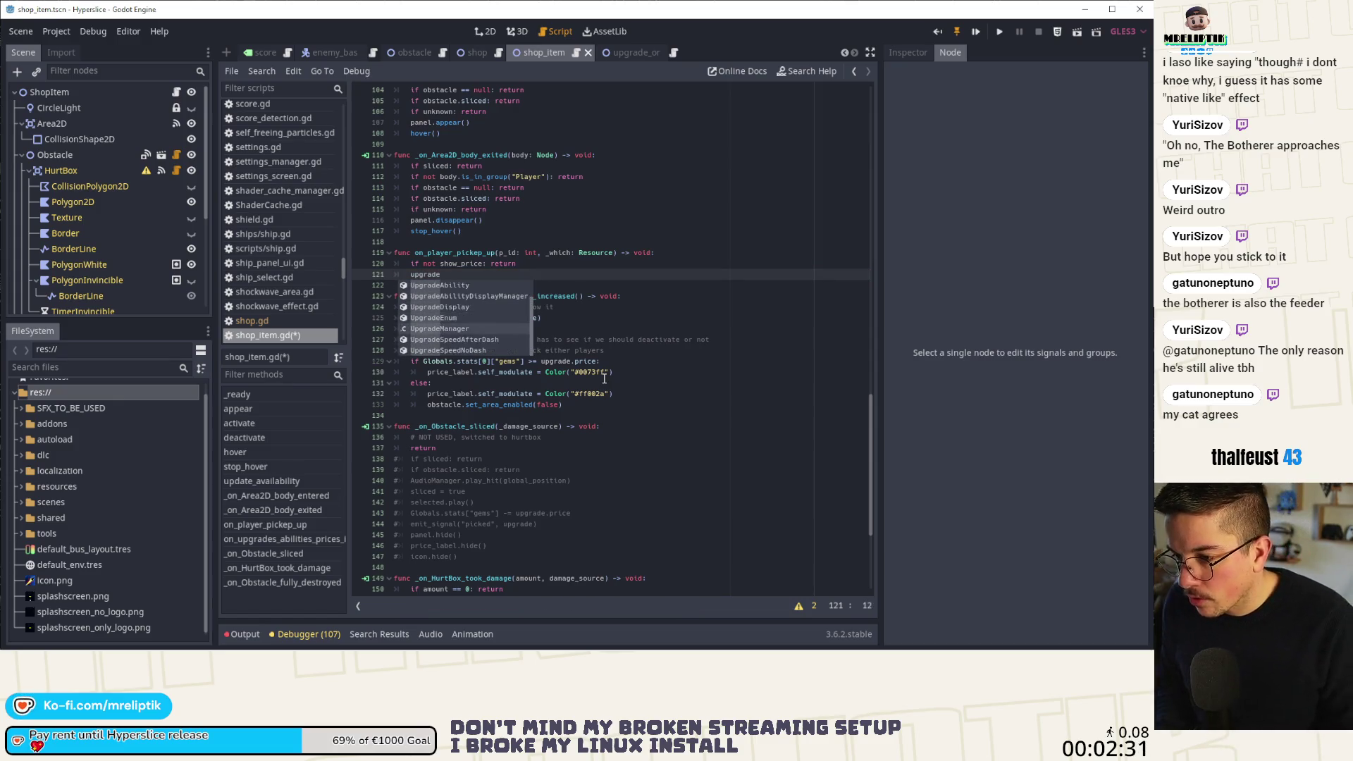
key("BackSpace")
key("BackSpace")
key("BackSpace")
type("date")
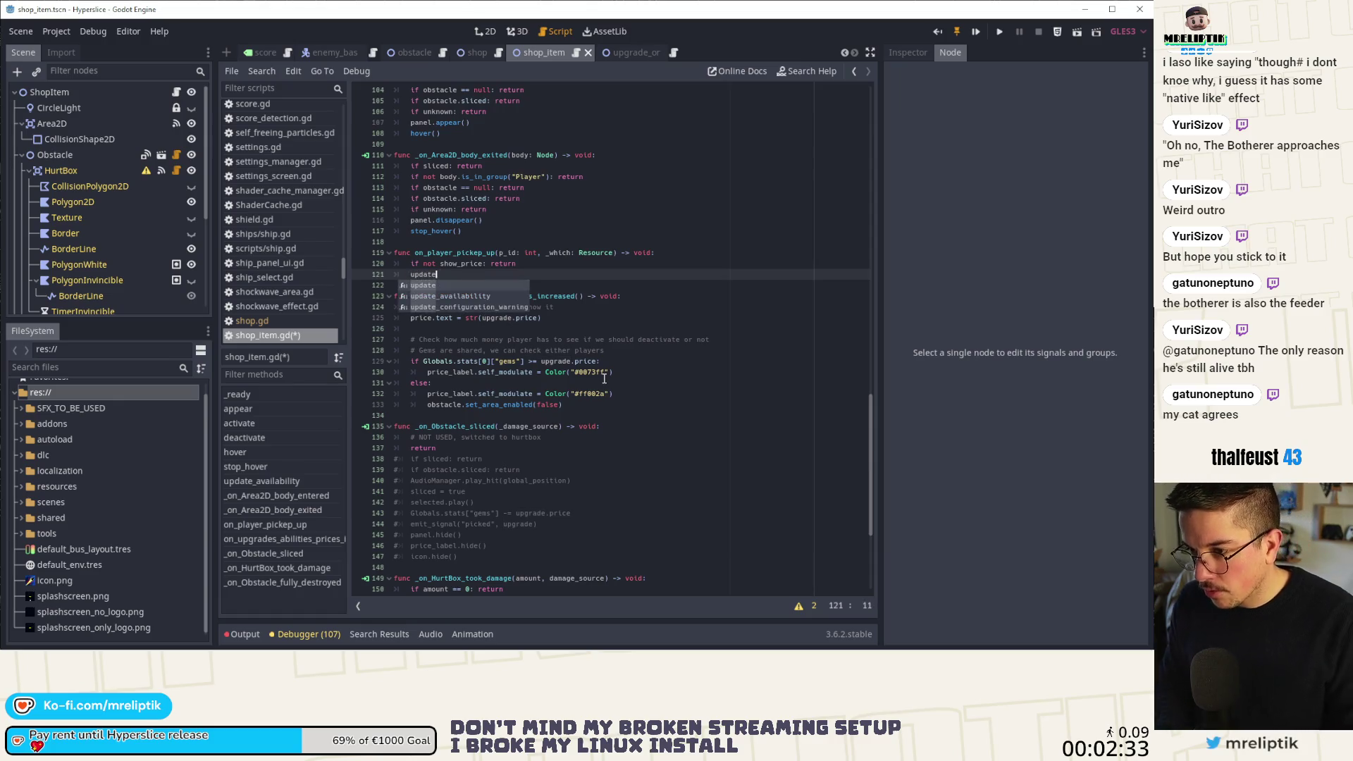
key("Down")
key("Return")
Paste the price and gems check block over pass in update_availability, changing p_id to 0.
scroll(493, 338, "up", 9)
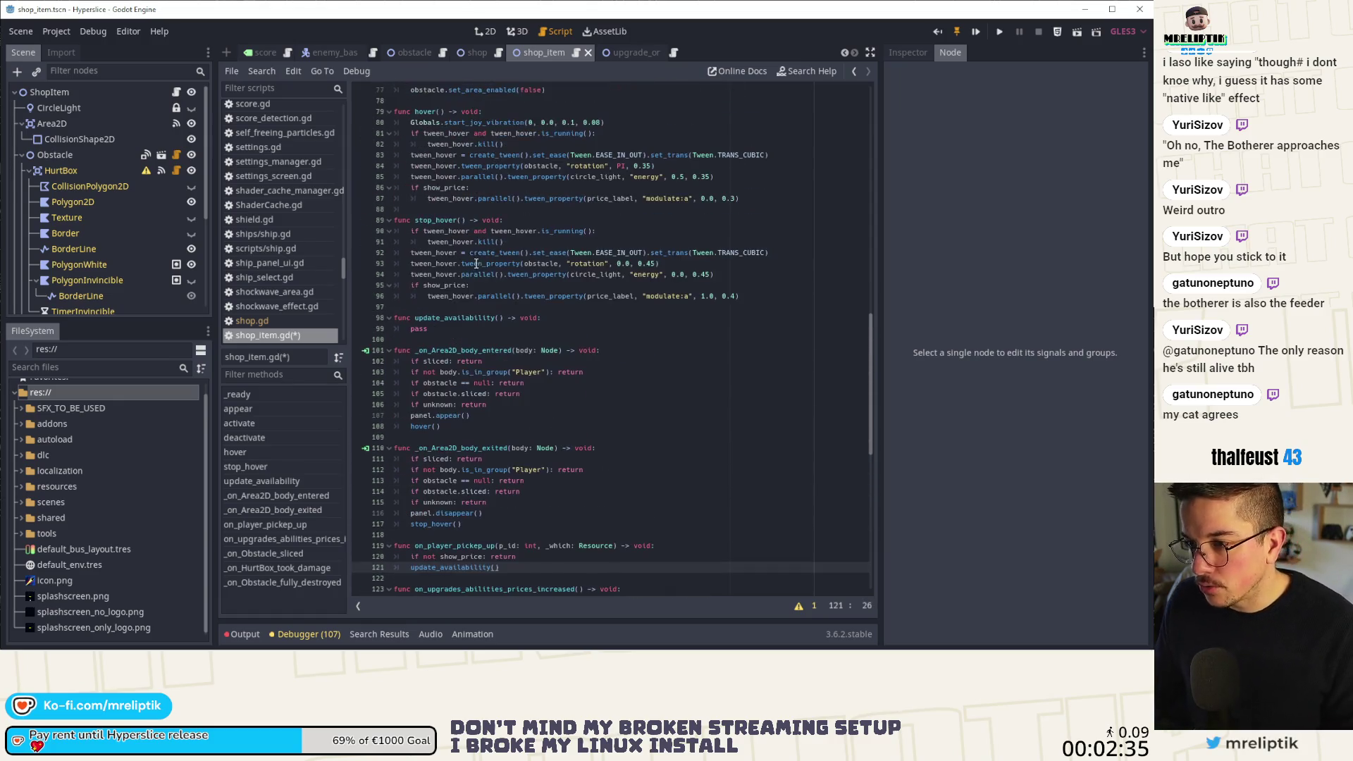
left_click(464, 327)
key("shift+Home")
key("ctrl+v")
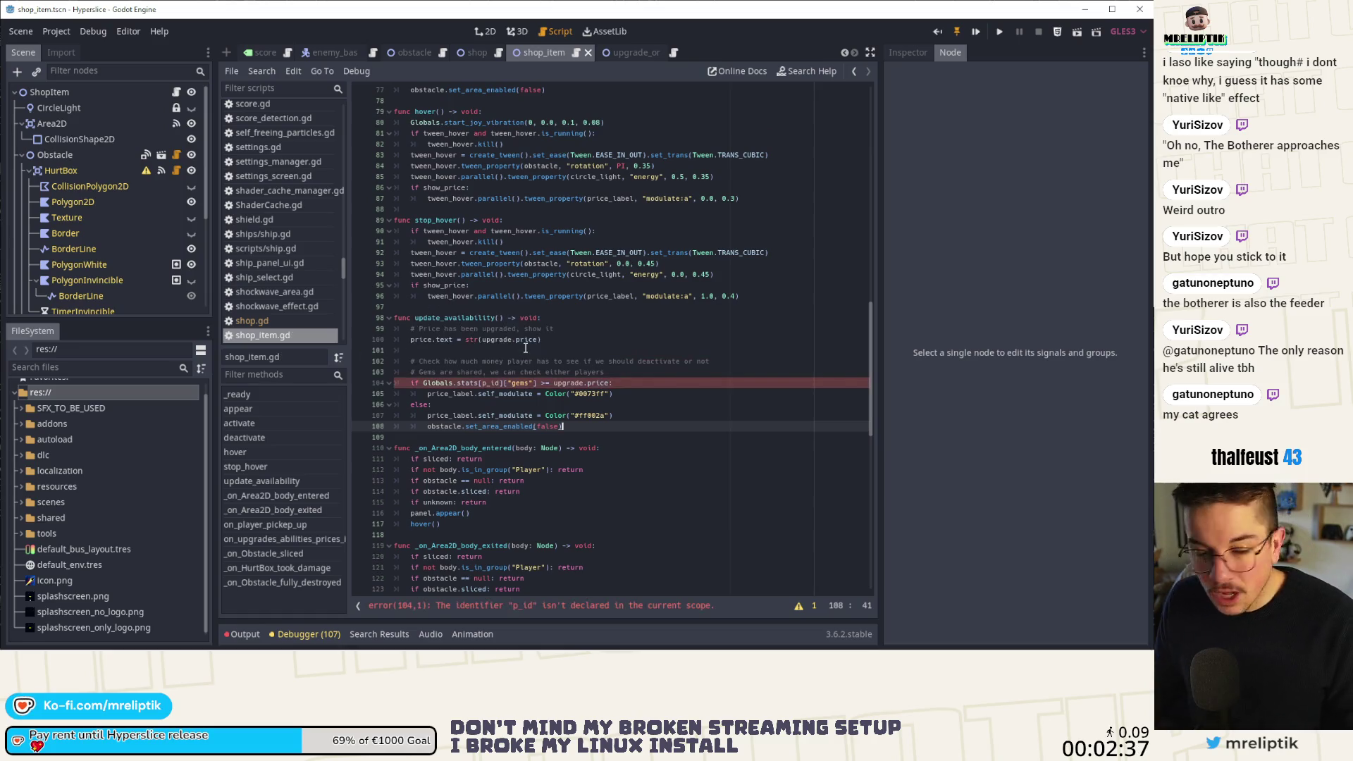
left_click(486, 383)
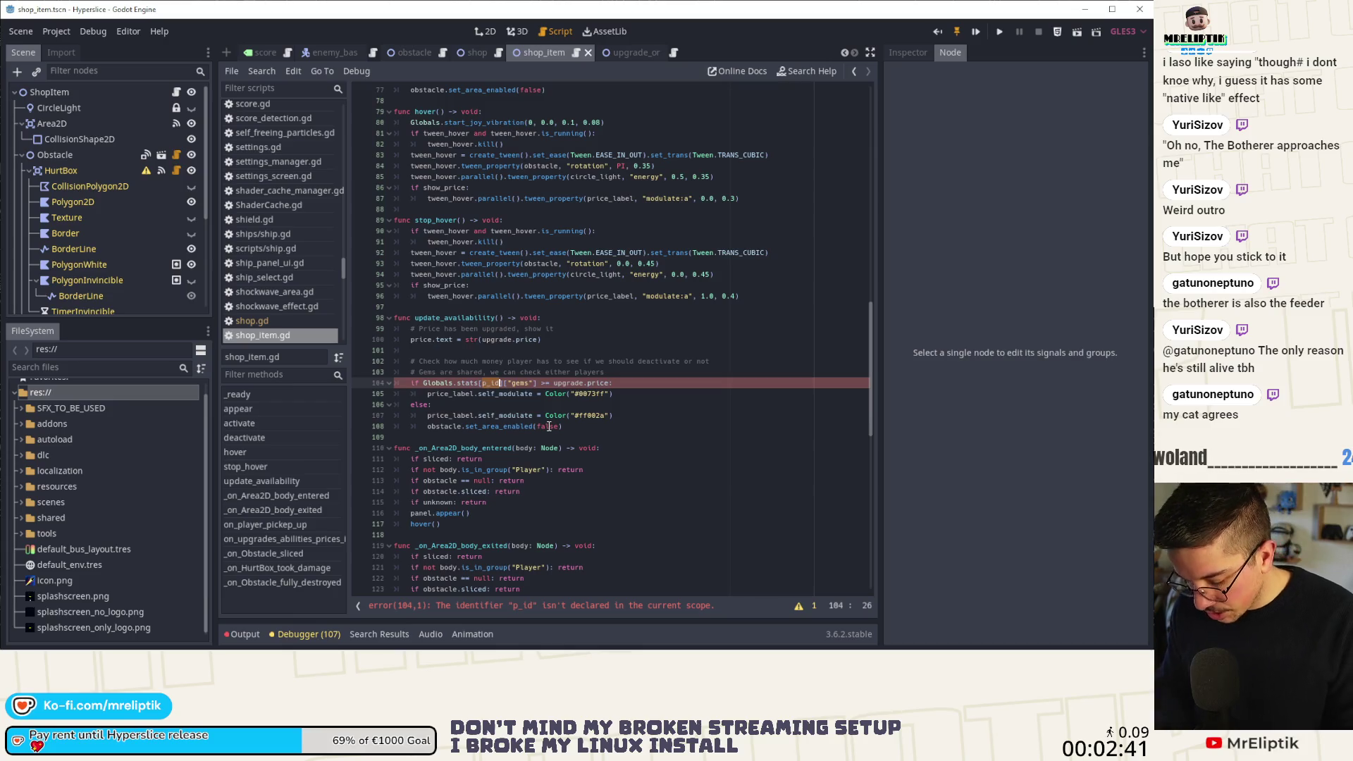
type("0")
scroll(543, 416, "down", 6)
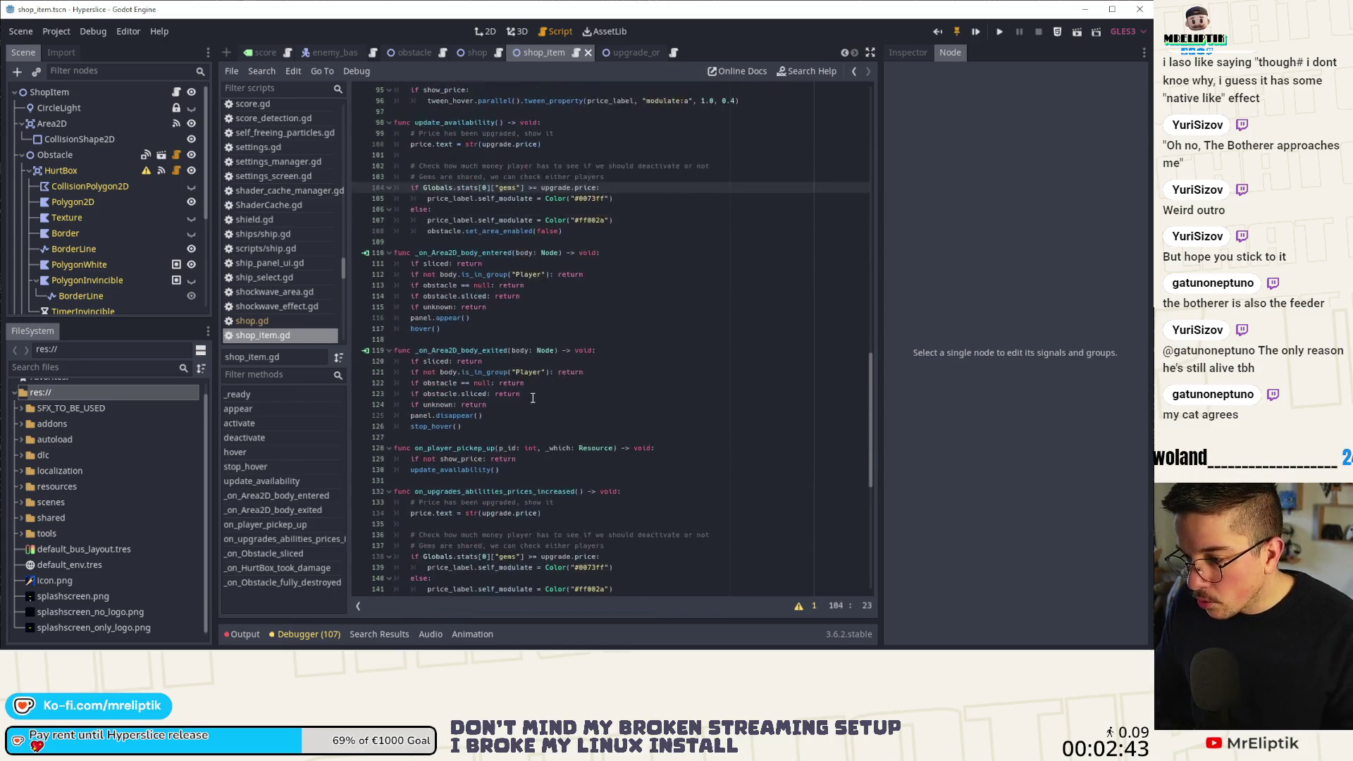
scroll(533, 398, "down", 3)
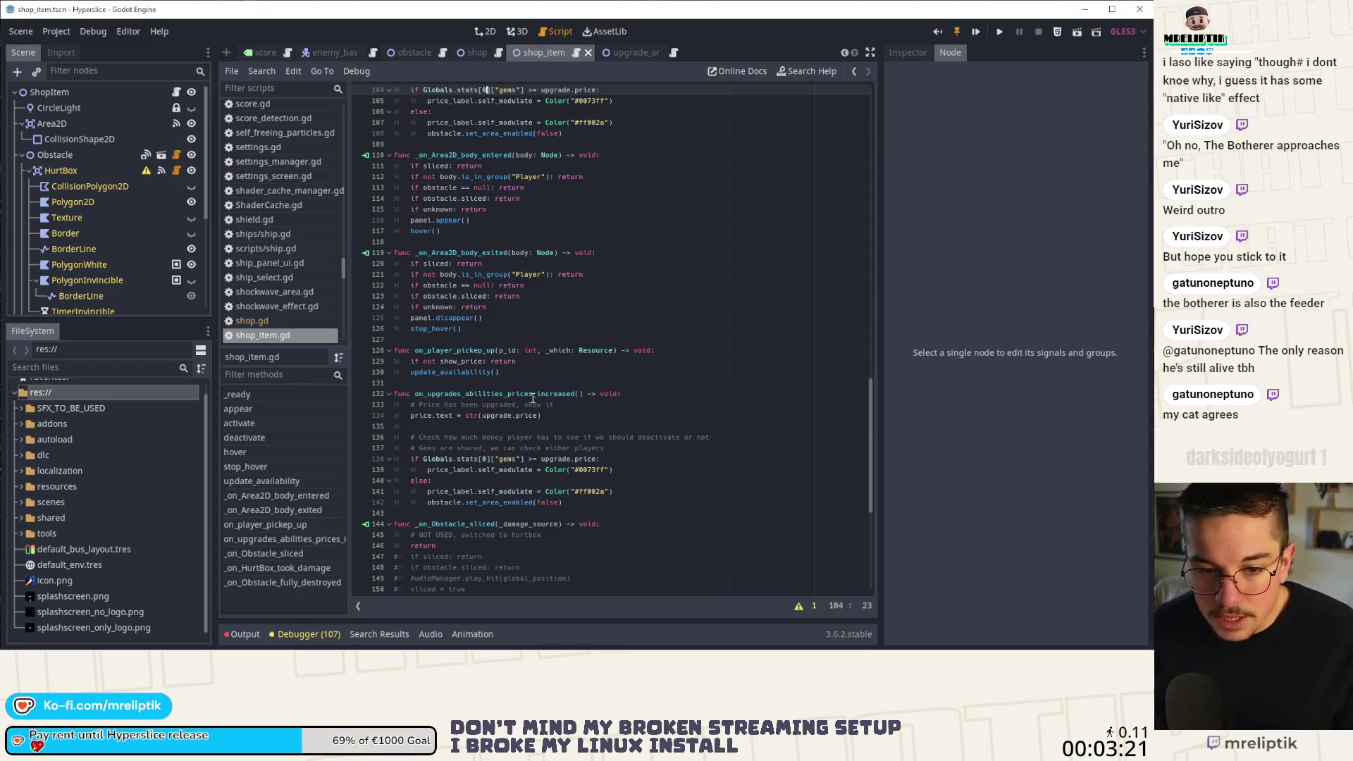
Replace lines 133–142 of on_upgrades_abilities_prices_increased with update_availability() and copy that name.
scroll(485, 361, "down", 2)
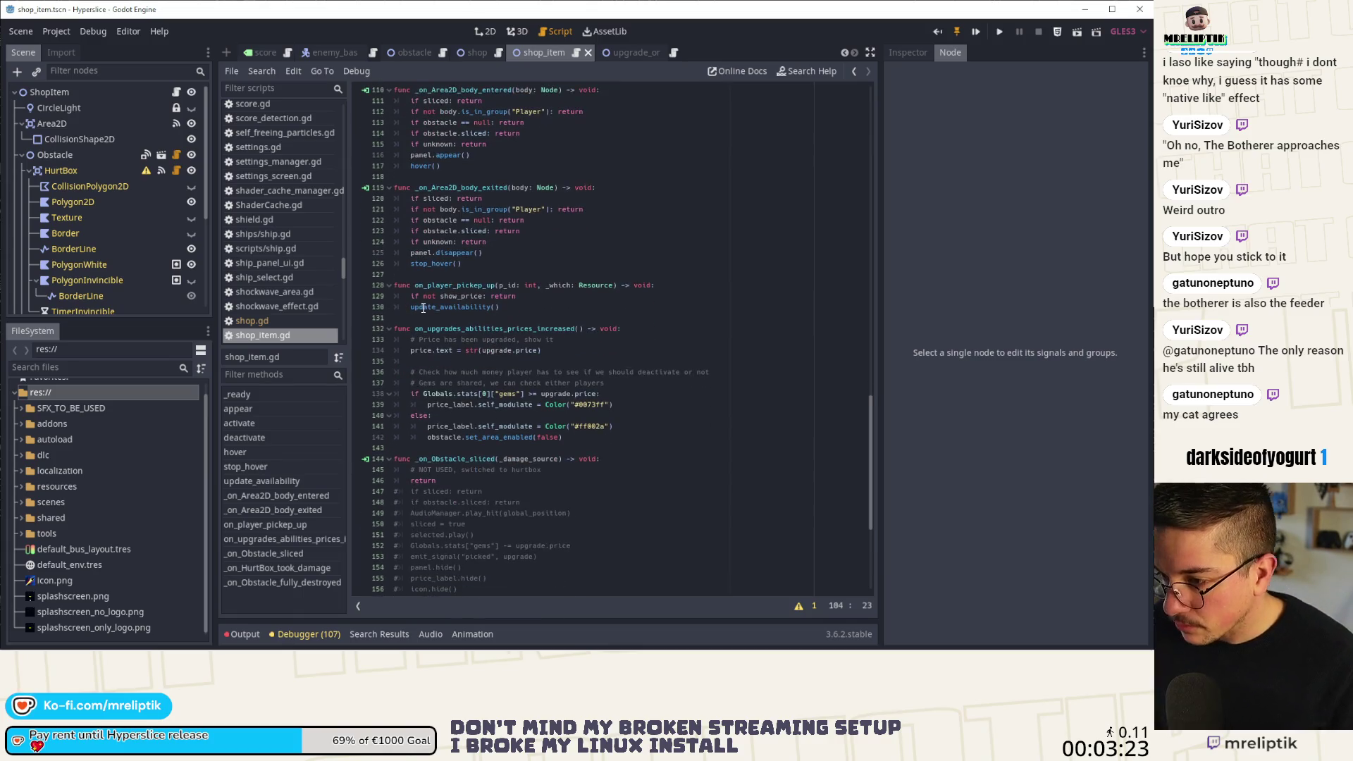
left_click_drag(412, 308, 501, 308)
key("ctrl+c")
scroll(504, 348, "down", 2)
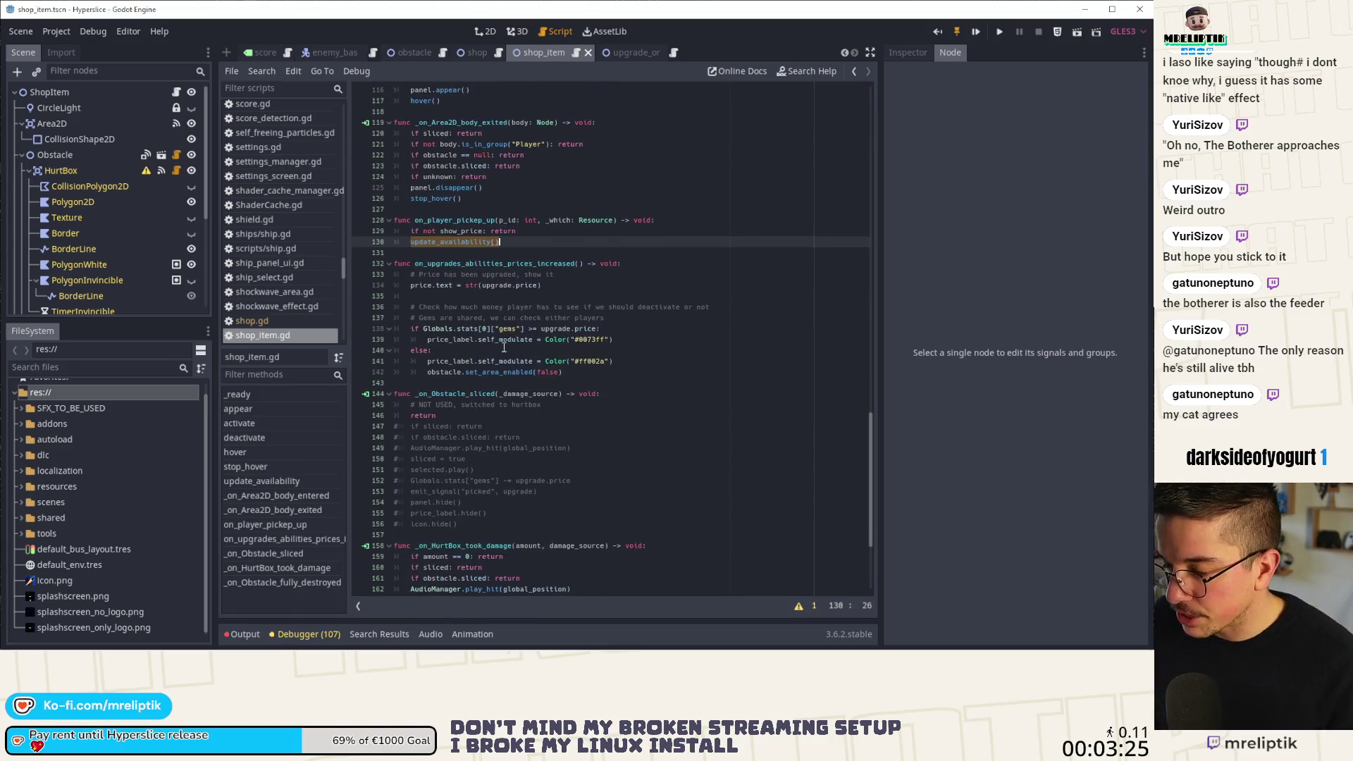
left_click_drag(588, 373, 414, 276)
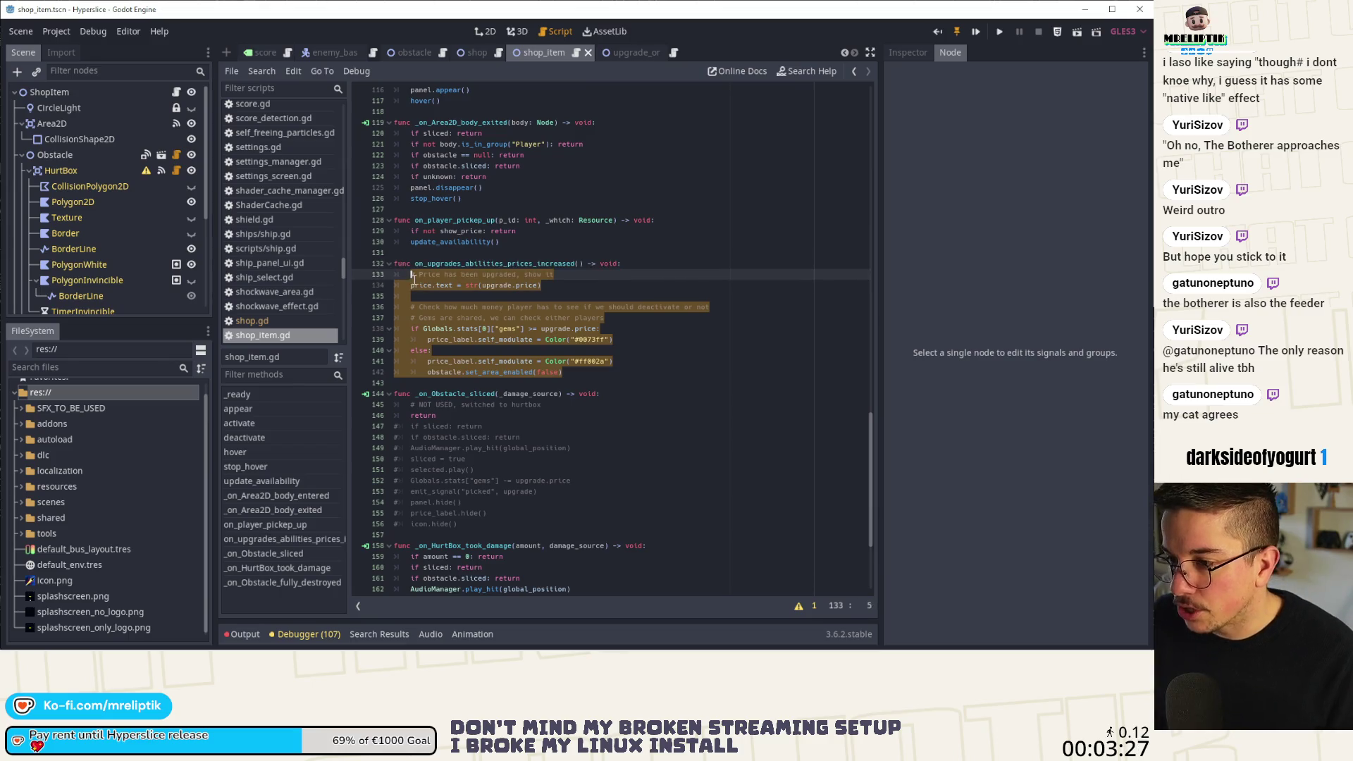
key("ctrl+v")
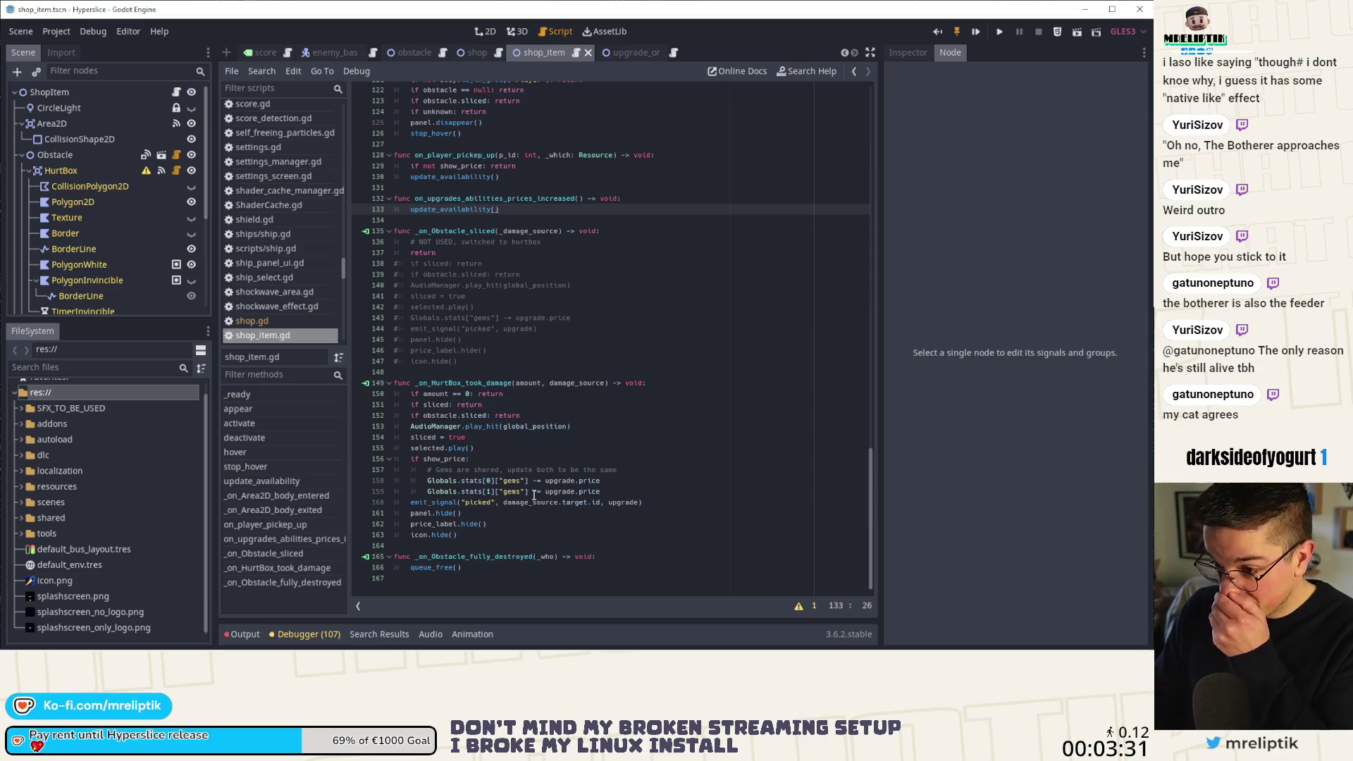
double_click(444, 210)
key("ctrl+c")
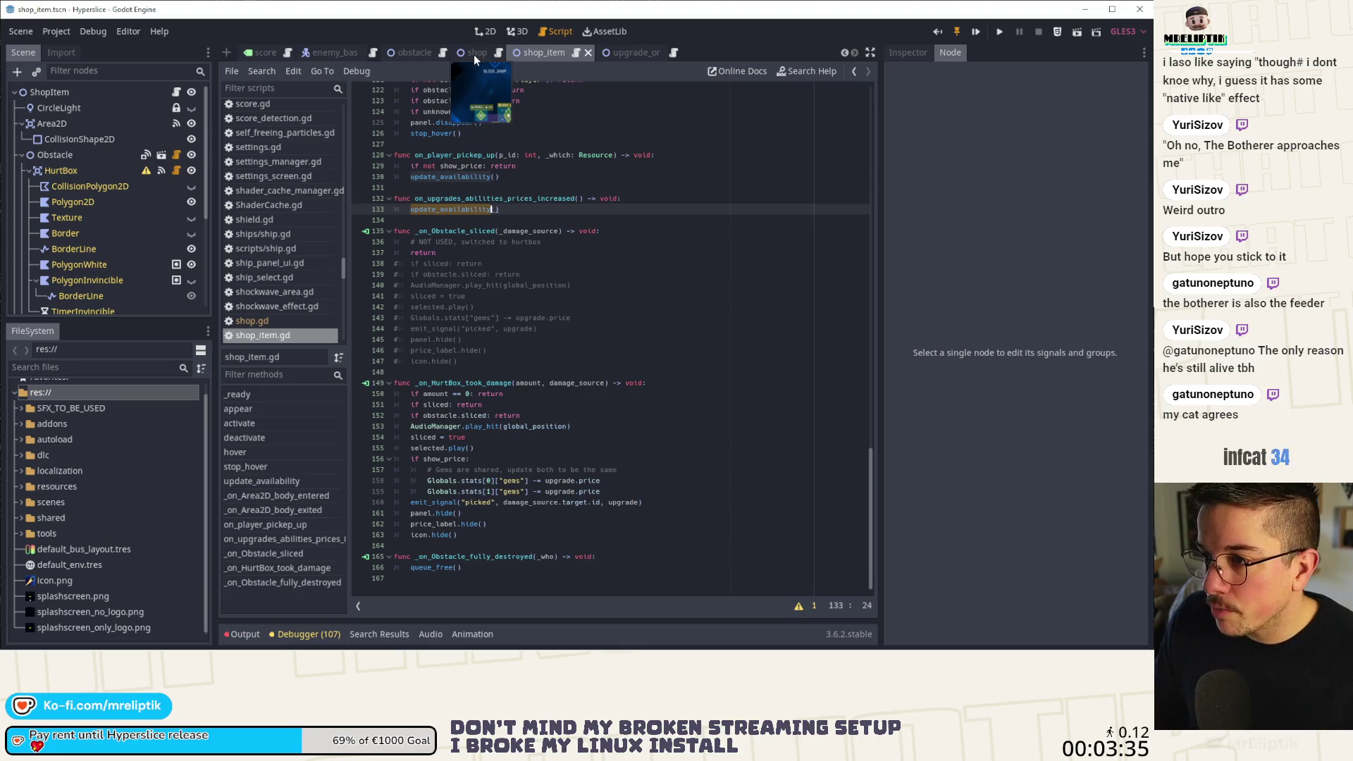
left_click(474, 53)
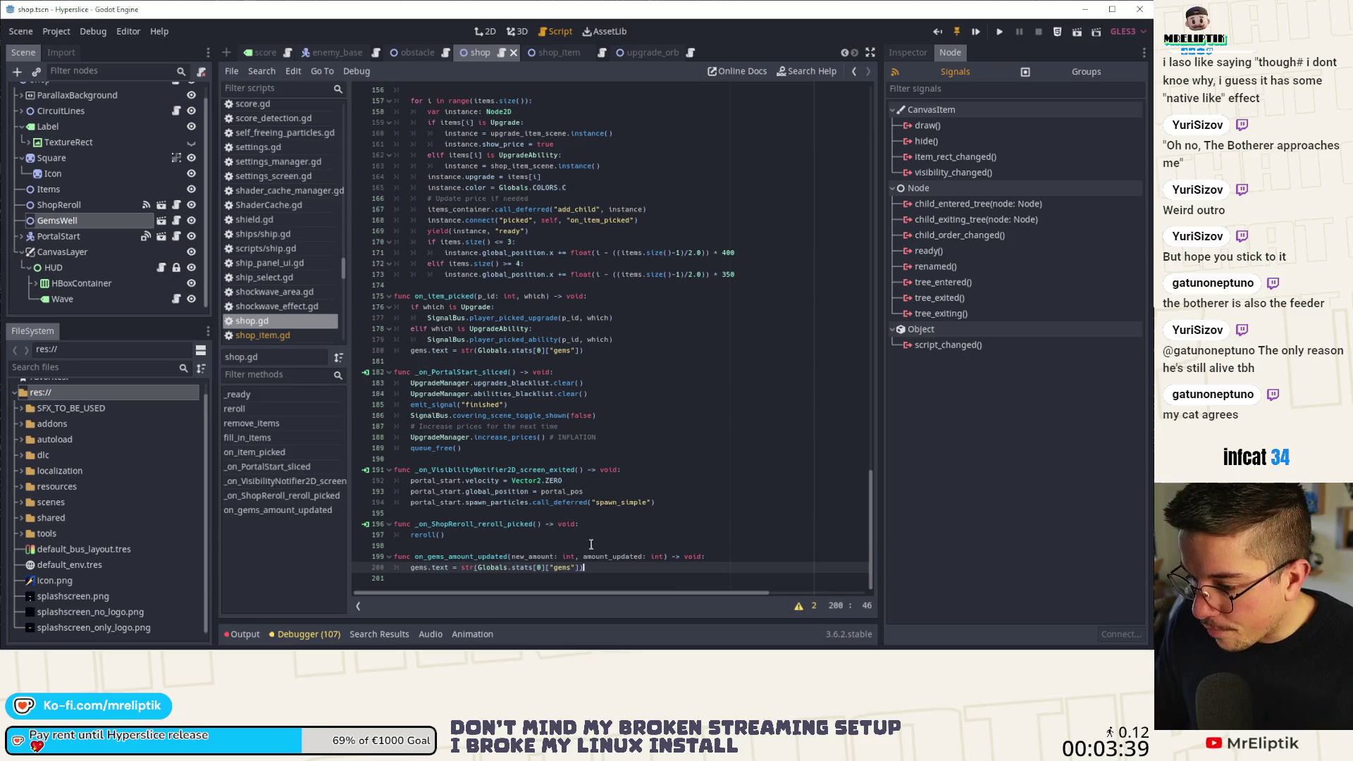
Add an update_availability( call after the gems.text line in _on_gems_amount_updated.
key("Return")
key("Return")
key("ctrl+v")
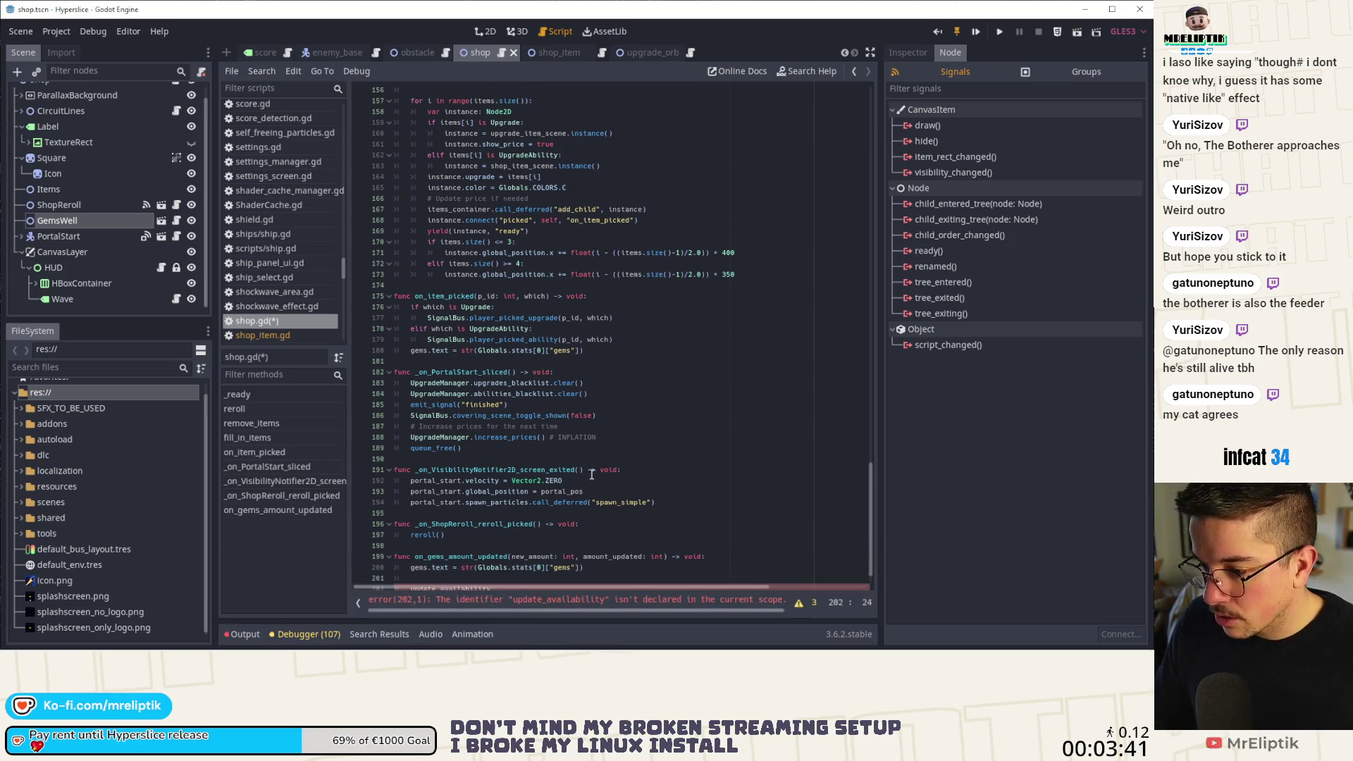
type("(")
Highlight every use of the items array and place the caret on items_container.
scroll(545, 395, "up", 4)
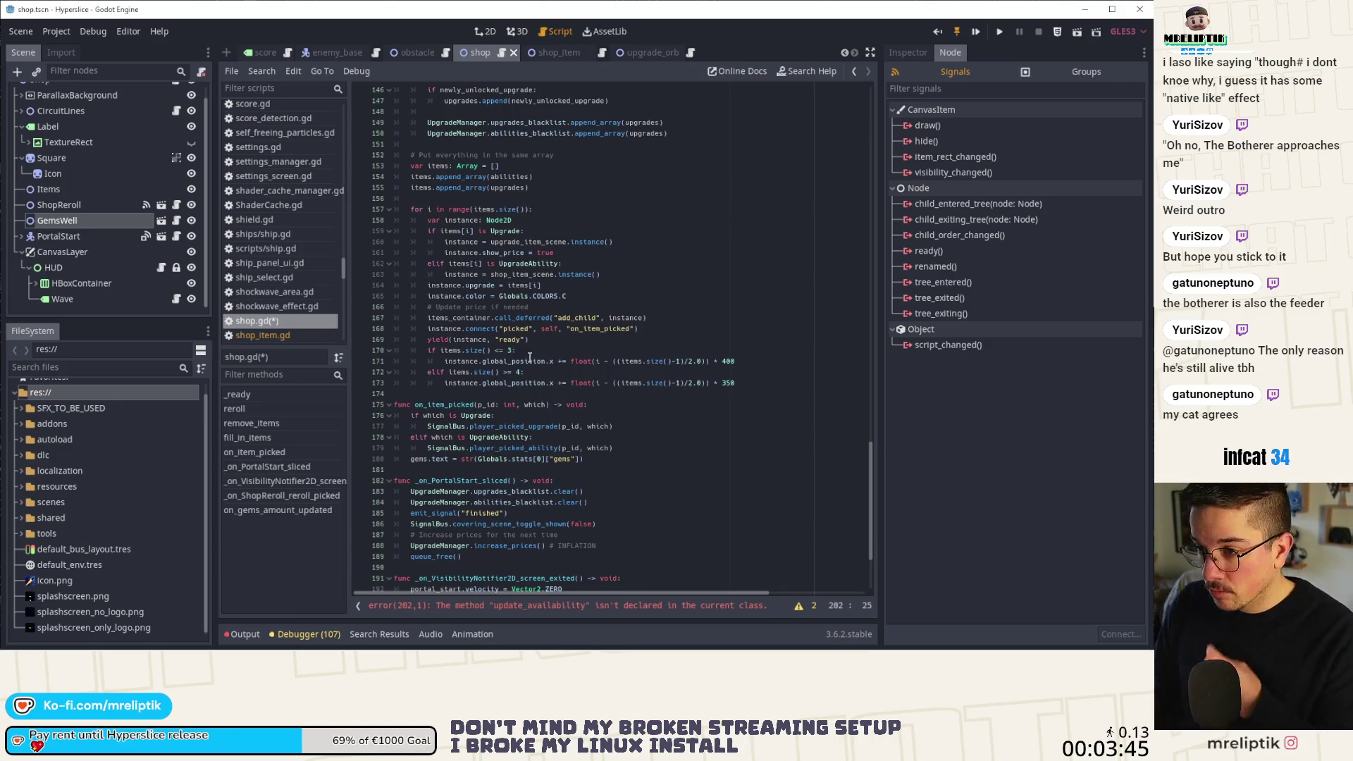
scroll(529, 327, "up", 4)
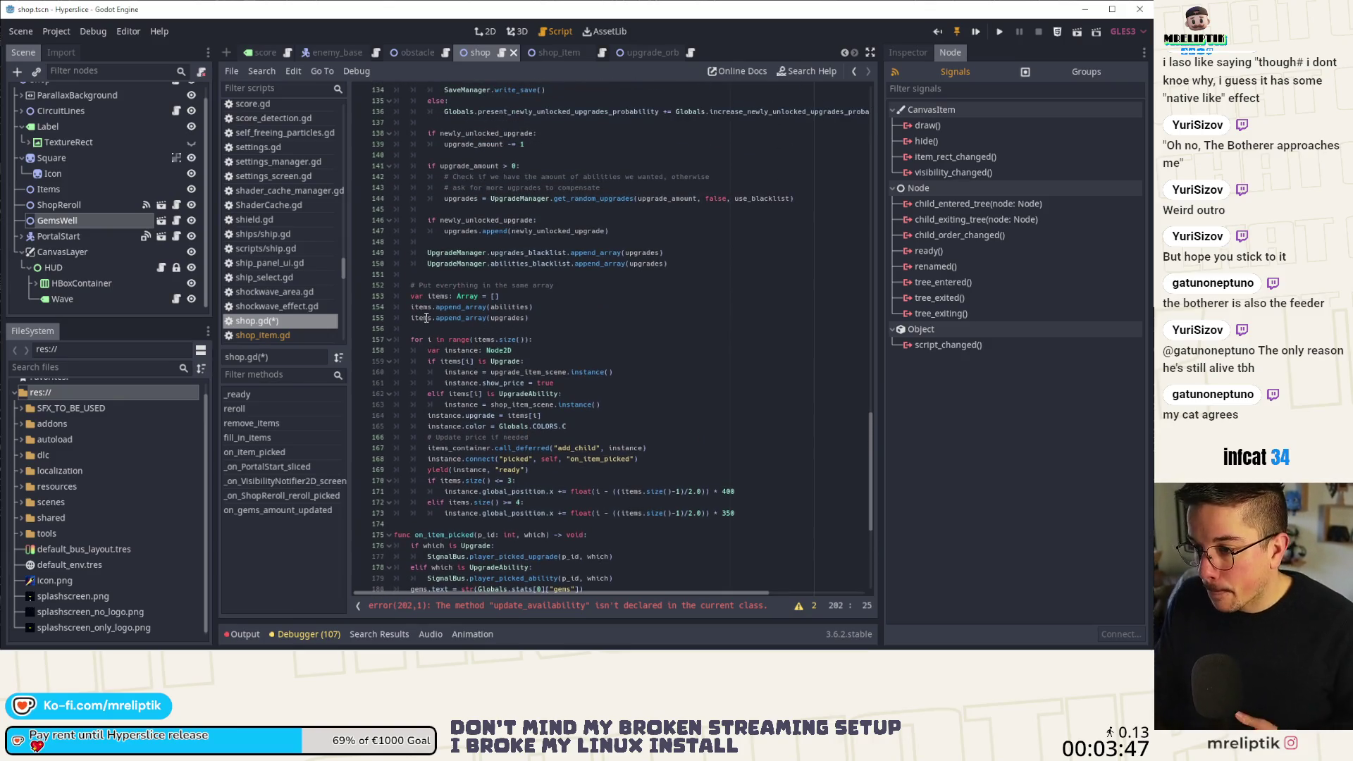
double_click(430, 307)
scroll(432, 307, "down", 3)
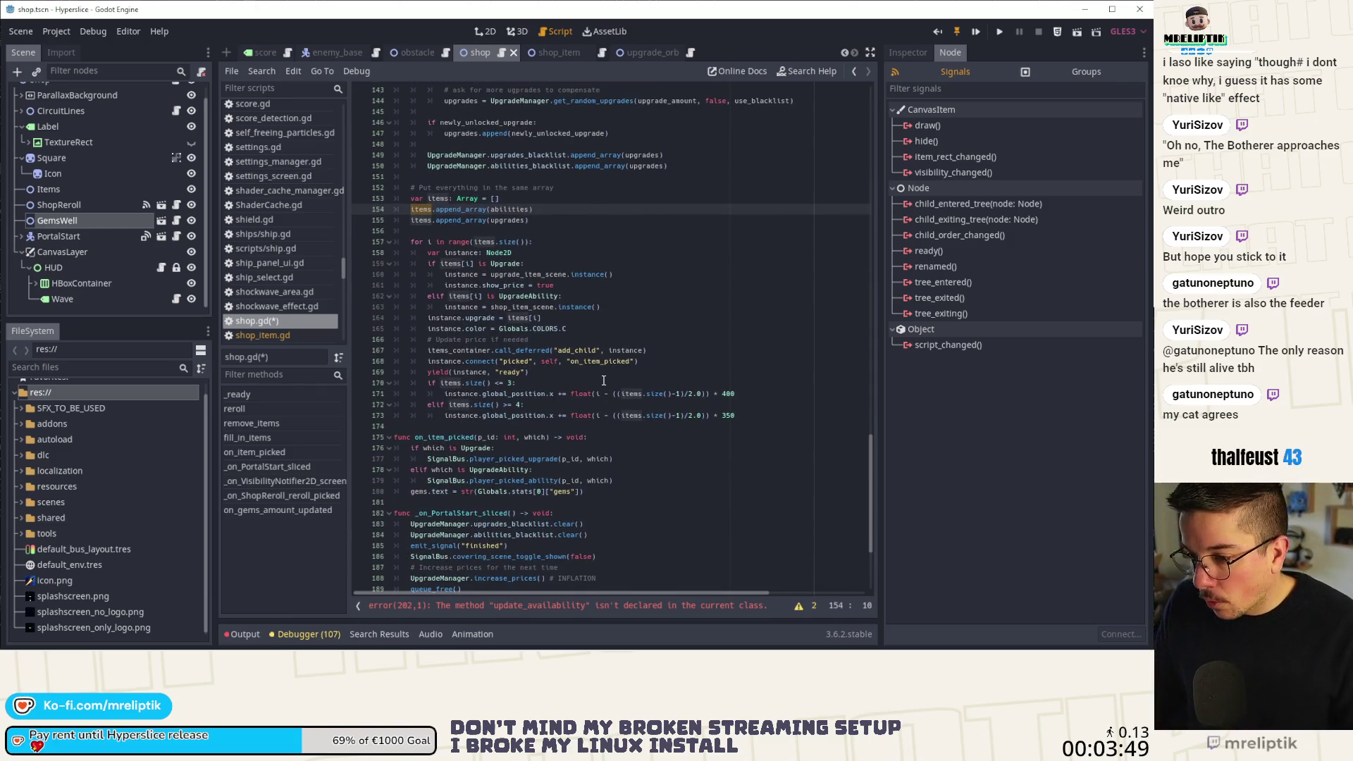
scroll(604, 381, "down", 2)
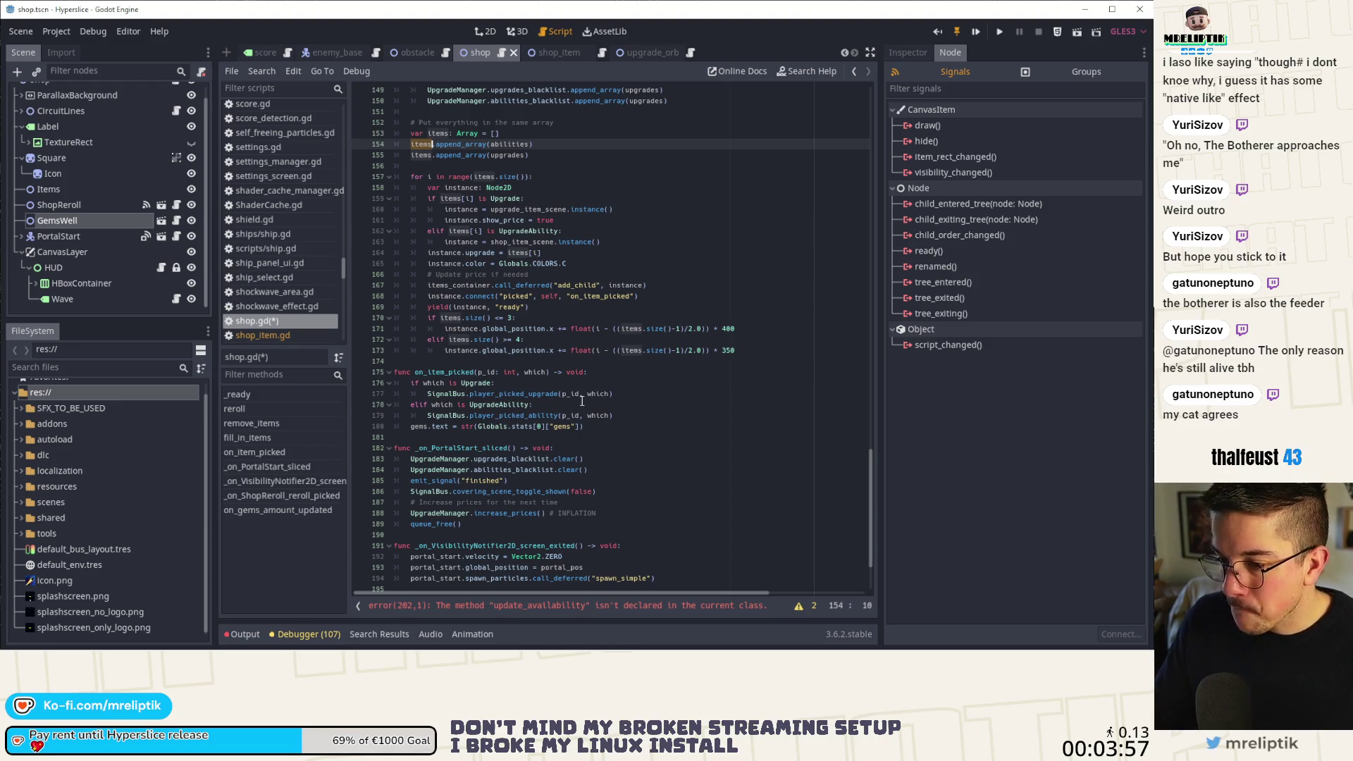
scroll(581, 396, "down", 3)
scroll(581, 396, "up", 2)
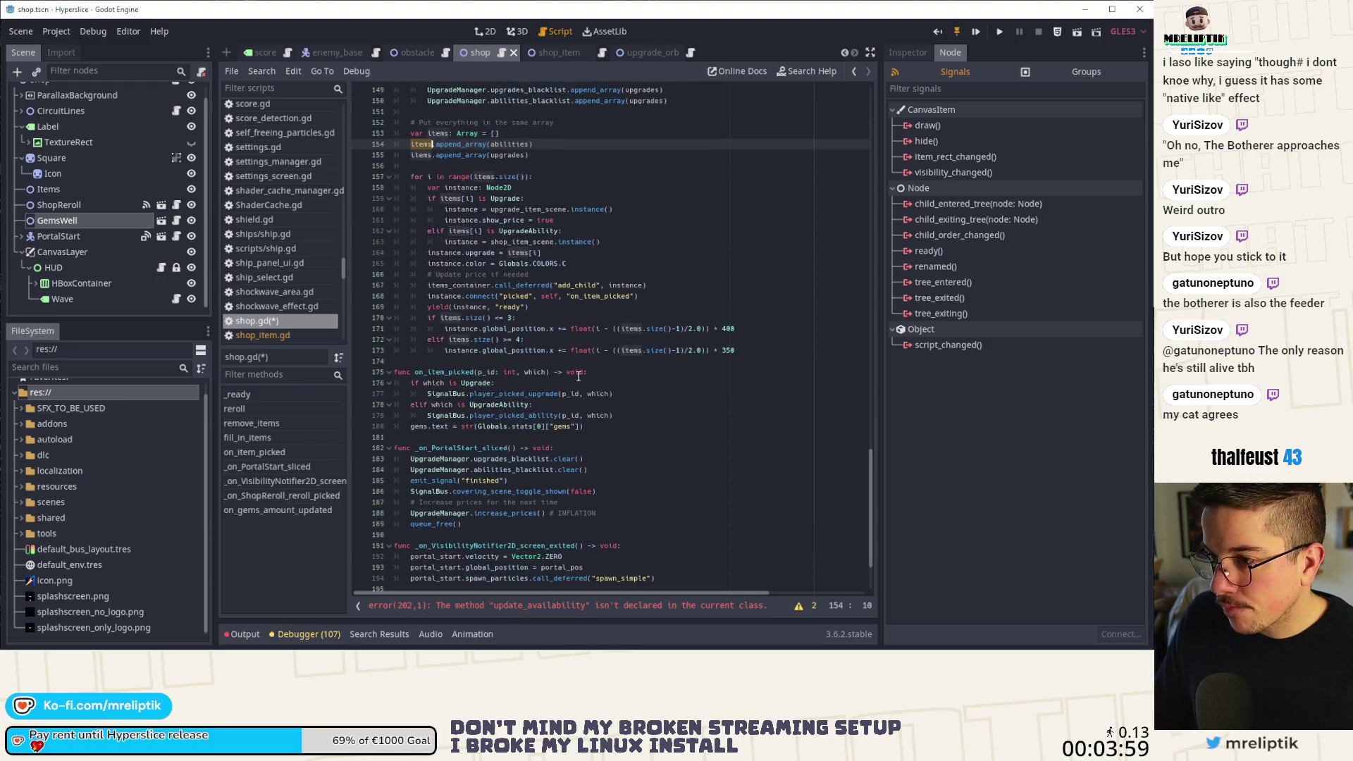
left_click(453, 286)
Add a 'for item in items_container.get_children():' loop in on_gems_amount_updated.
double_click(453, 286)
scroll(499, 483, "down", 3)
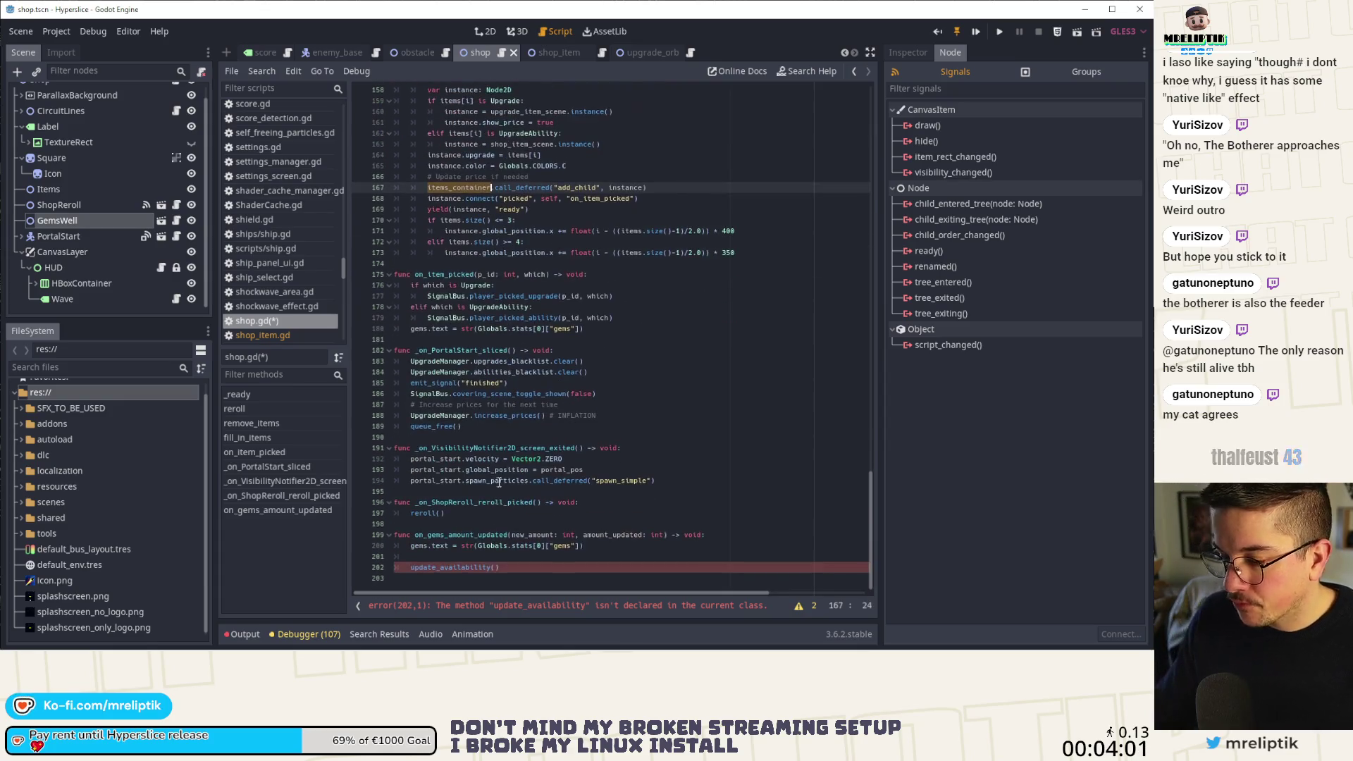
left_click(513, 580)
left_click(515, 557)
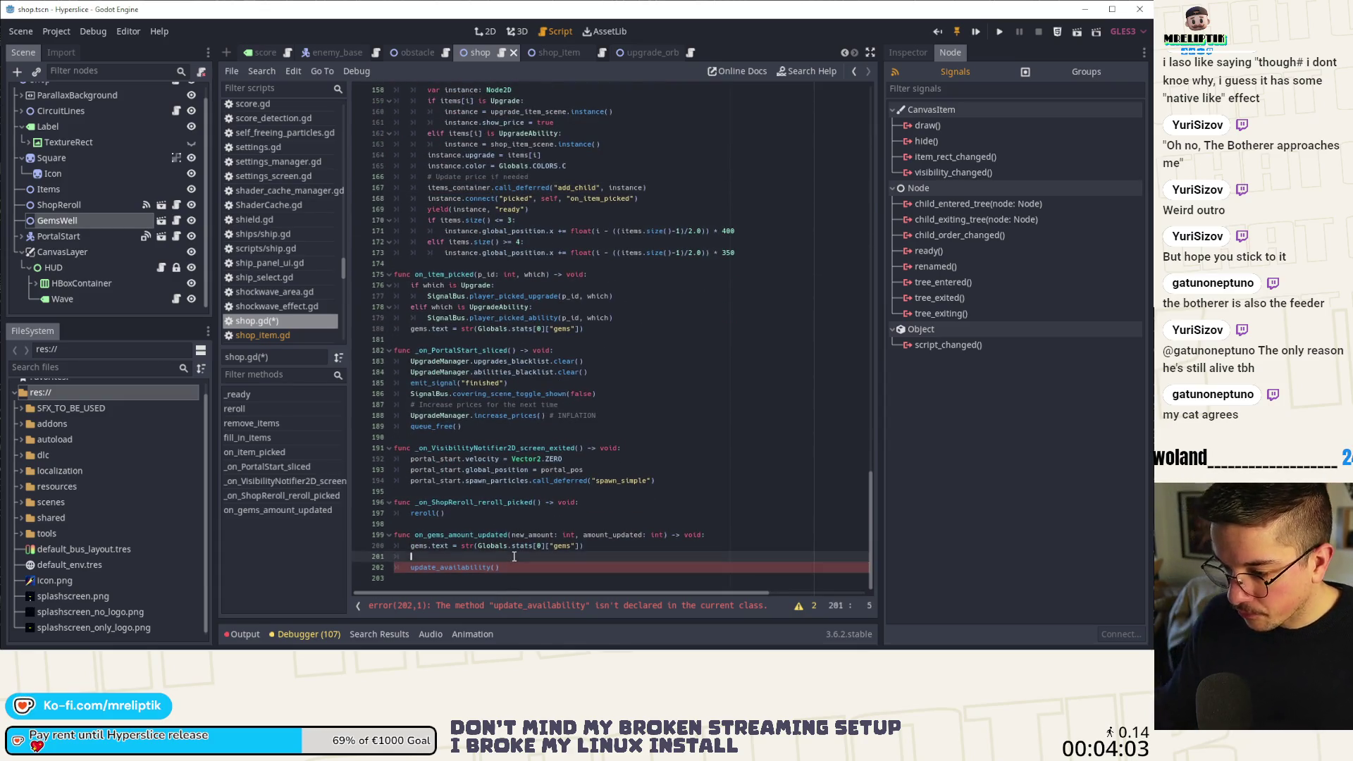
key("Return")
type("for ")
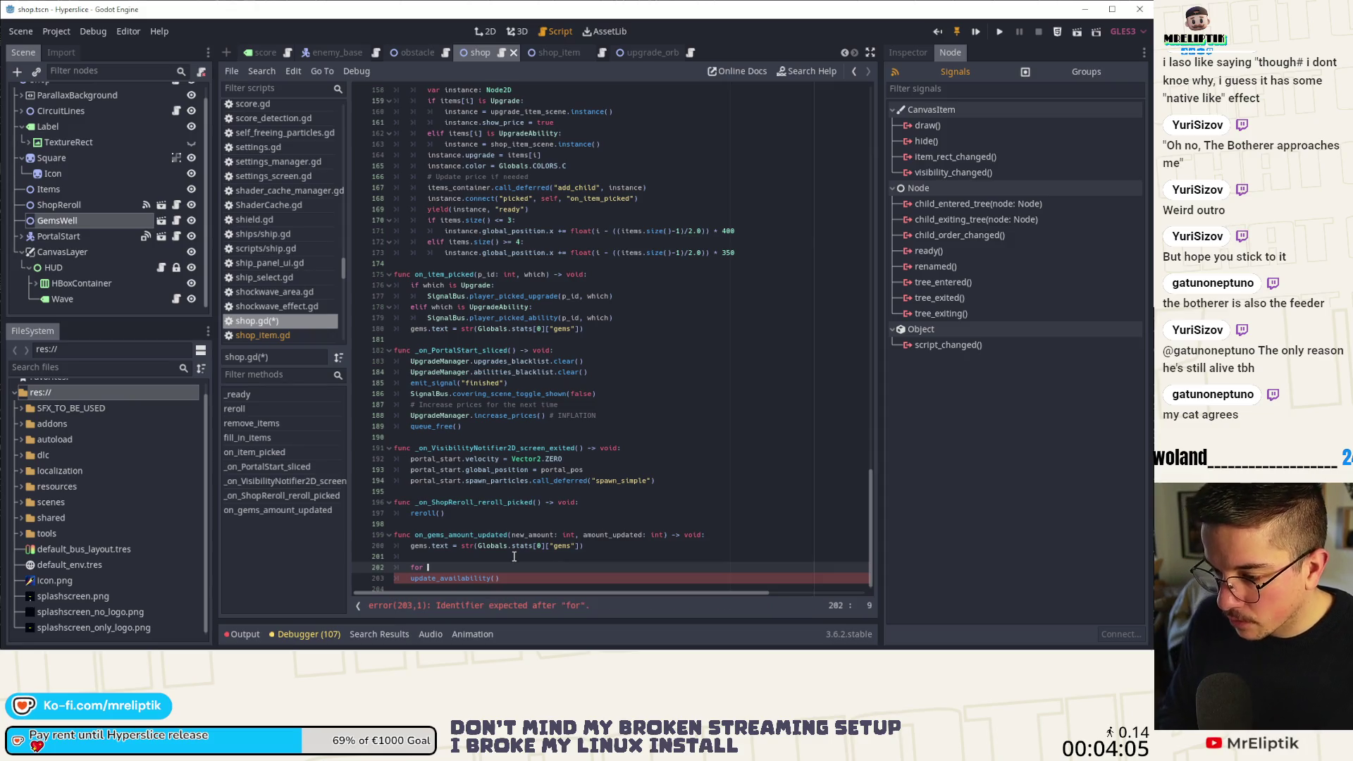
type("item in items_container/ge")
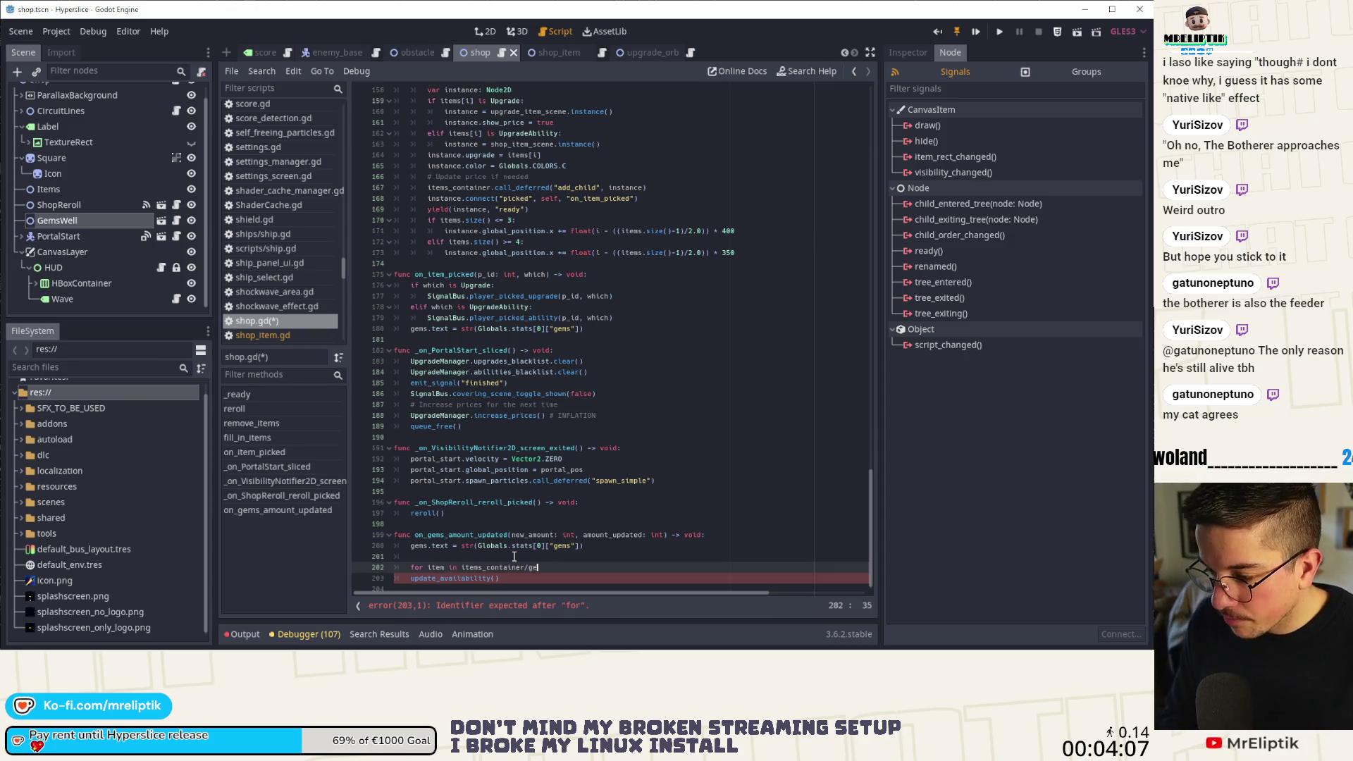
key("BackSpace")
key("BackSpace")
key("BackSpace")
type(".get_chi")
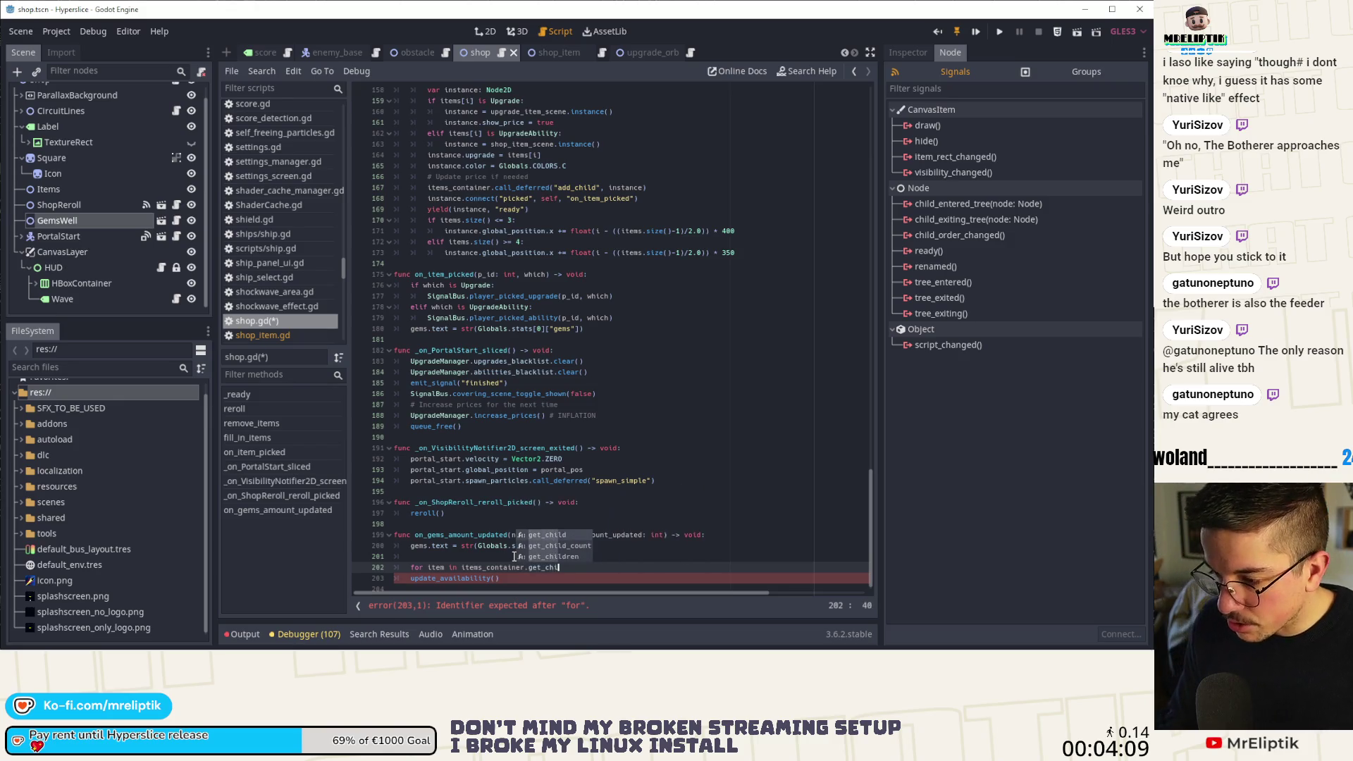
type("ldren():")
key("Return")
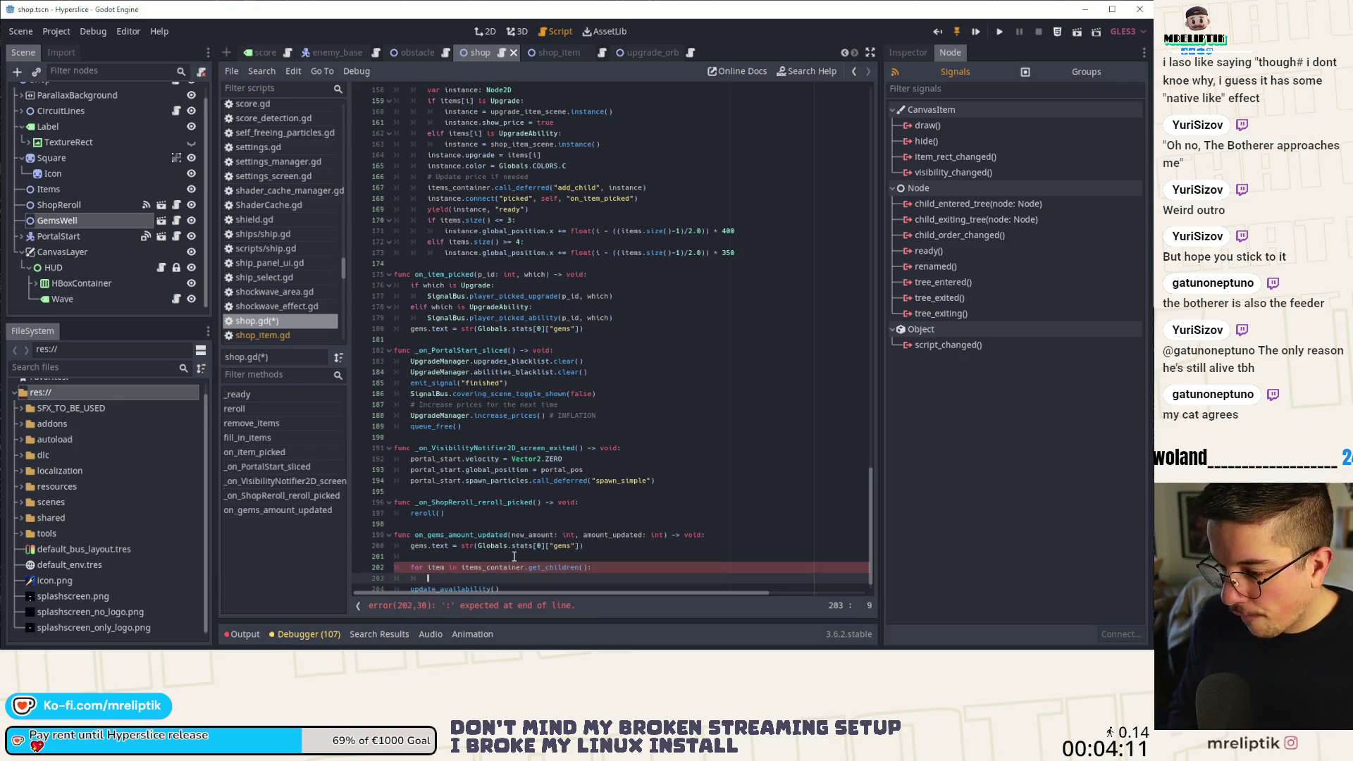
Skip invalid items with 'if not is_instance_valid(item): continue' inside the loop.
type("if is_")
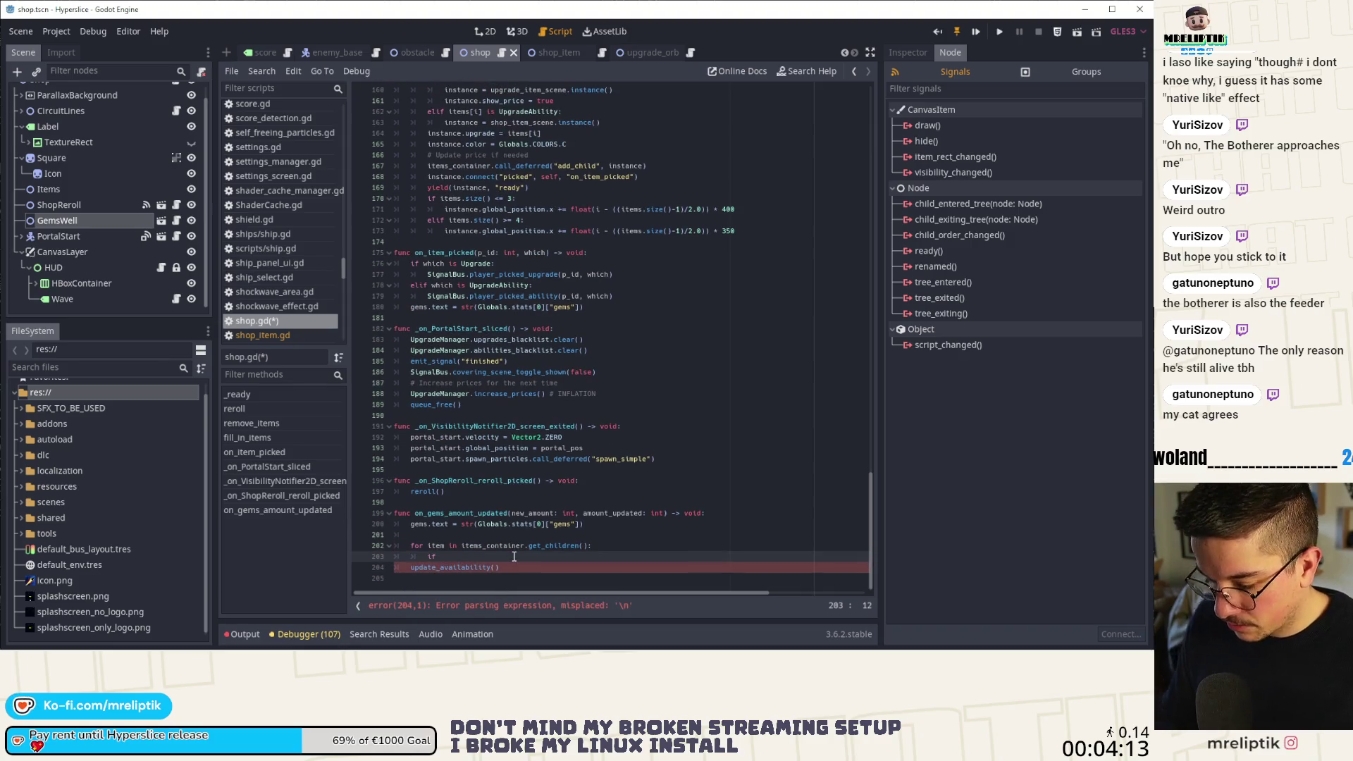
type("instance_valid(")
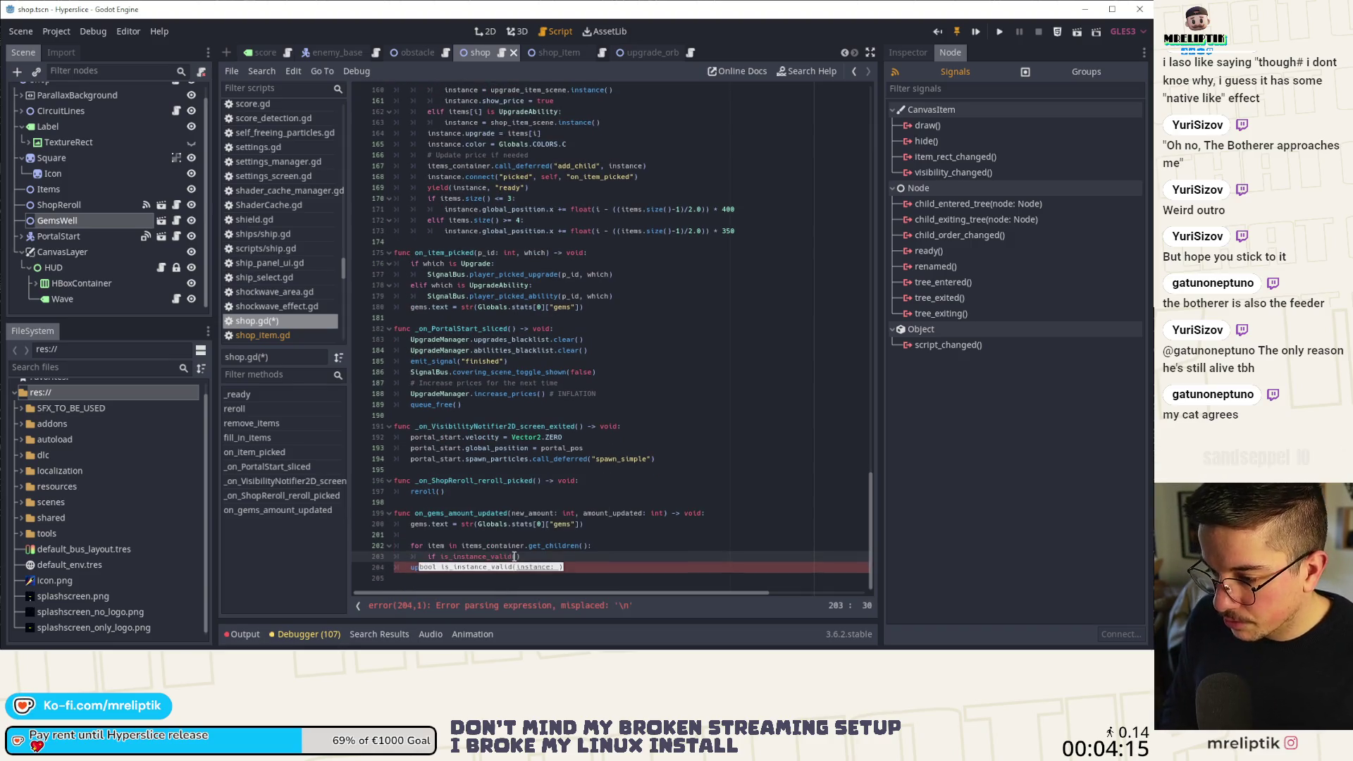
type("item")
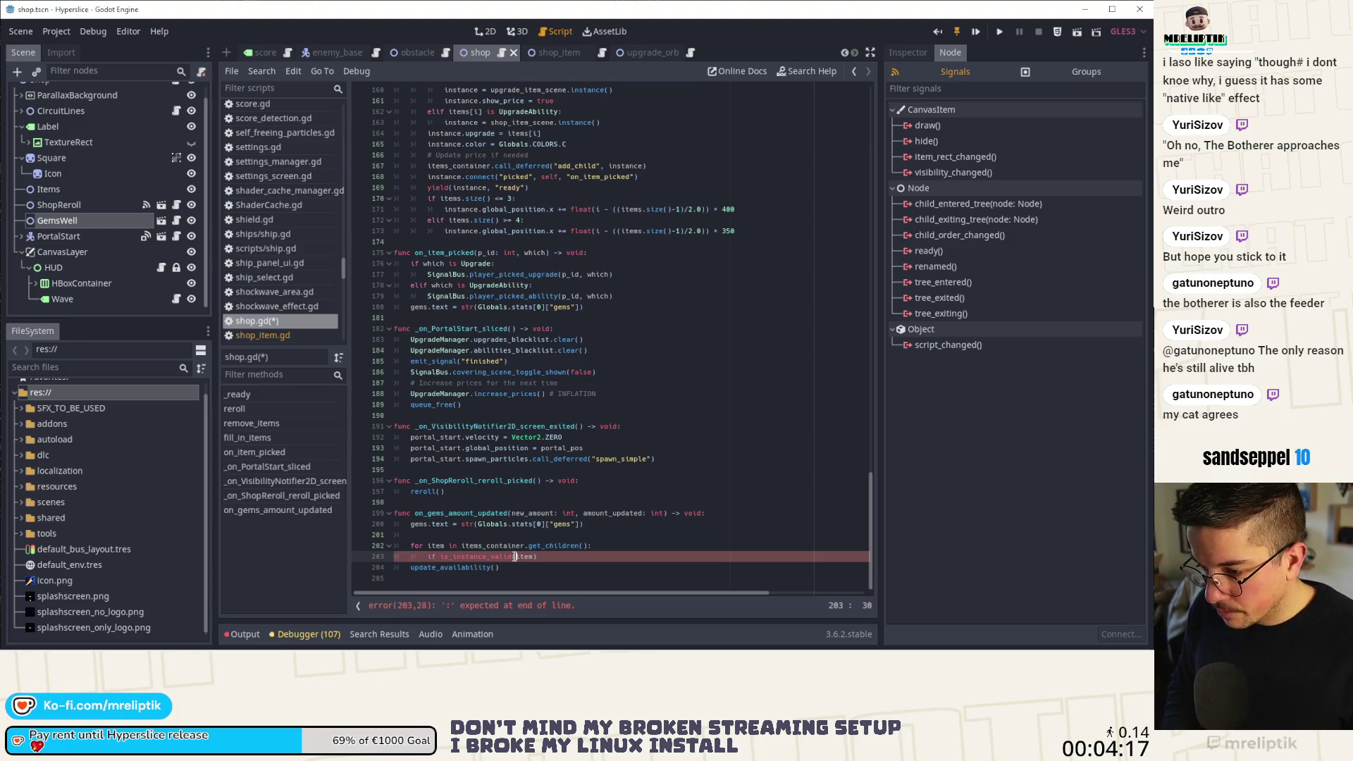
key("Home")
key("Right")
key("Right")
type("not")
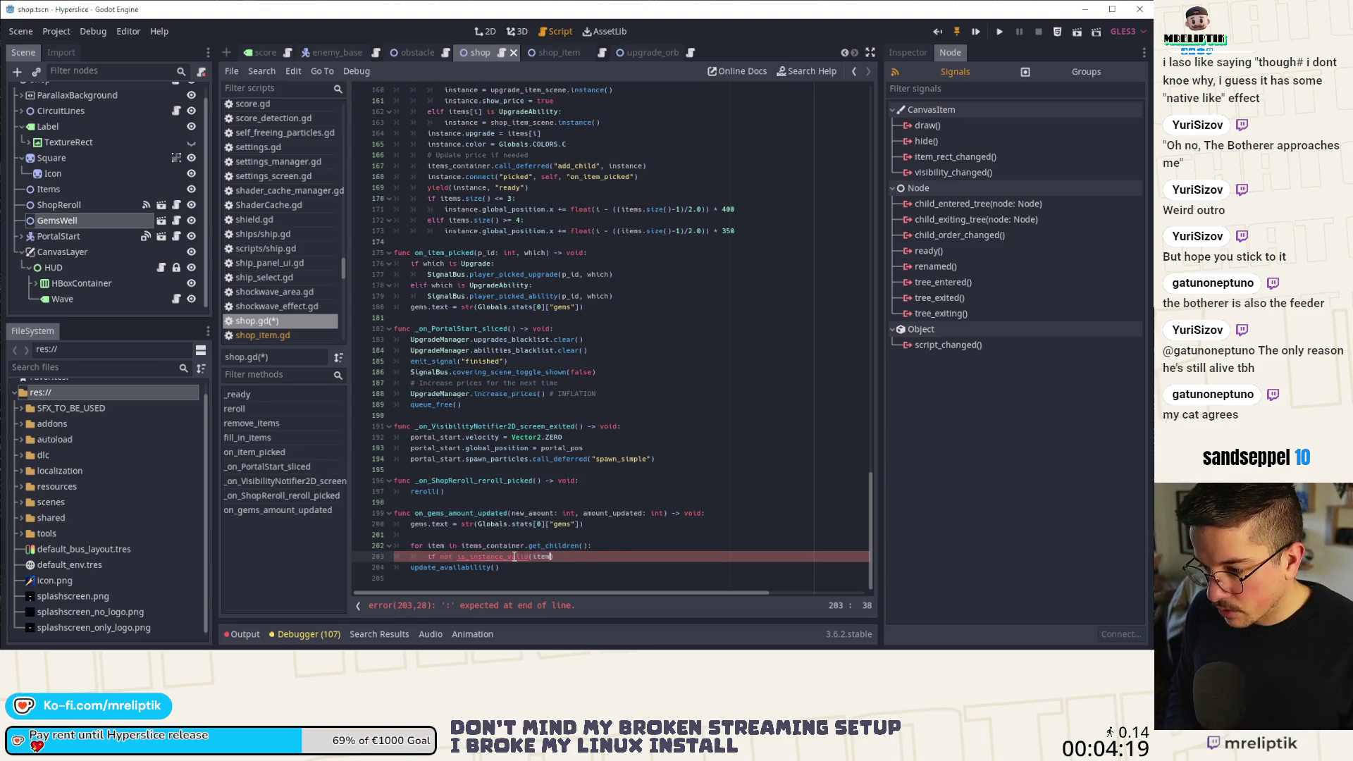
type("conti")
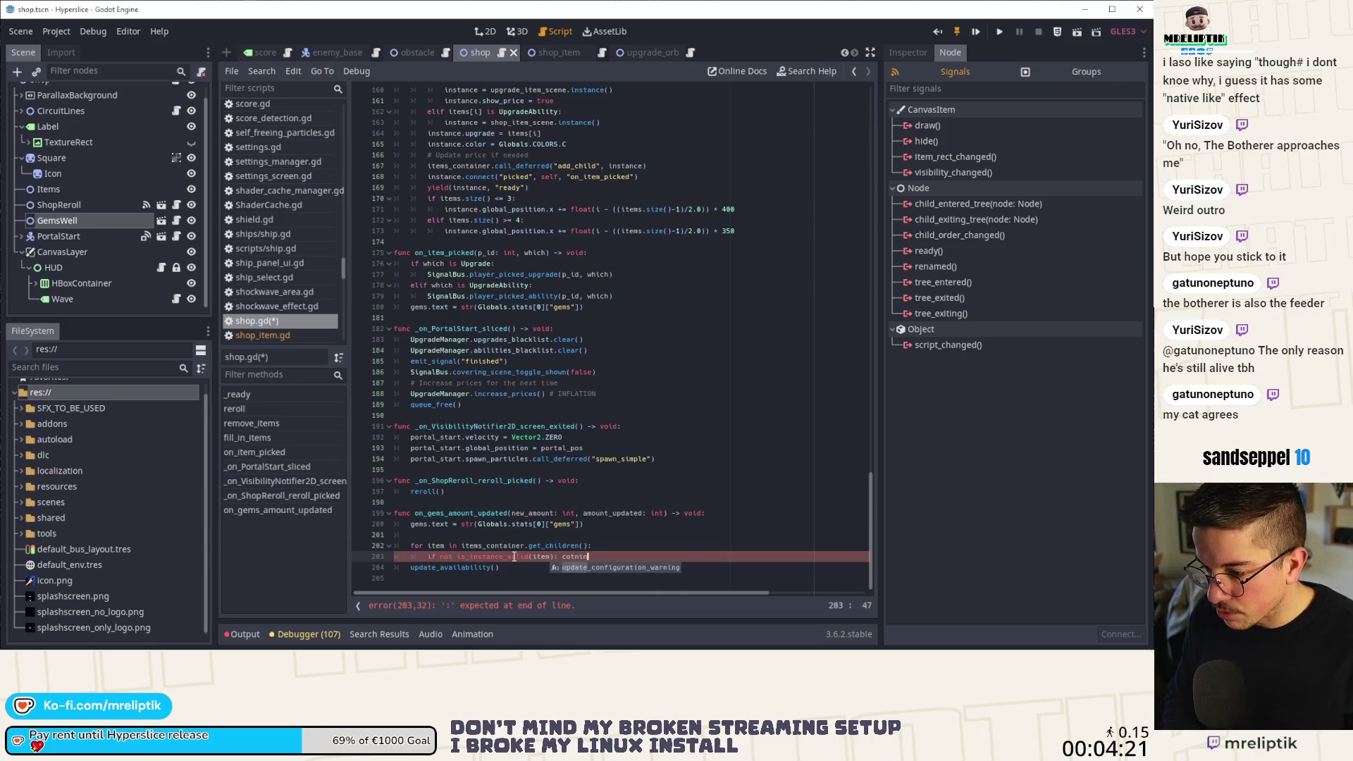
key("Return")
Duplicate the skip line as an is_queued_for_deletion check and save shop.gd.
key("ctrl+b")
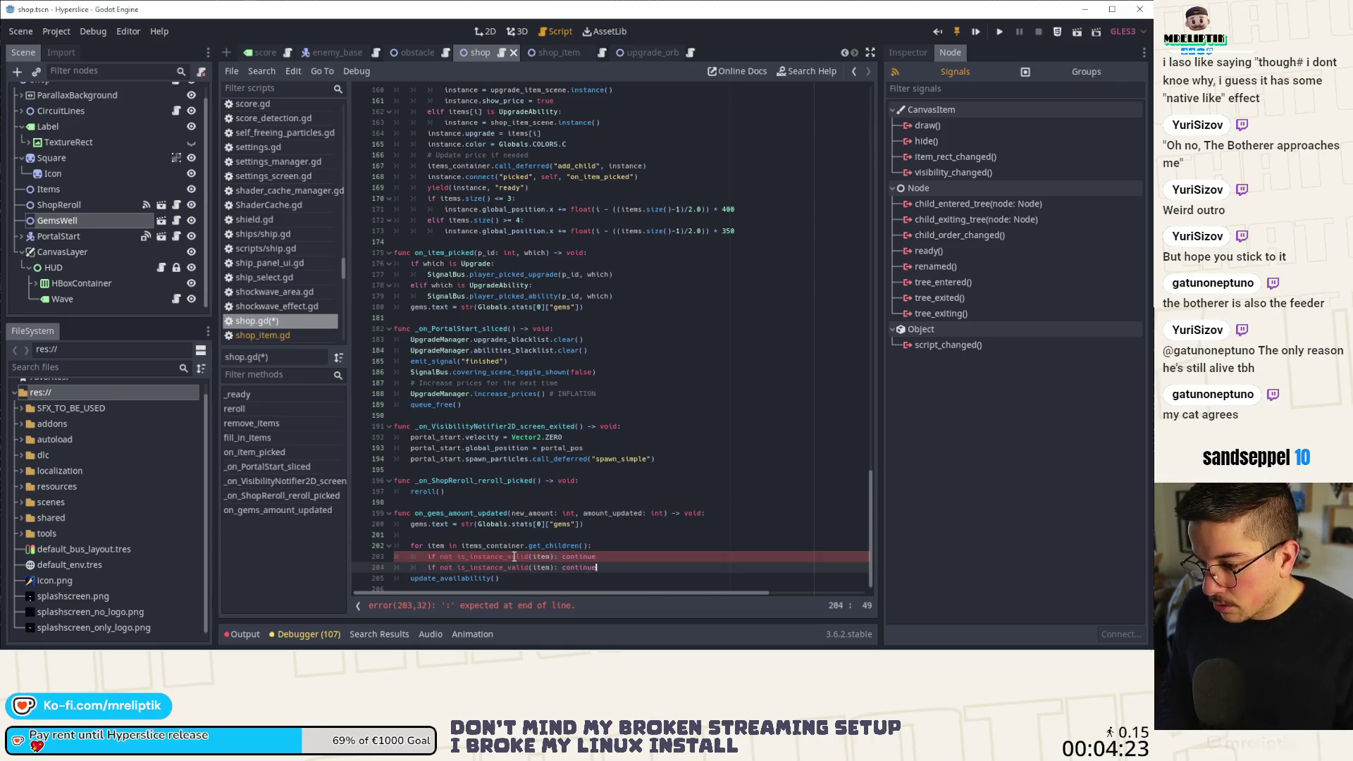
key("ctrl+Left")
key("ctrl+Left")
key("ctrl+Left")
key("ctrl+Left")
key("ctrl+Left")
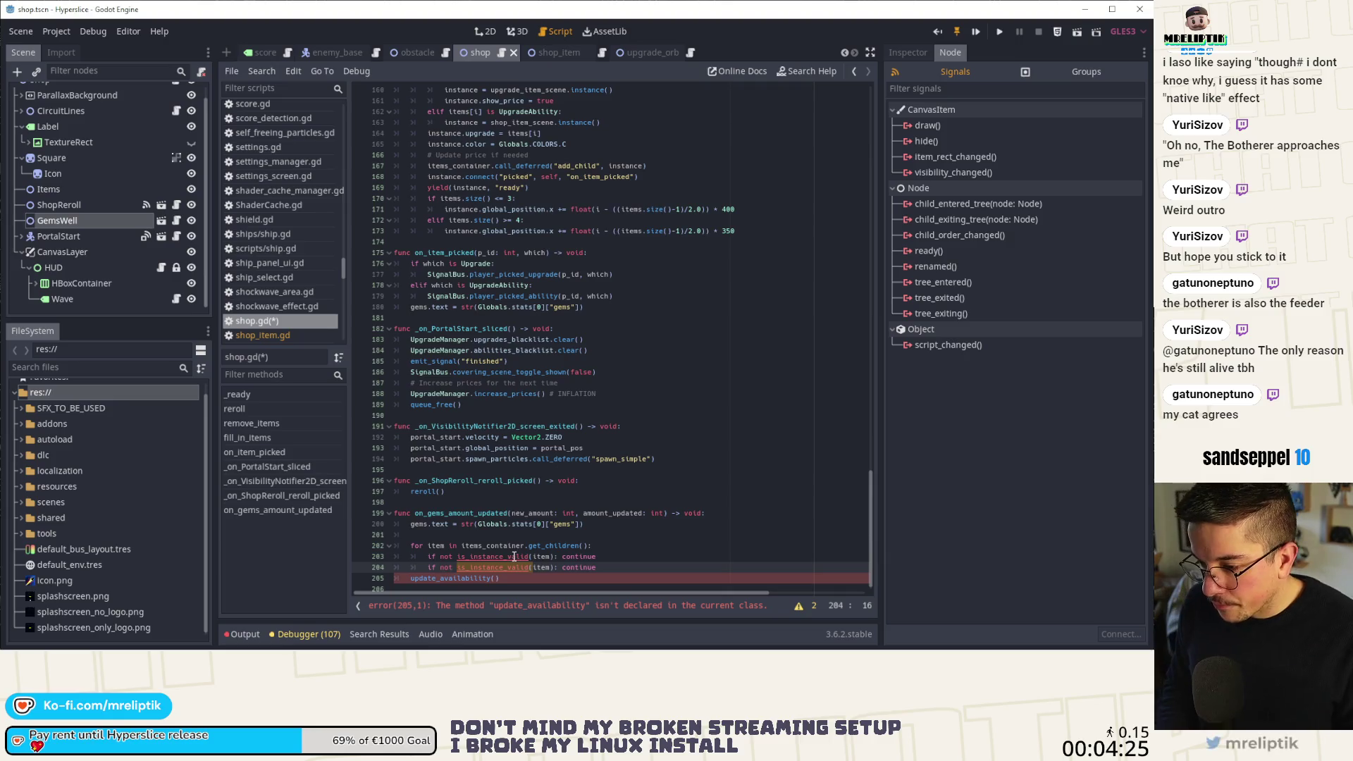
key("ctrl+BackSpace")
key("ctrl+Delete")
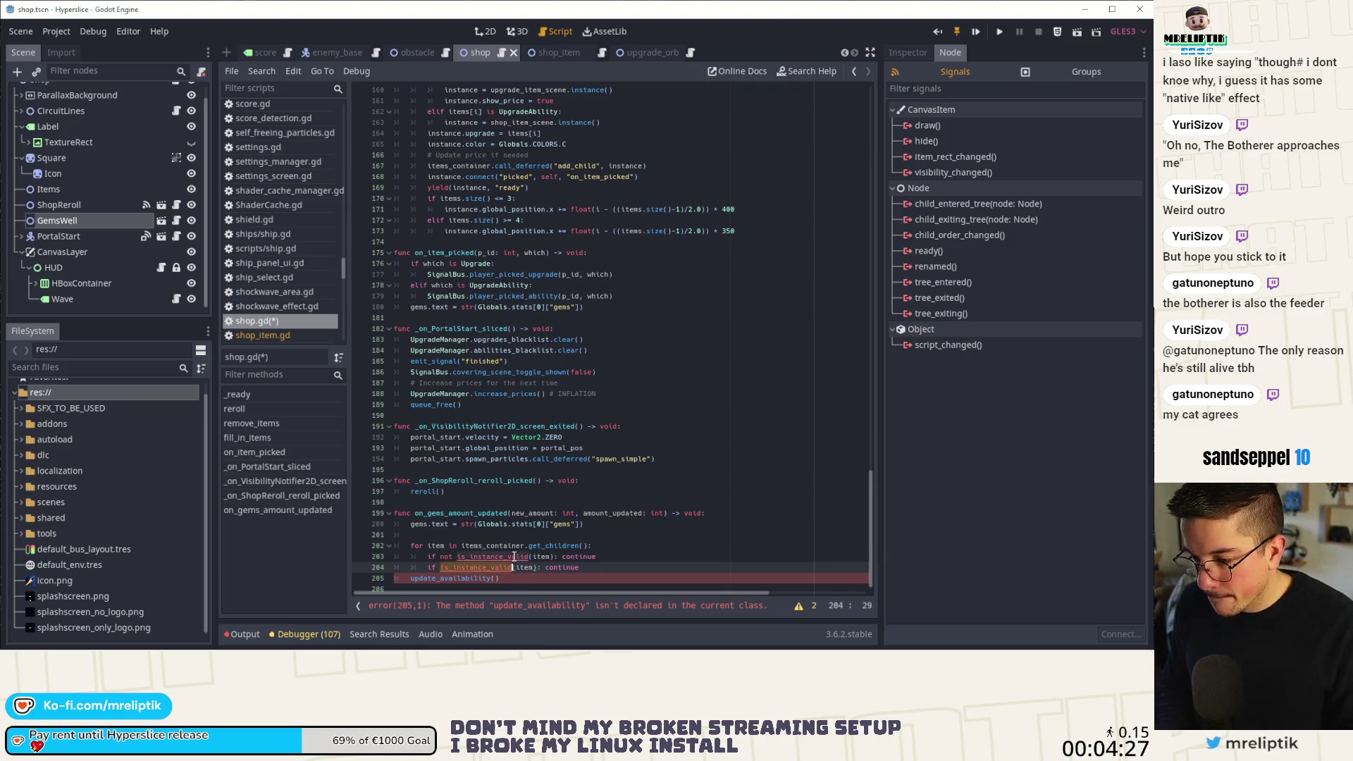
type("is_queued_for_deletio")
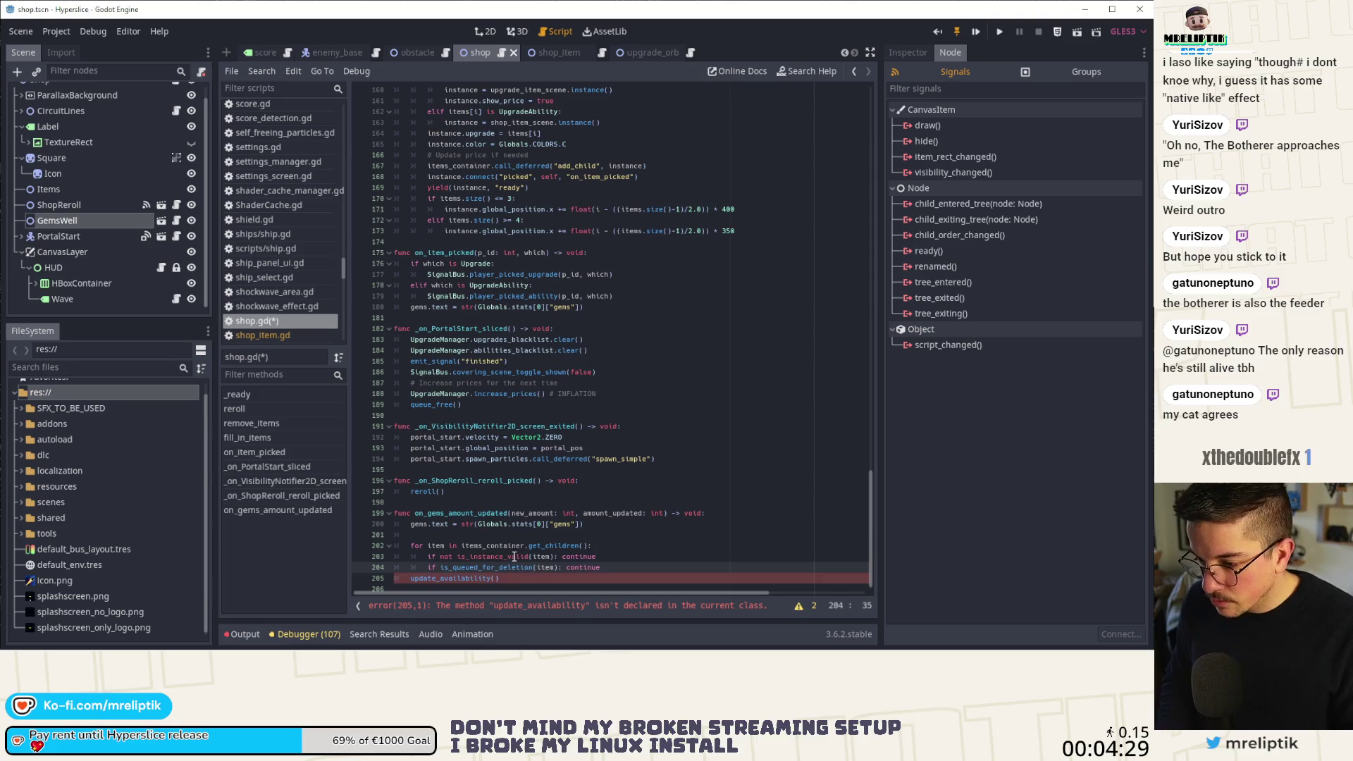
key("Return")
key("ctrl+s")
Make the loop body call item.update_availability() on each item.
key("Down")
key("Home")
key("Tab")
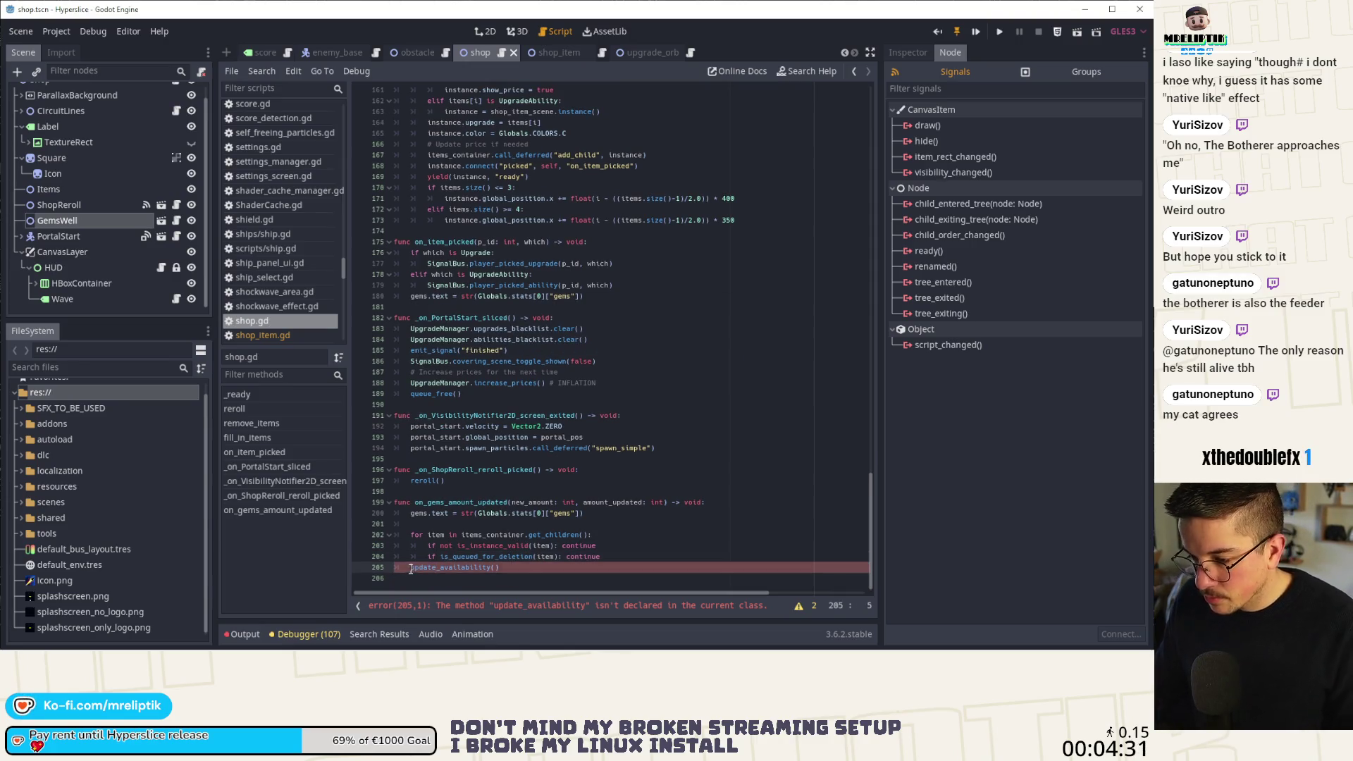
left_click(611, 558)
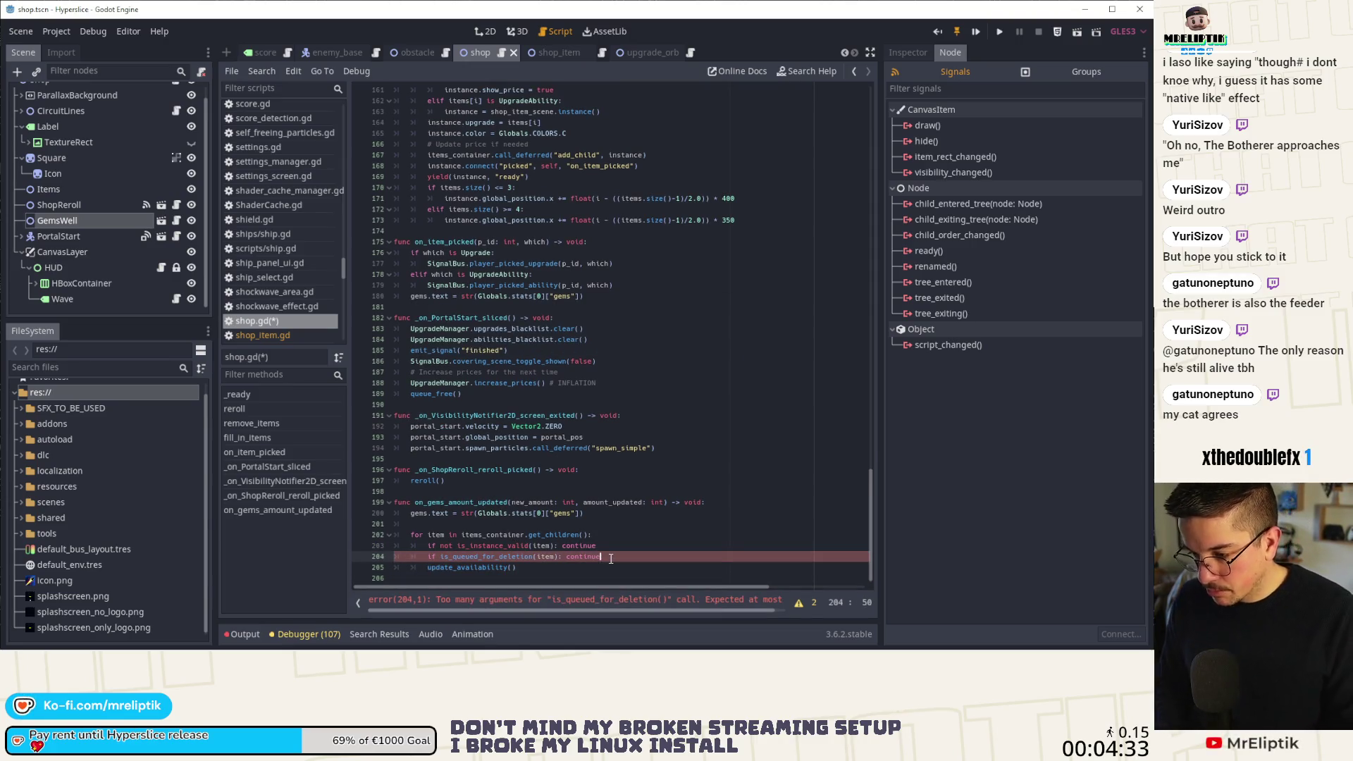
key("Return")
type("item.")
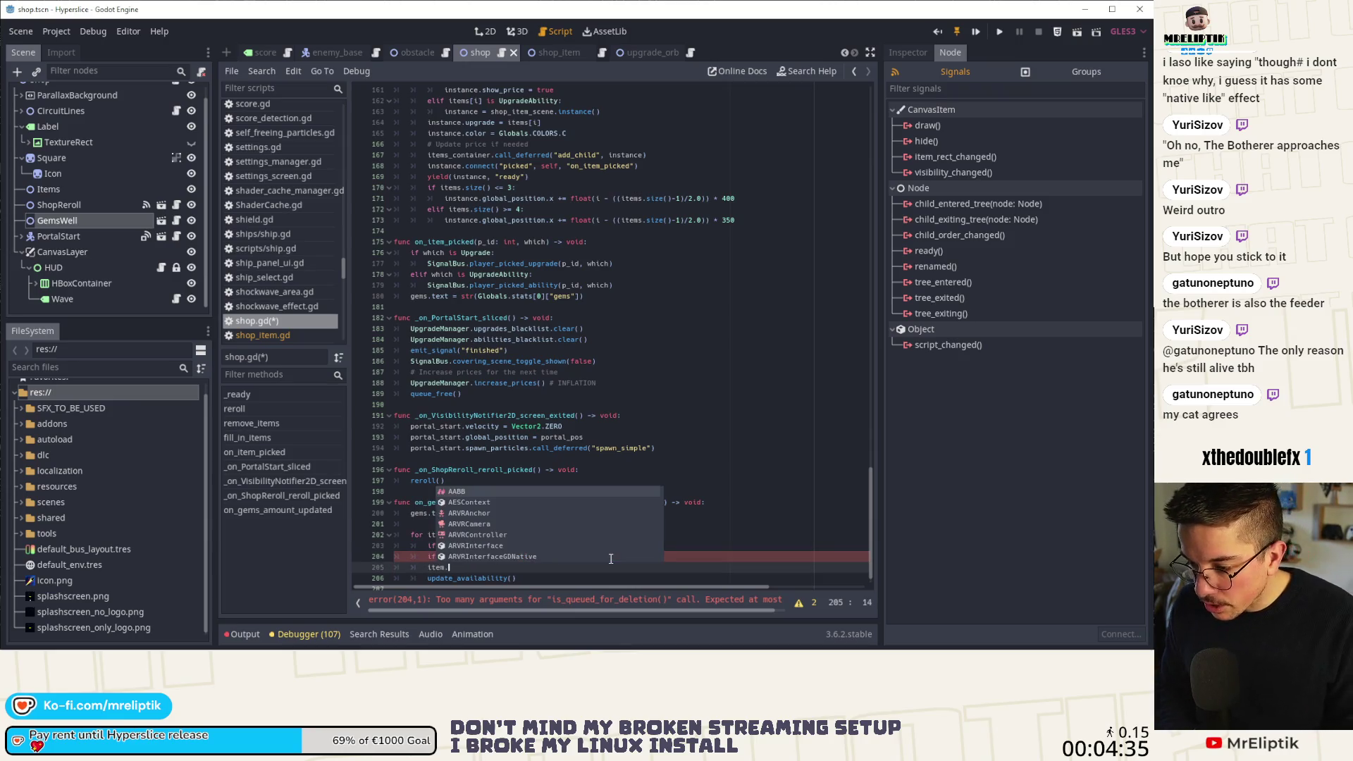
key("Escape")
key("Down")
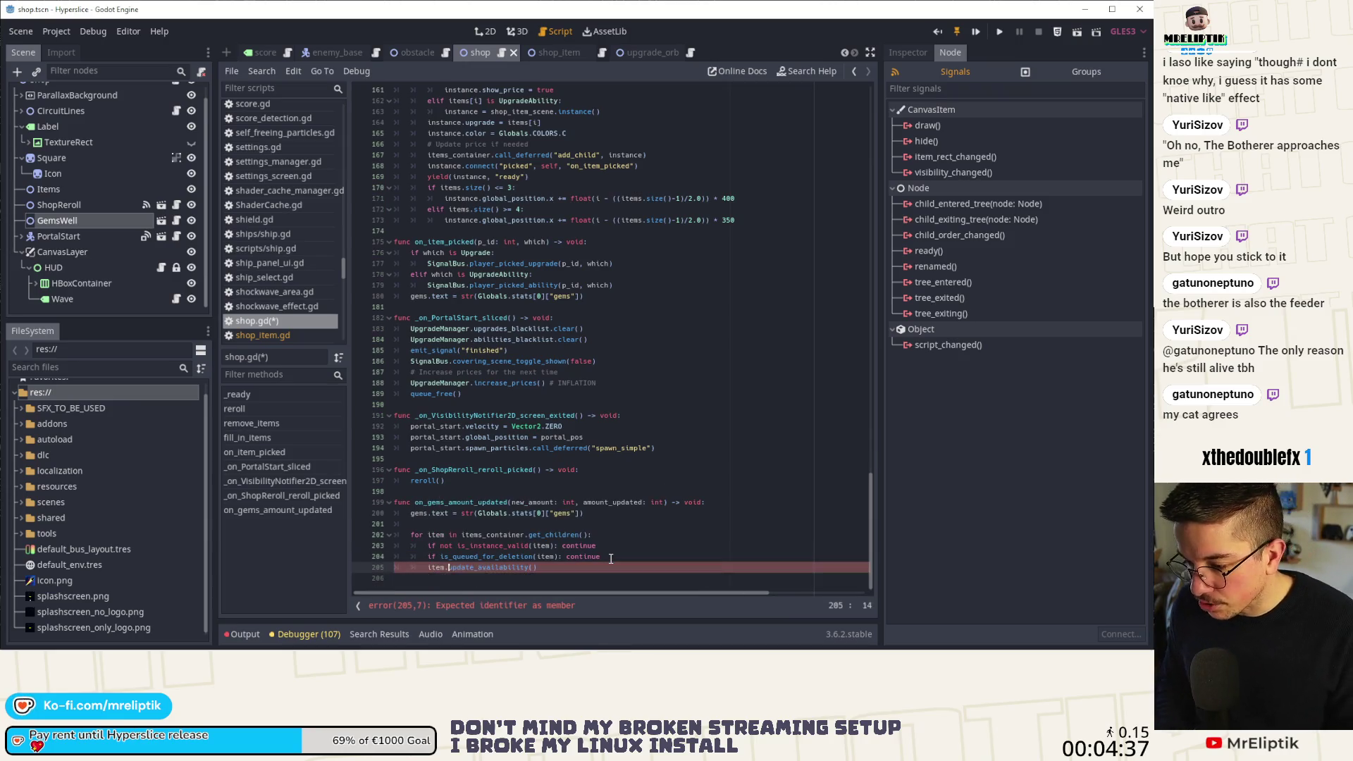
key("BackSpace")
key("BackSpace")
key("BackSpace")
key("Escape")
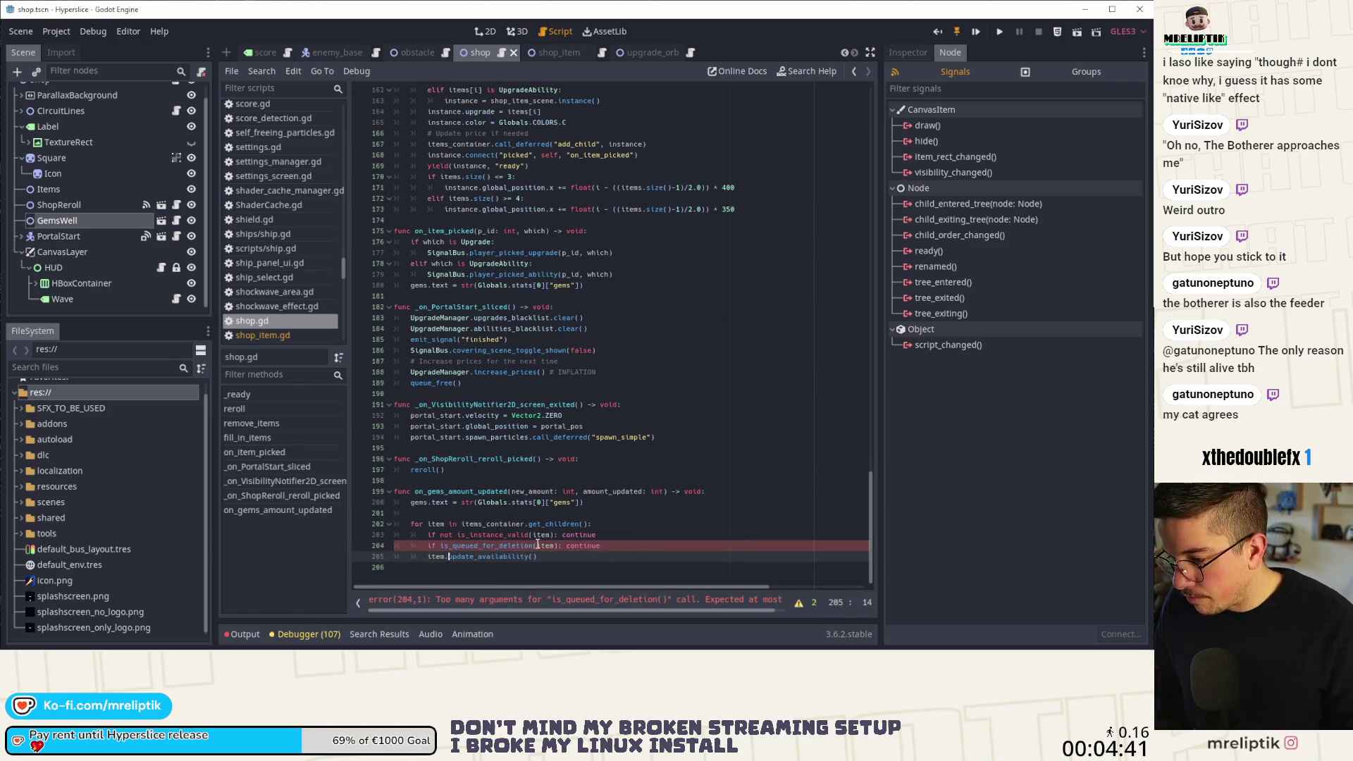
Remove the stray item argument from is_queued_for_deletion() and save shop.gd.
double_click(538, 545)
key("BackSpace")
left_click(437, 535)
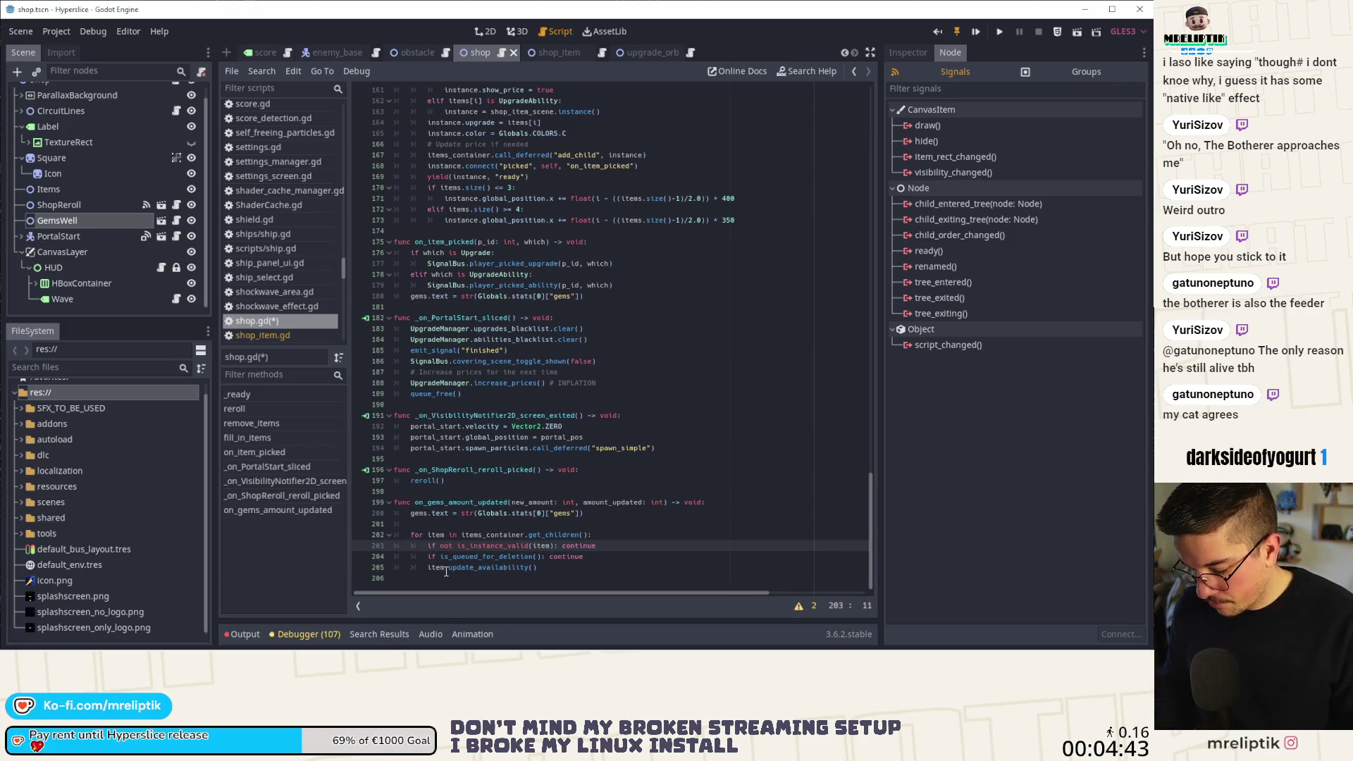
key("Down")
key("ctrl+s")
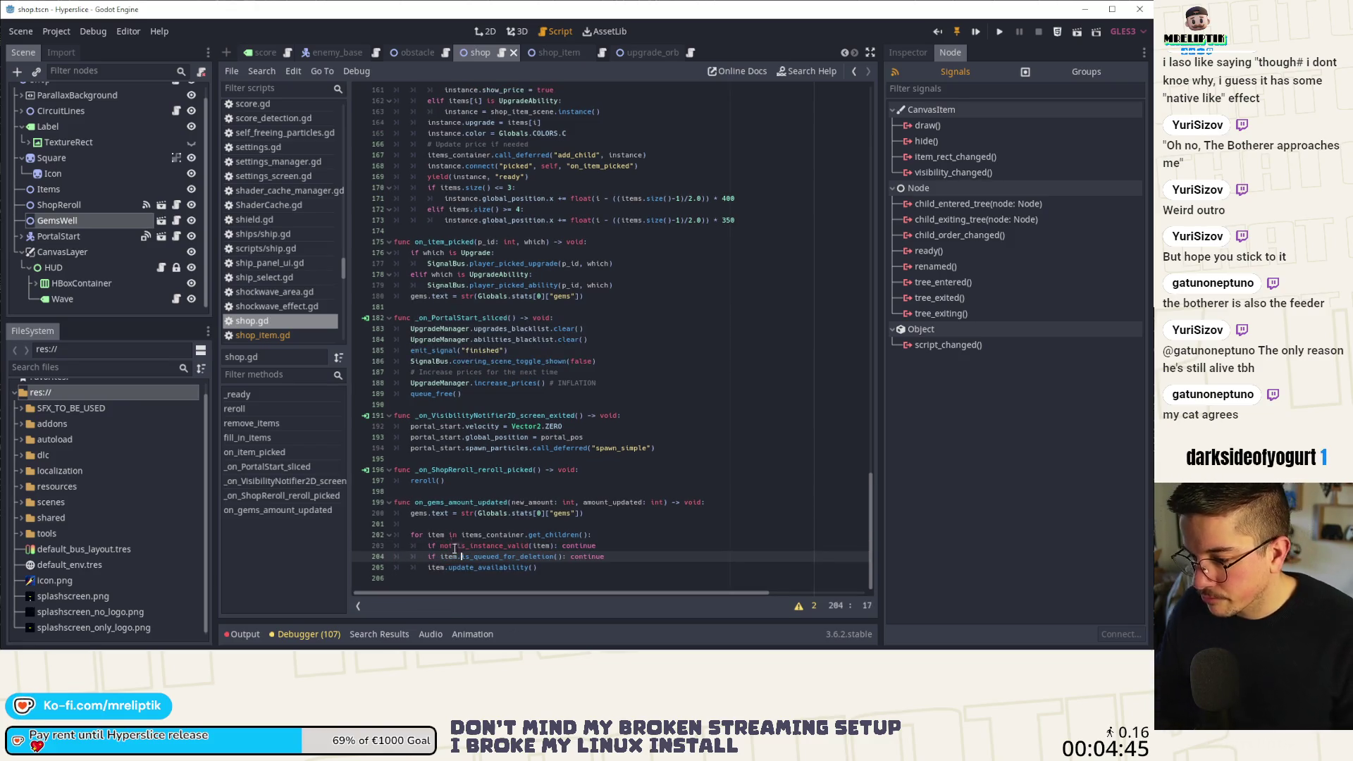
left_click_drag(555, 570, 446, 570)
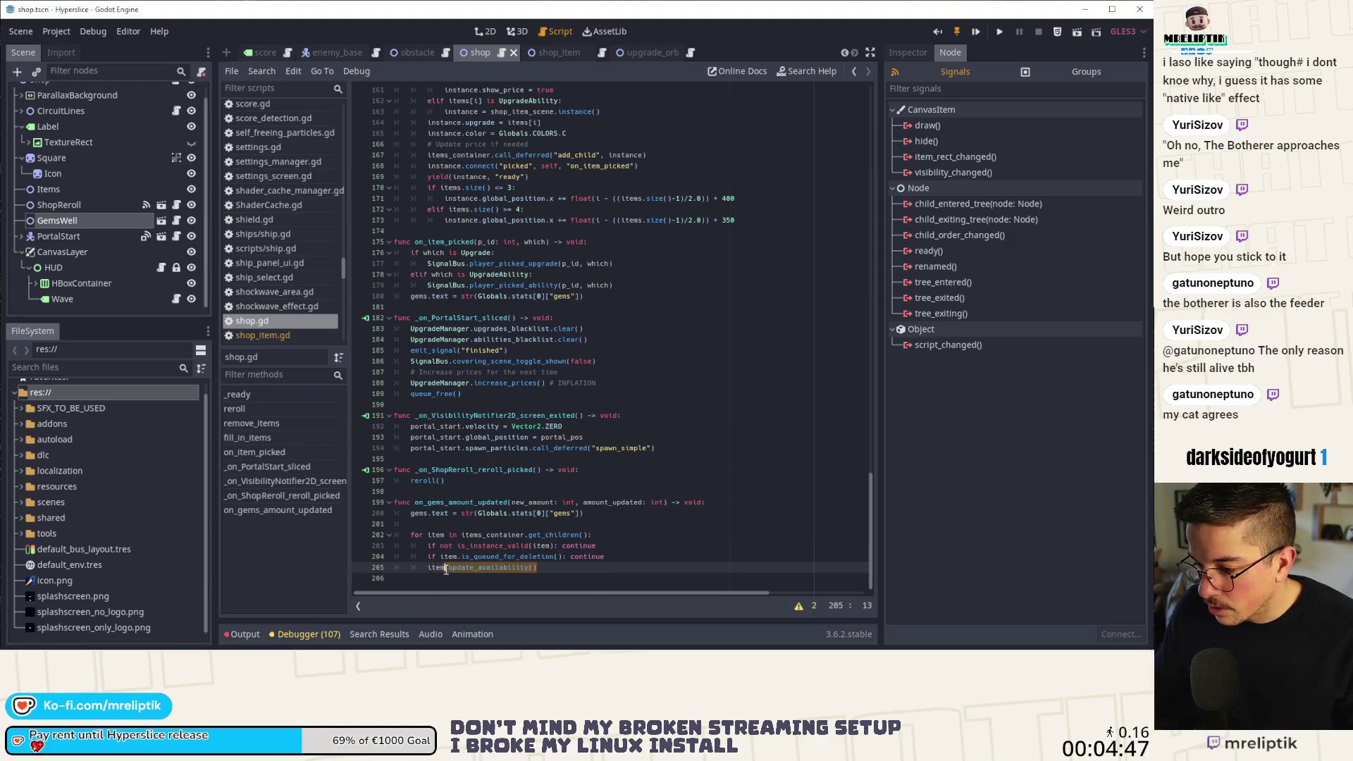
In upgrade_orb.gd, add 'func update_availability() -> void: pass' below stop_hover.
left_click(635, 54)
scroll(495, 293, "down", 15)
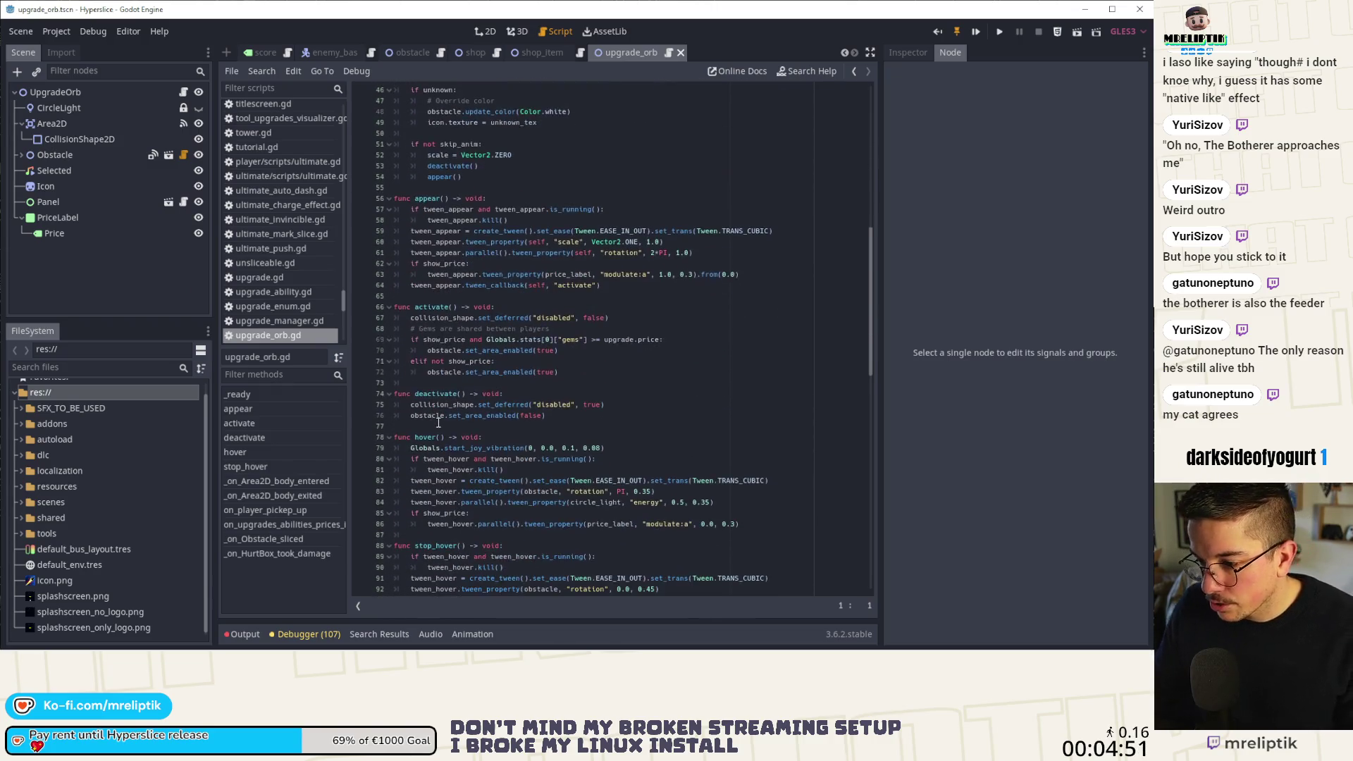
scroll(438, 423, "down", 2)
left_click(424, 452)
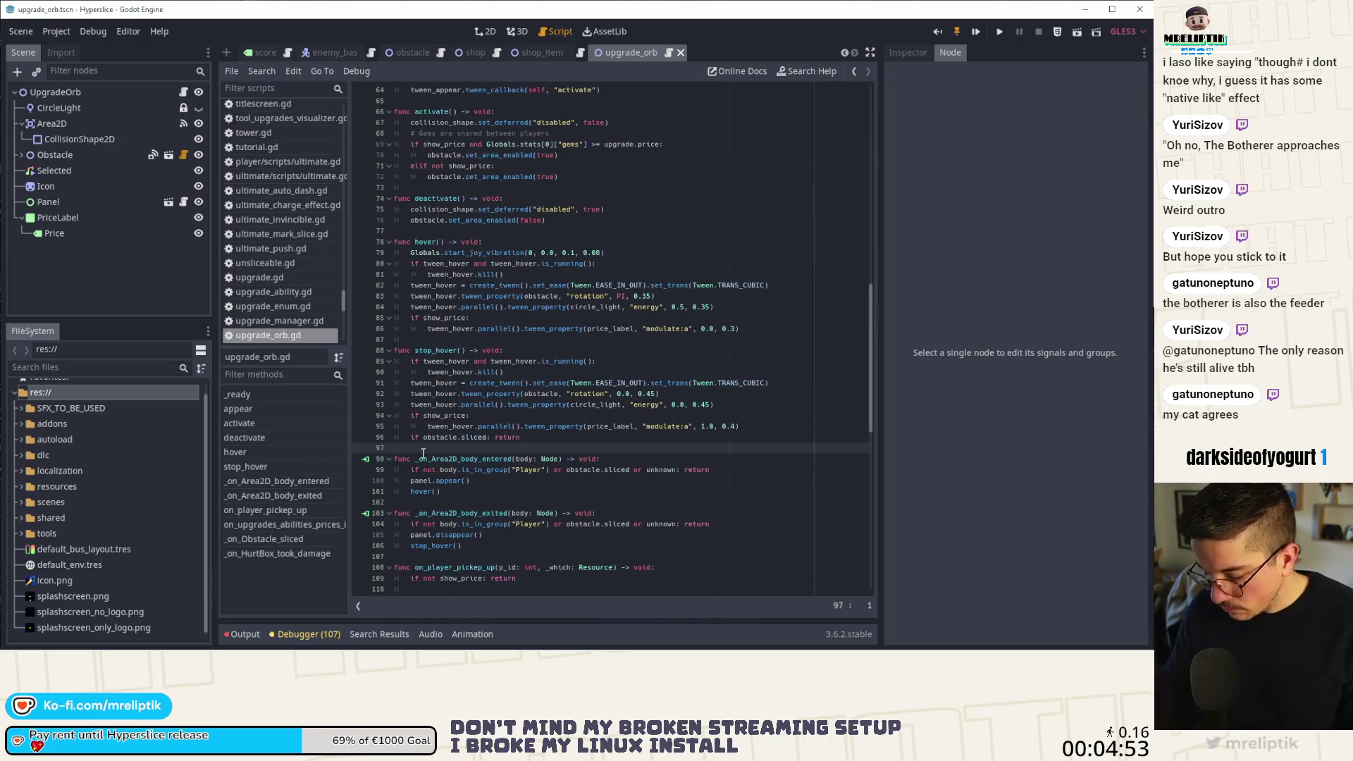
key("Return")
key("Return")
key("Up")
type("func ")
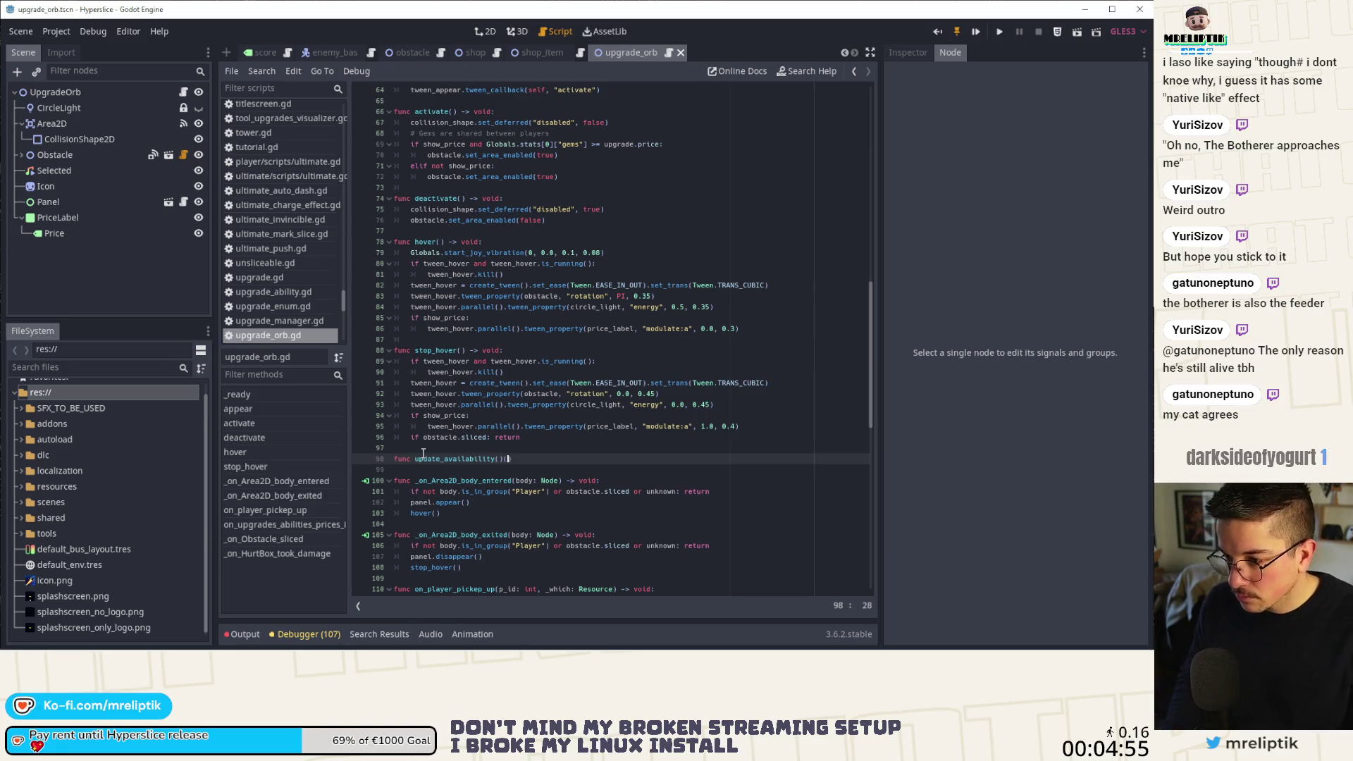
type(":")
key("Return")
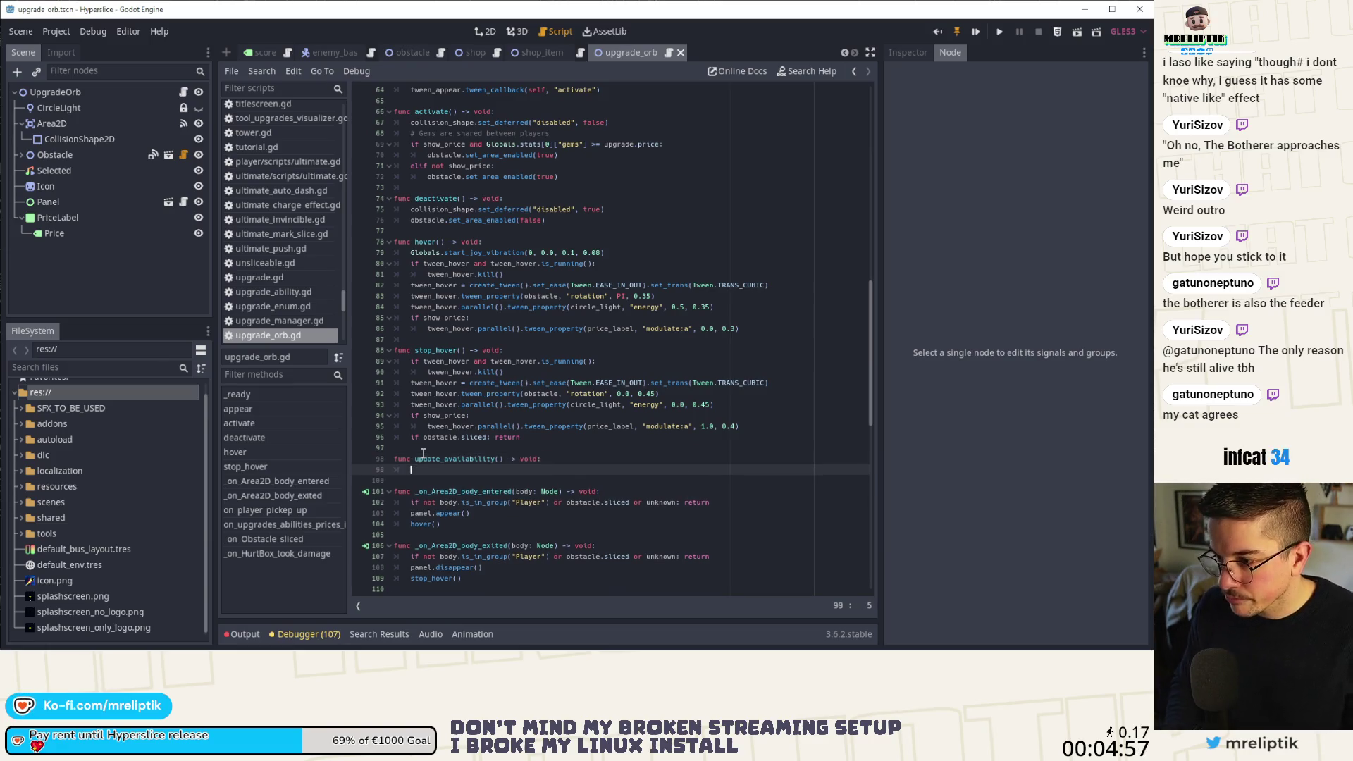
type("pass")
Cut the price-text and gems-check code out of on_player_pickup_up.
left_click(296, 526)
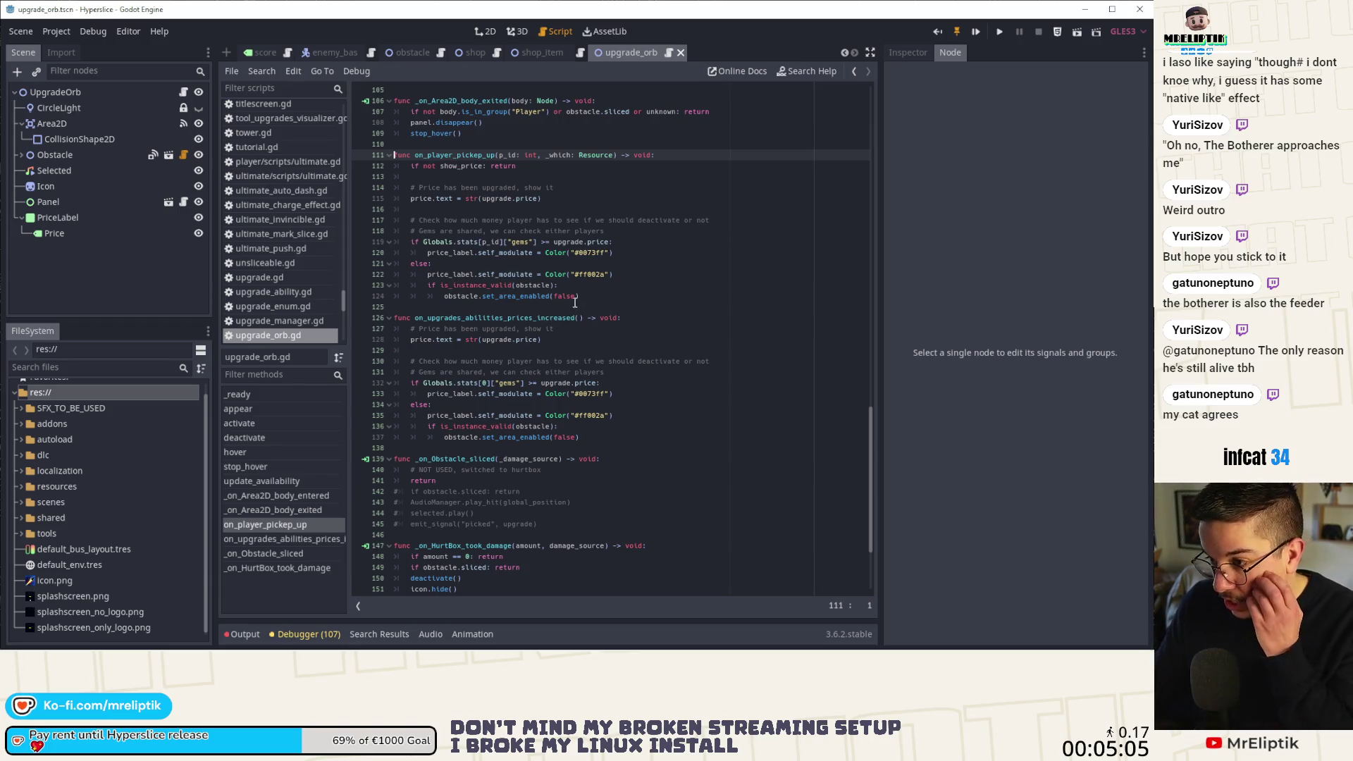
mouse_move(571, 304)
left_mouse_down()
mouse_move(480, 297)
mouse_move(417, 229)
mouse_move(406, 184)
left_mouse_up()
key("ctrl+c")
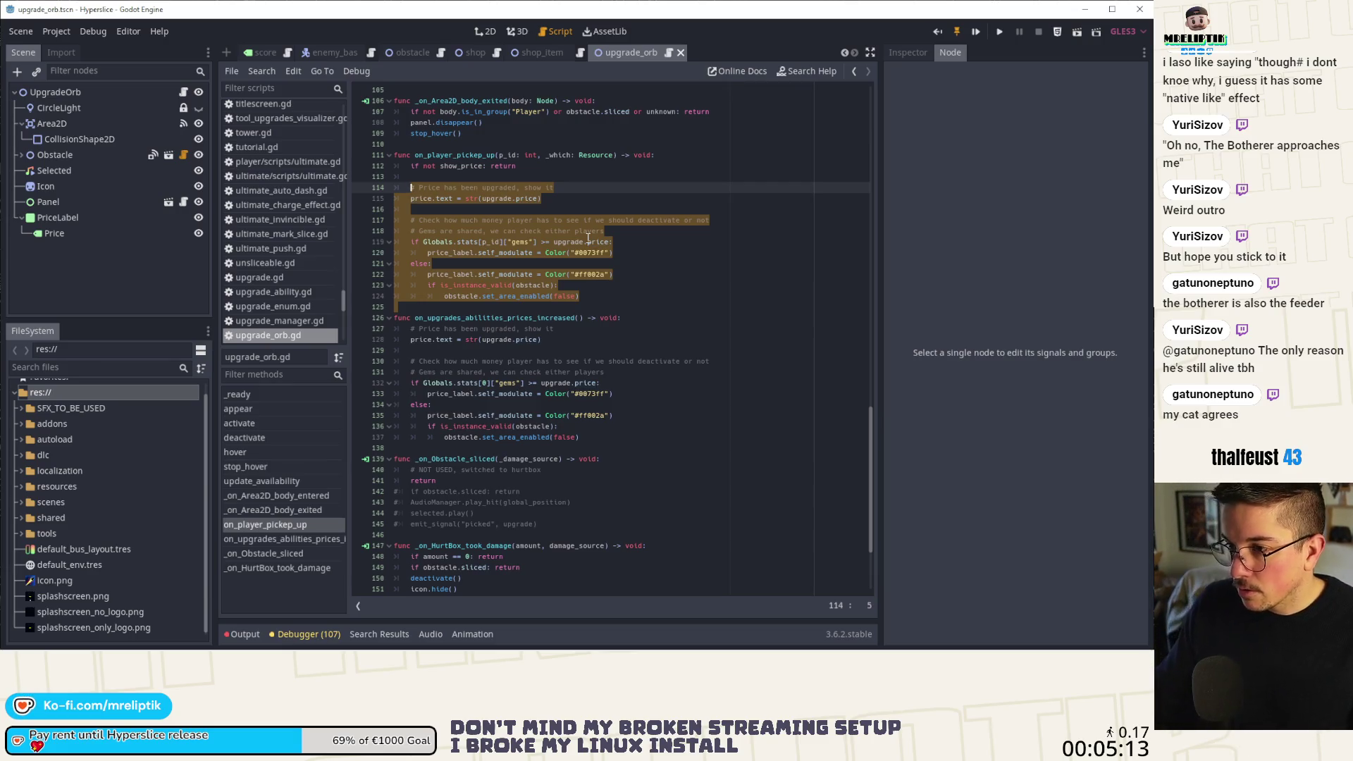
key("BackSpace")
key("BackSpace")
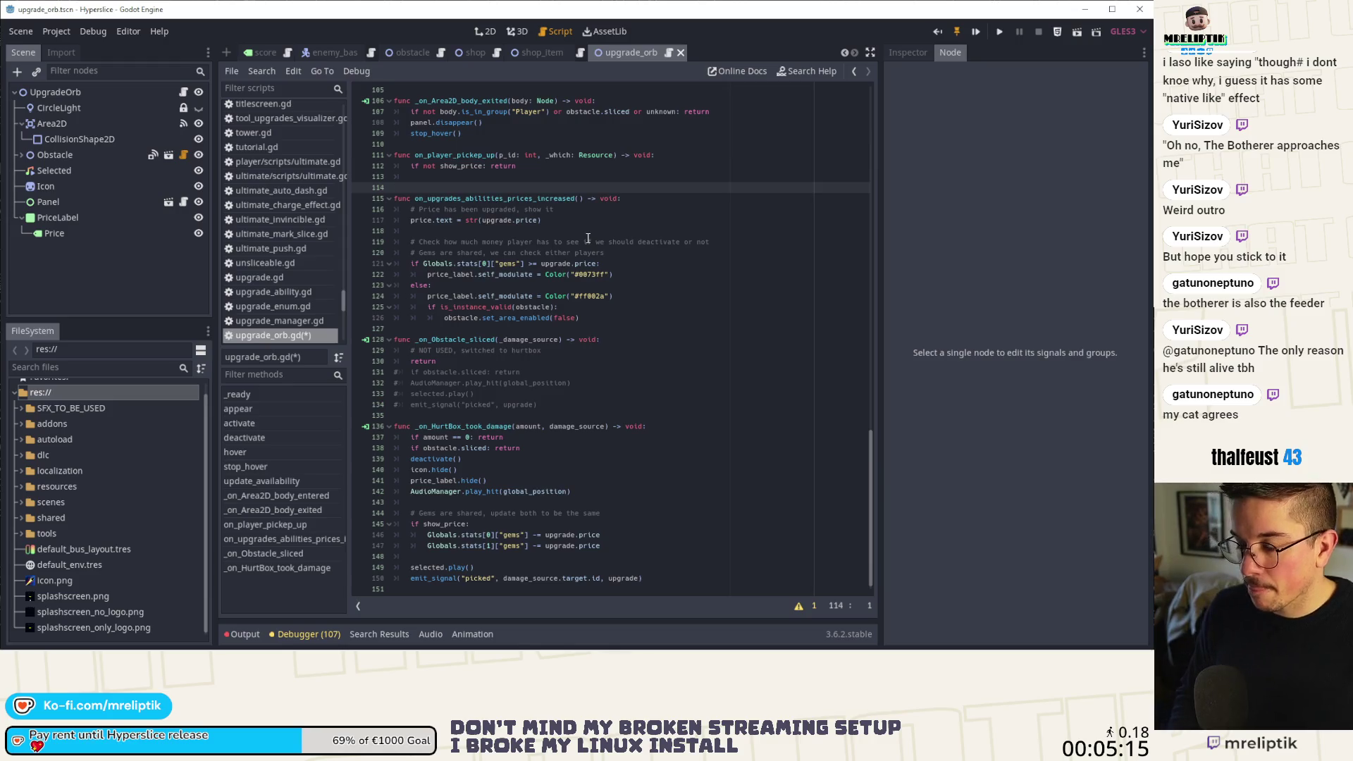
Paste the price code into update_availability, prefixed by 'if not show_price: return', and save.
key("Up")
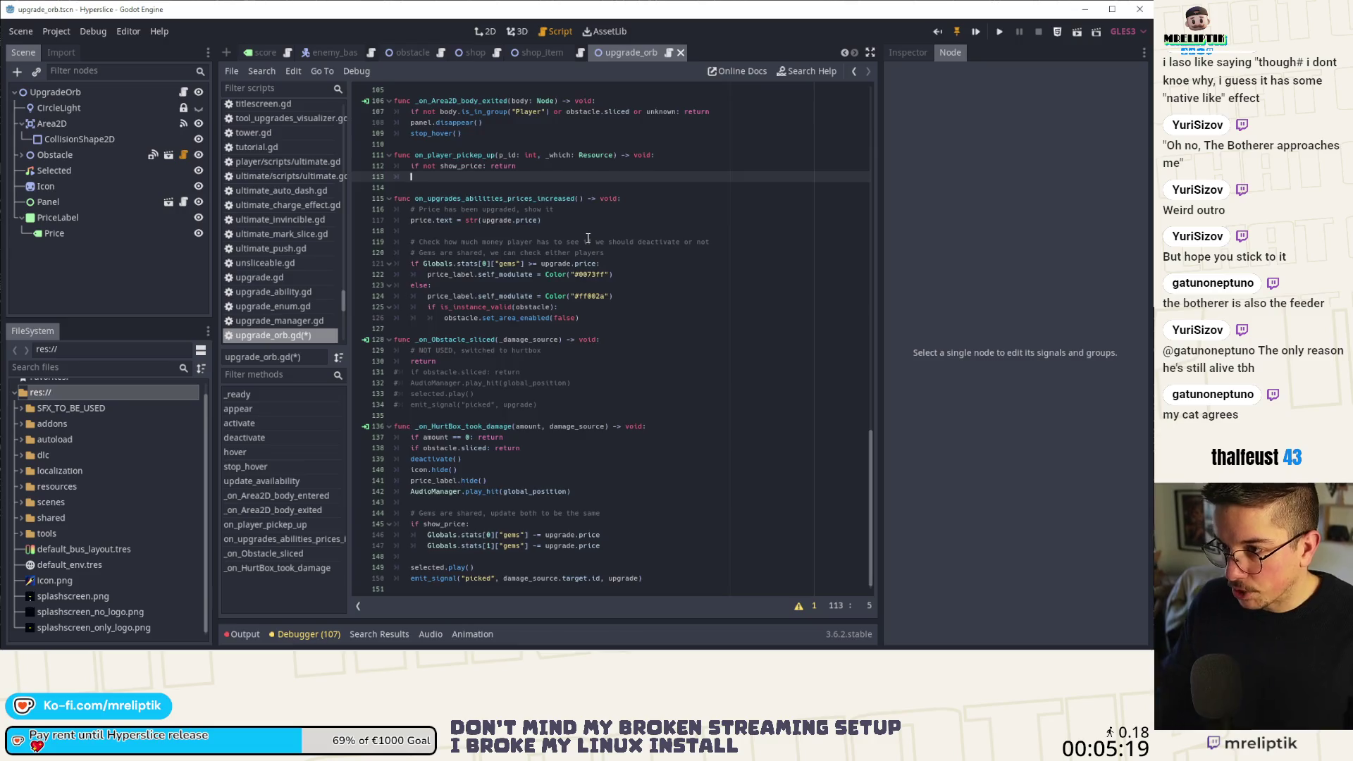
scroll(588, 238, "up", 13)
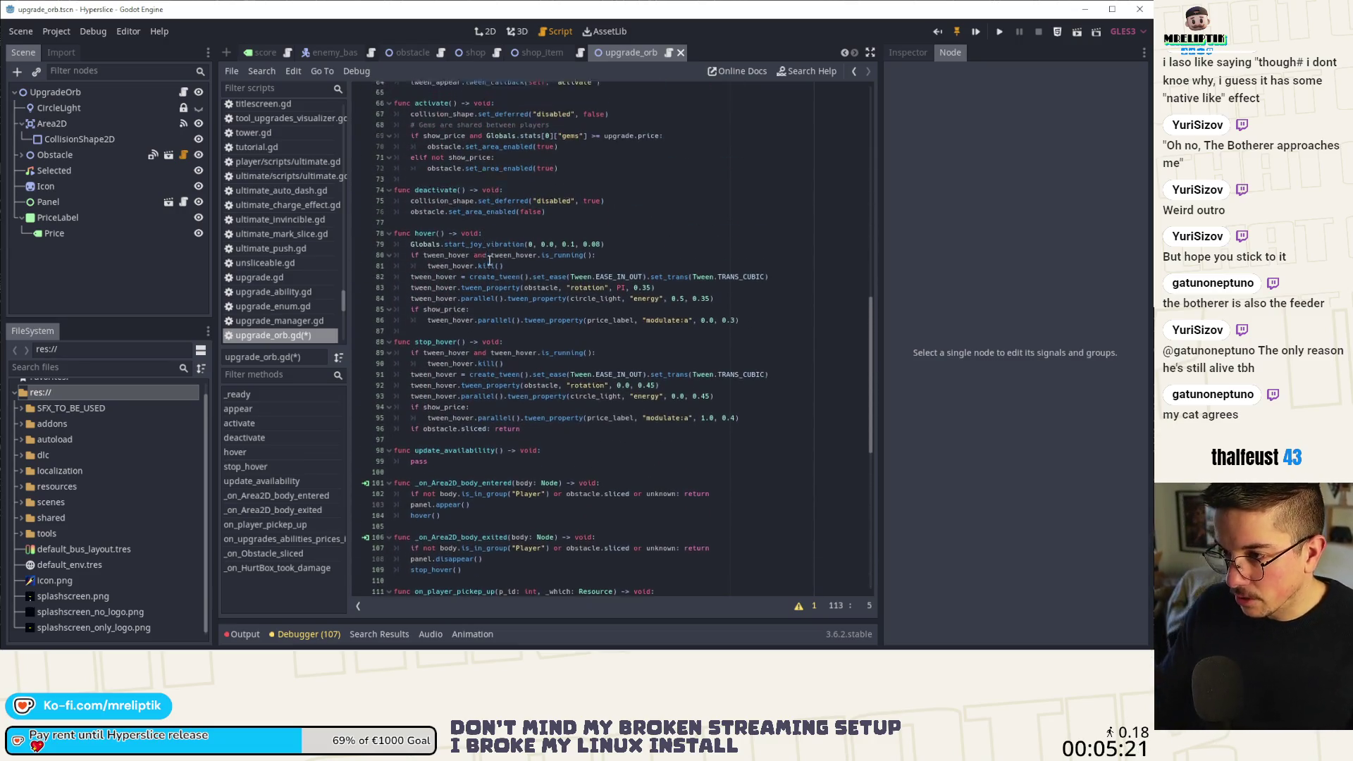
scroll(489, 261, "down", 2)
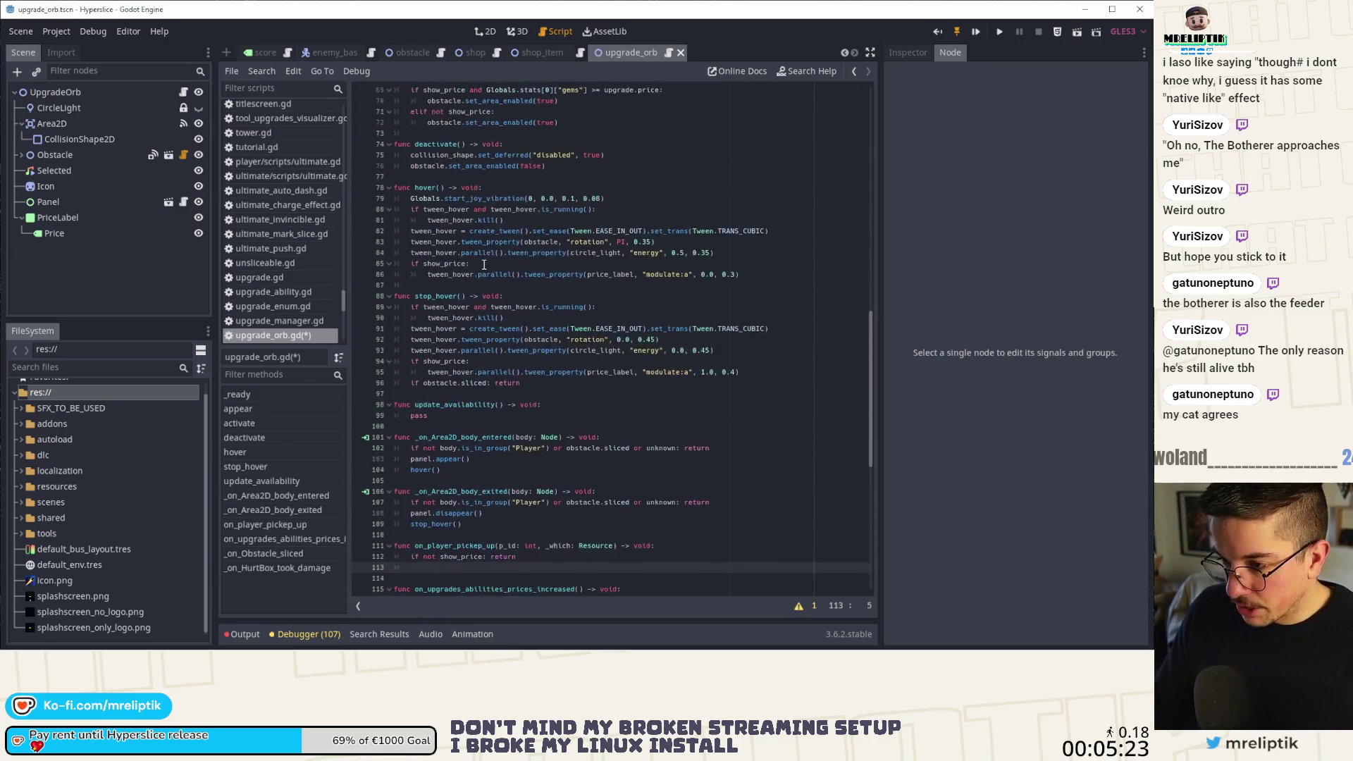
scroll(484, 264, "down", 1)
double_click(478, 384)
key("ctrl+v")
left_click(592, 373)
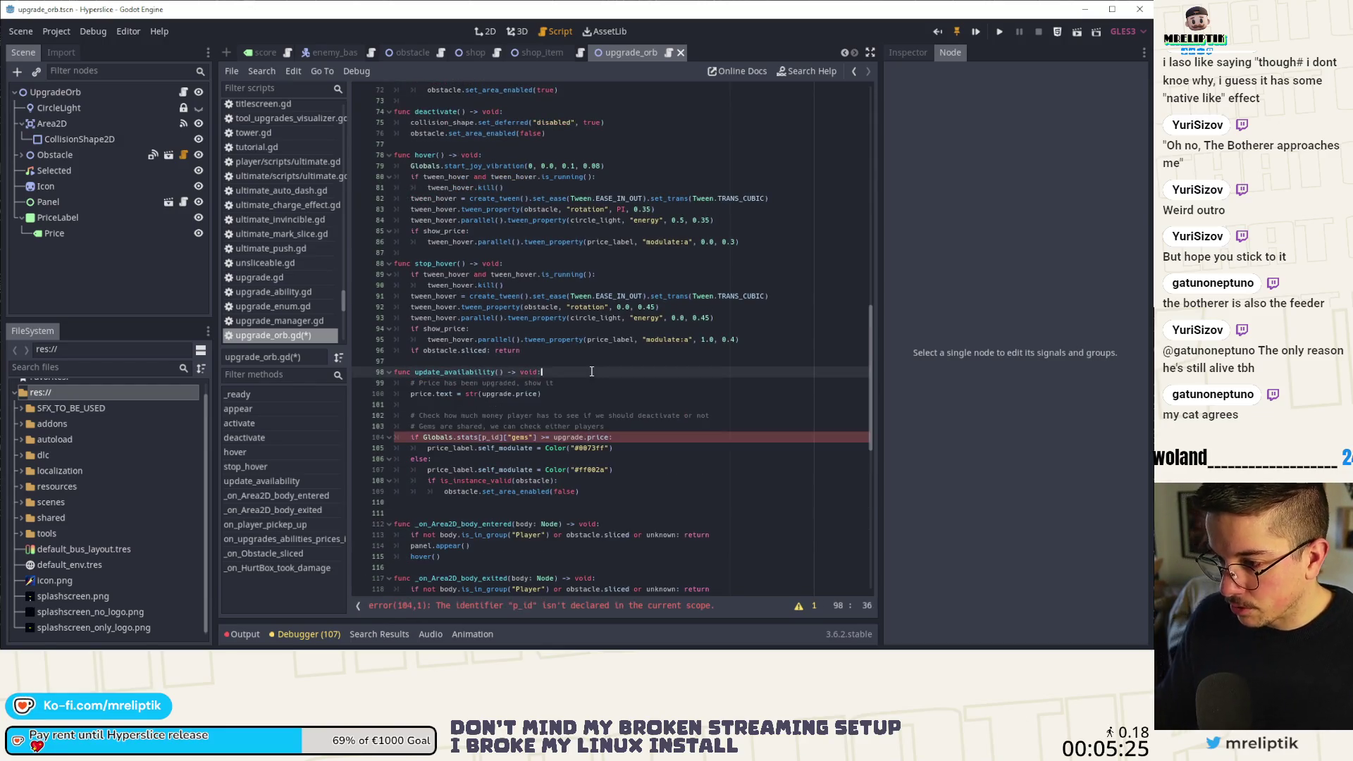
key("Return")
type("if not show_price")
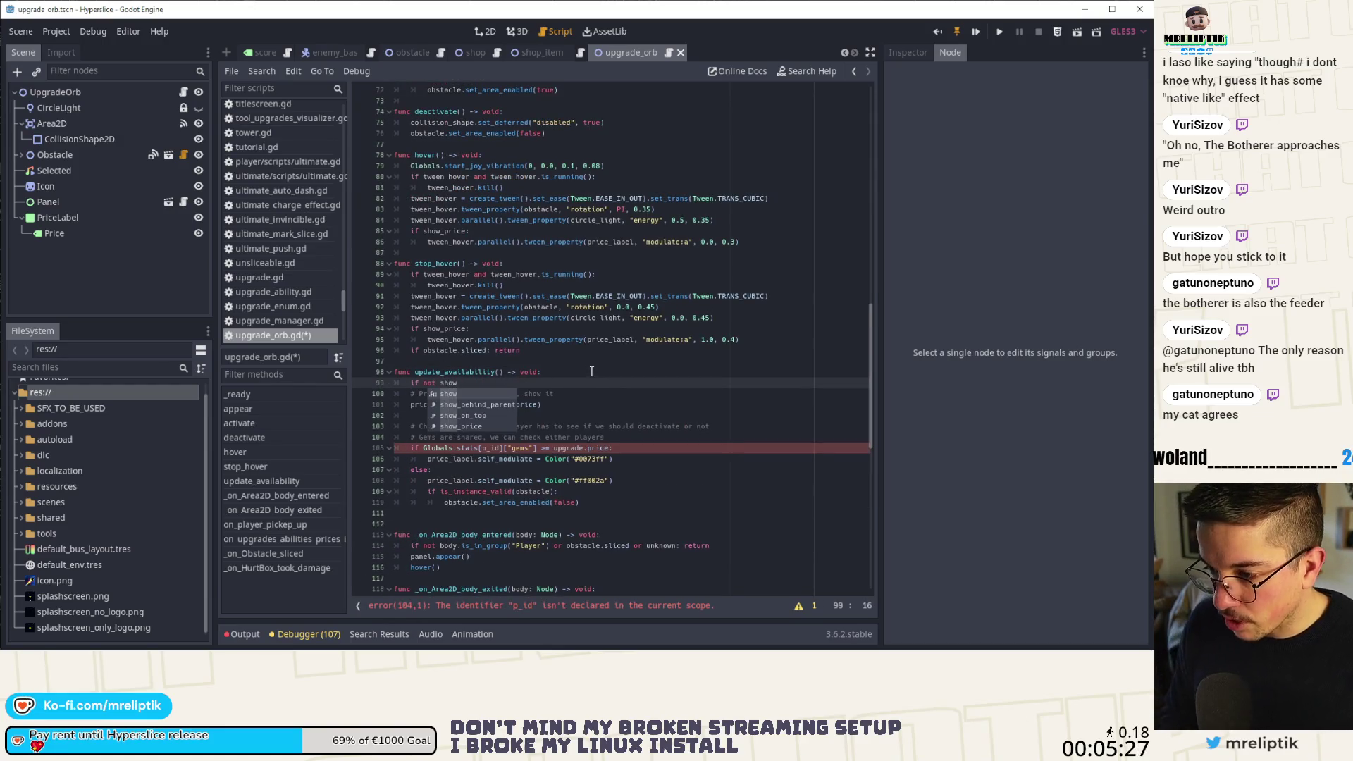
type(": retur")
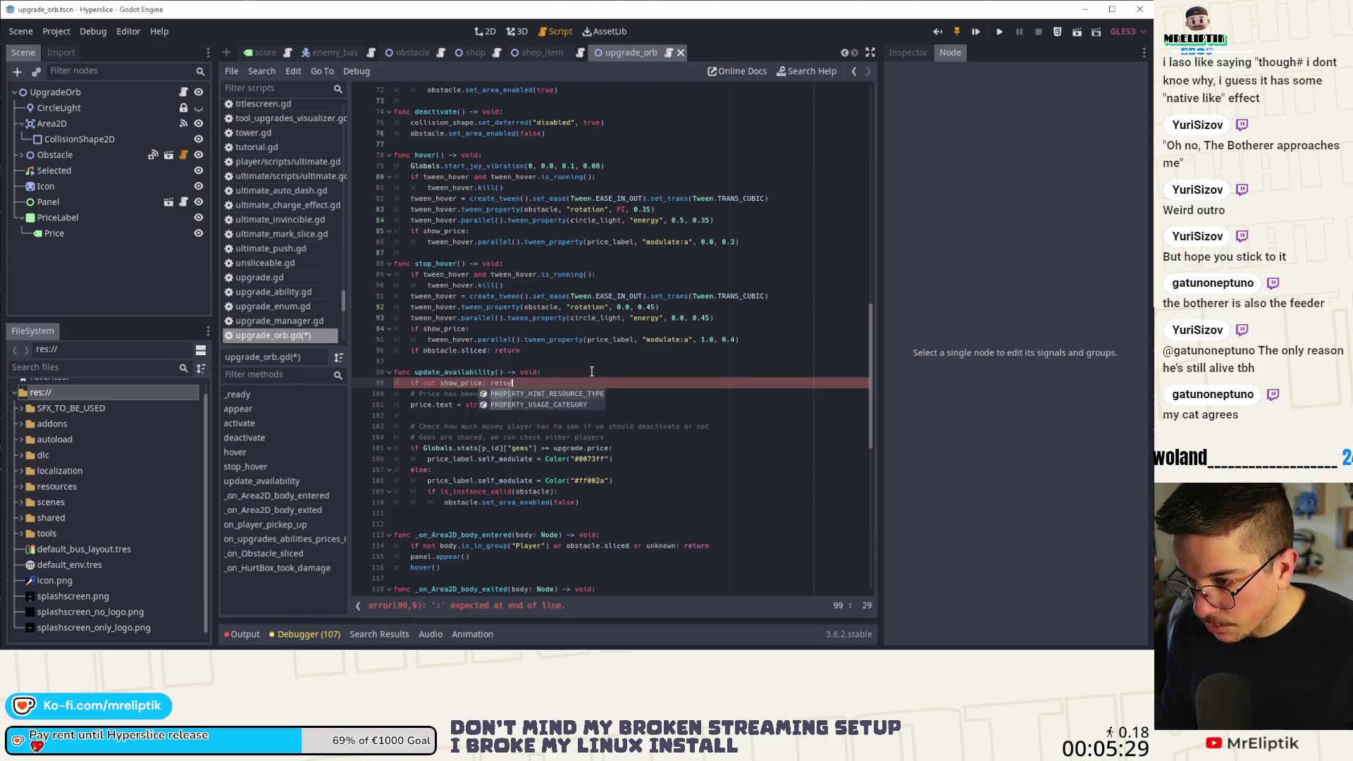
type("nrn")
key("ctrl+s")
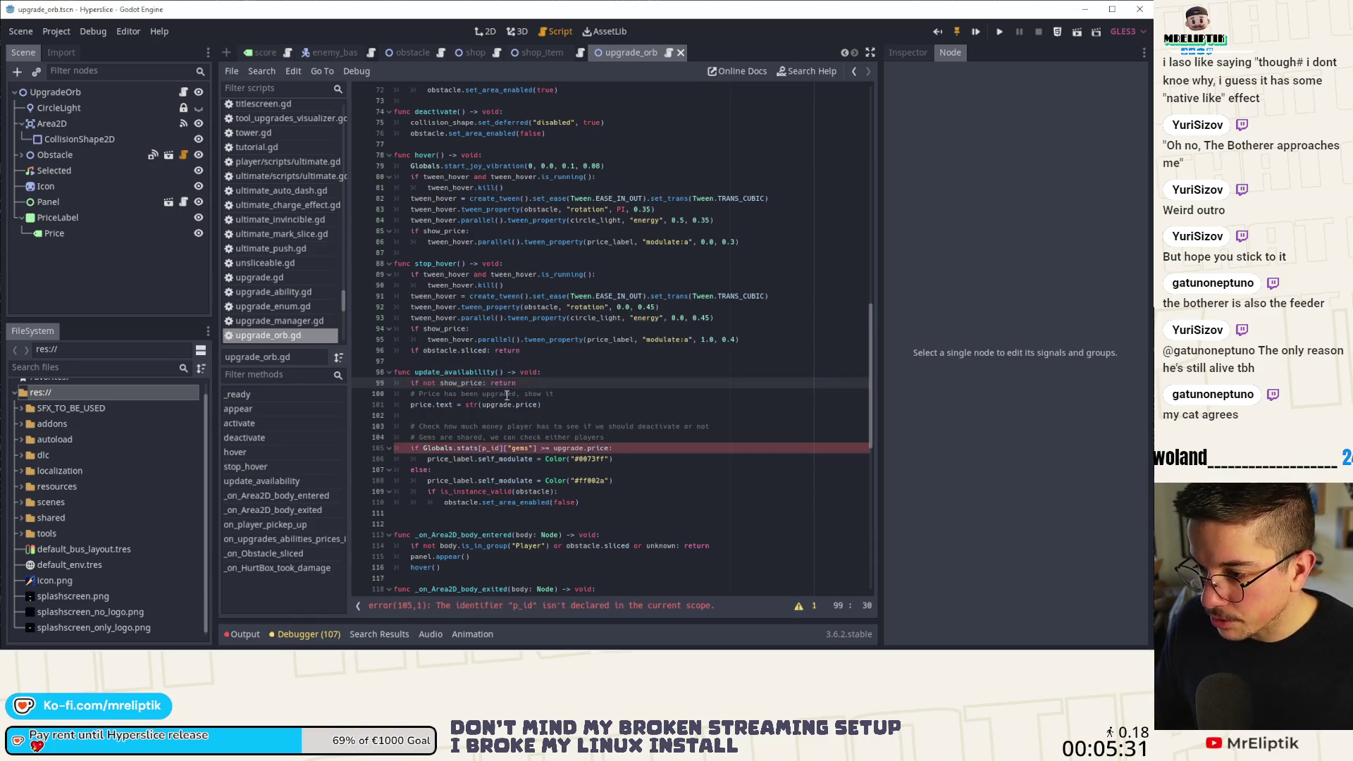
Change the gems check index from p_id to 0.
double_click(451, 374)
scroll(492, 450, "down", 5)
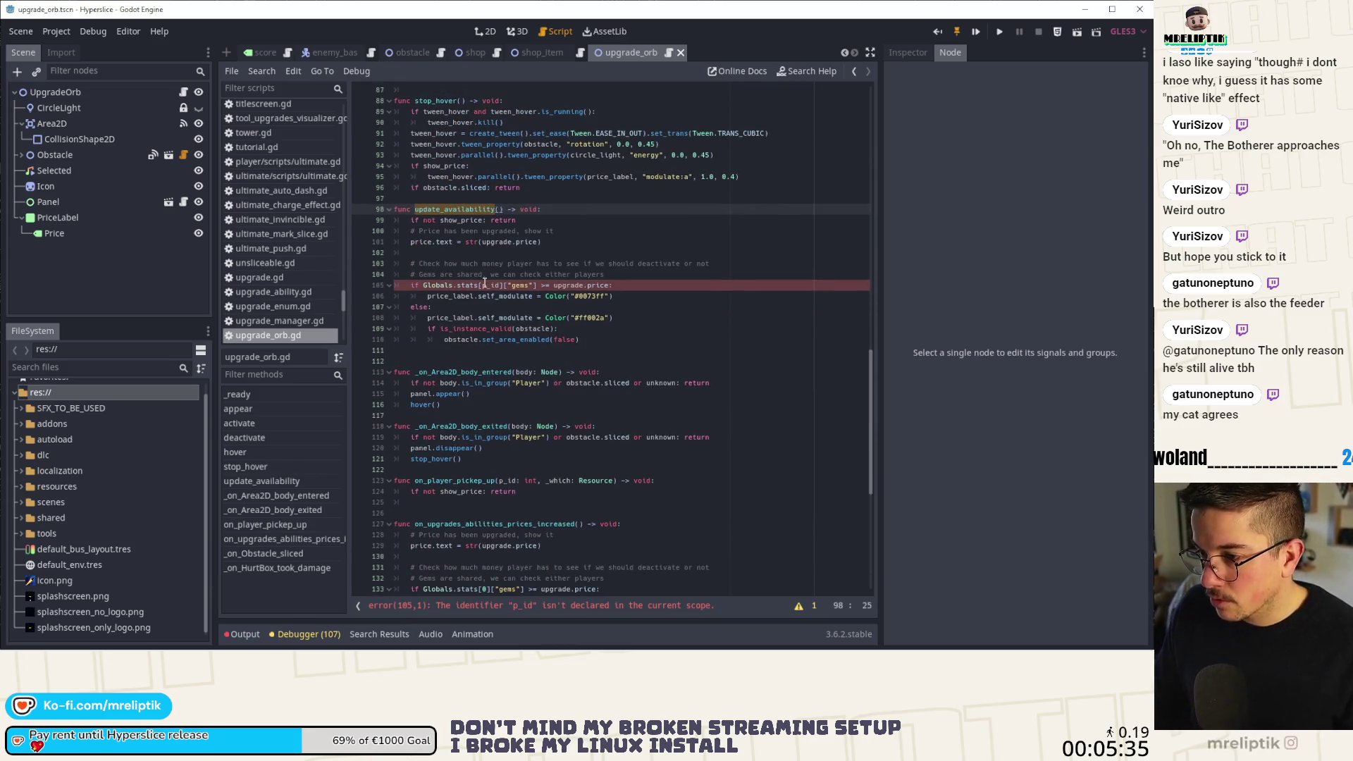
double_click(488, 285)
type("0")
Replace the price-increase handler's body with an update_availability() call and save.
scroll(514, 356, "down", 2)
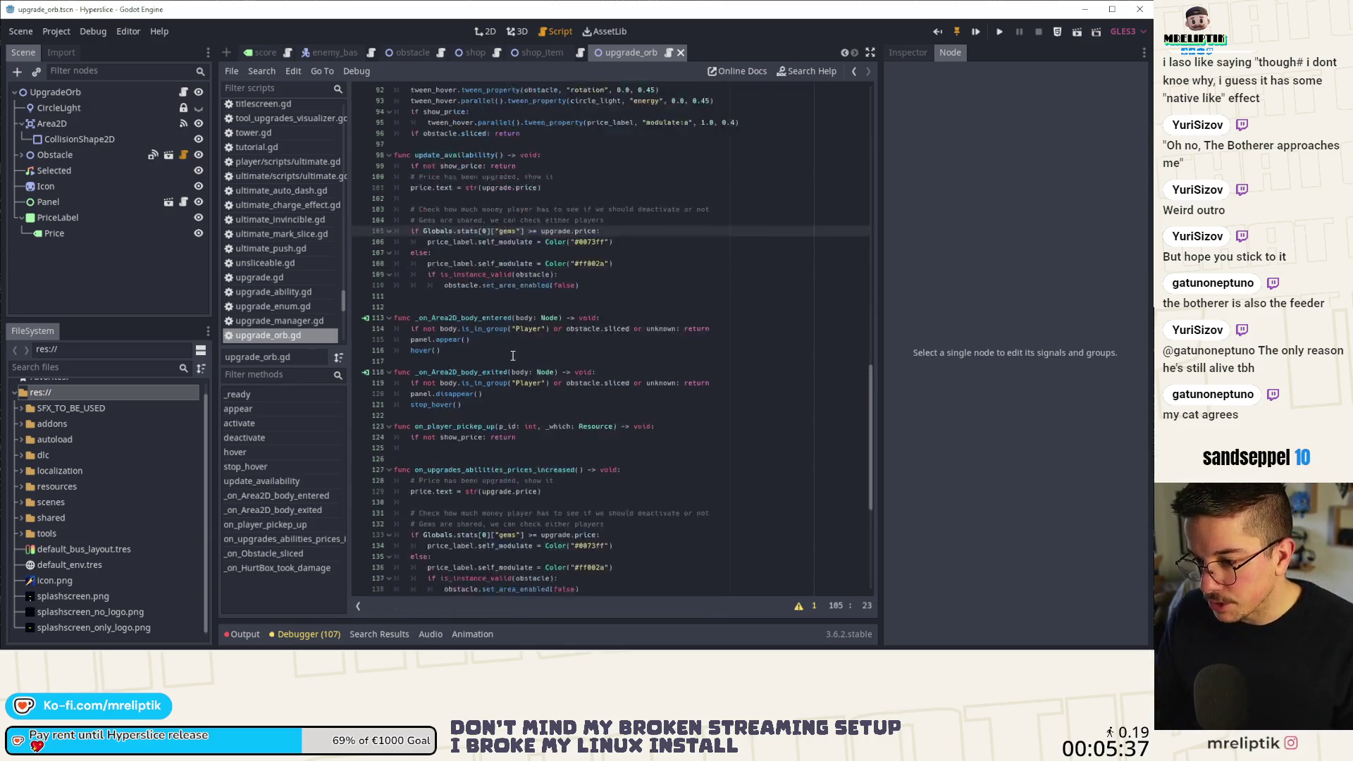
scroll(513, 356, "down", 6)
mouse_move(593, 385)
left_mouse_down()
mouse_move(458, 328)
mouse_move(411, 275)
left_mouse_up()
type("upda")
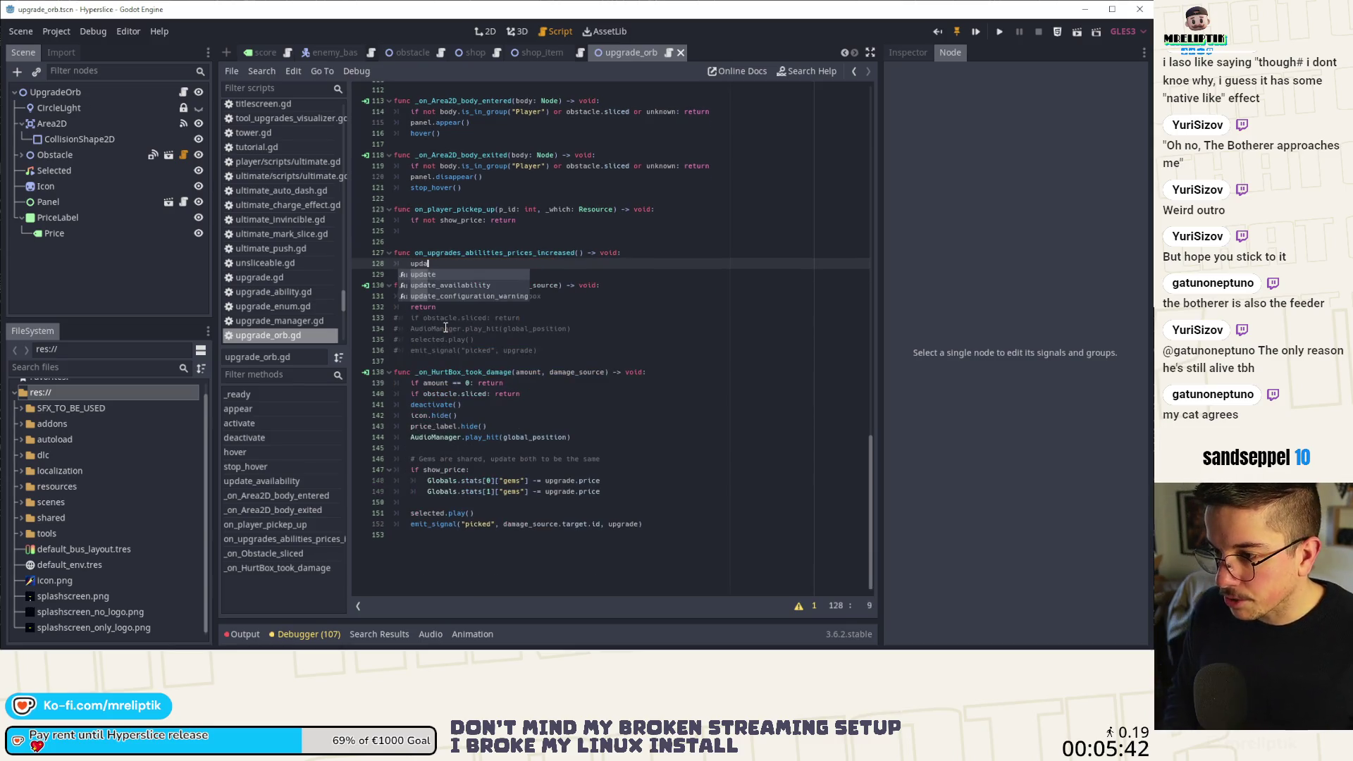
key("Down")
key("Return")
key("ctrl+s")
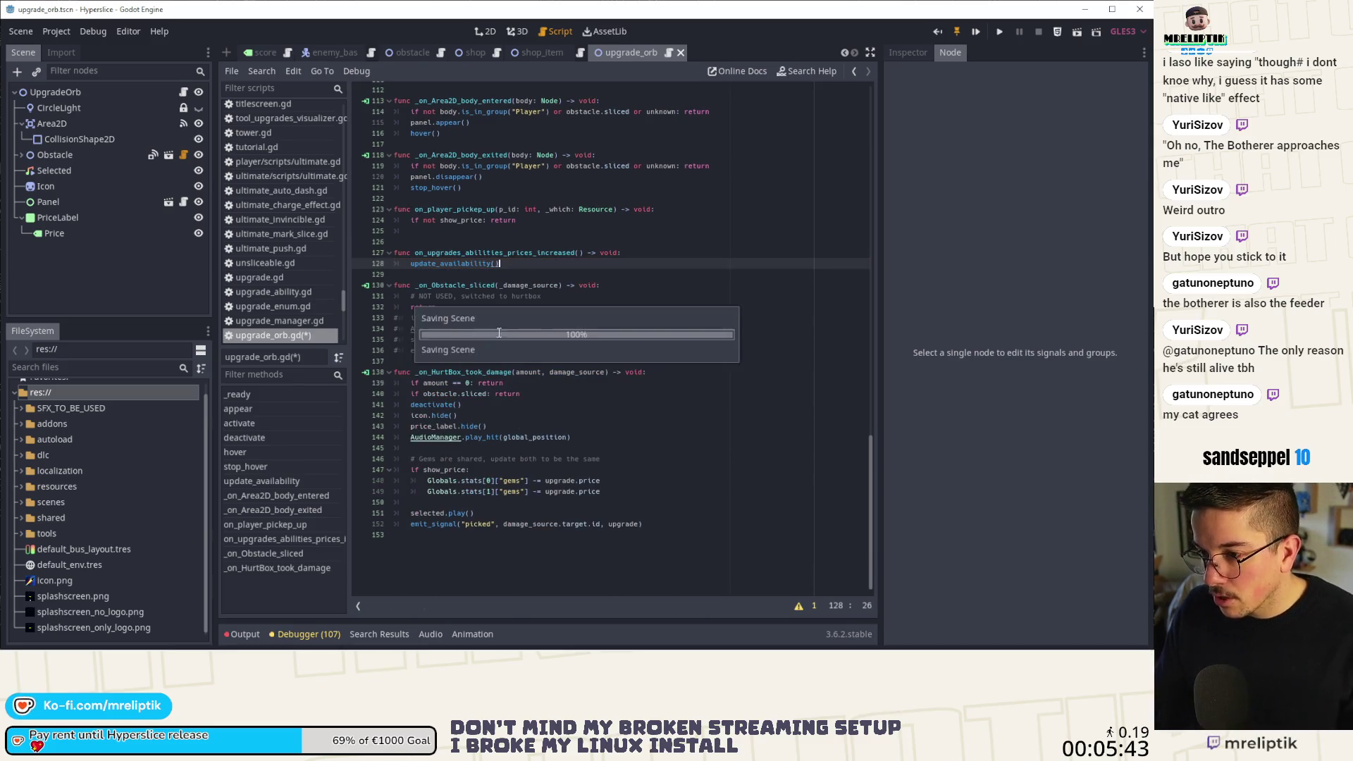
Make on_player_pickup_up just call update_availability(), removing its old show_price check, and save.
scroll(466, 331, "up", 4)
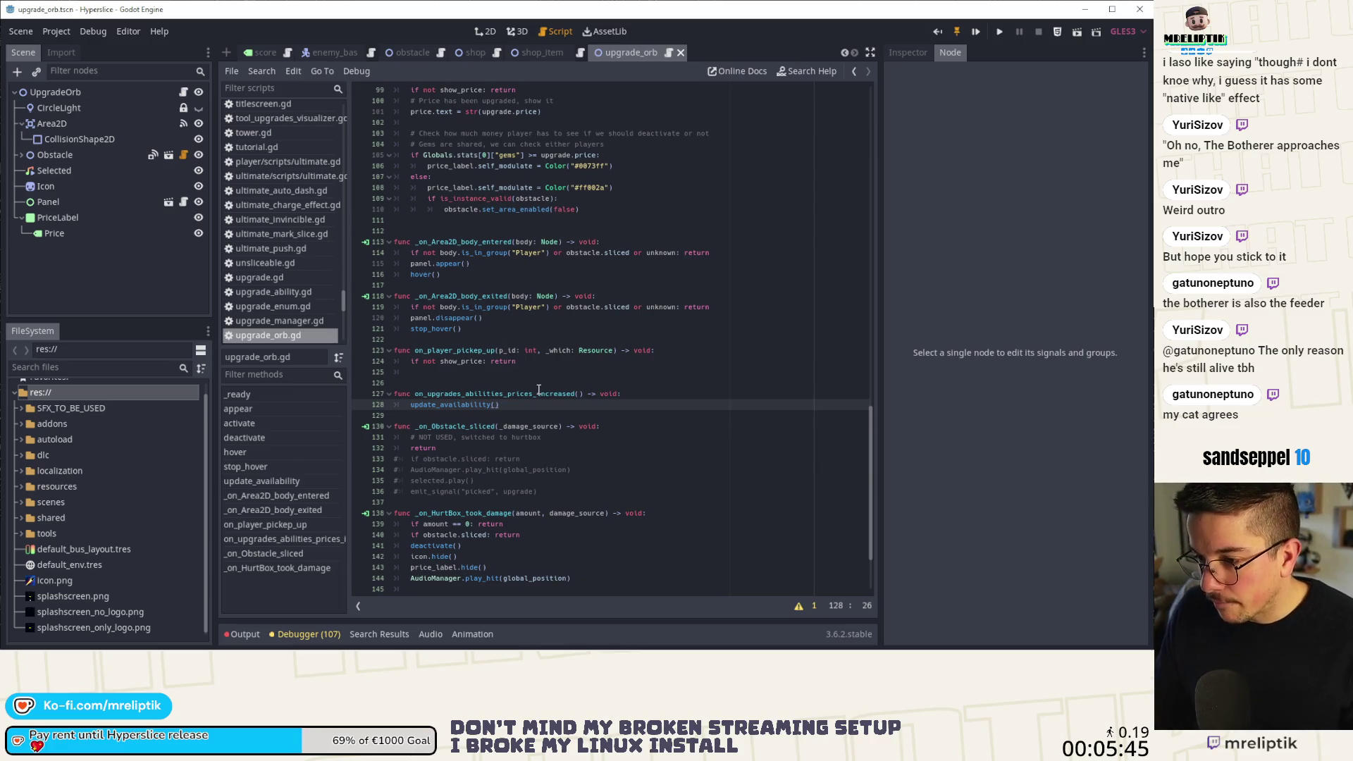
key("ctrl+d")
key("alt+Up")
key("alt+Up")
key("alt+Up")
key("Up")
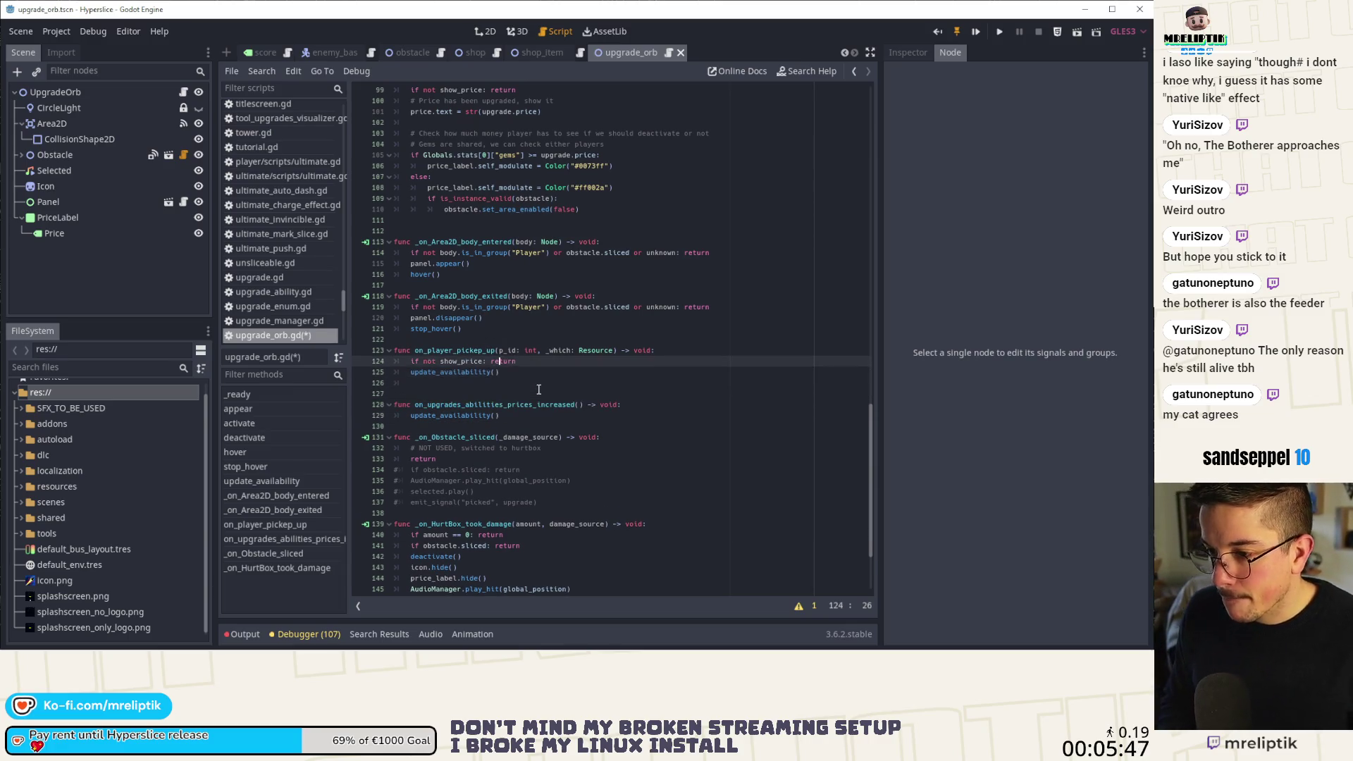
key("ctrl+shift+k")
key("Down")
key("Down")
key("Up")
key("ctrl+shift+k")
key("ctrl+s")
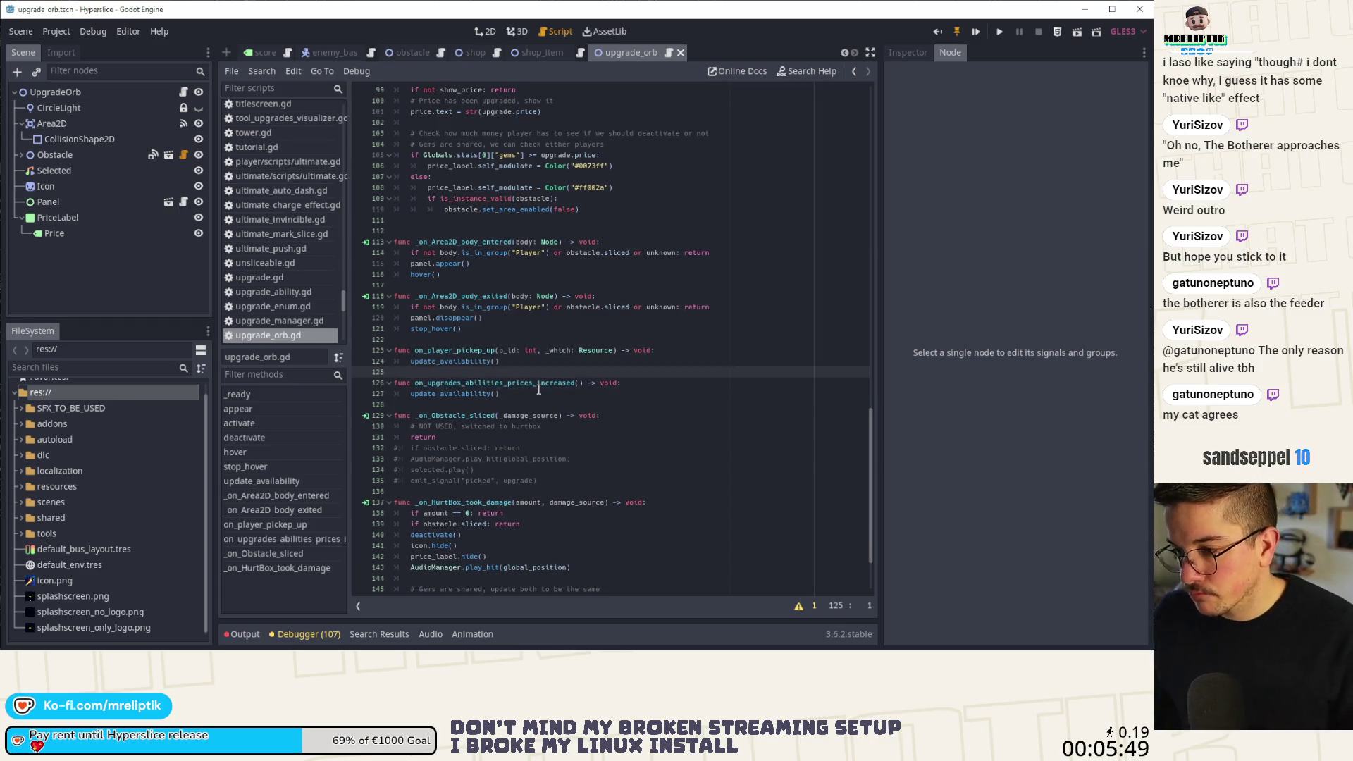
Delete the extra blank line after the update_availability function.
scroll(551, 367, "up", 3)
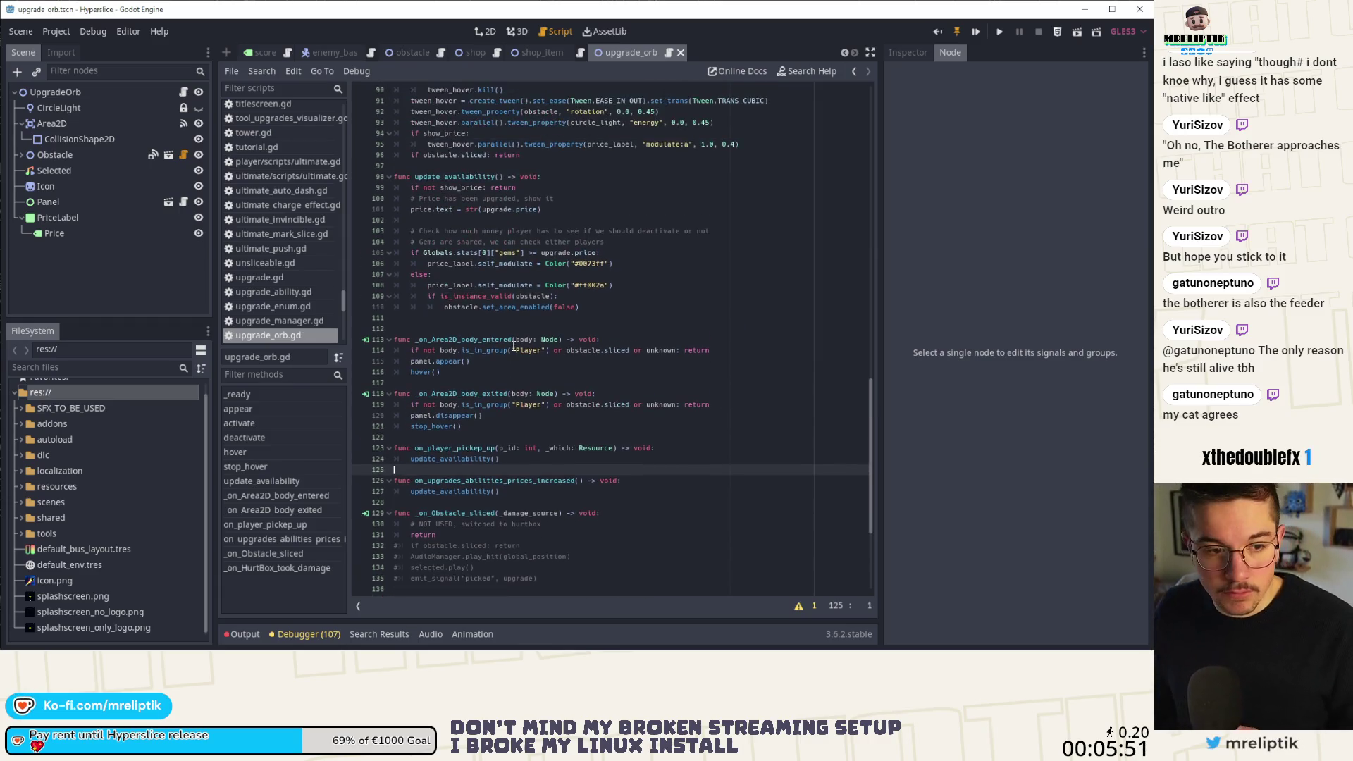
scroll(529, 333, "up", 1)
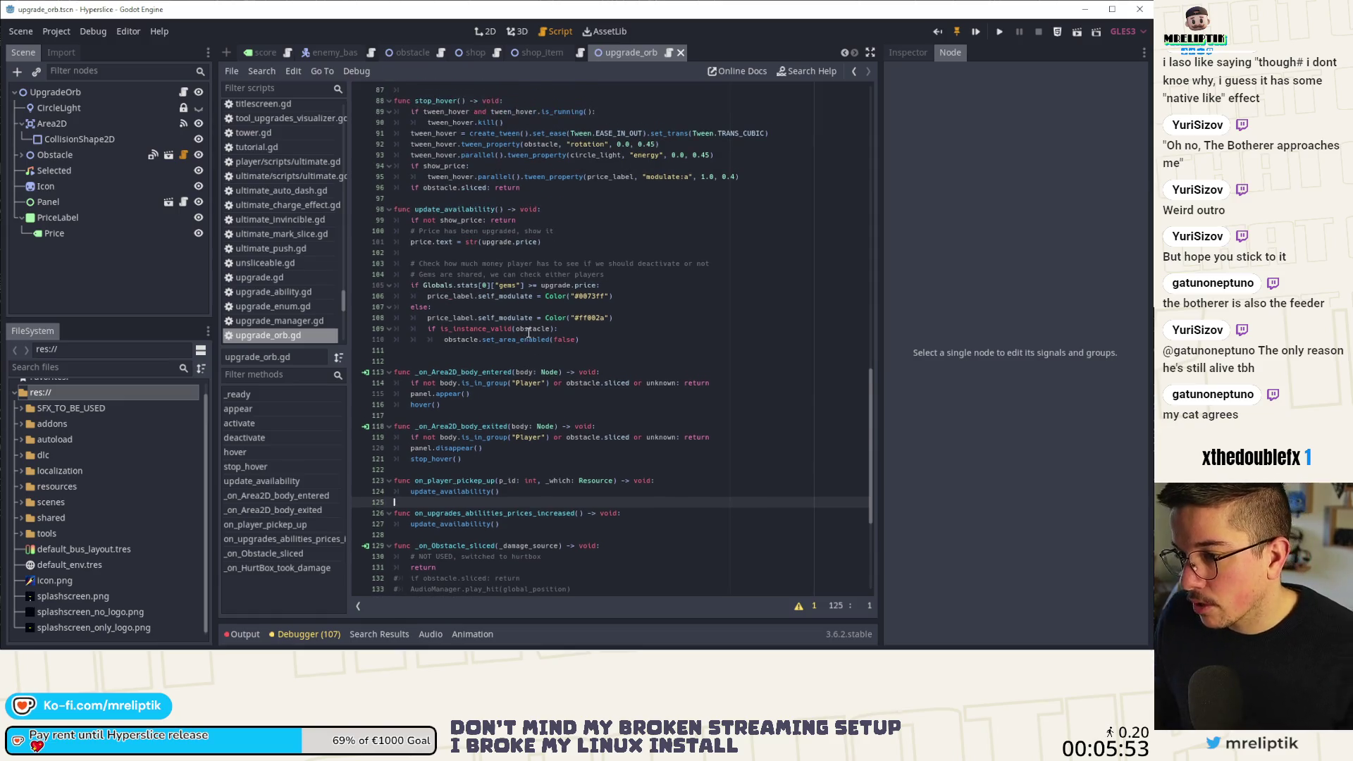
left_click(464, 354)
key("ctrl+shift+k")
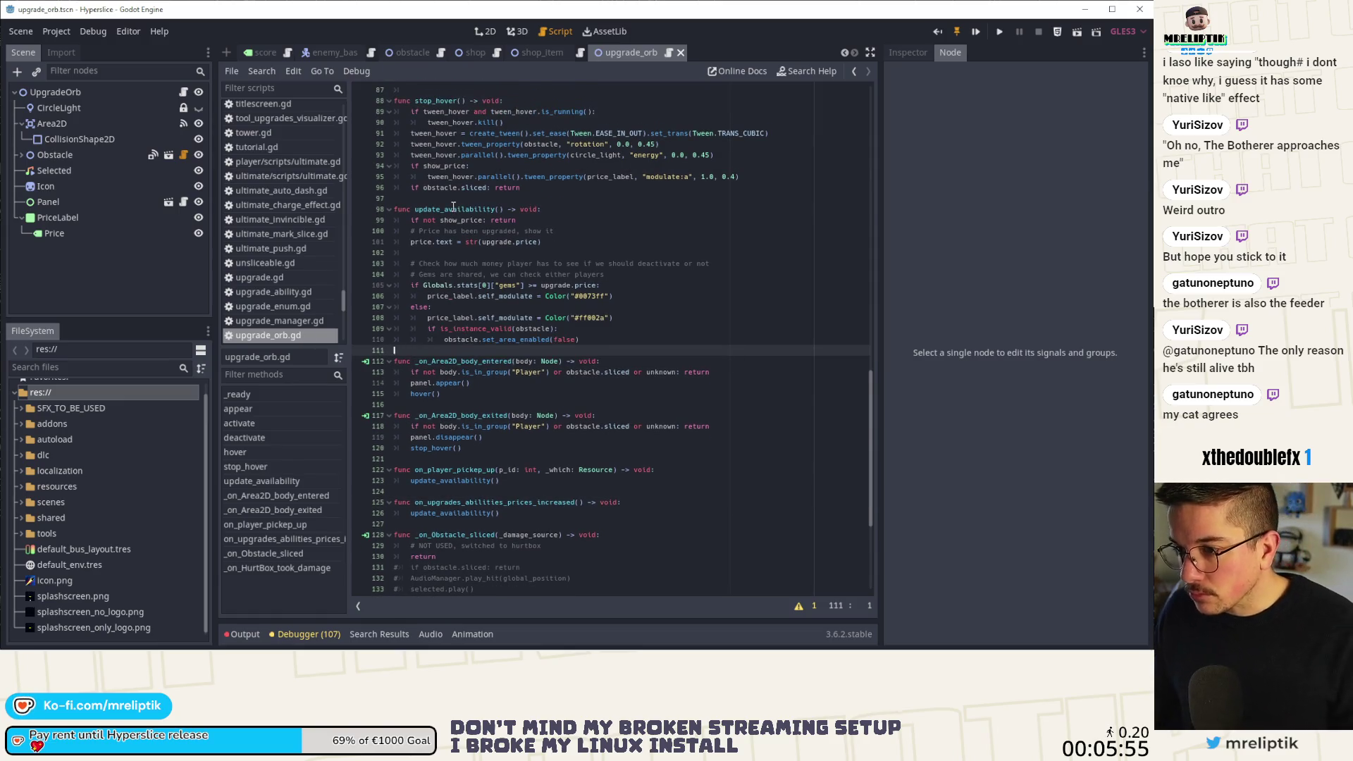
double_click(454, 210)
scroll(494, 282, "up", 13)
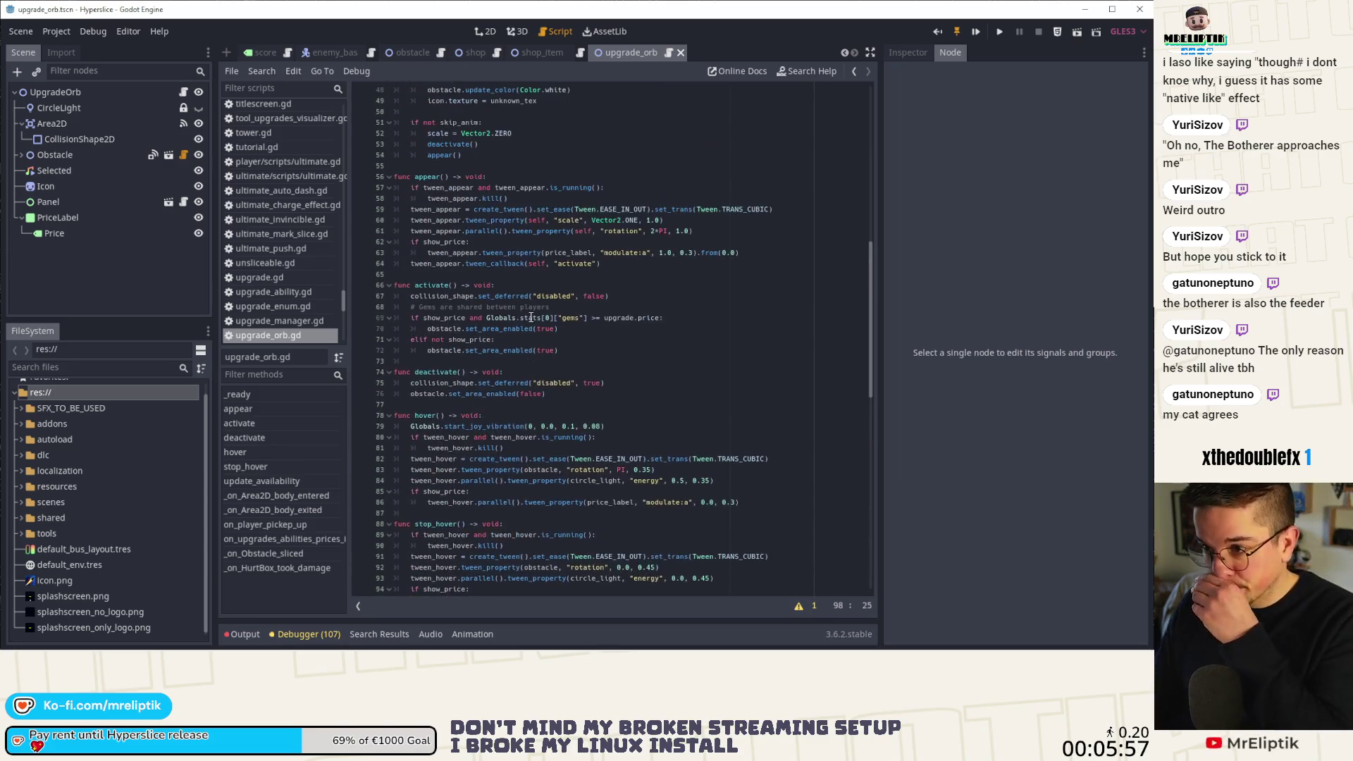
View the upgrade orb scene in 2D, then switch to the shop_item and shop.tscn scenes.
scroll(618, 318, "up", 4)
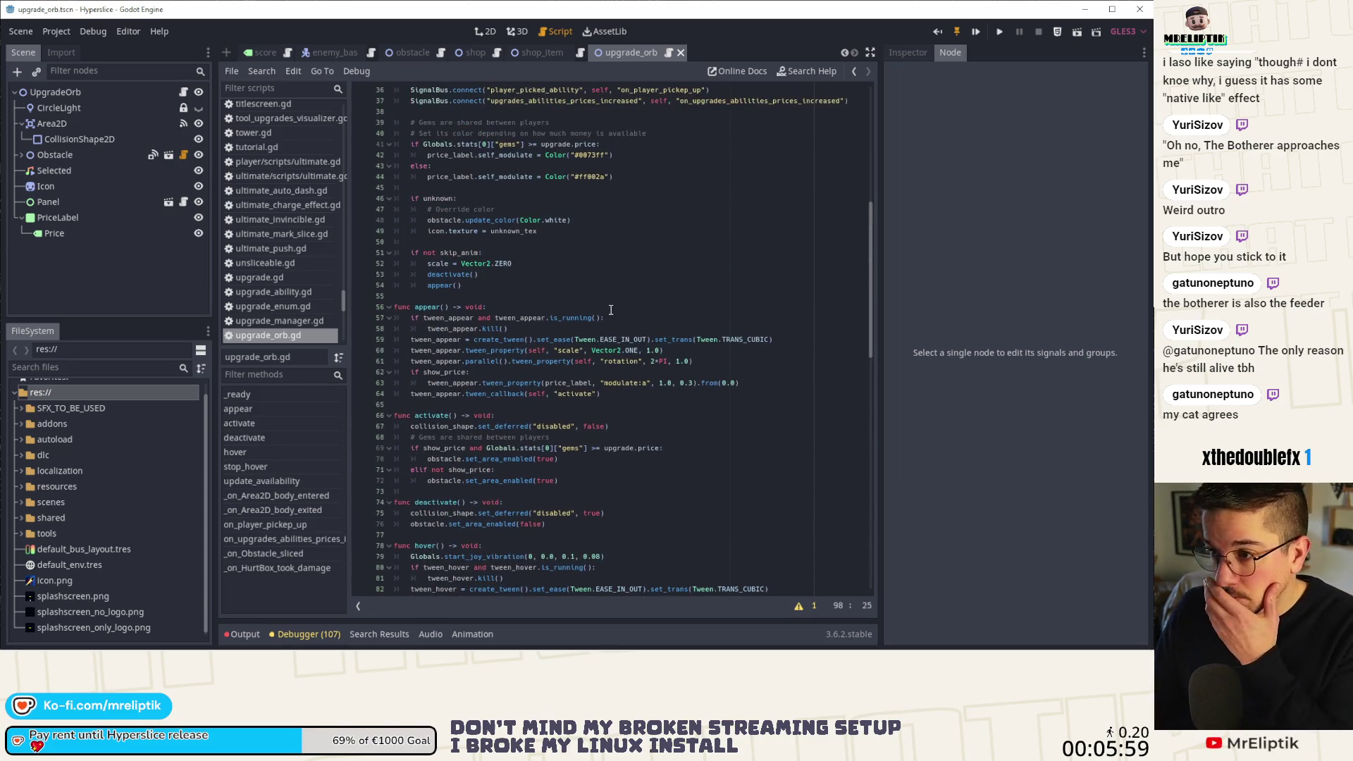
scroll(611, 310, "up", 3)
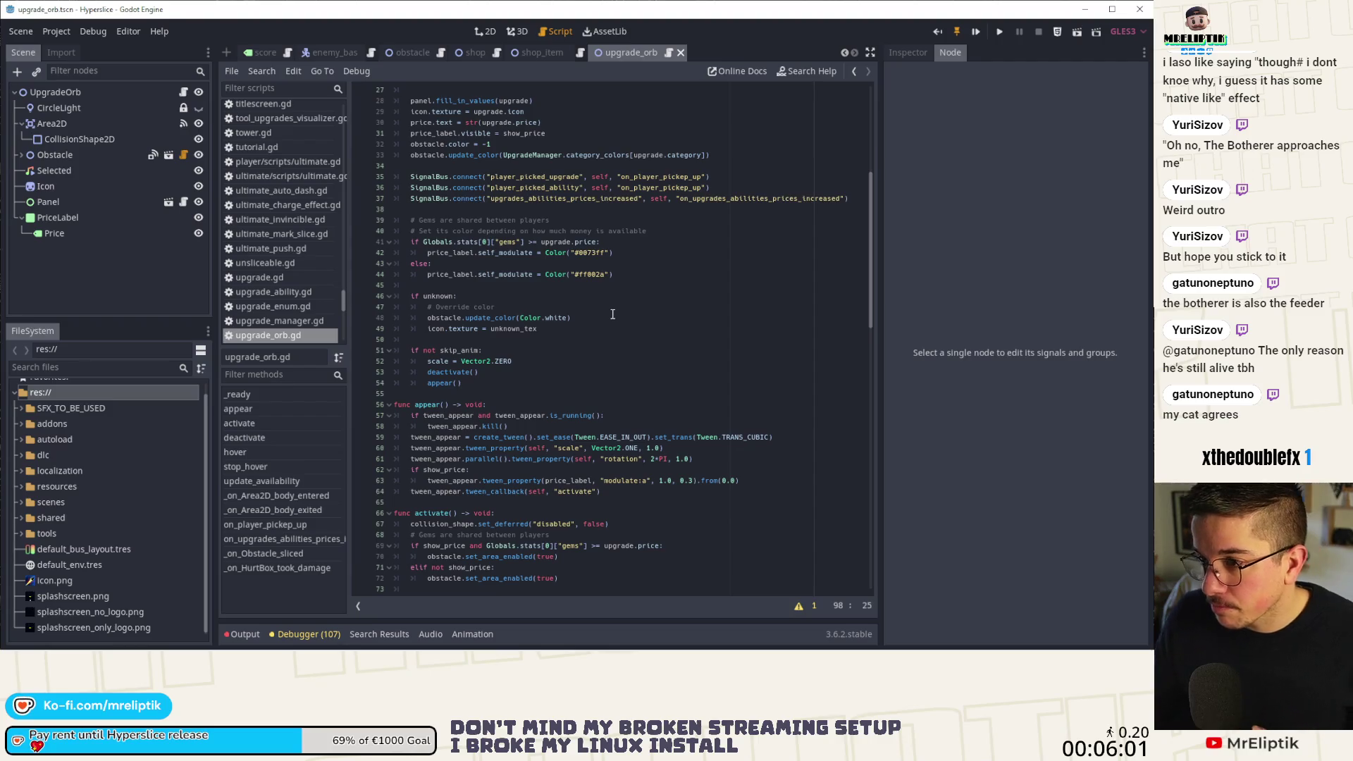
scroll(597, 313, "up", 5)
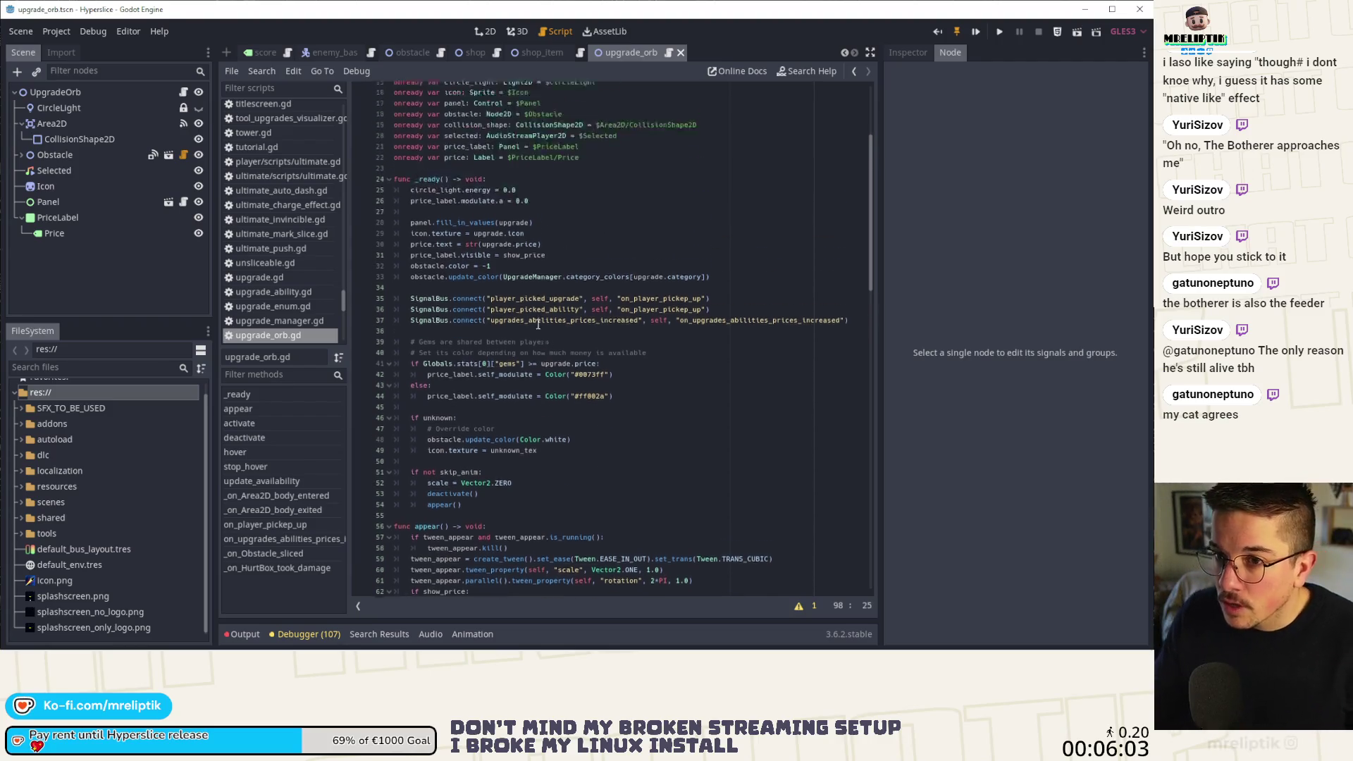
left_click(489, 33)
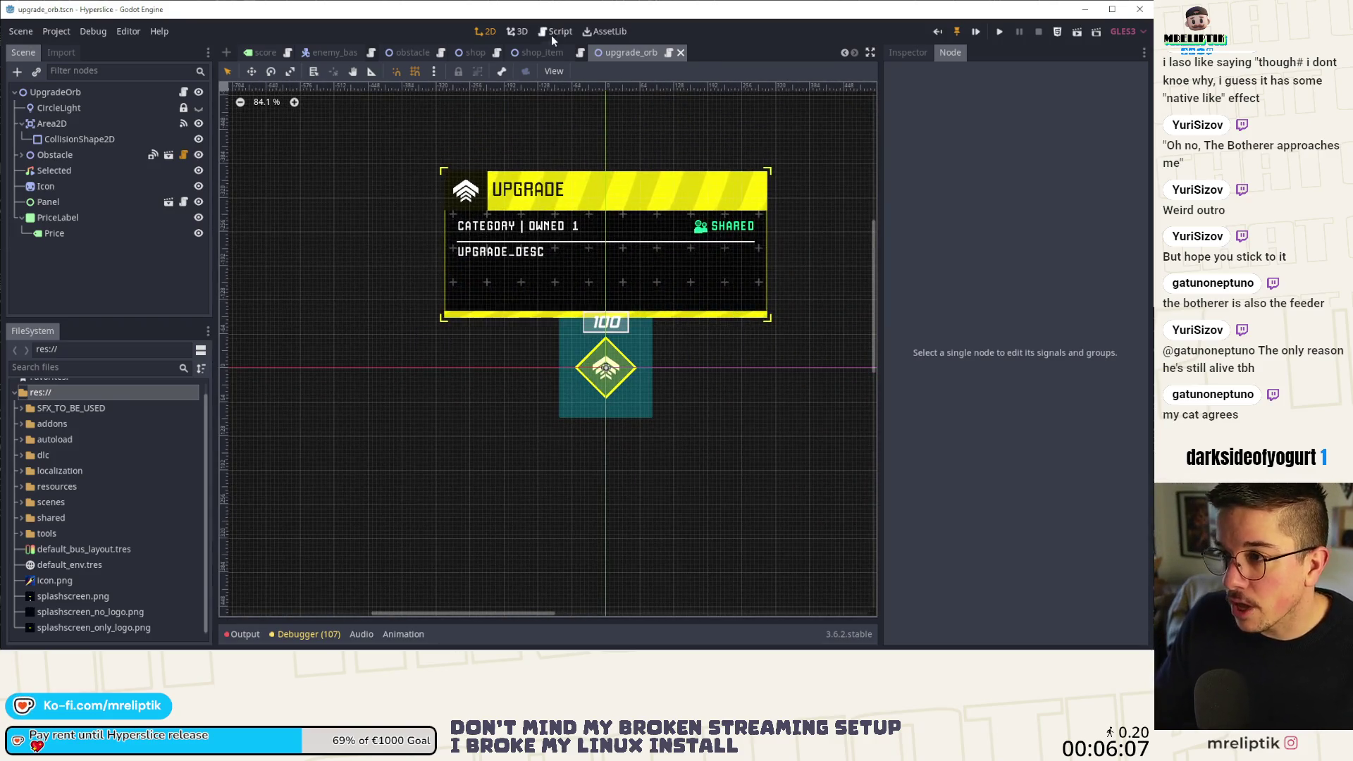
left_click(519, 53)
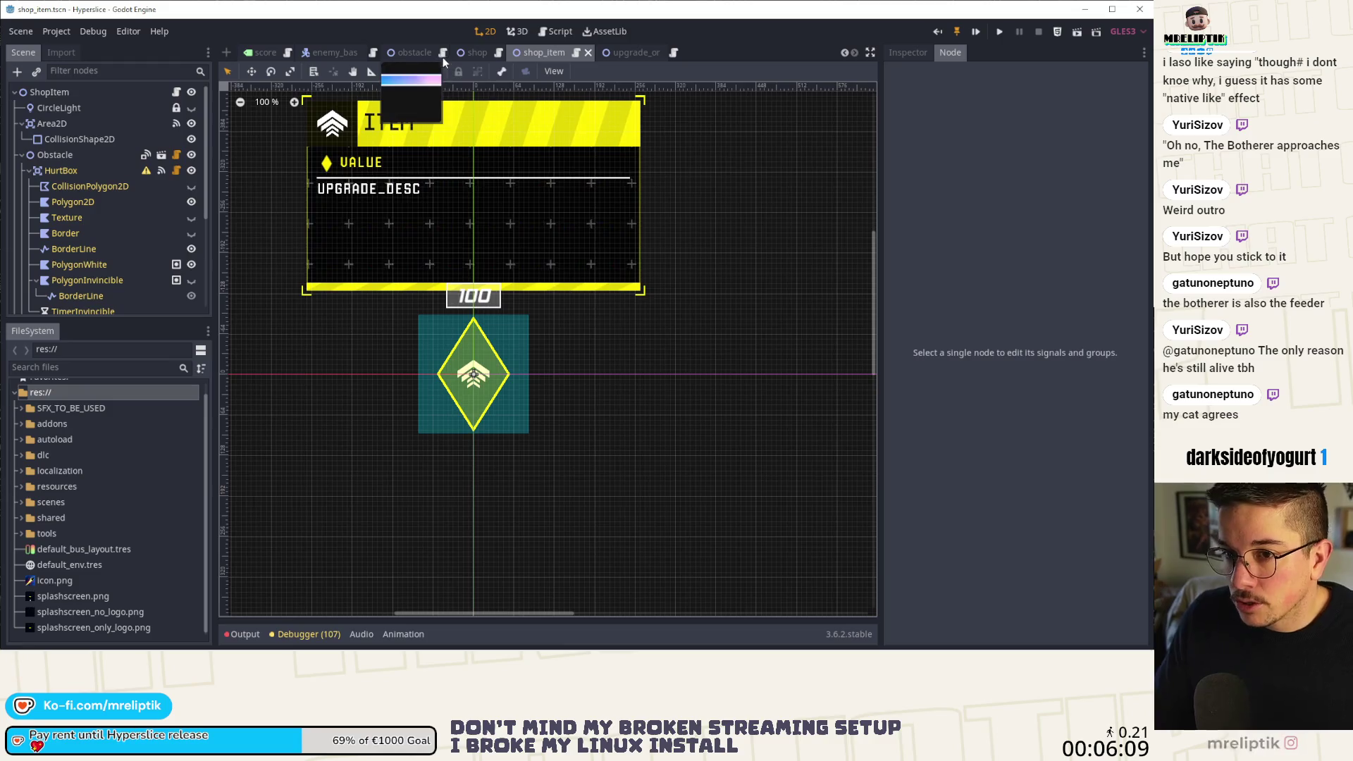
left_click(459, 55)
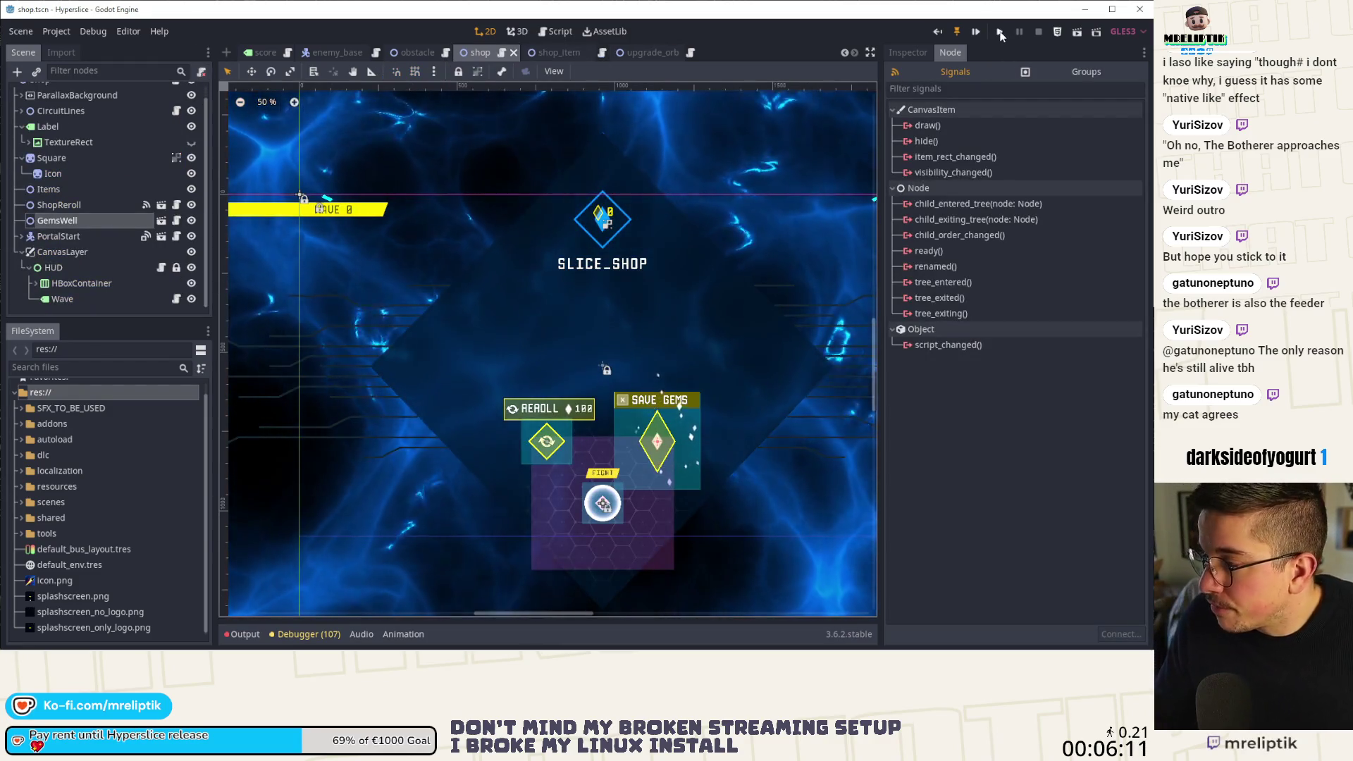
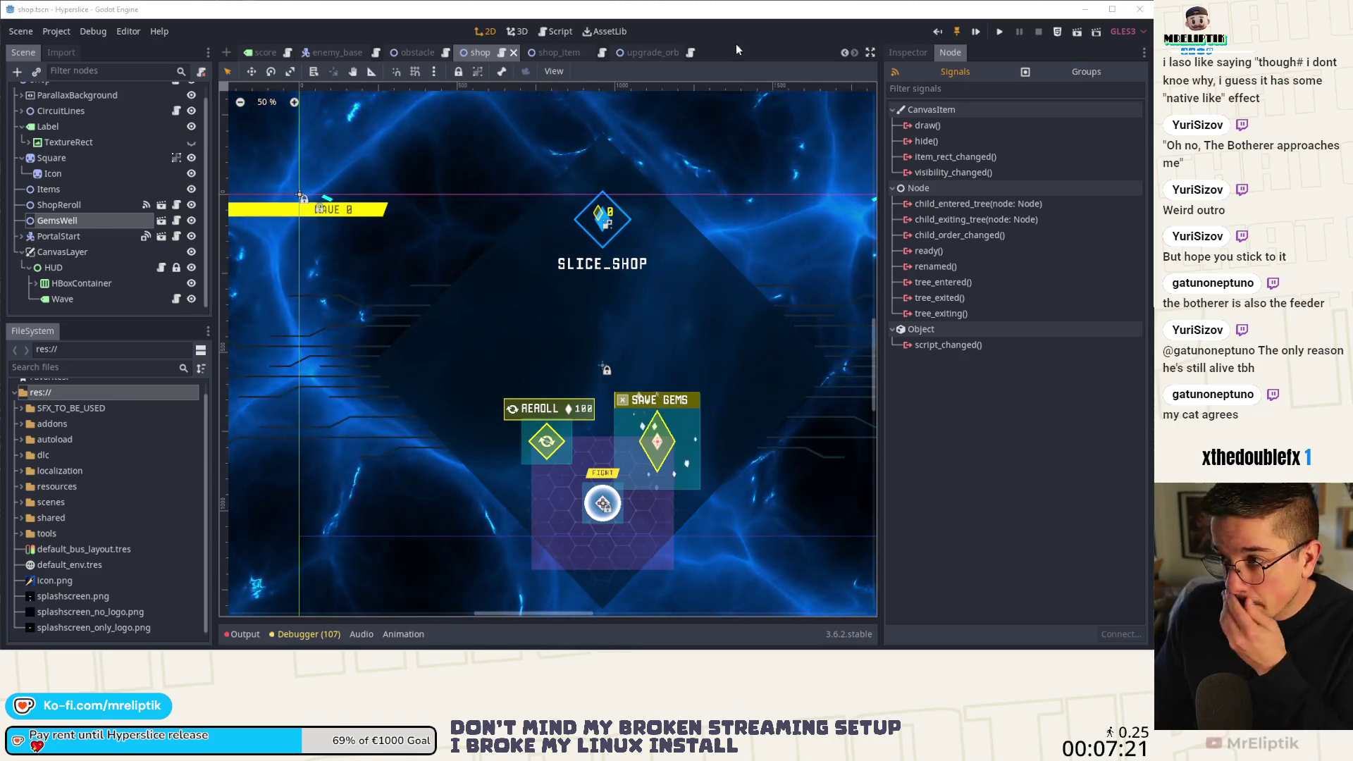
Open tutorial.tscn through the quick scene search for 'tutorial'.
key("ctrl+shift+o")
type("tutorial")
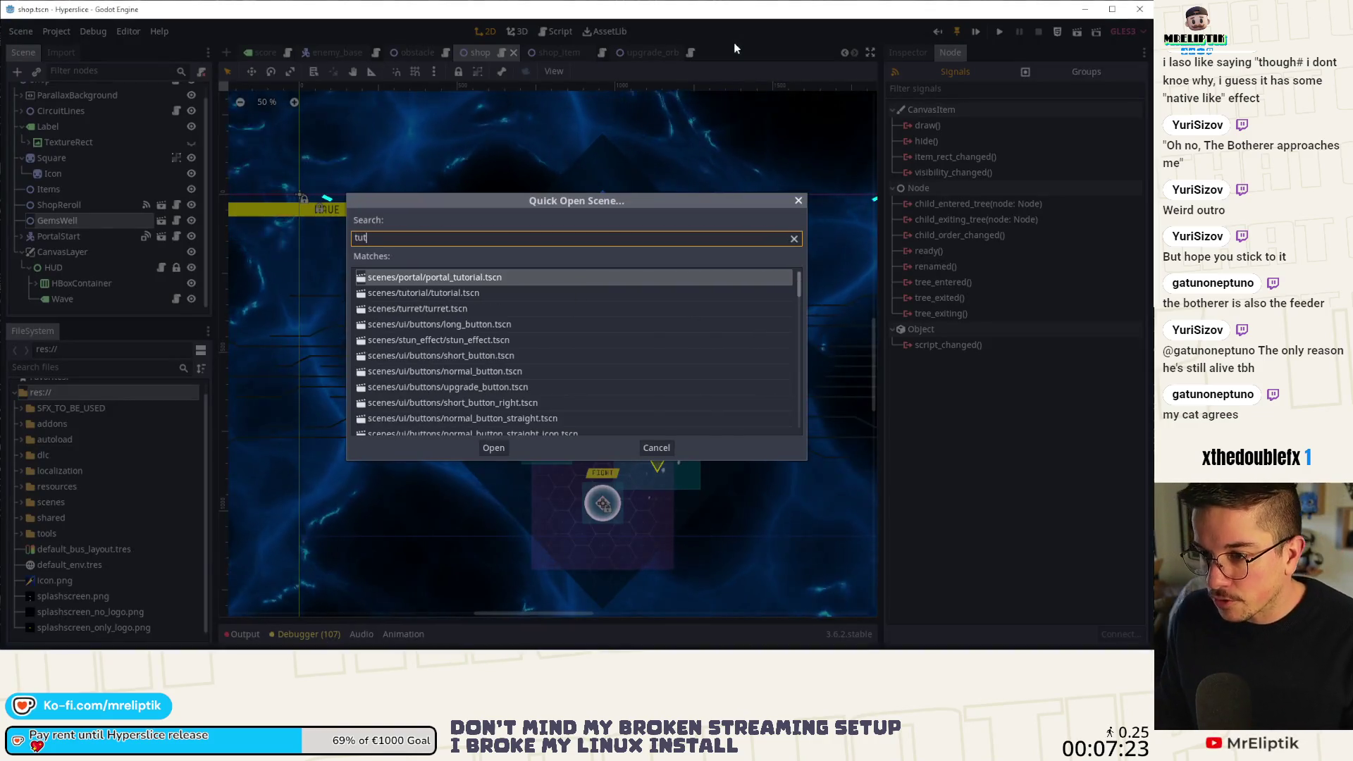
key("Down")
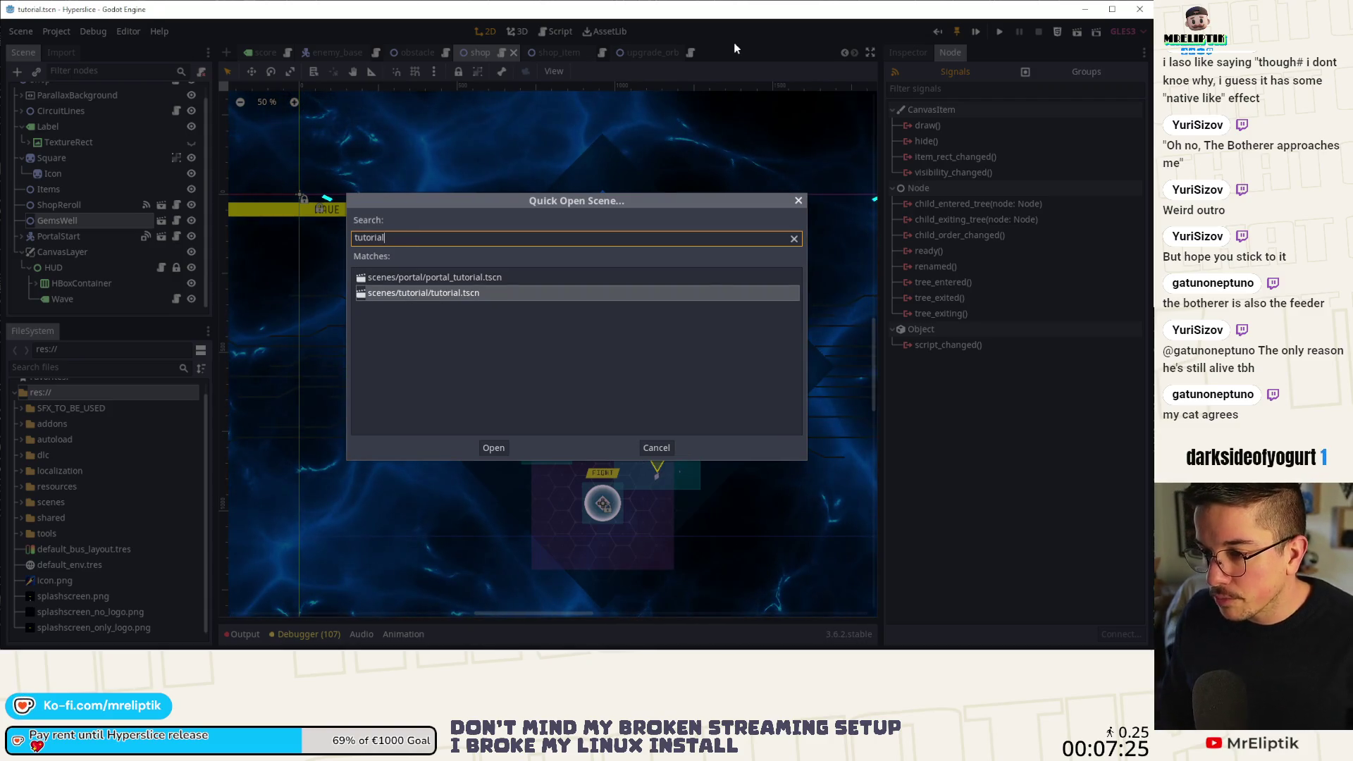
key("Return")
Select the Slice instructions node in the Scene tree.
scroll(551, 335, "up", 1)
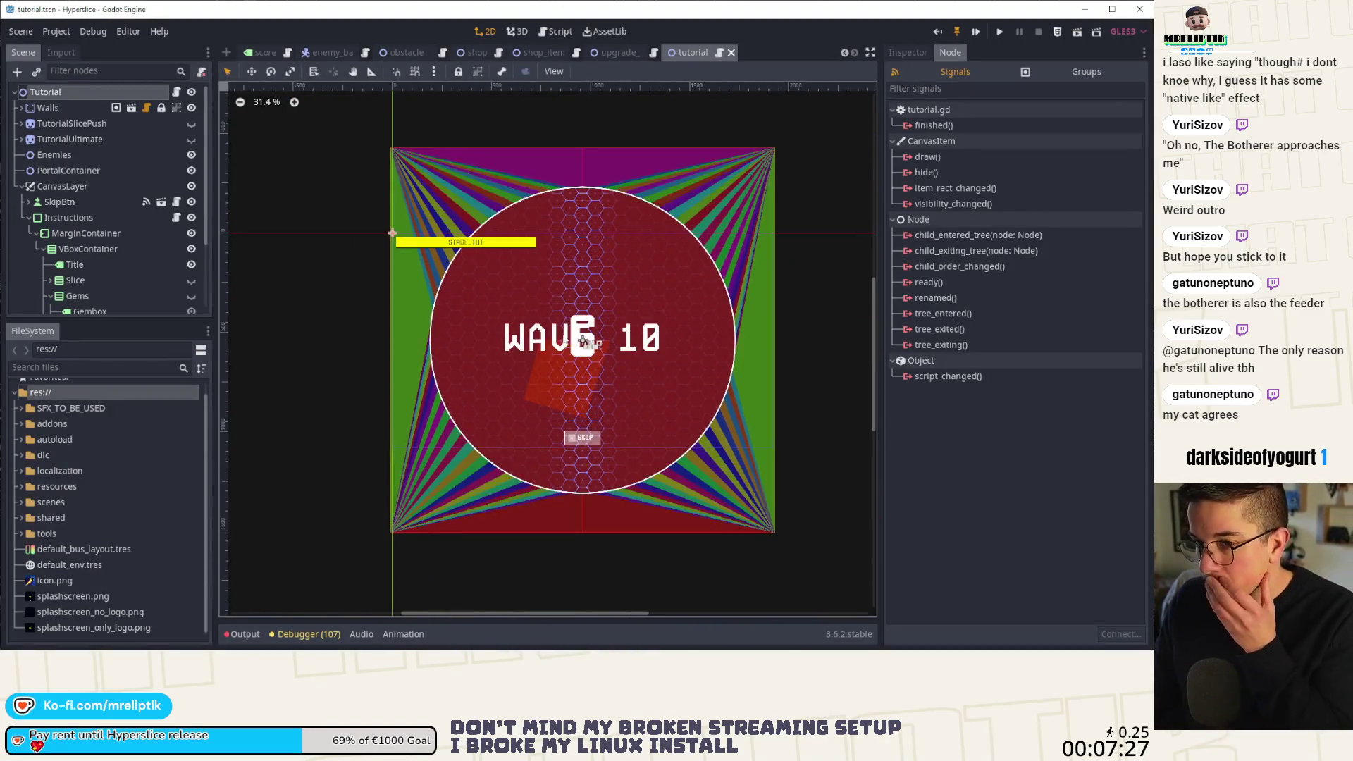
scroll(123, 265, "down", 3)
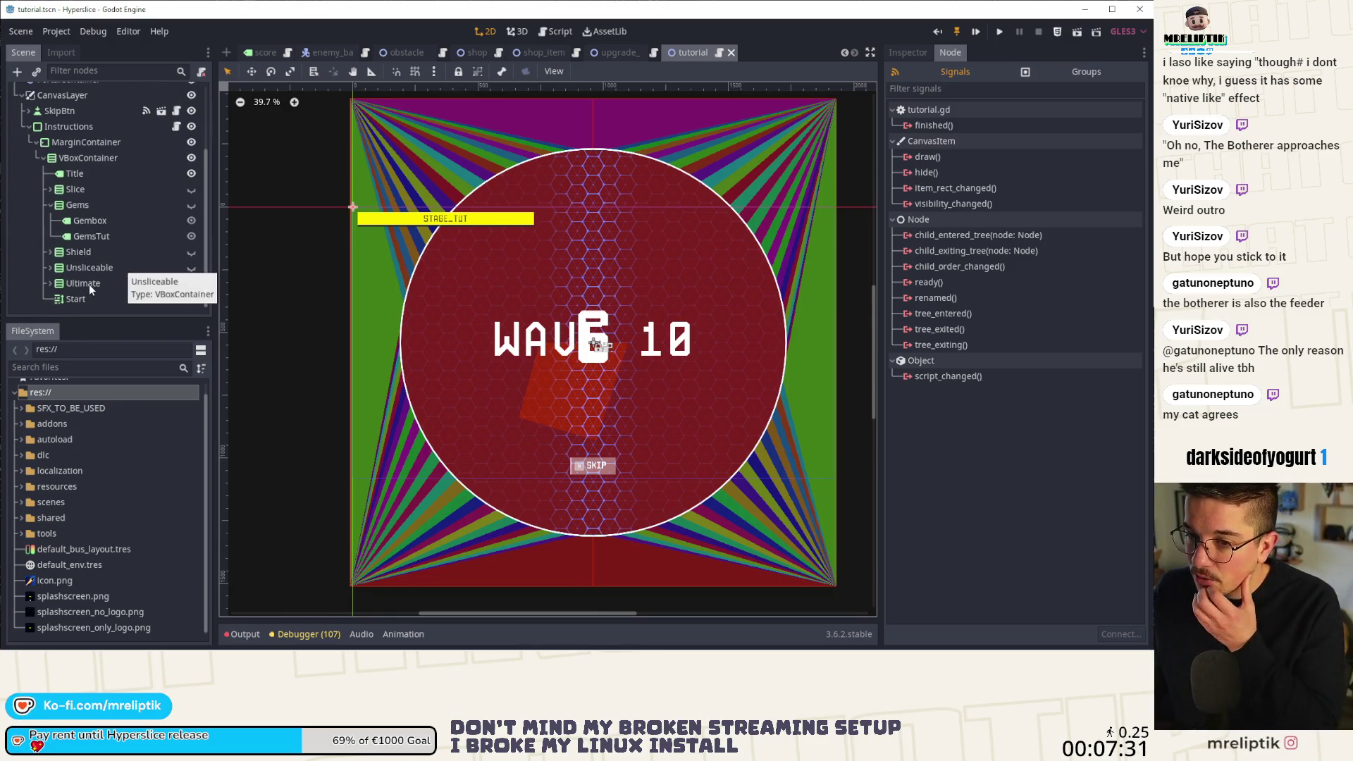
left_click(94, 184)
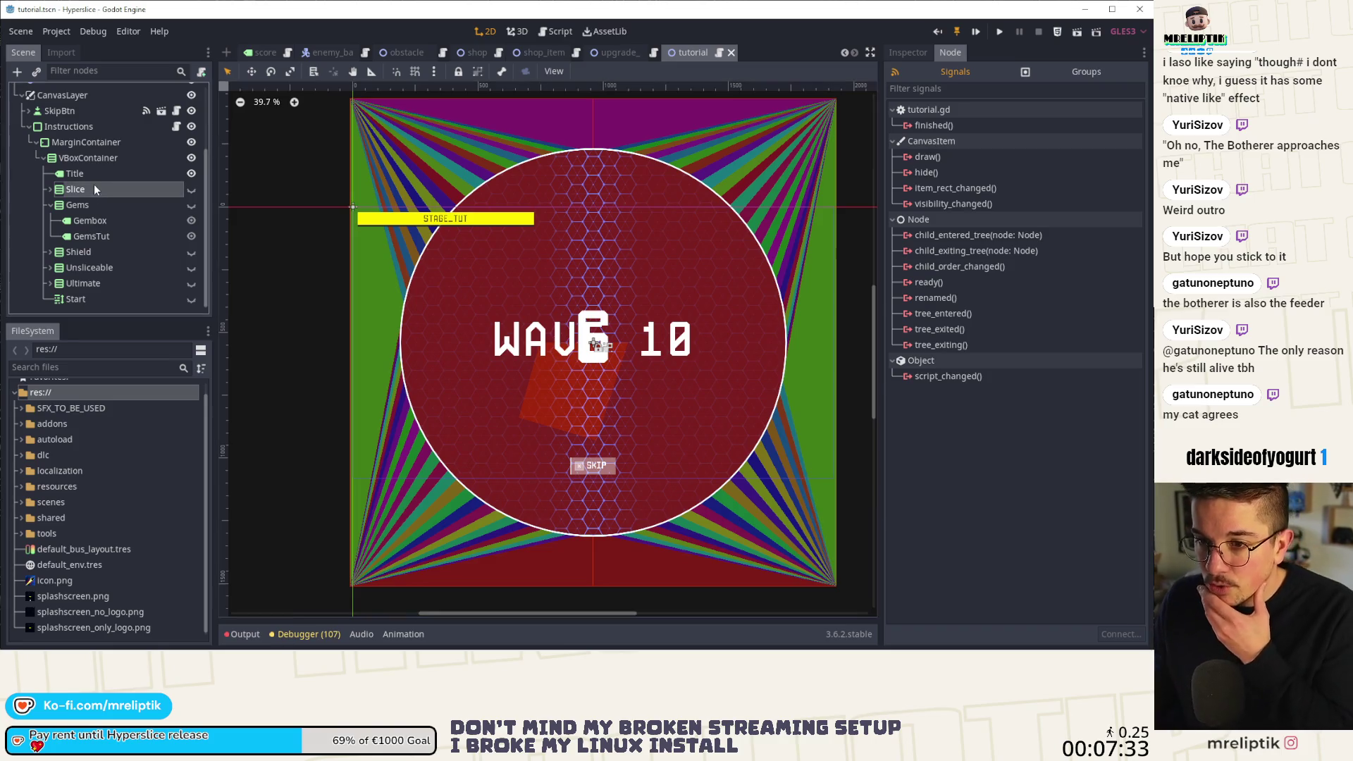
key("alt+Tab")
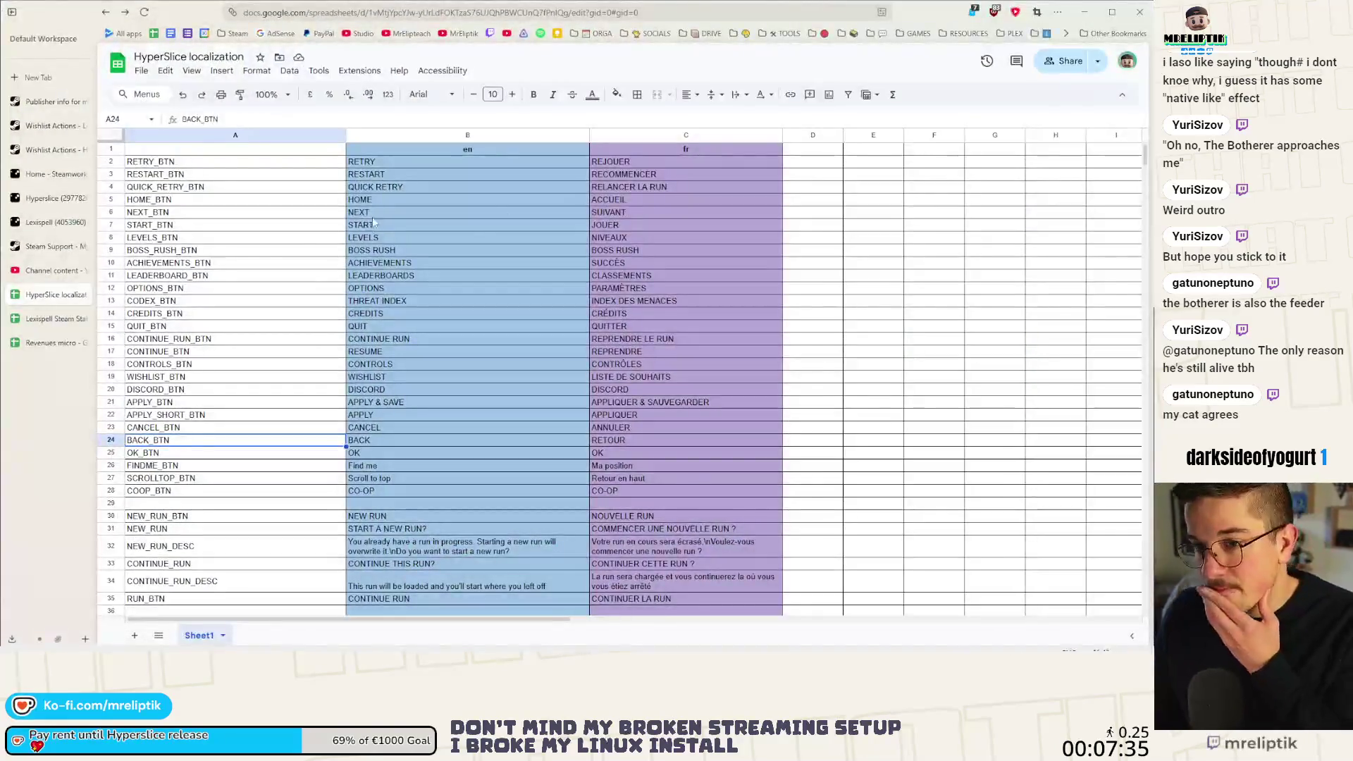
Search the localization sheet for 'tutorial' and step through the matches back to TUTORIAL STAGE.
left_click(521, 204)
key("ctrl+f")
type("t")
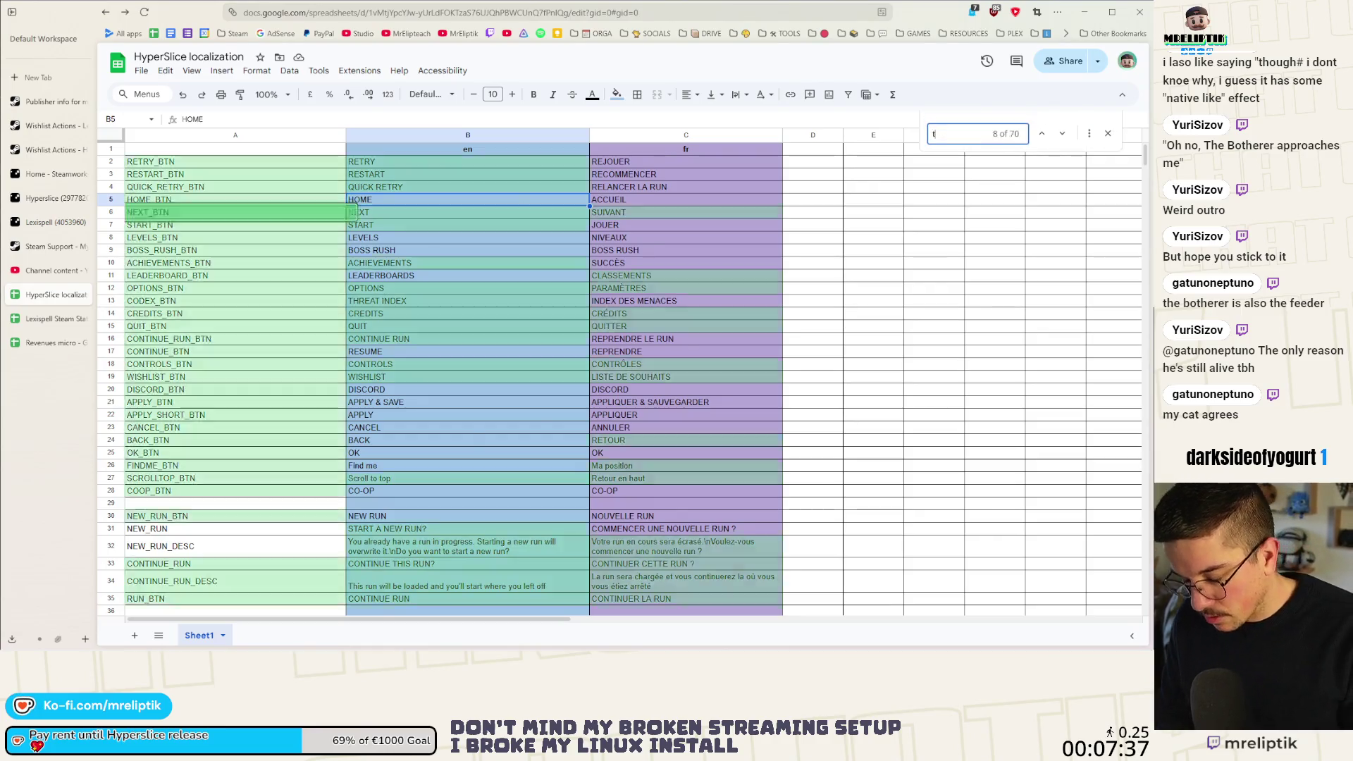
type("utorial")
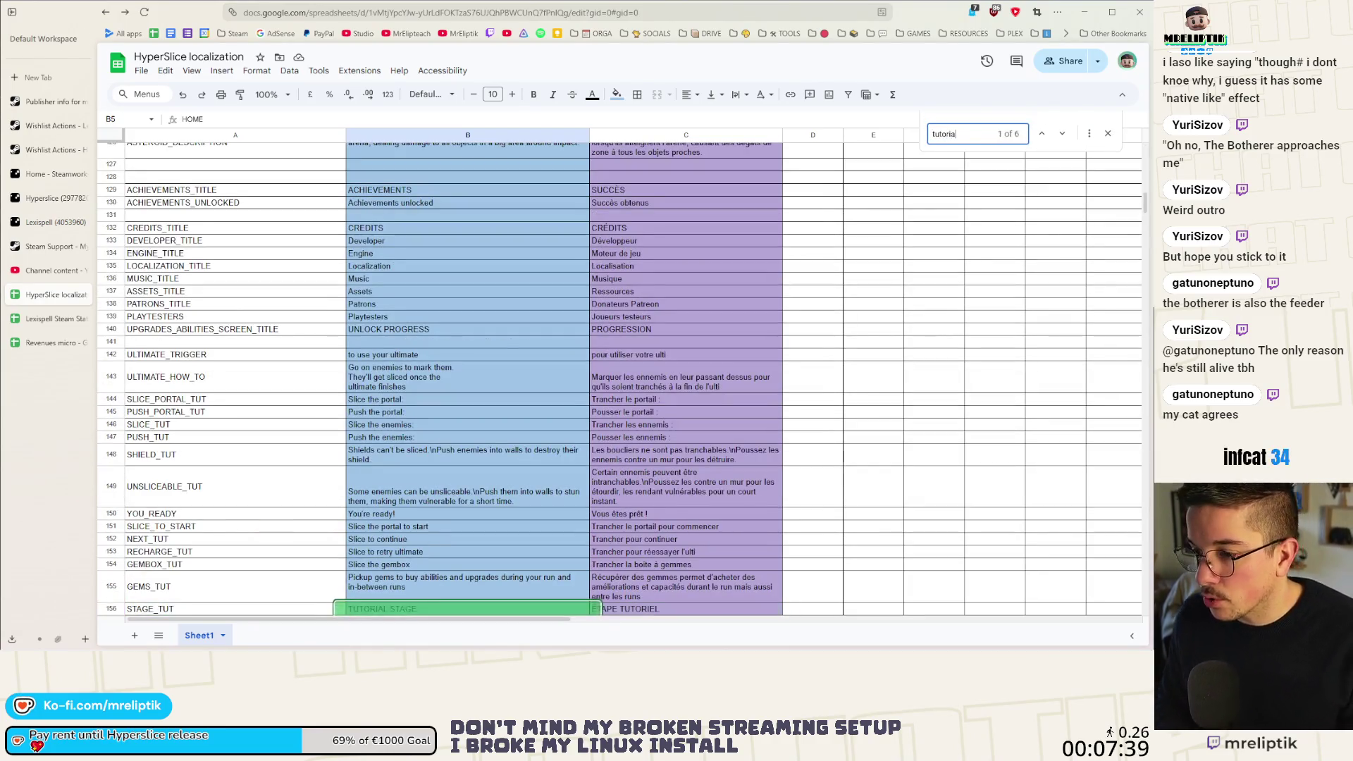
scroll(641, 359, "down", 5)
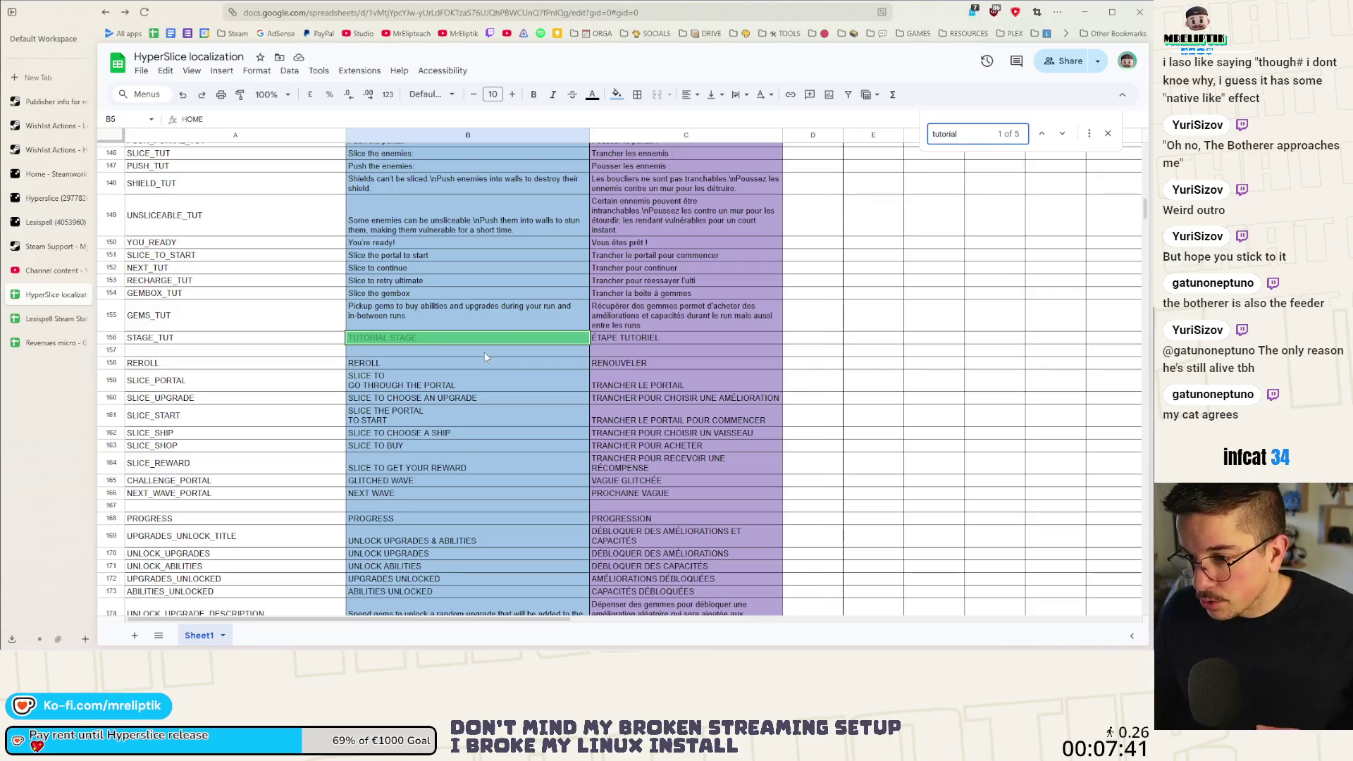
left_click(1062, 135)
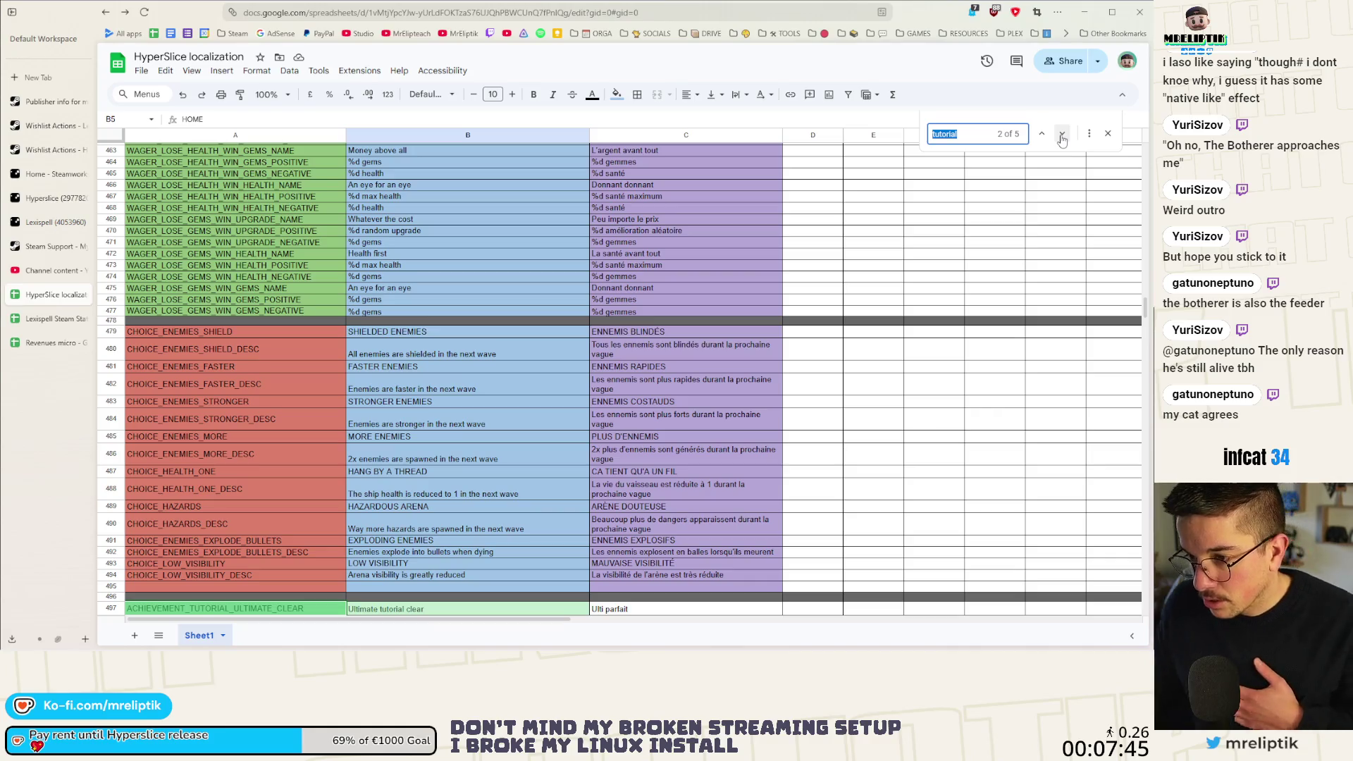
left_click(1056, 138)
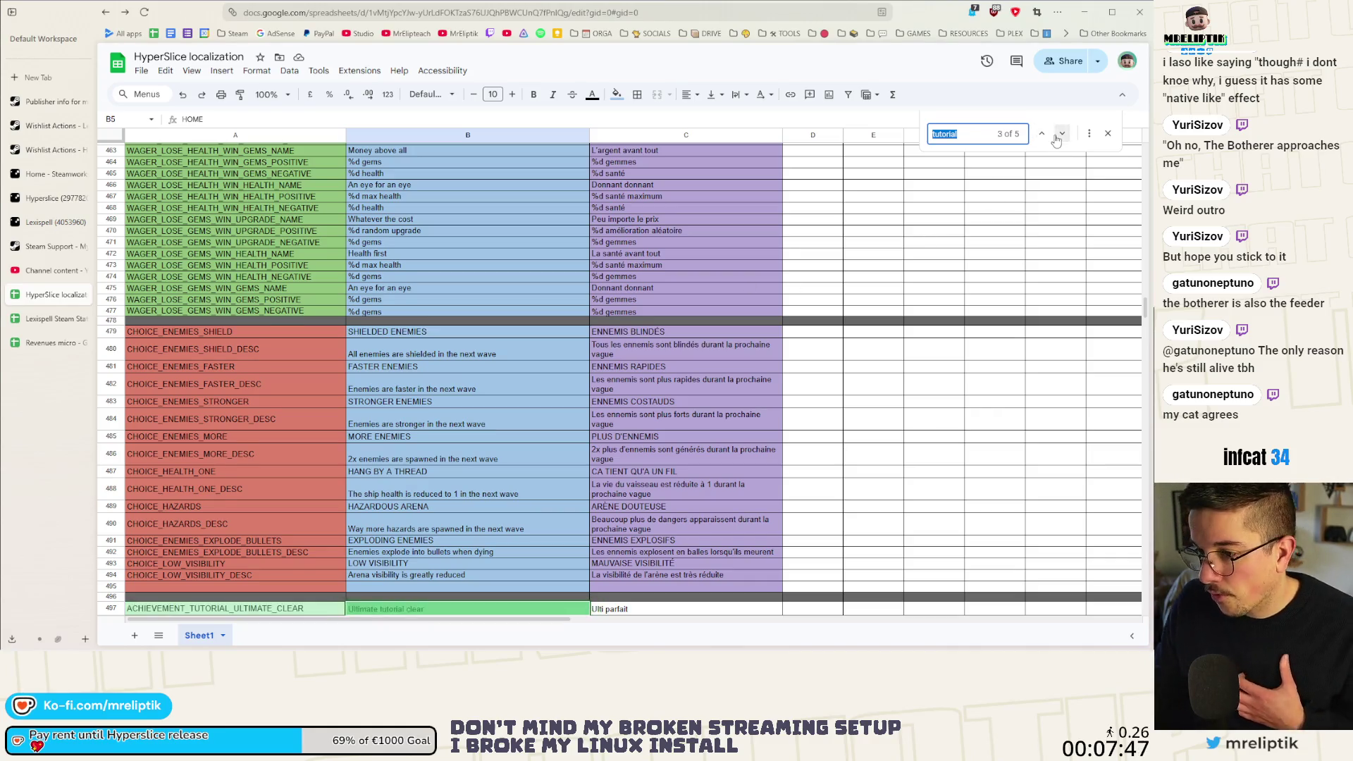
left_click(1056, 138)
left_click(1056, 139)
left_click(1056, 138)
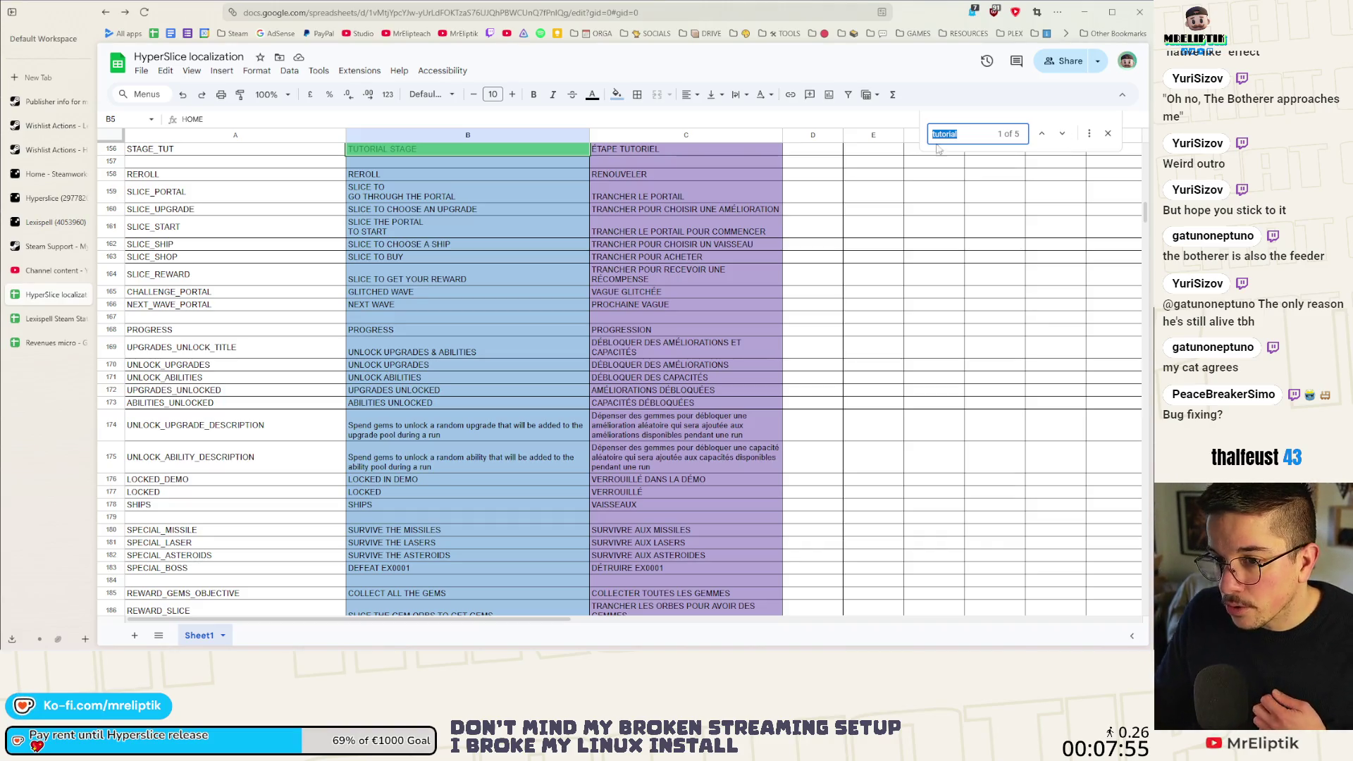
Read the SLICE_PORTAL, SLICE_UPGRADE and other SLICE_ tutorial texts in column B.
left_click(295, 185)
left_click(423, 209)
left_click(421, 193)
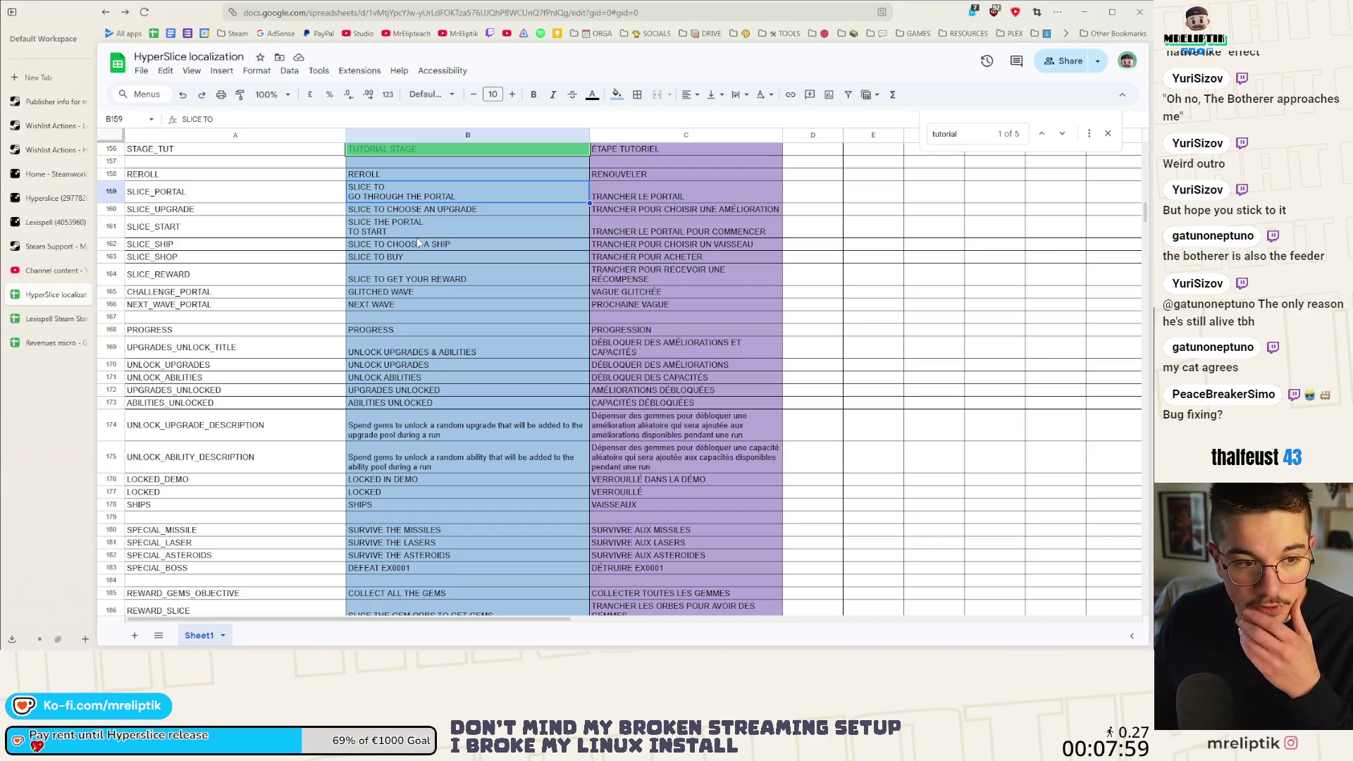
left_click(1108, 134)
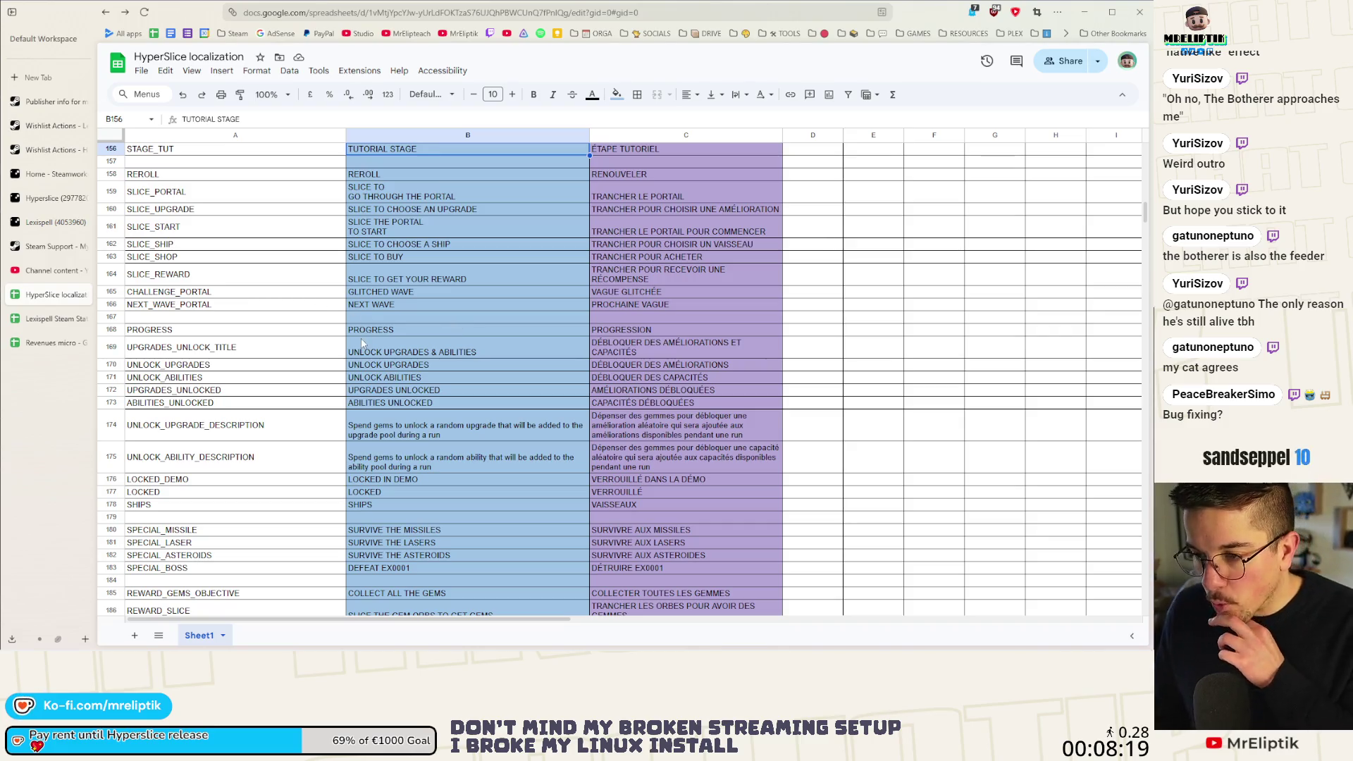
left_click(472, 354)
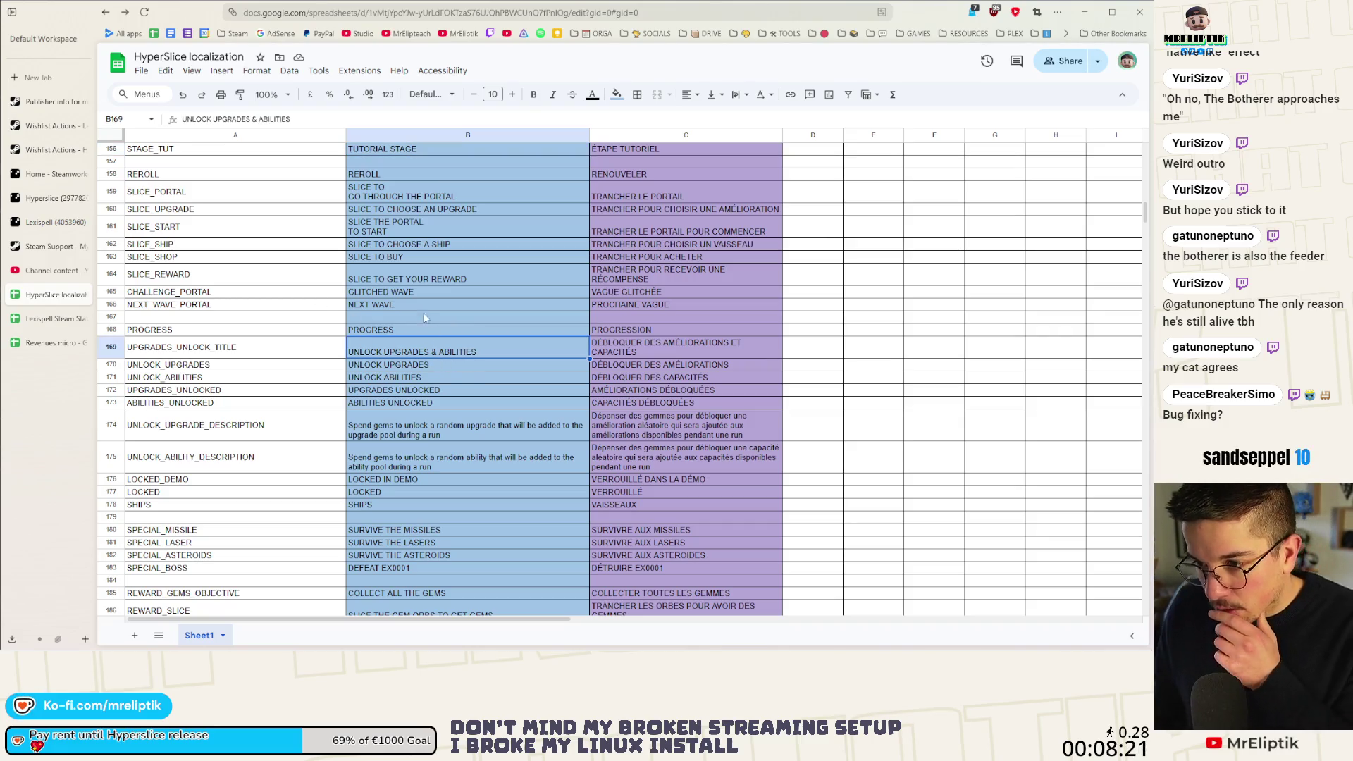
left_click(426, 277)
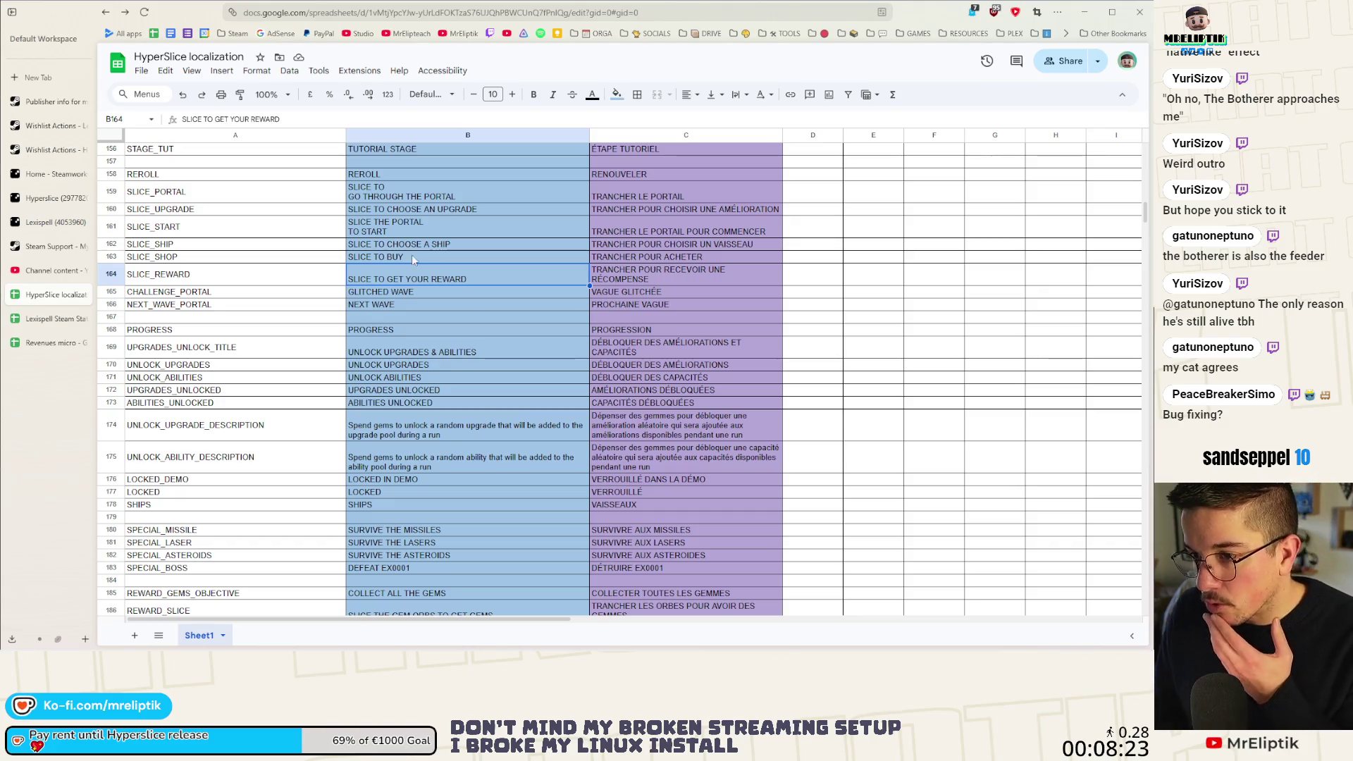
left_click(442, 212)
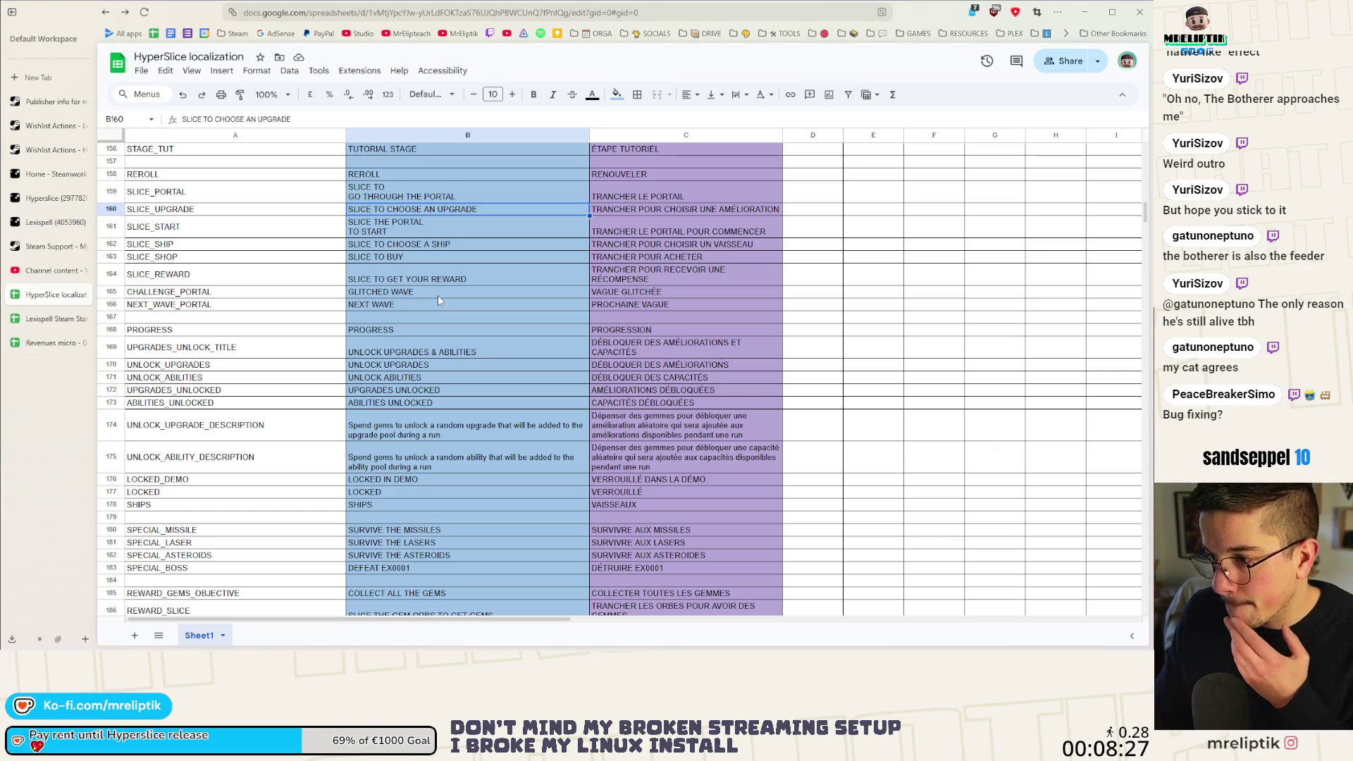
Show the Slice instructions, expand Slice to see its Push and Slice labels, then hide it again.
mouse_move(437, 650)
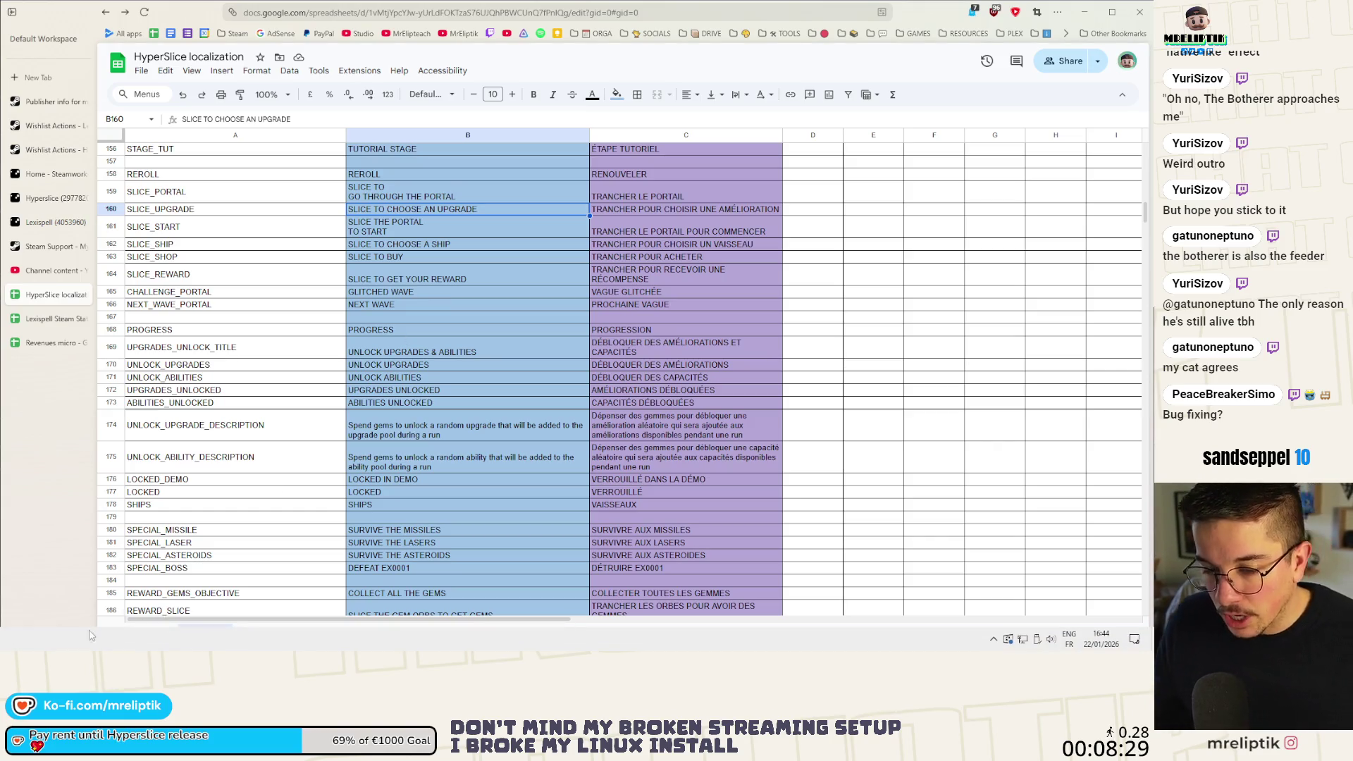
key("alt+Tab")
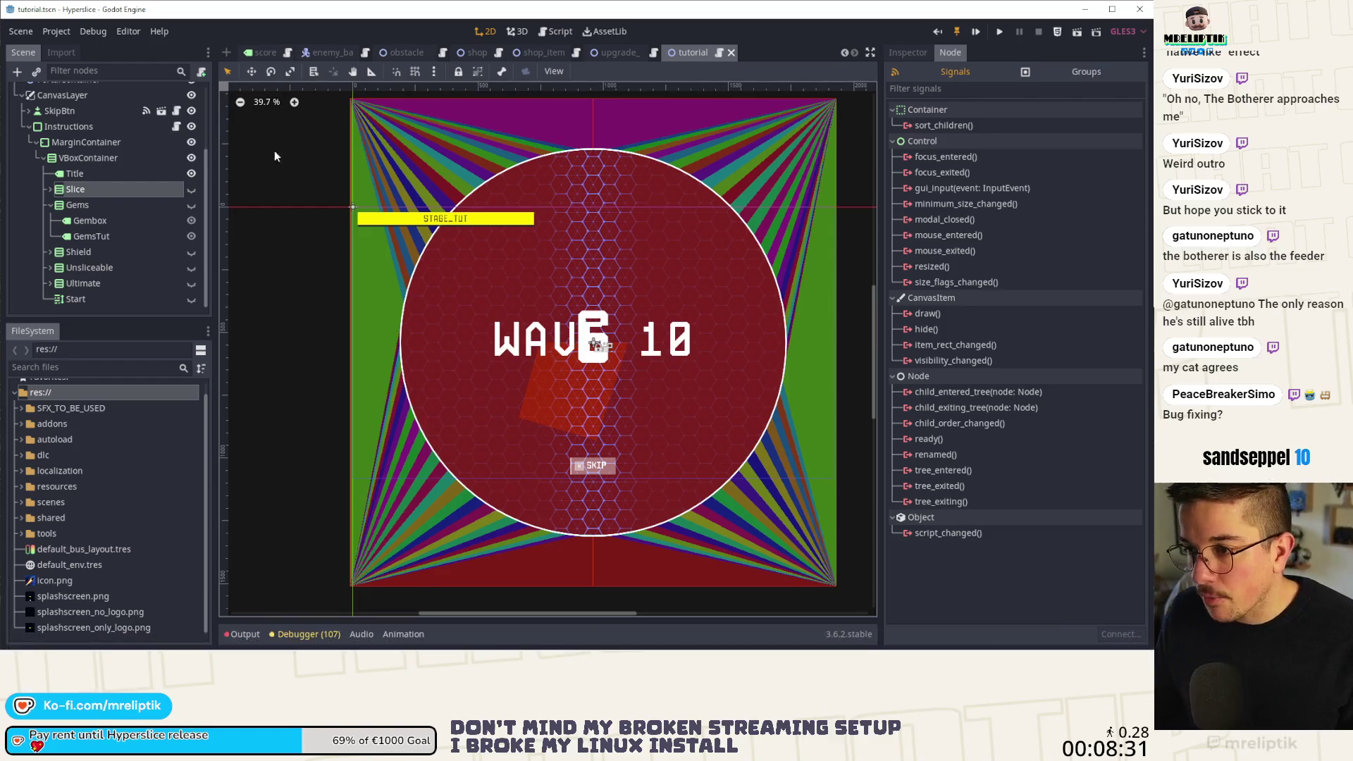
scroll(374, 154, "up", 3)
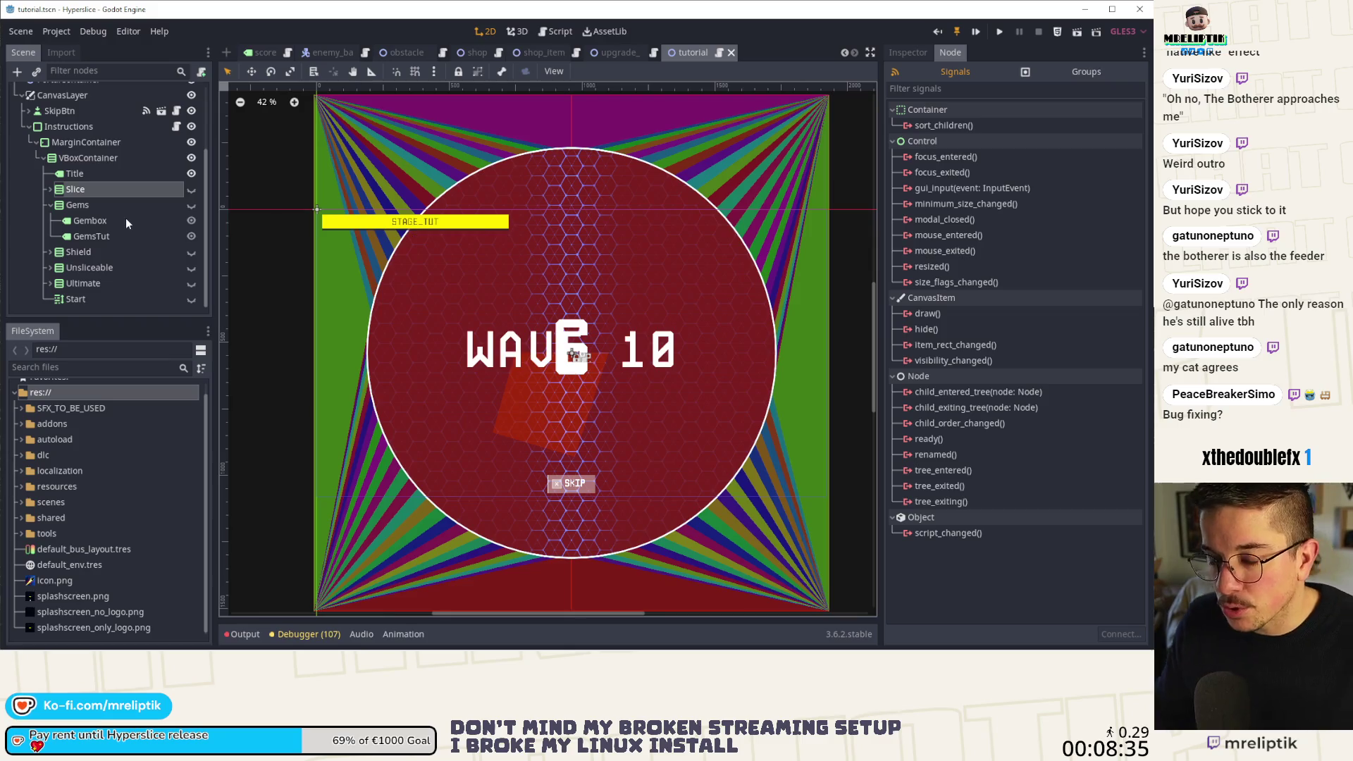
scroll(407, 215, "down", 1)
left_click(102, 189)
left_click(191, 190)
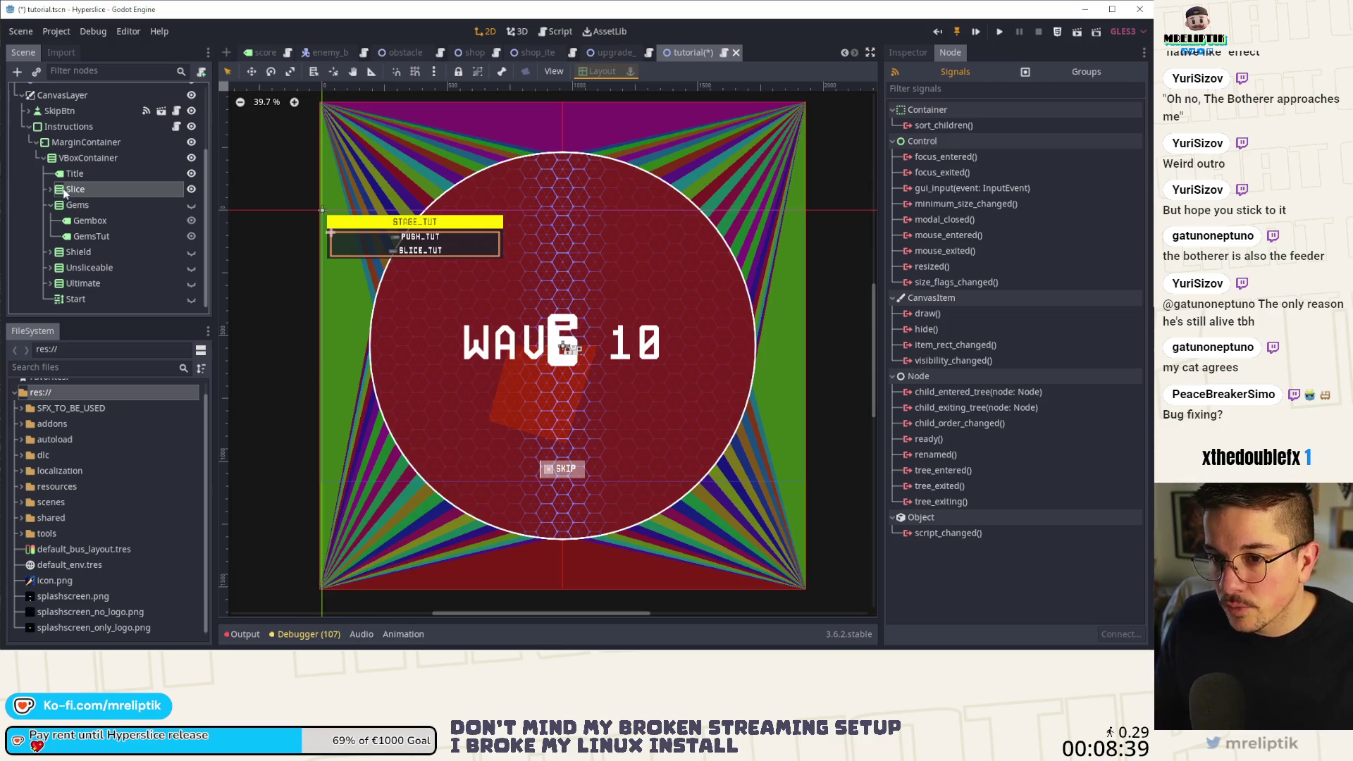
left_click(50, 189)
left_click(191, 189)
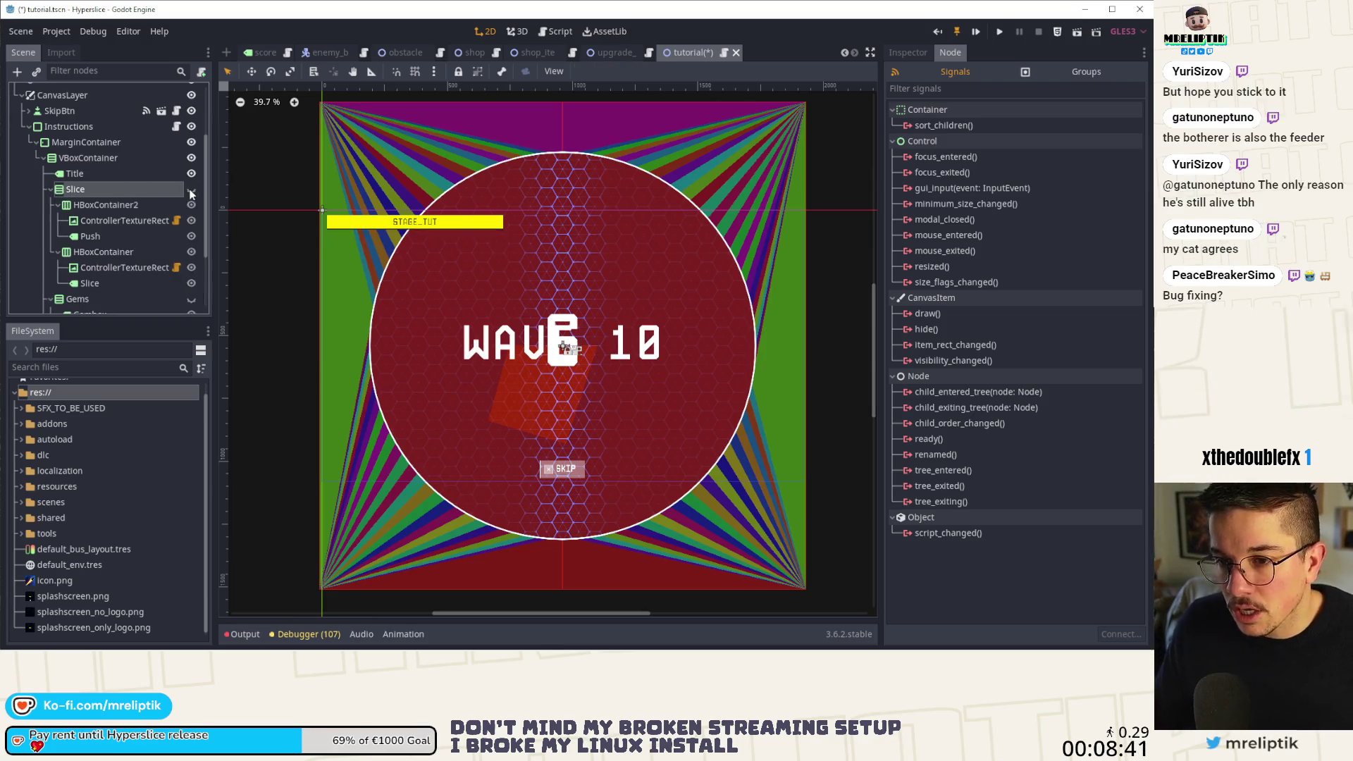
Select the Title label and open the instructions_ui.gd script.
scroll(130, 256, "down", 3)
scroll(130, 275, "up", 4)
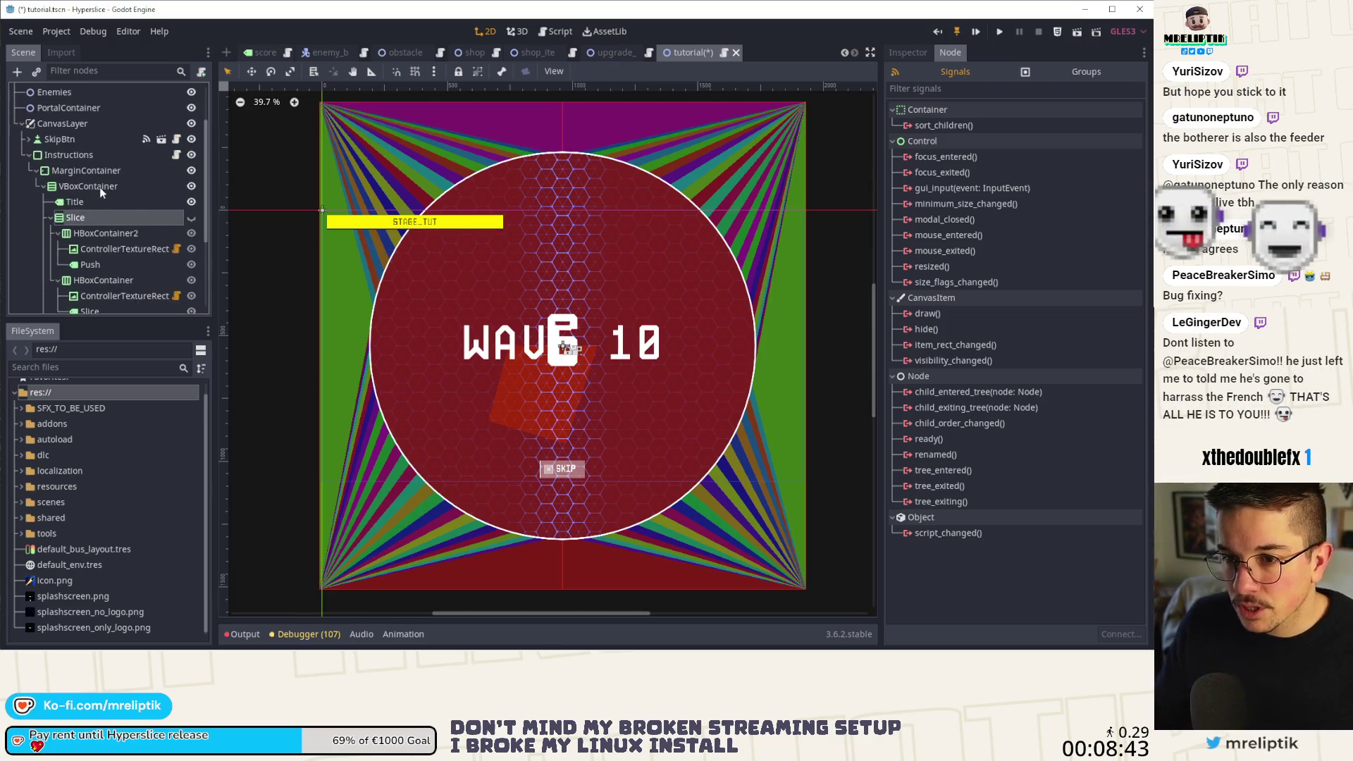
left_click(90, 200)
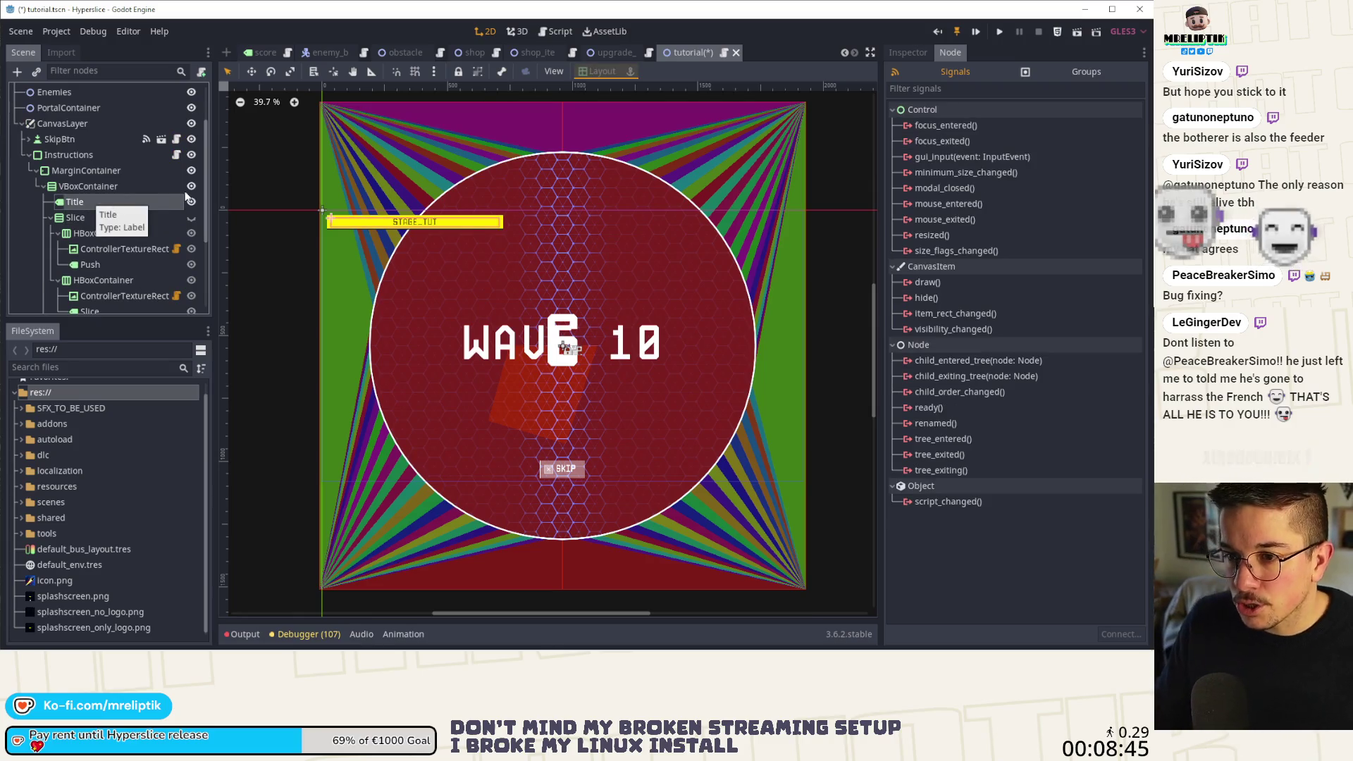
scroll(183, 120, "up", 2)
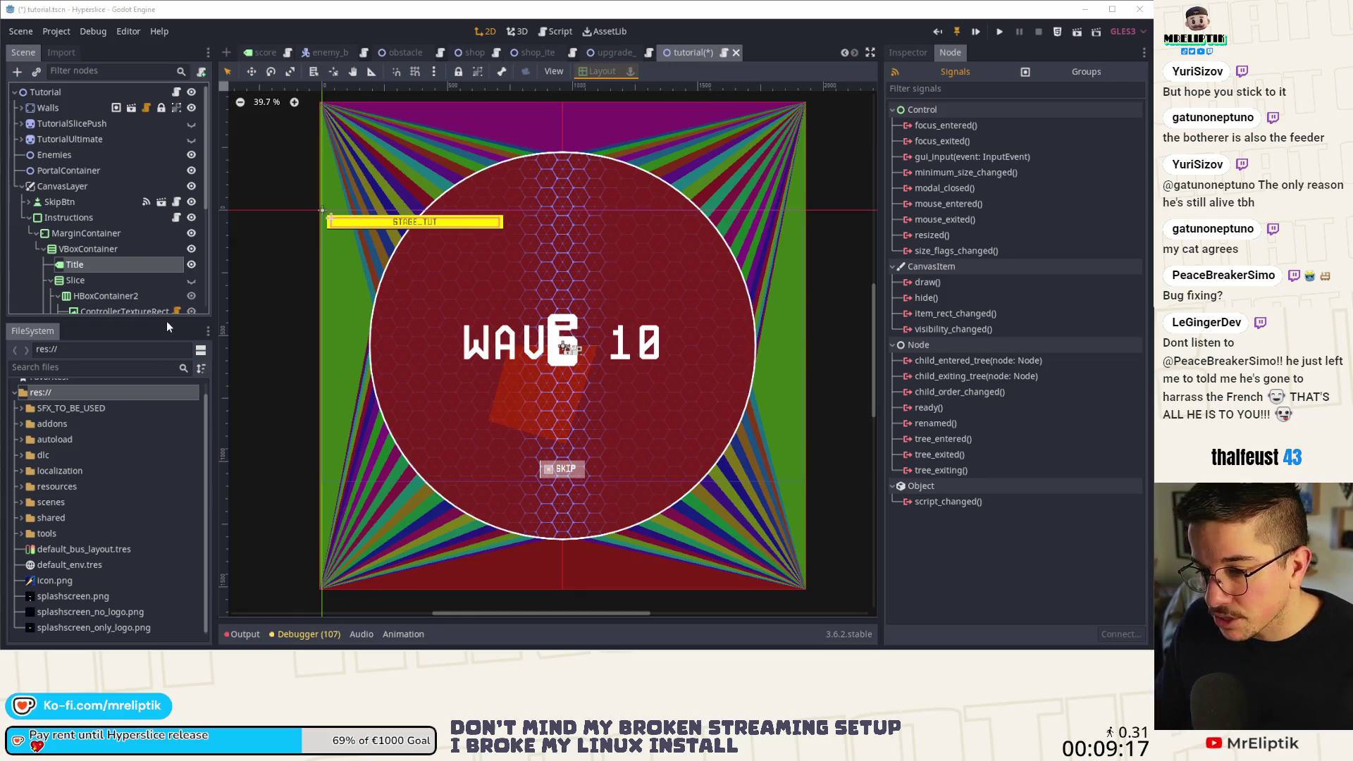
scroll(133, 277, "down", 3)
scroll(131, 201, "up", 3)
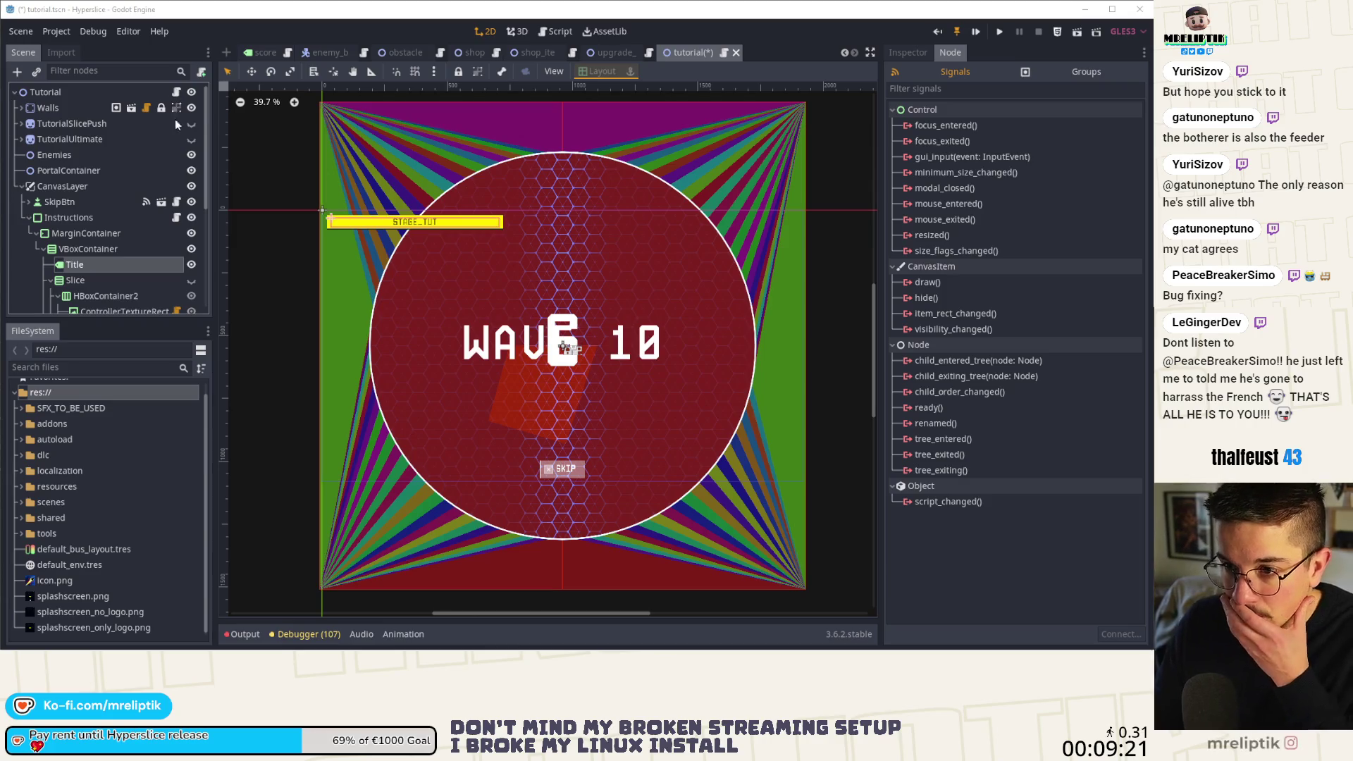
left_click(176, 217)
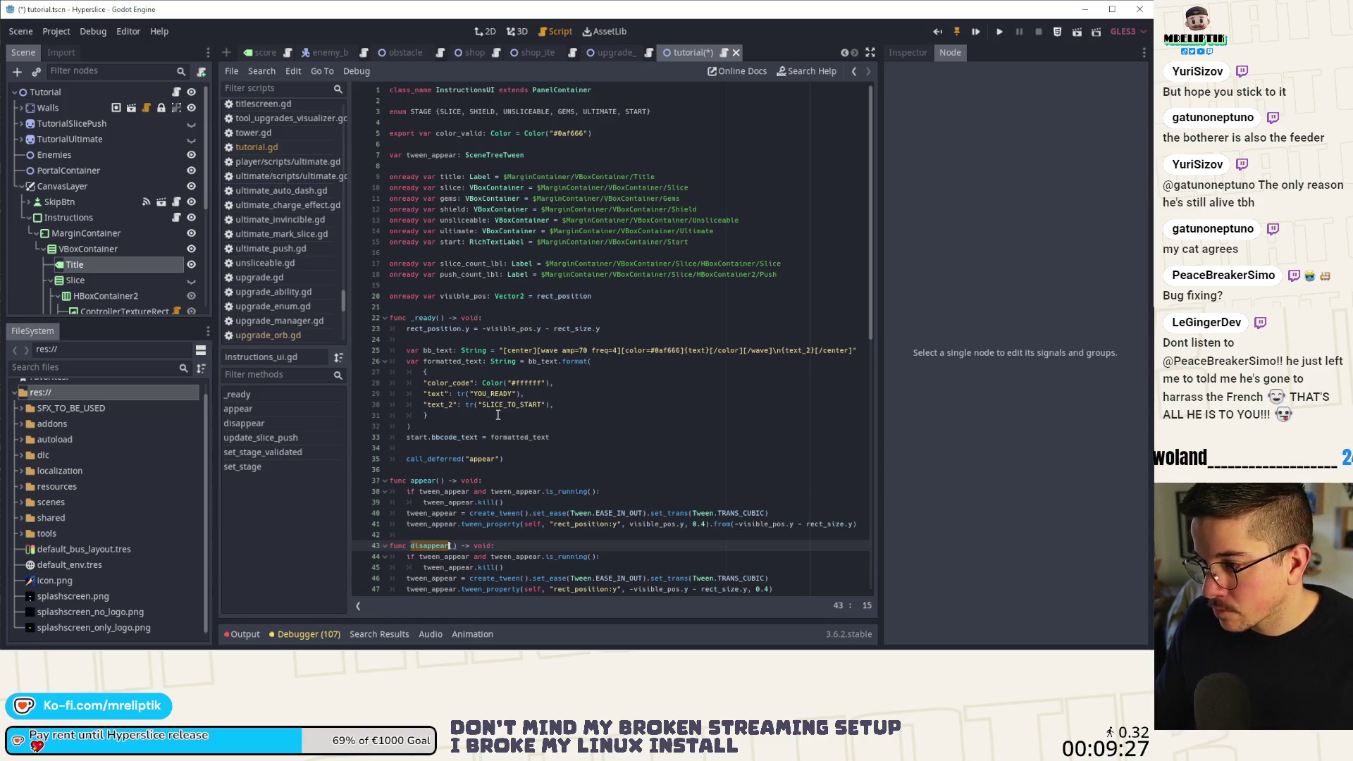
Highlight the SLICE_TUT uses on line 50 of instructions_ui.gd, then return to the 2D view.
scroll(497, 414, "down", 10)
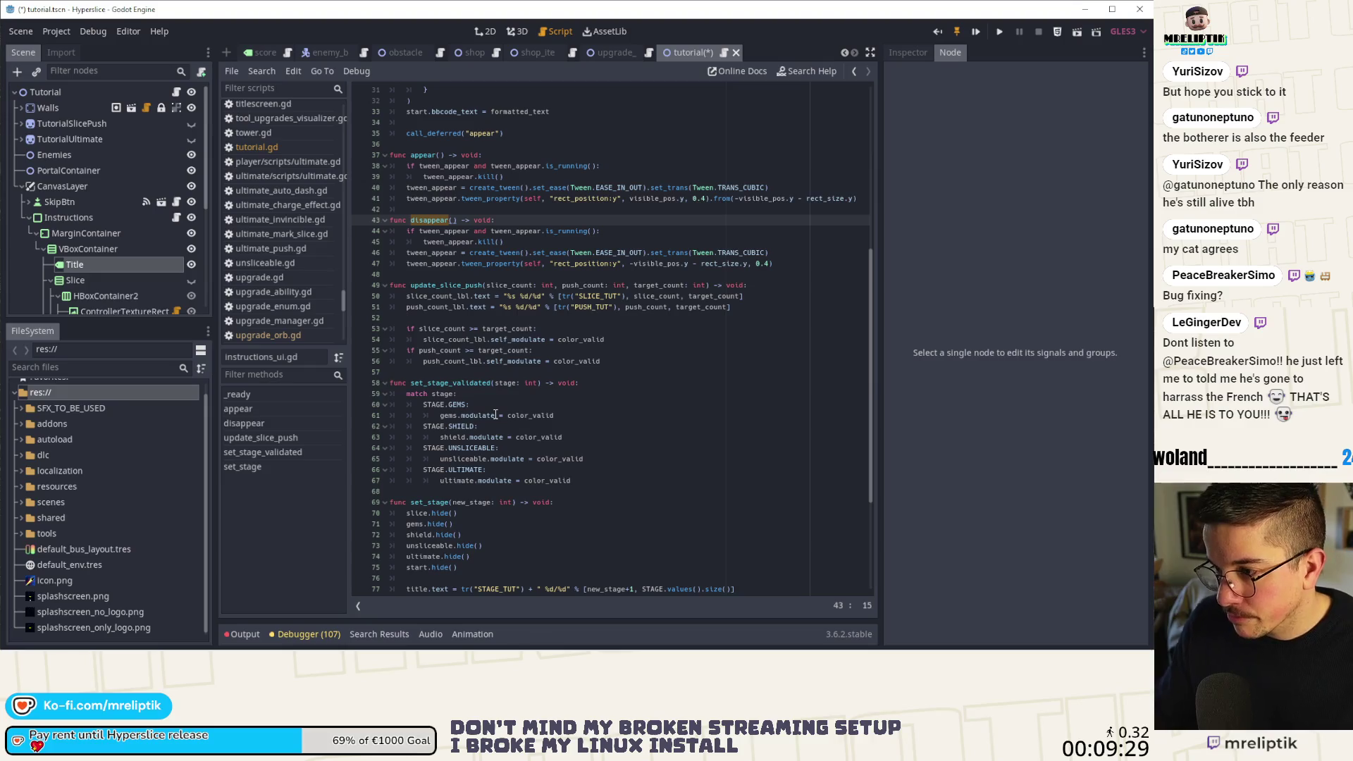
left_click(600, 296)
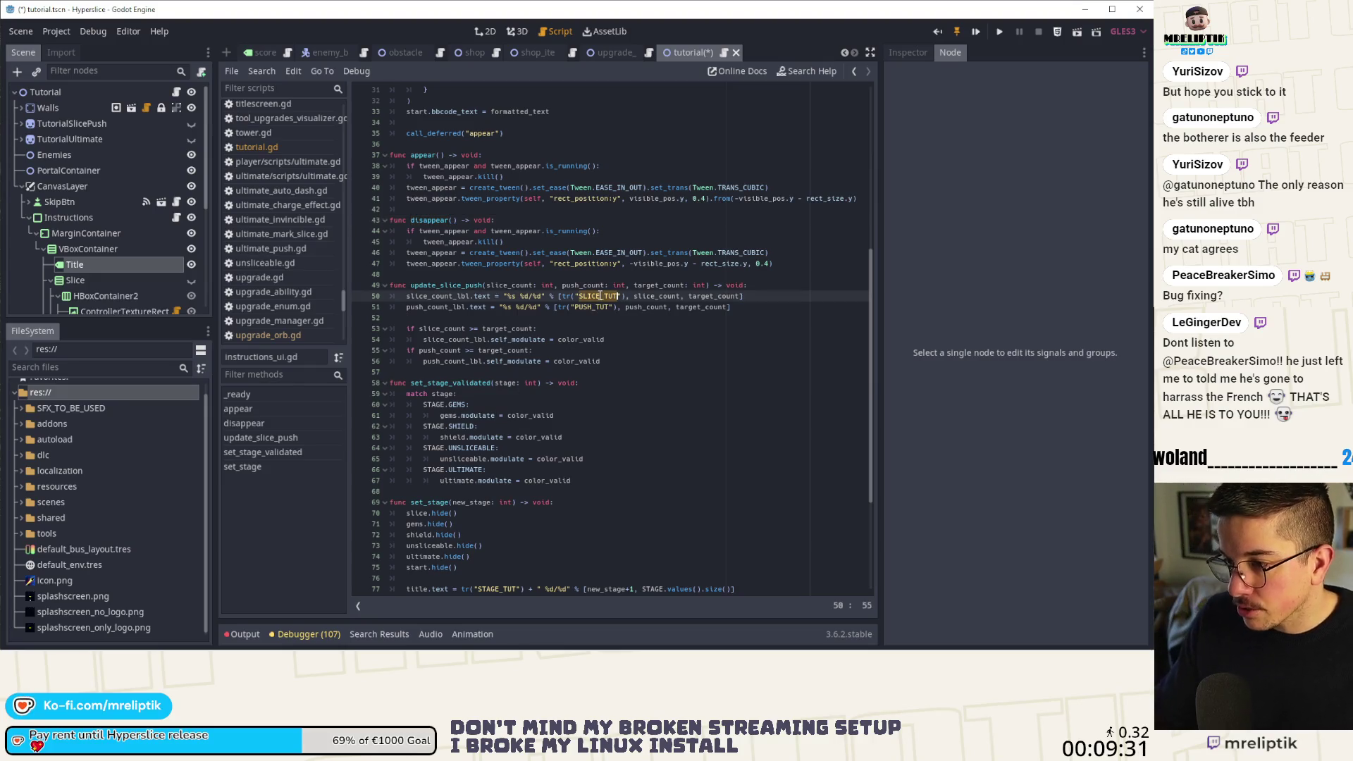
scroll(586, 382, "down", 5)
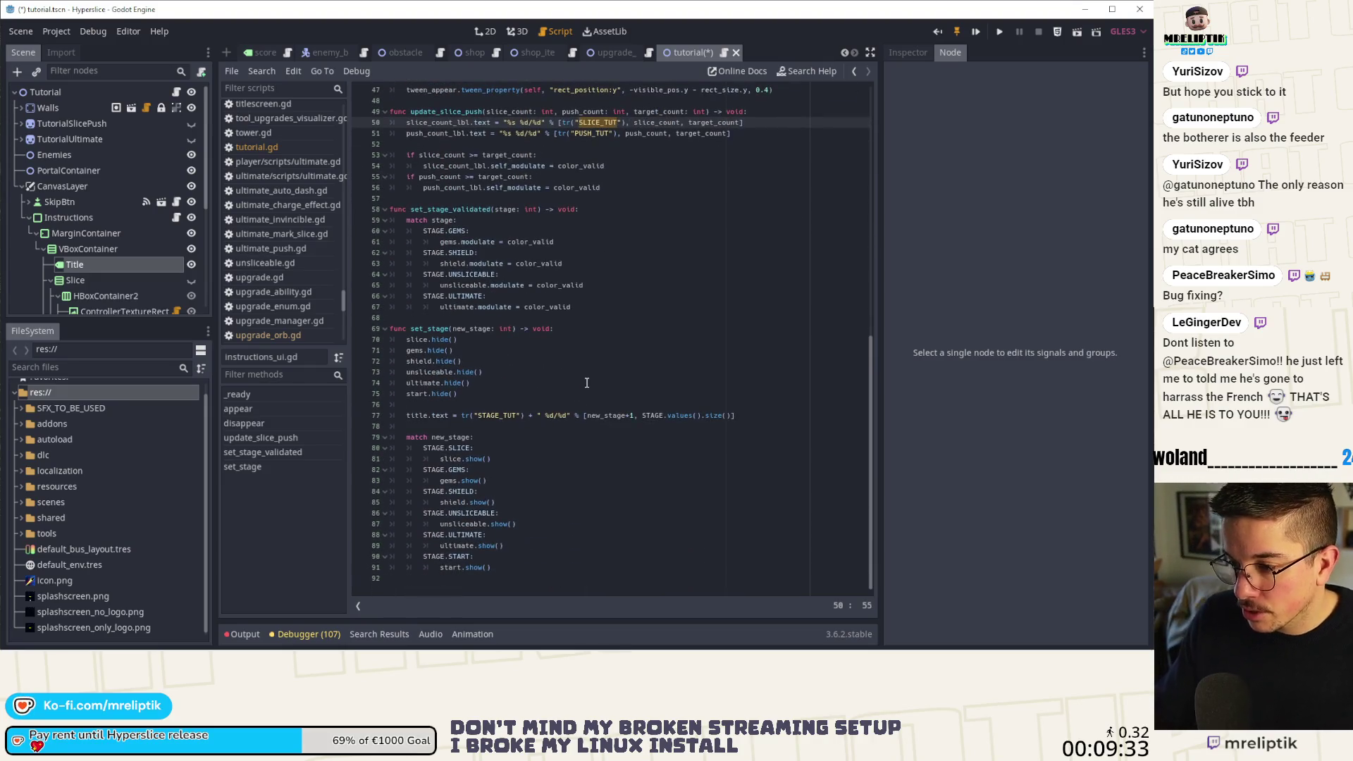
scroll(587, 383, "up", 7)
scroll(587, 372, "down", 3)
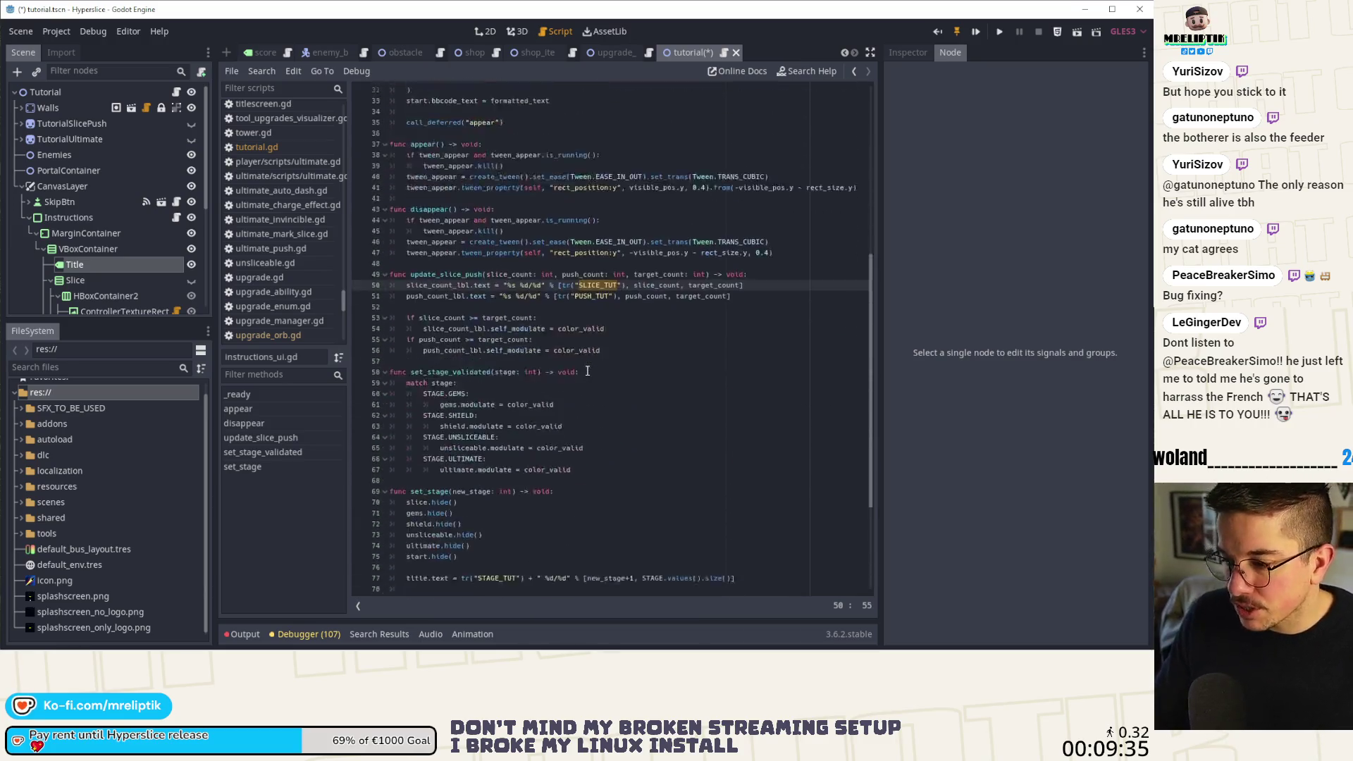
scroll(587, 372, "down", 2)
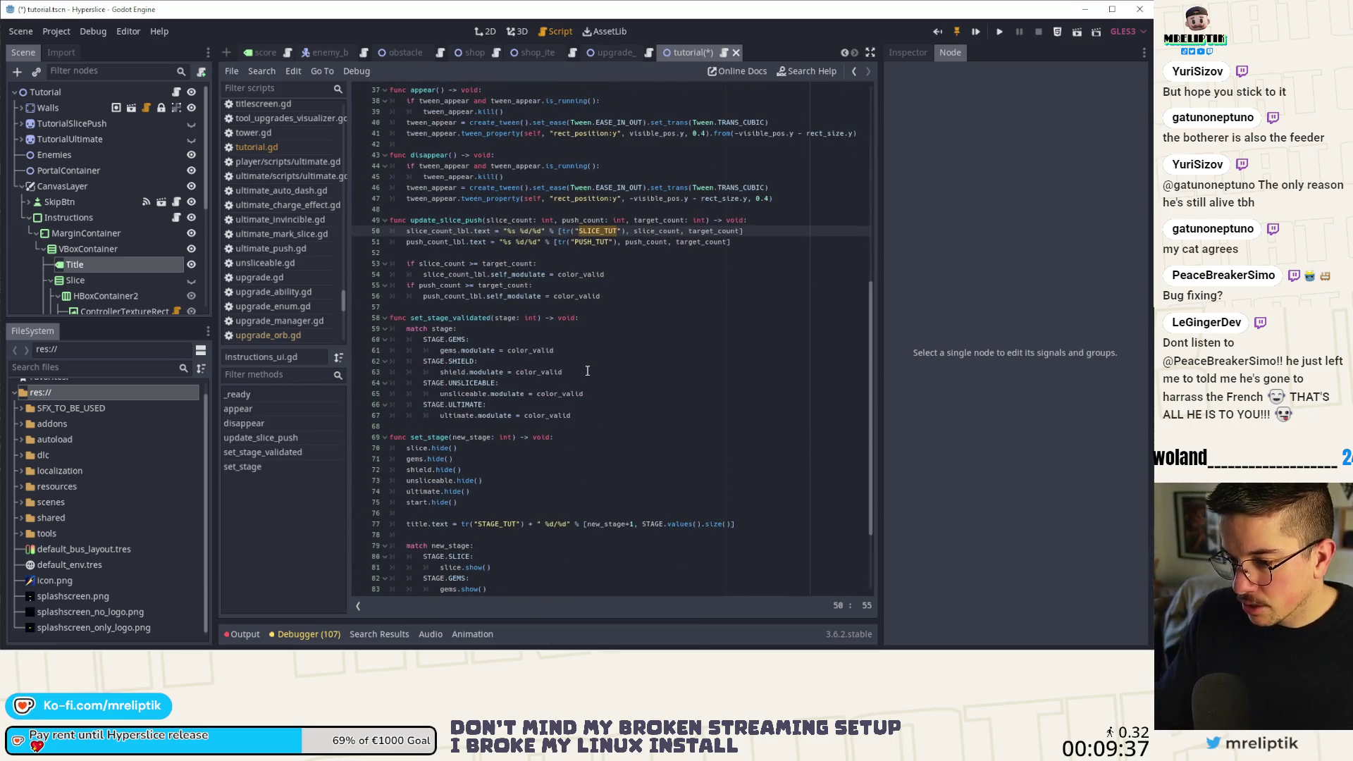
scroll(587, 371, "up", 12)
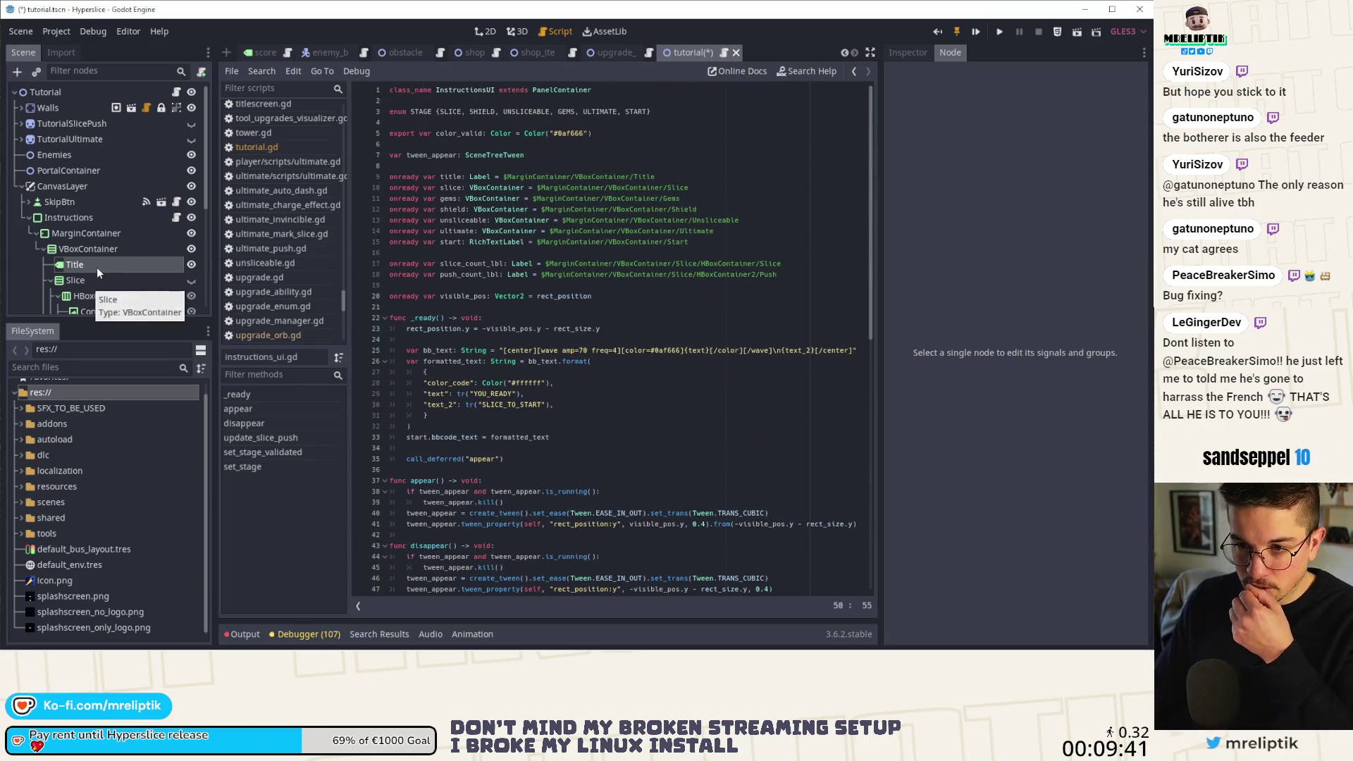
left_click(488, 32)
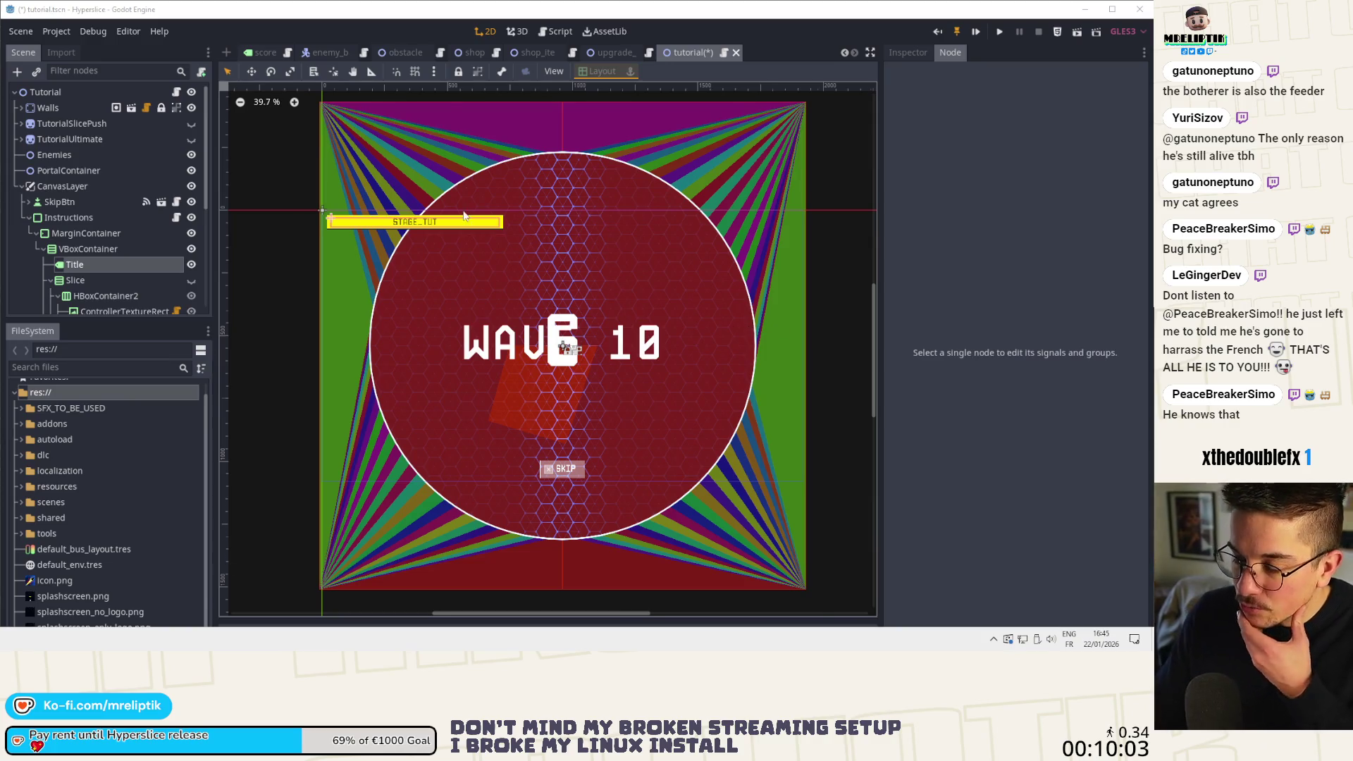
Turn on the Slice node's visibility so PUSH_TUT and SLICE_TUT appear, and select Slice.
scroll(458, 240, "up", 6)
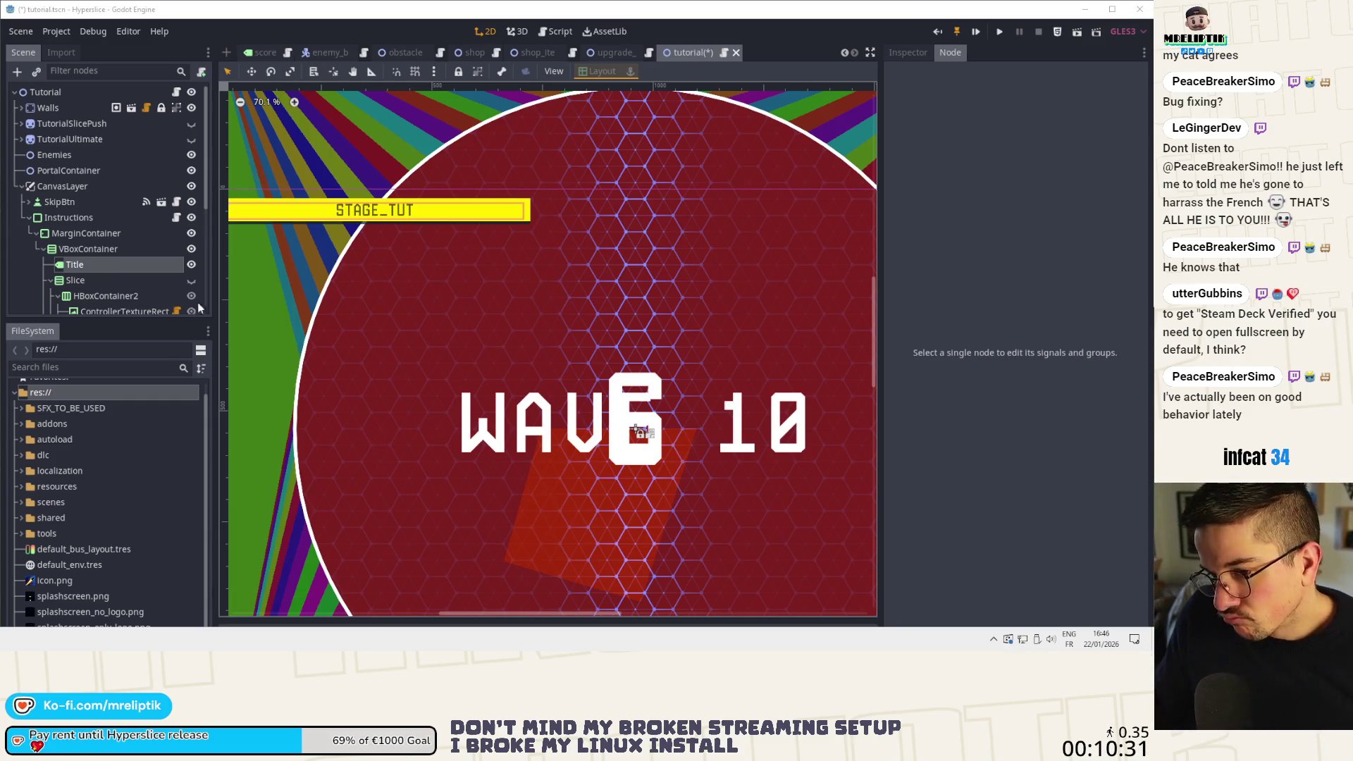
scroll(141, 282, "down", 3)
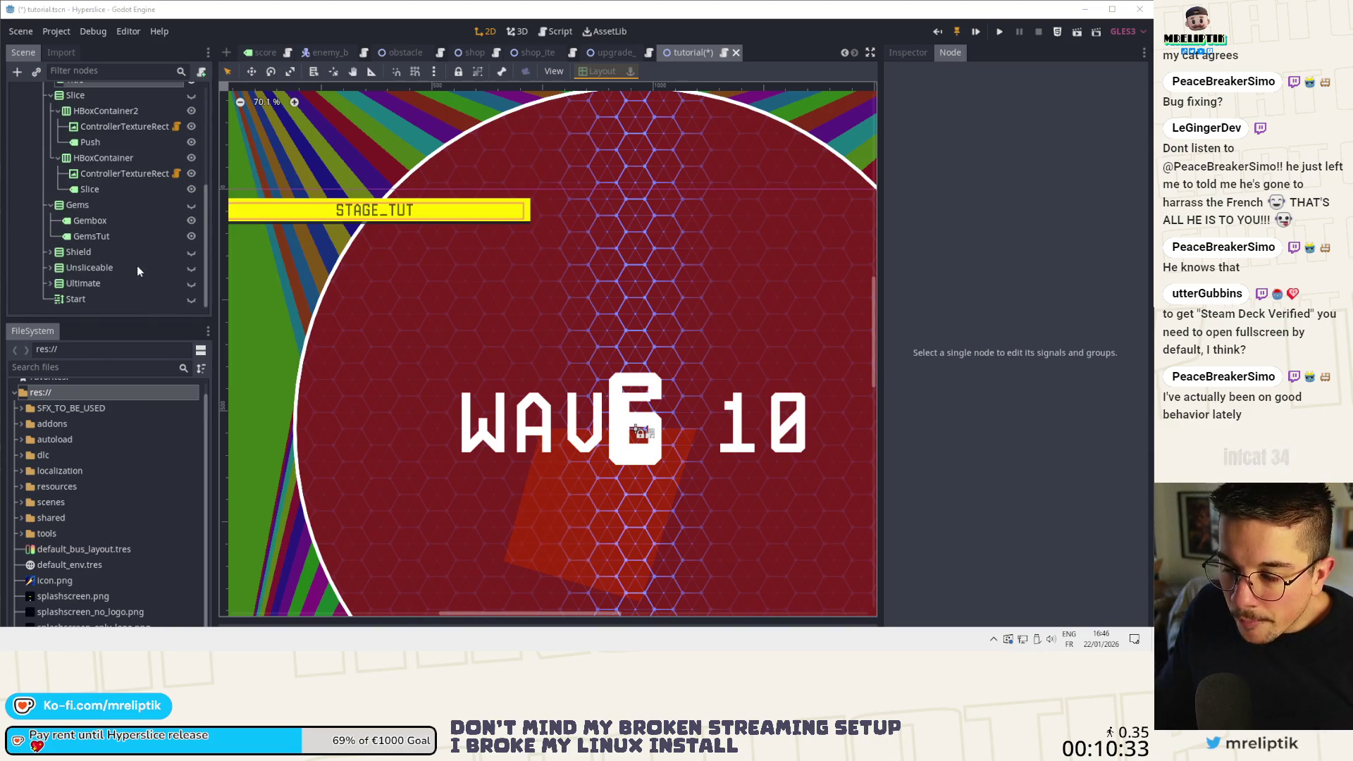
scroll(127, 212, "up", 3)
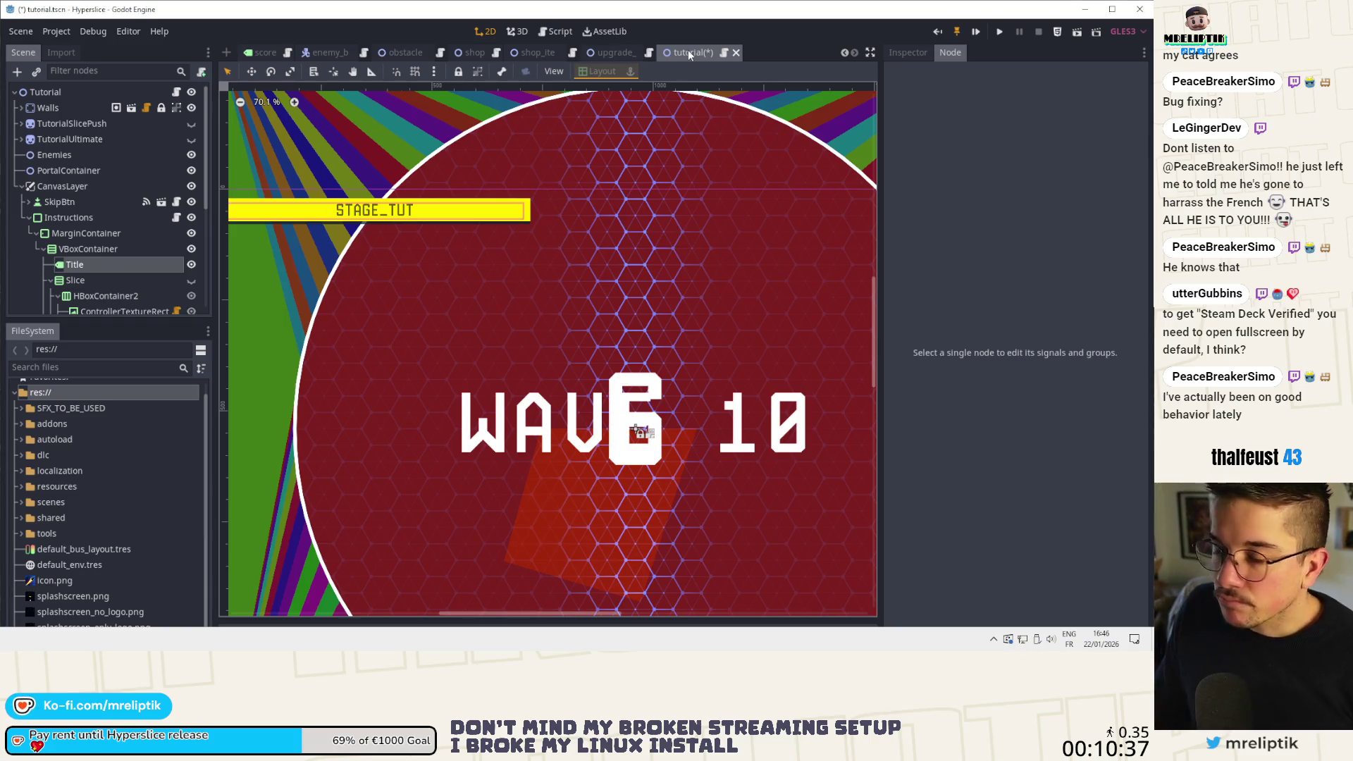
scroll(327, 286, "down", 8)
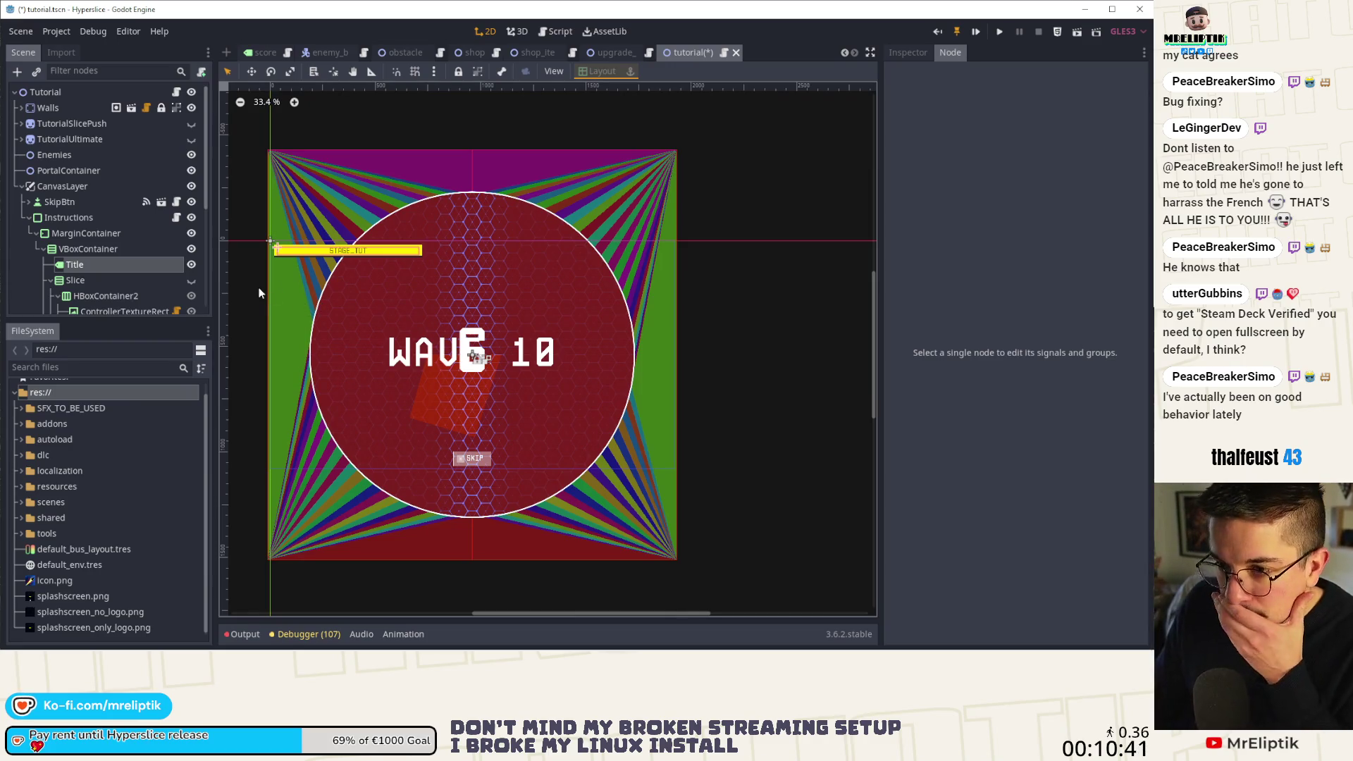
scroll(74, 281, "down", 2)
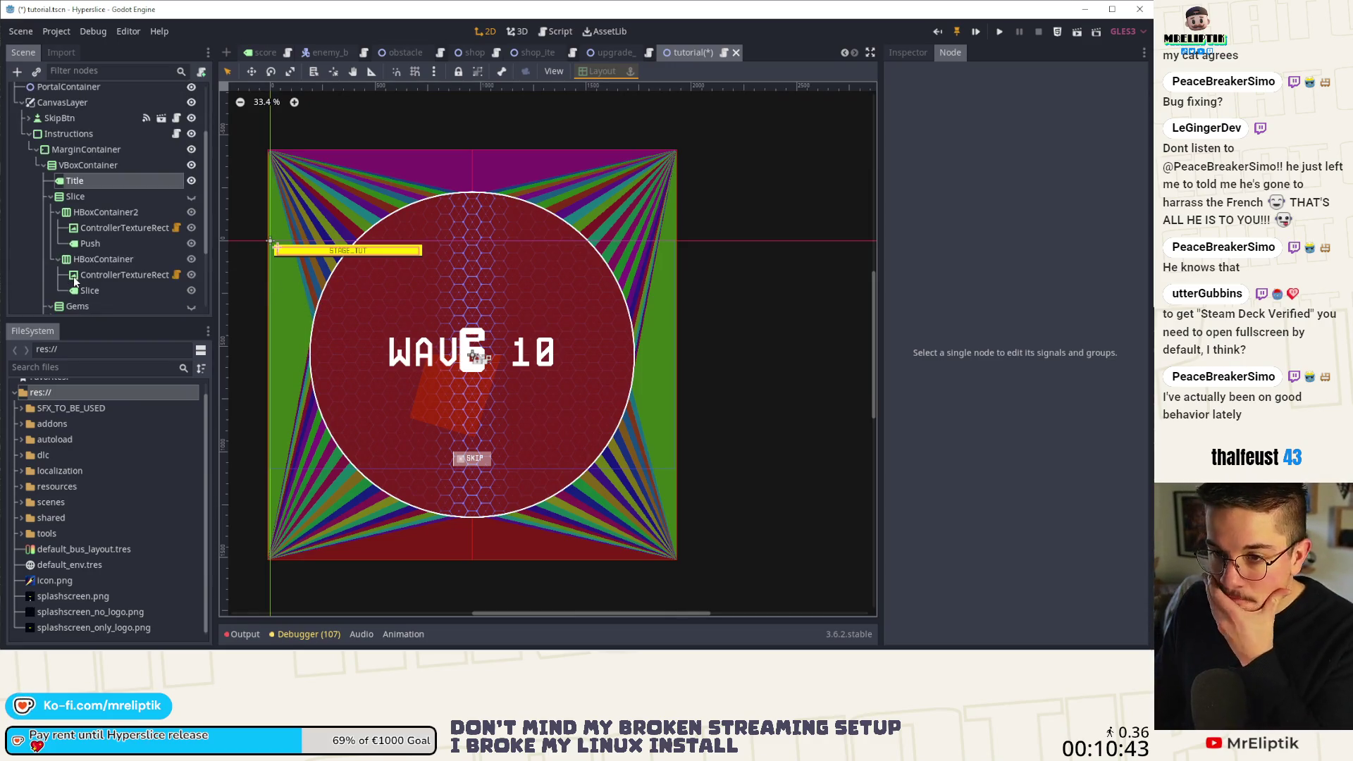
scroll(106, 272, "down", 2)
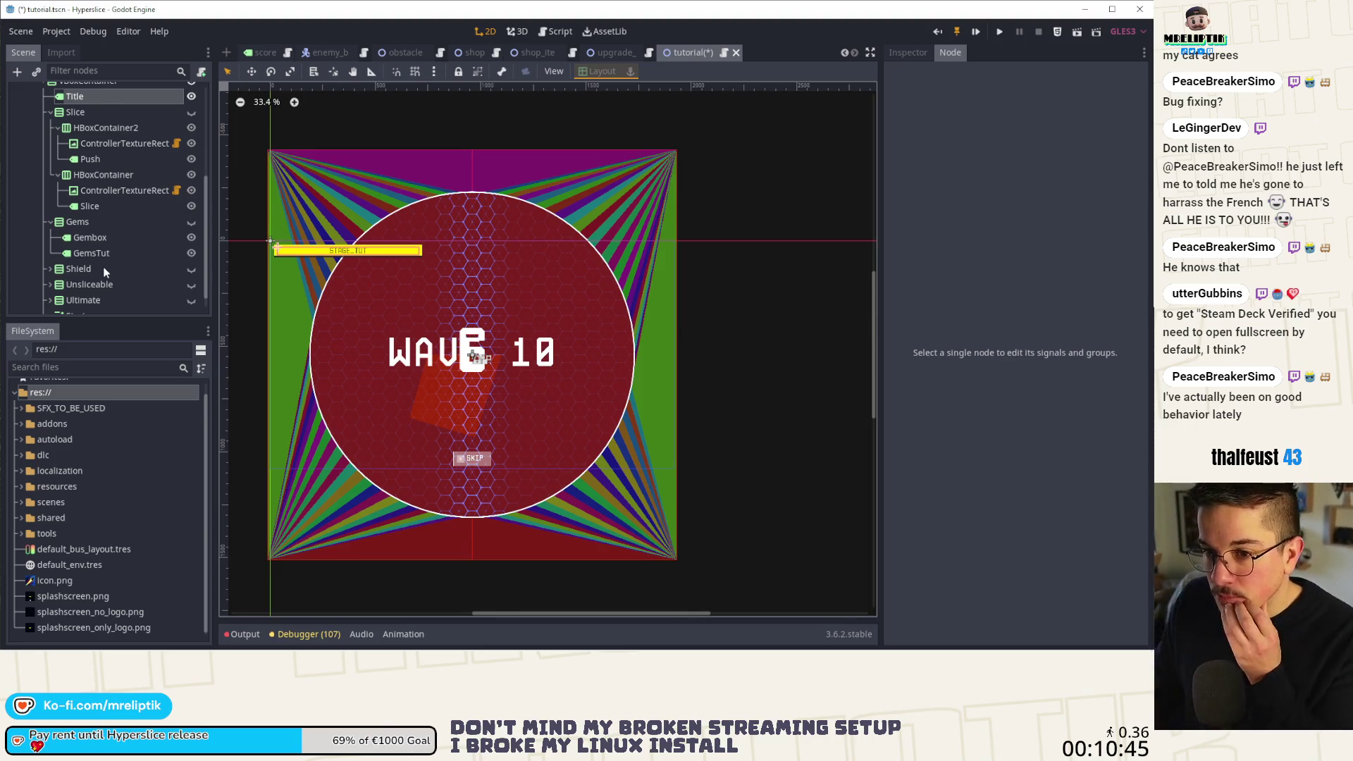
scroll(103, 266, "up", 1)
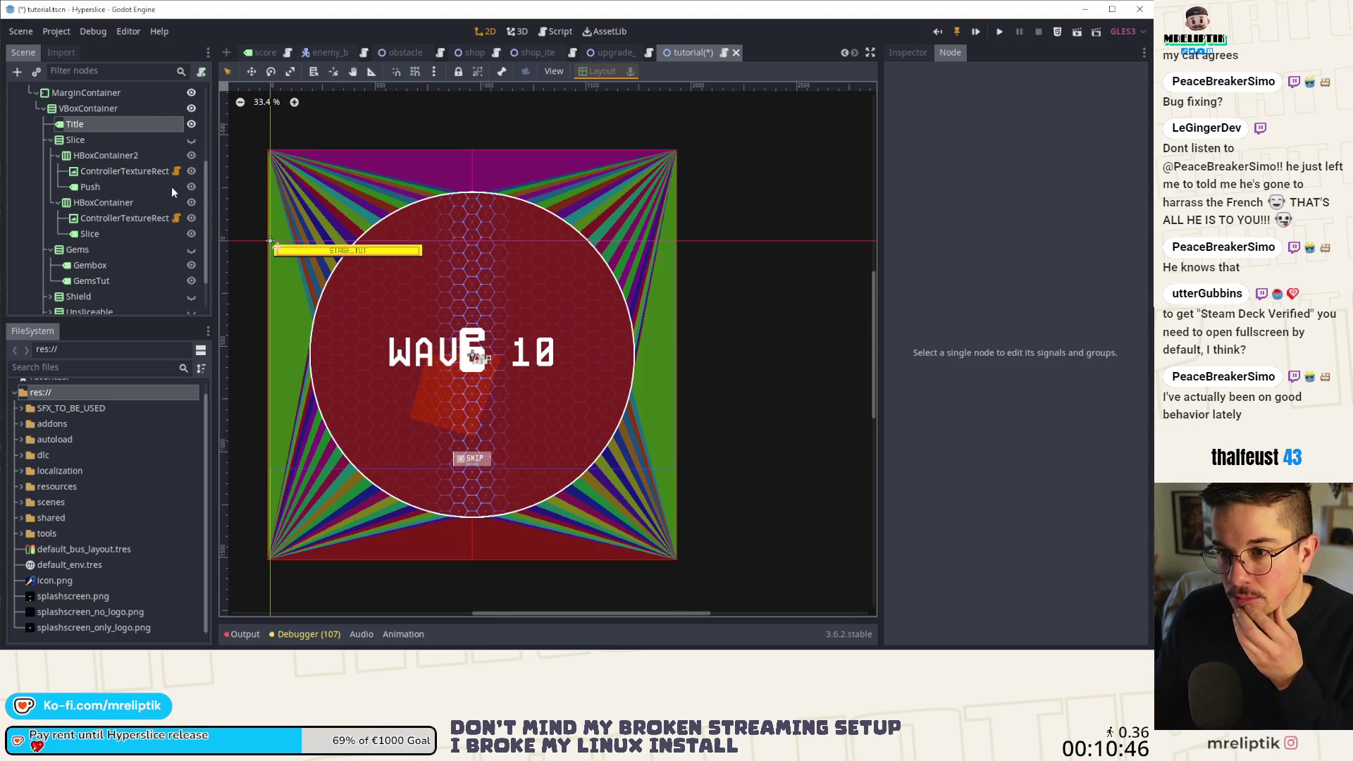
left_click(192, 141)
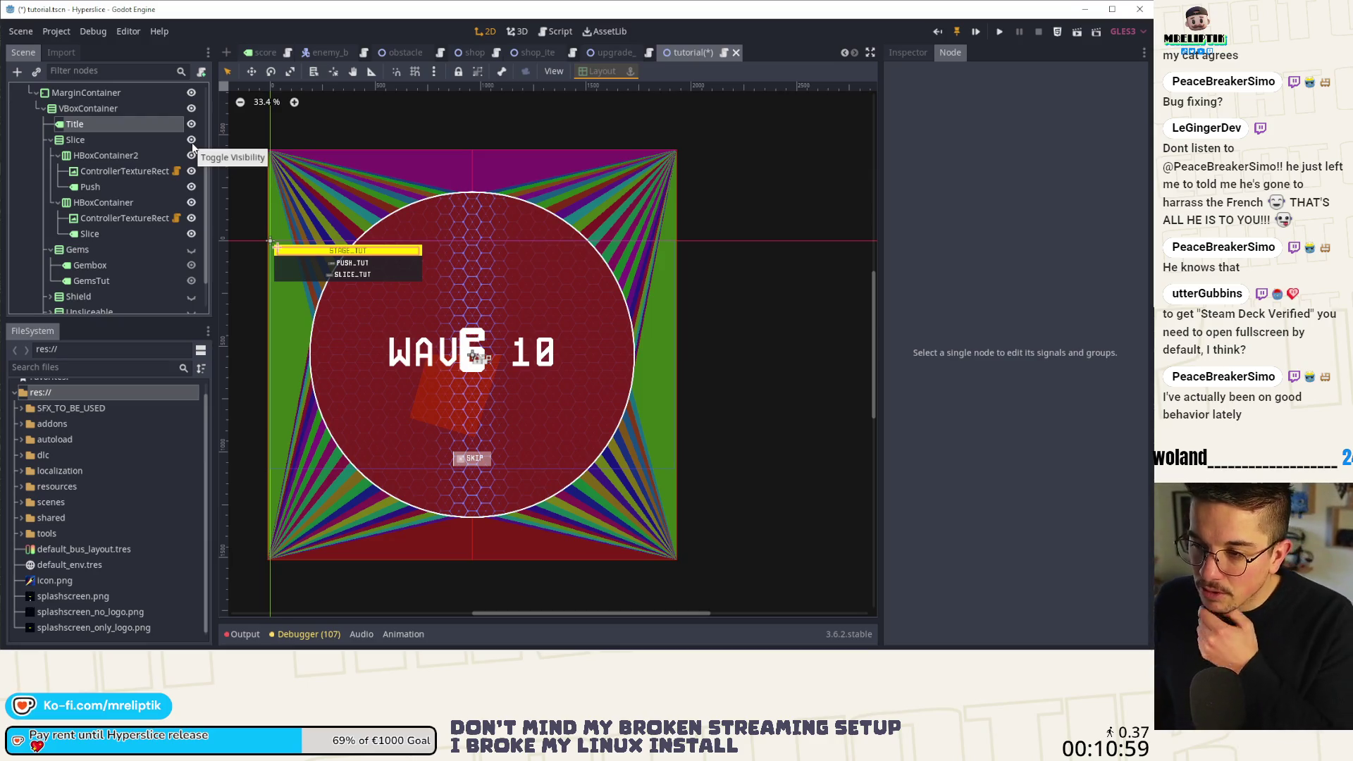
left_click(120, 142)
Select the Slice node, undoing an accidental duplicate of it.
left_click(107, 156)
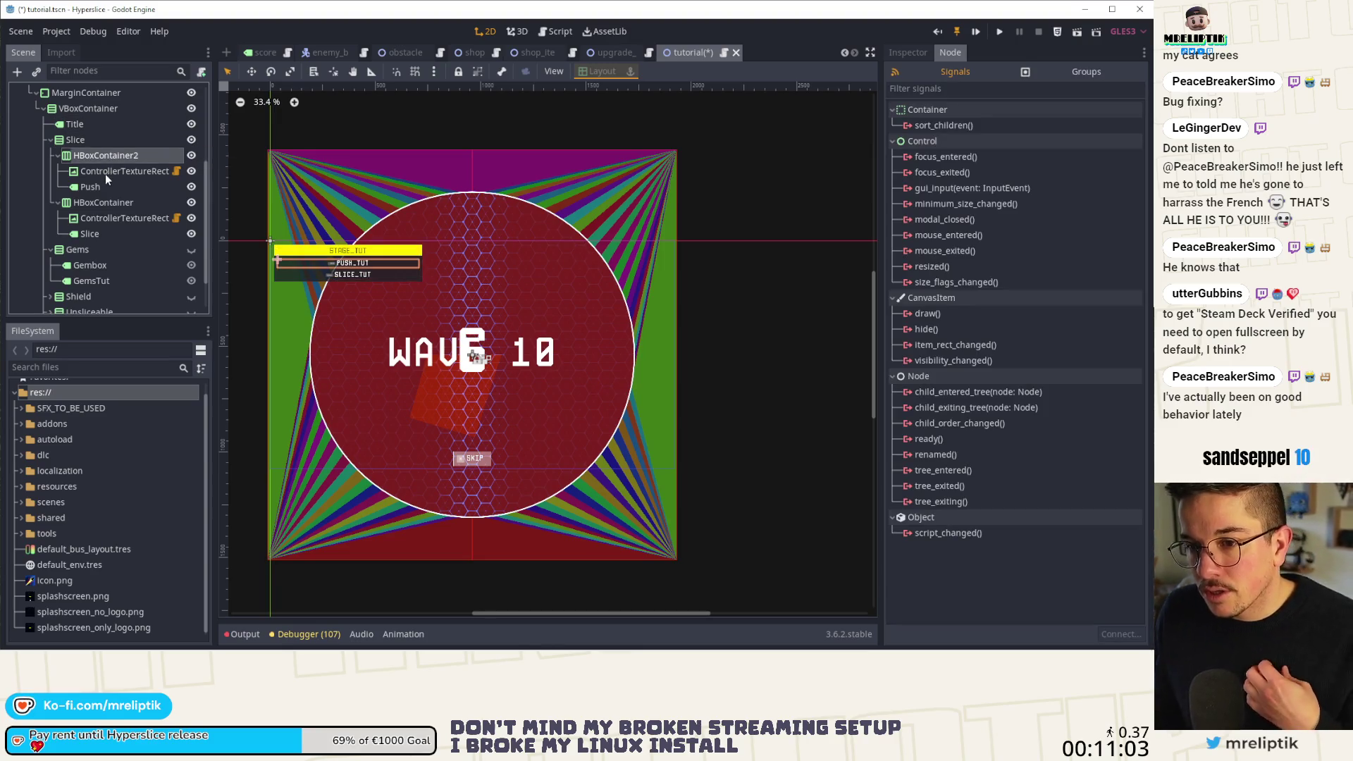
right_click(99, 142)
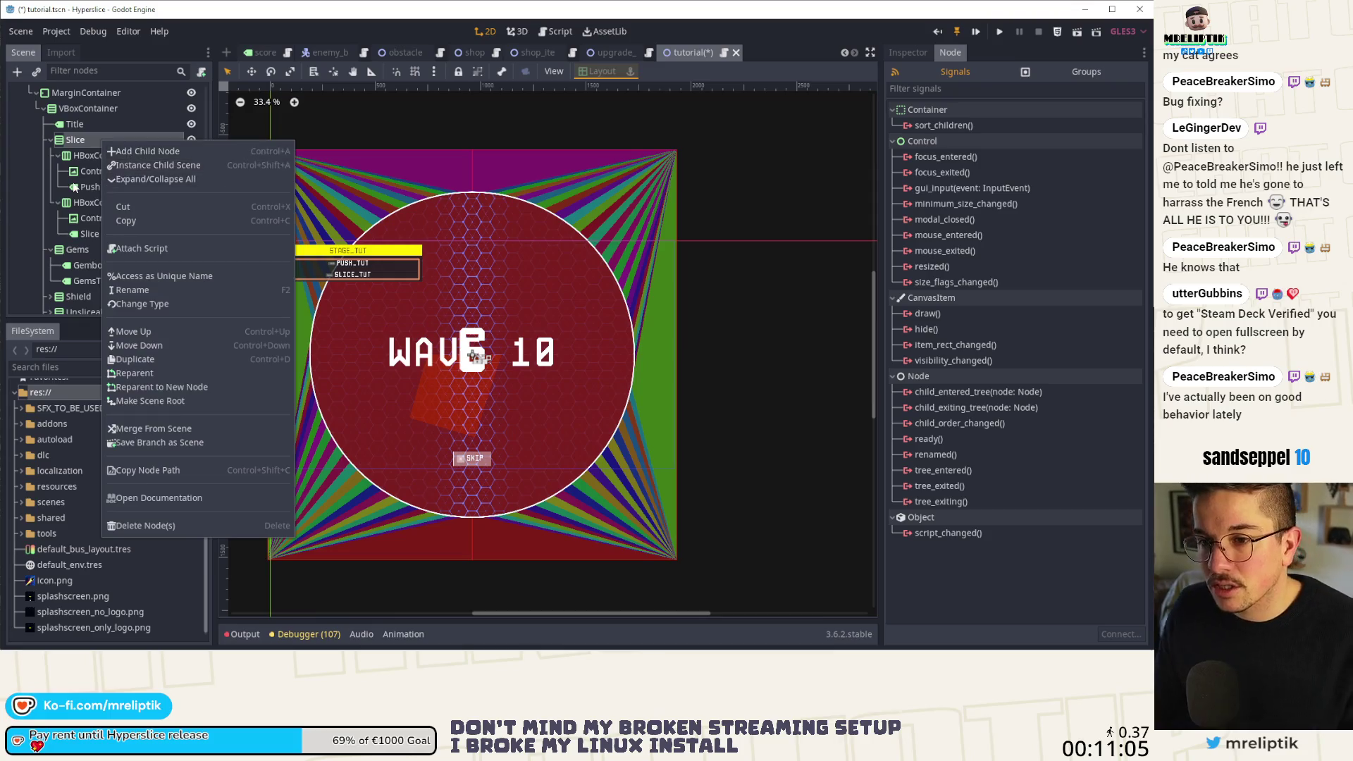
left_click(91, 187)
left_click(91, 140)
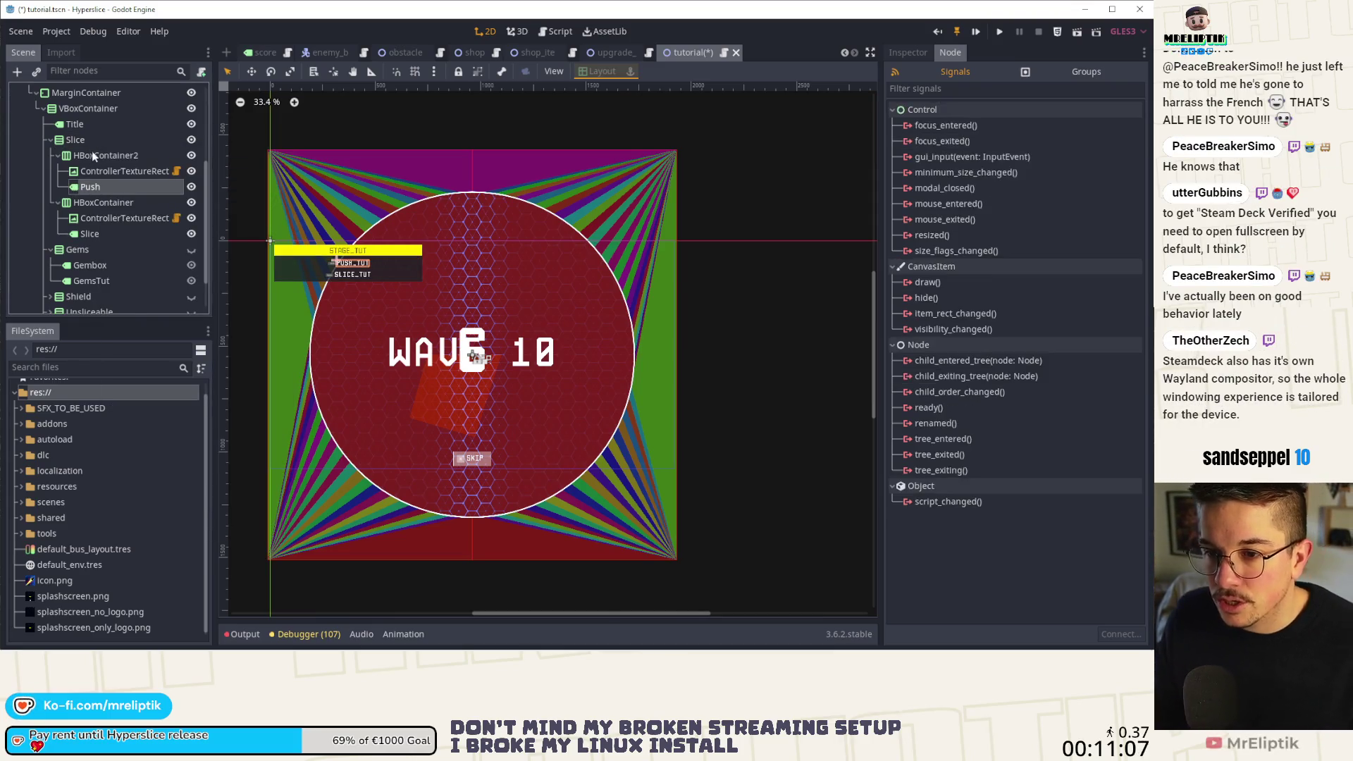
key("ctrl+d")
key("ctrl+z")
Duplicate the Push label, move the copy to Slice's first child, and name it SliceExplanations.
left_click(98, 188)
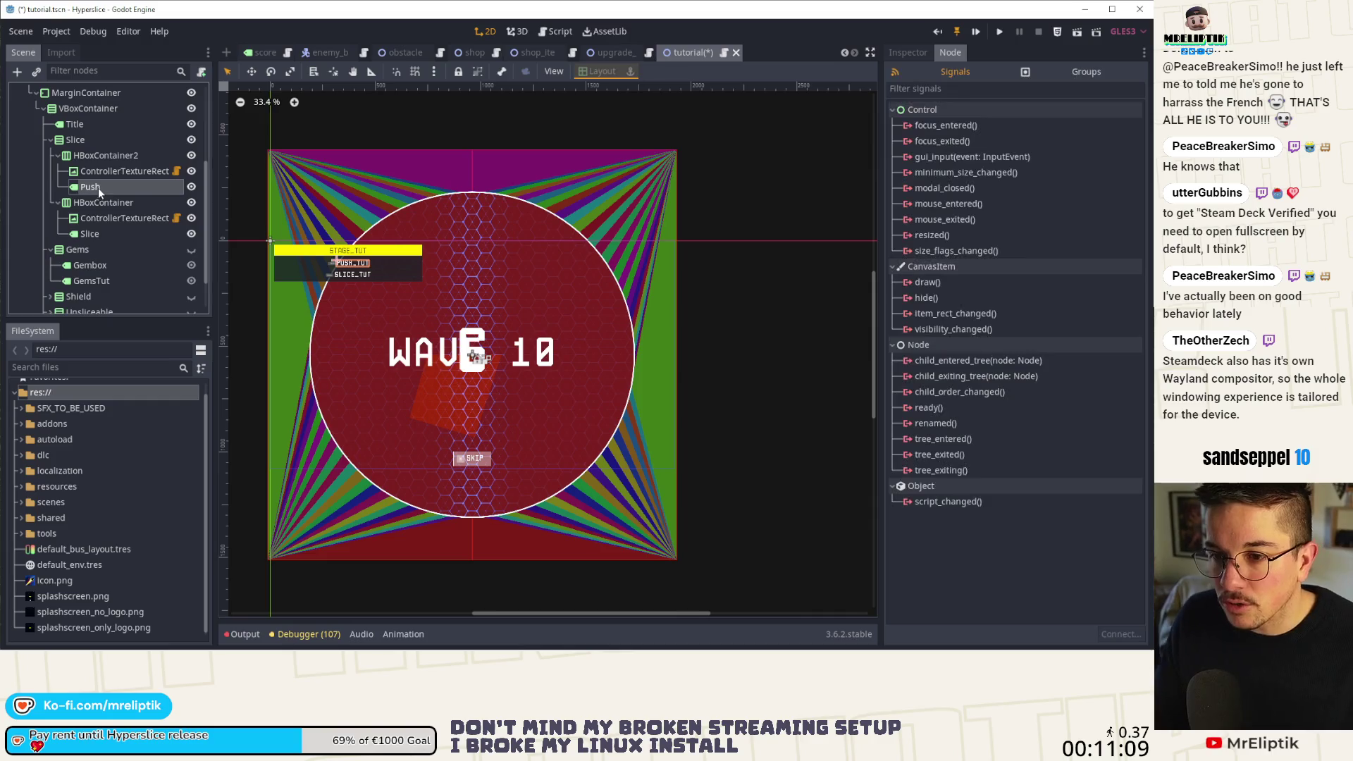
key("ctrl+d")
left_click_drag(97, 187, 98, 151)
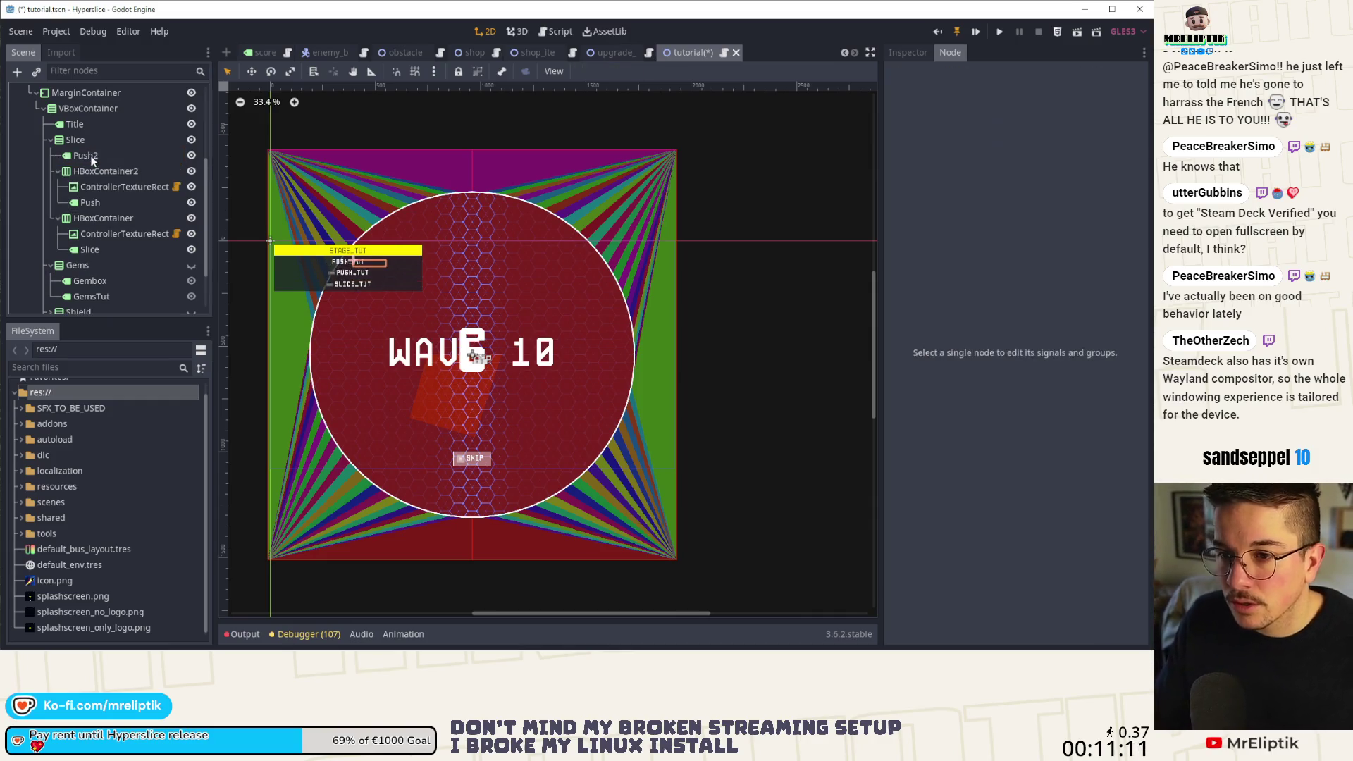
double_click(141, 155)
type("Slice")
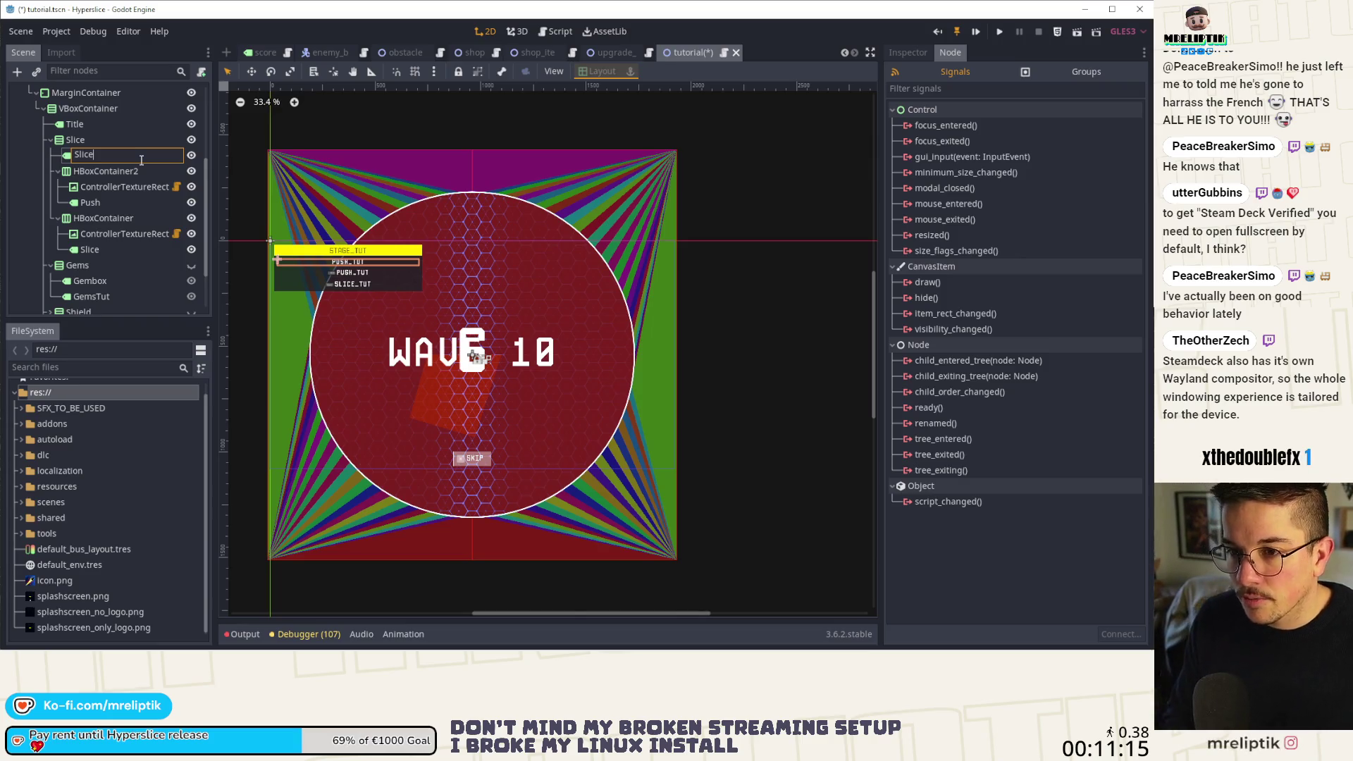
type("Ex")
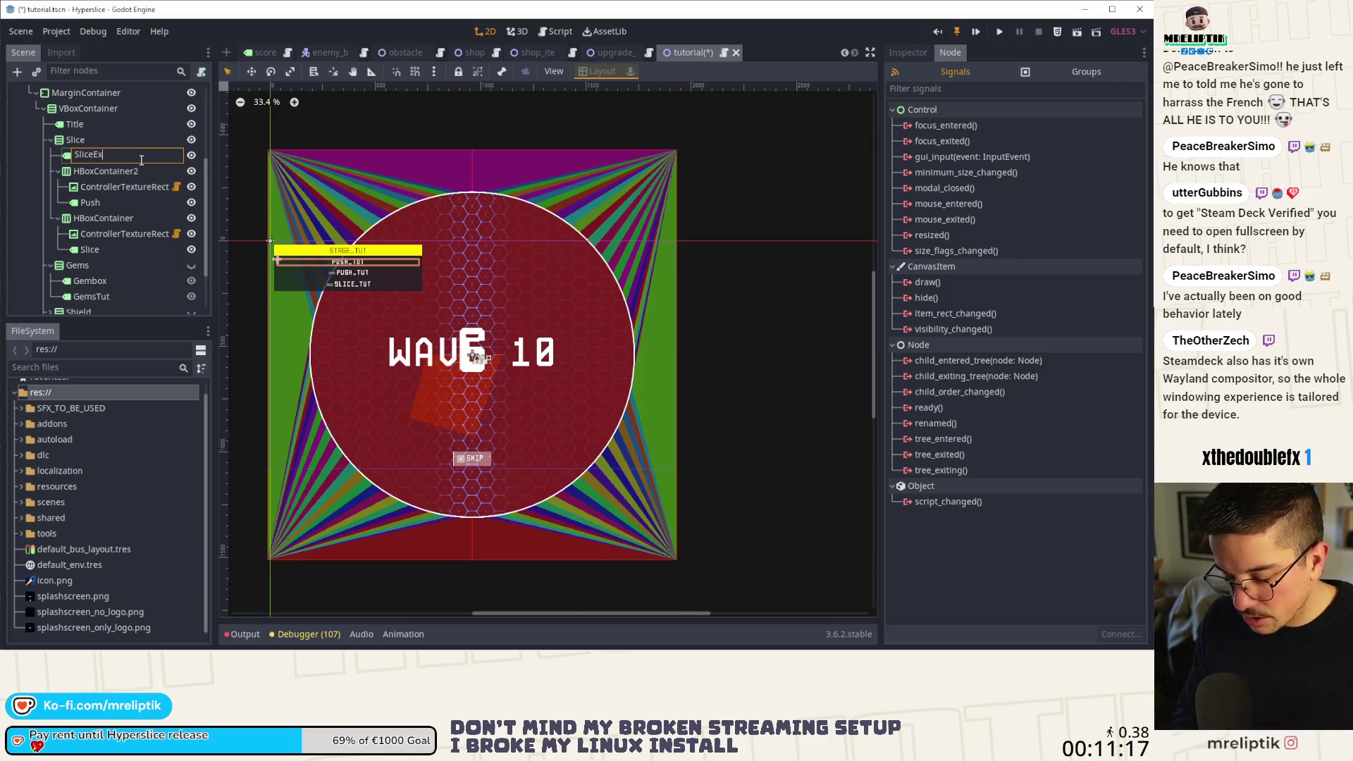
type("planations")
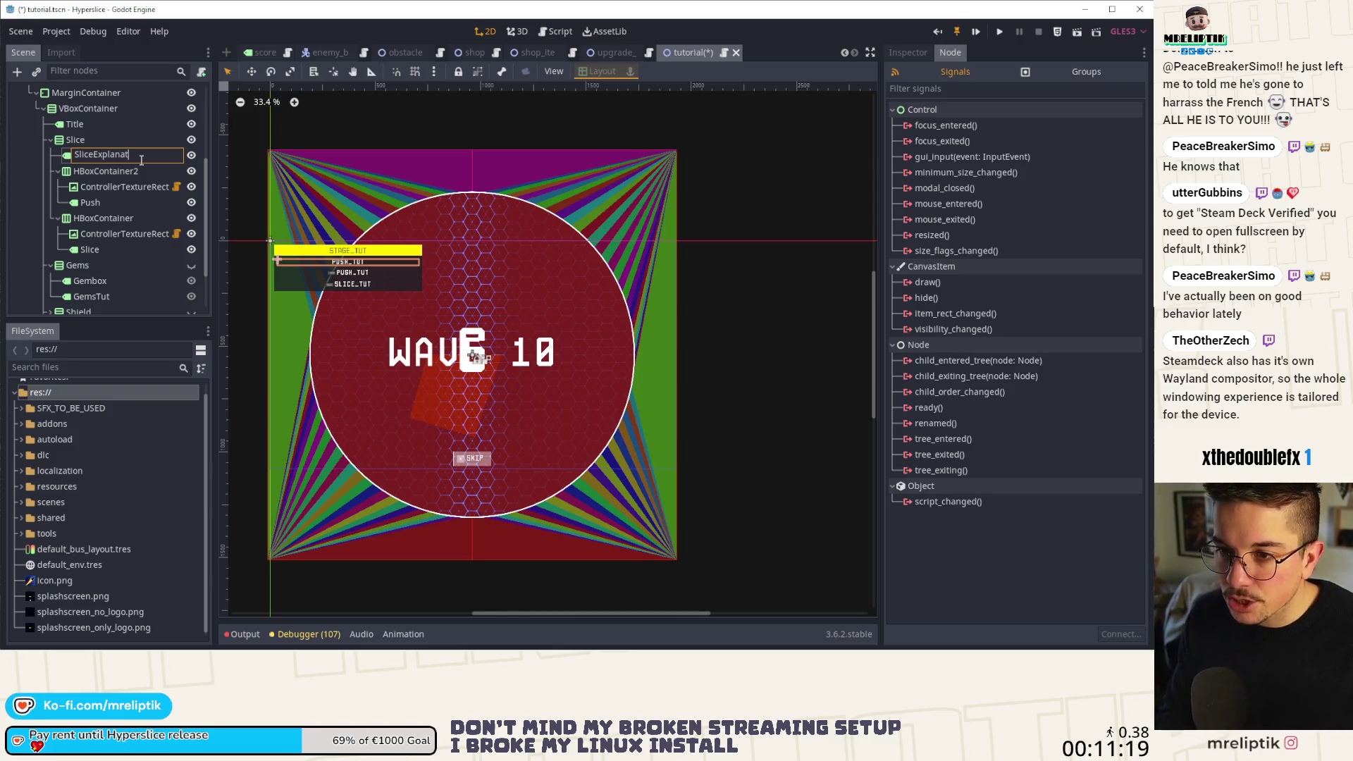
key("Return")
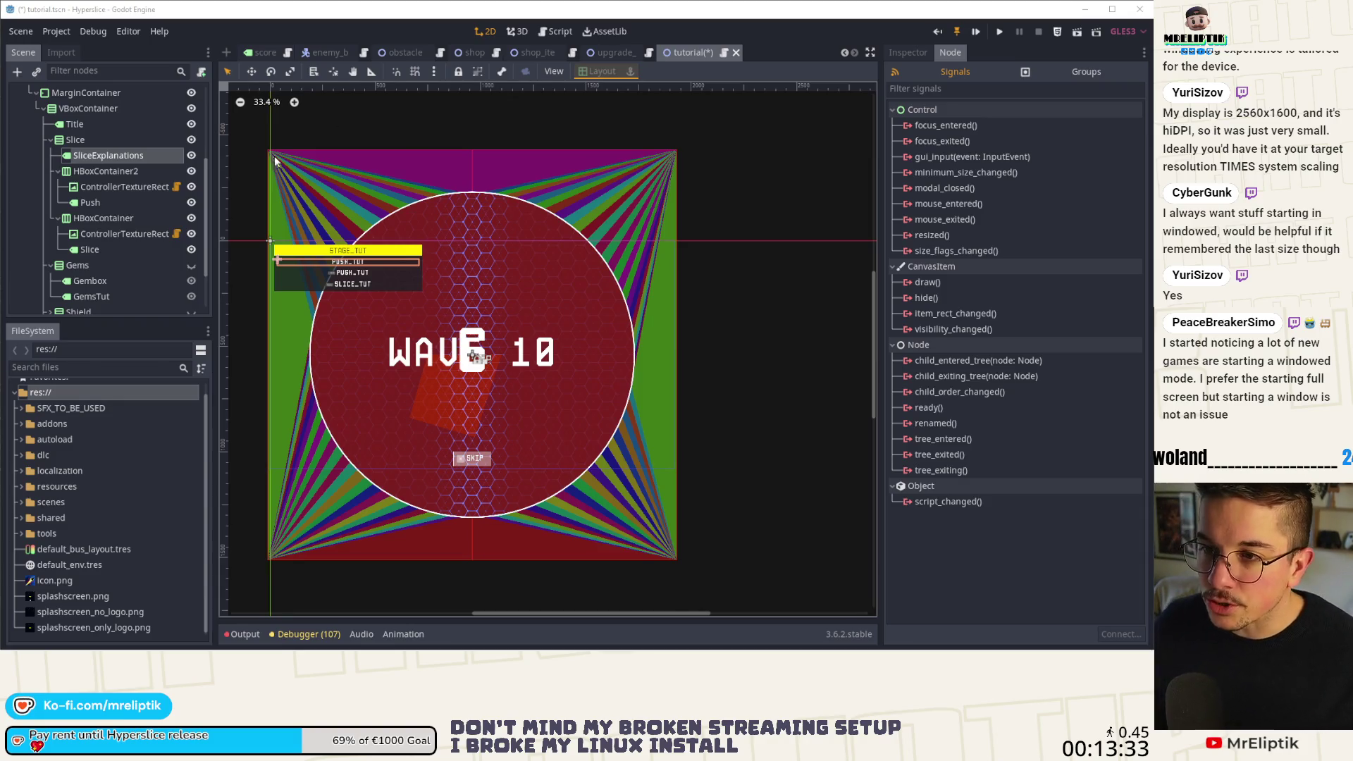
Save the tutorial scene and switch to its tutorial.gd script.
scroll(177, 97, "up", 5)
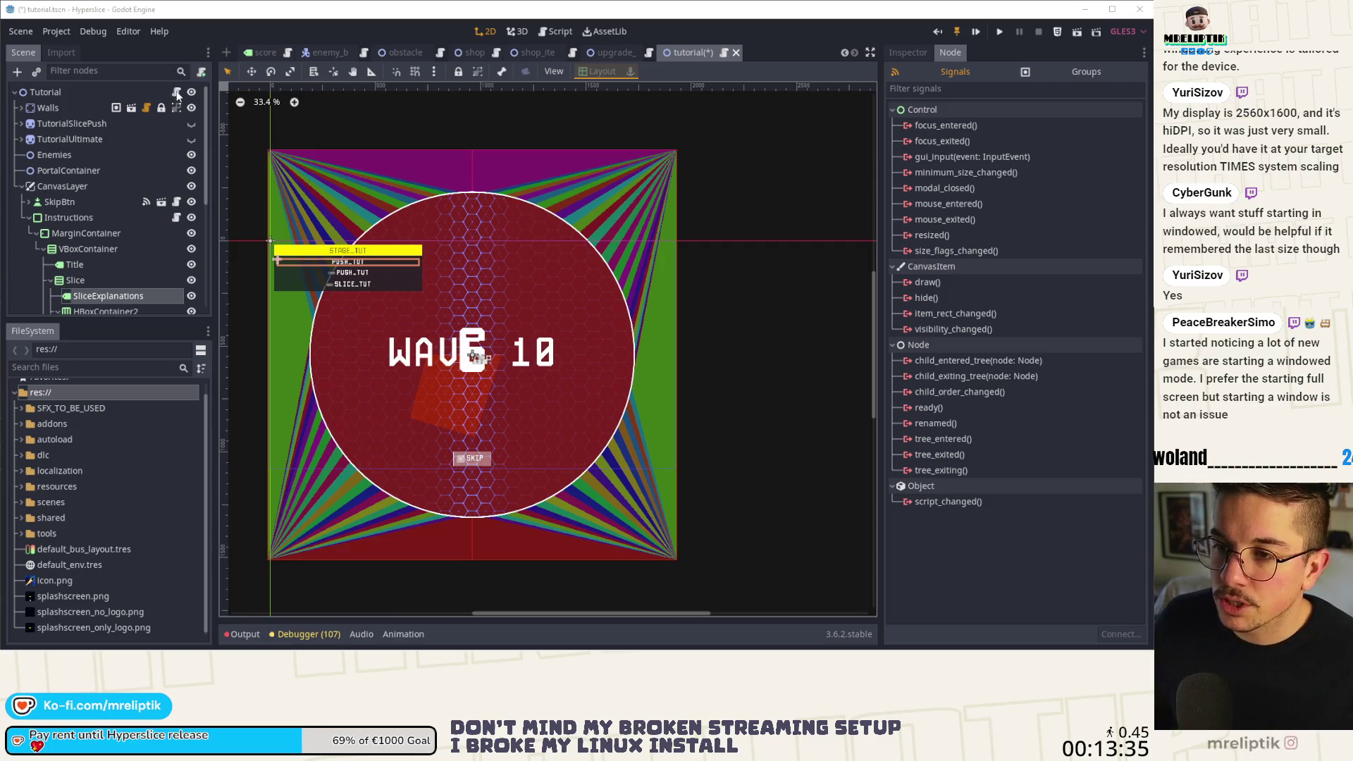
key("ctrl+s")
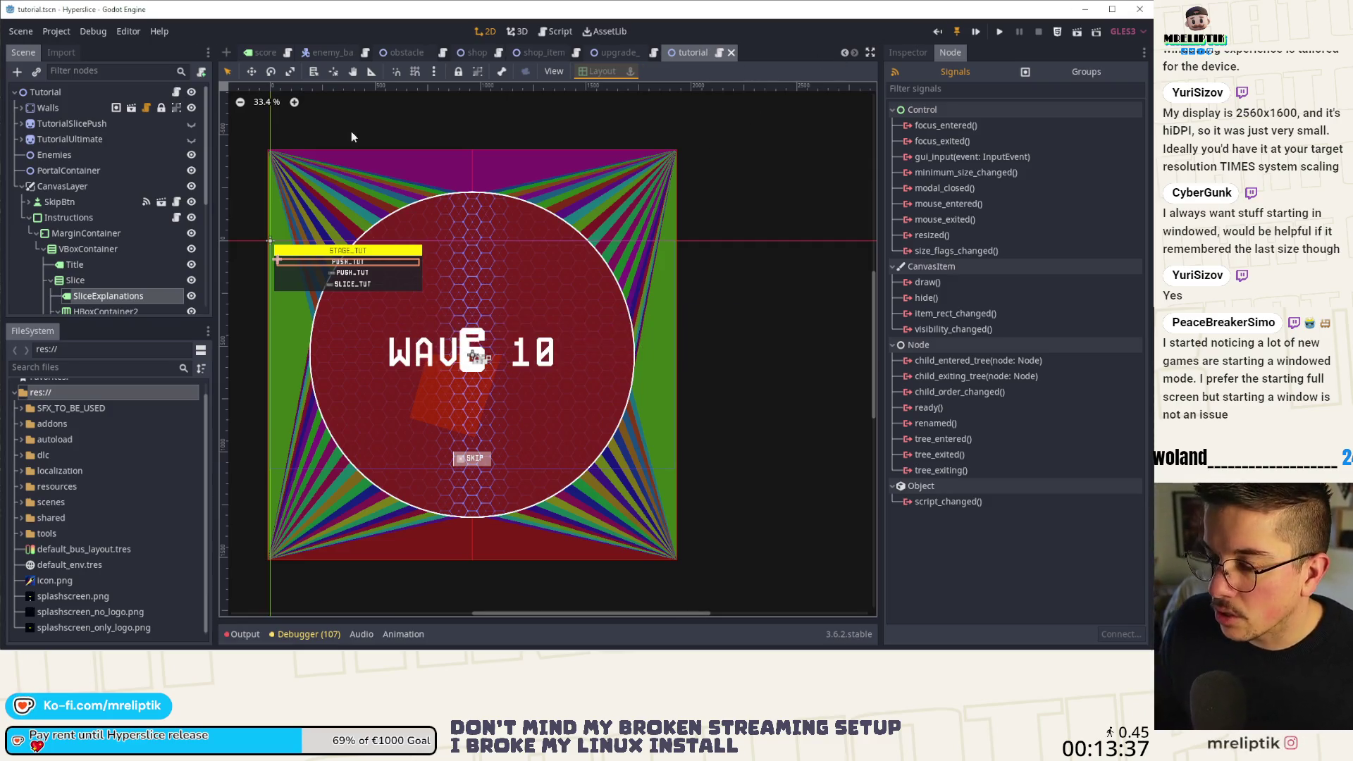
key("ctrl+F3")
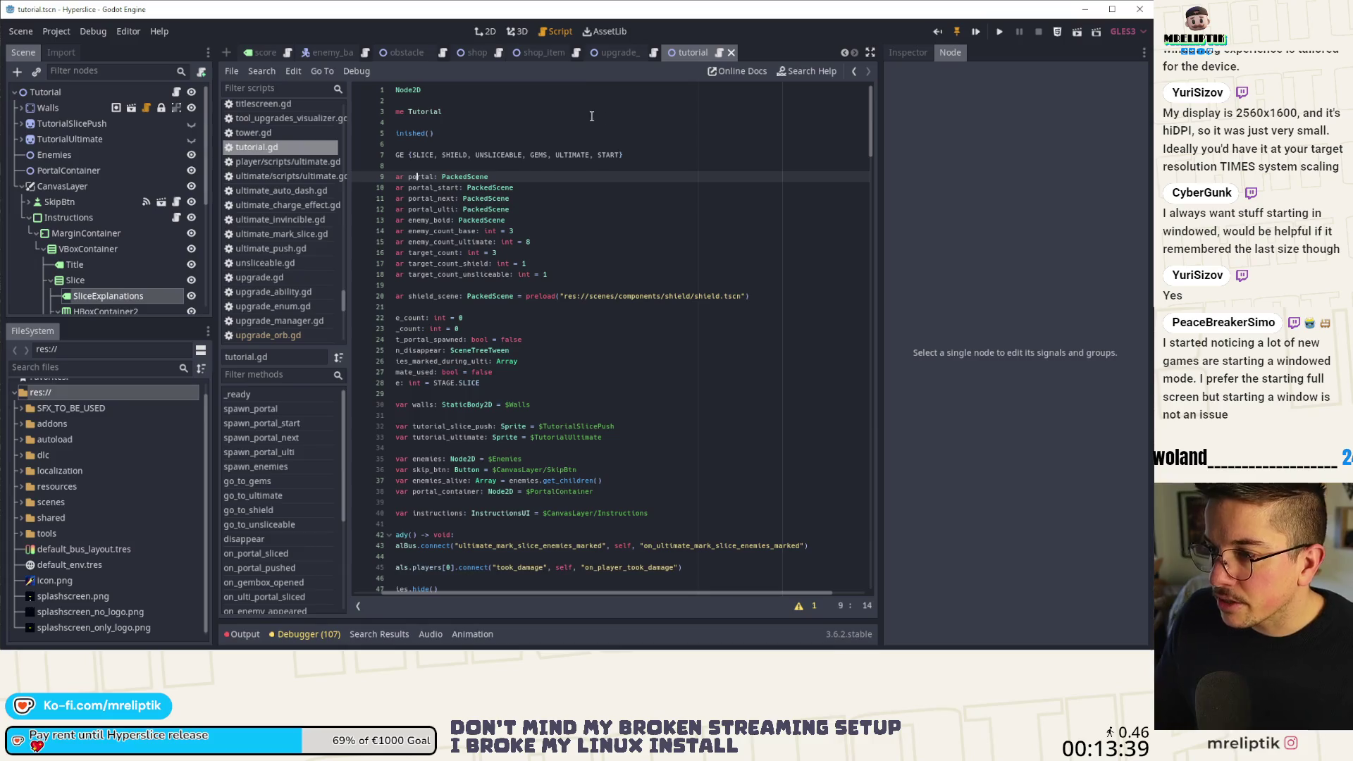
Search the help reference for 'os', browse the results, and cancel without opening any.
left_click(797, 71)
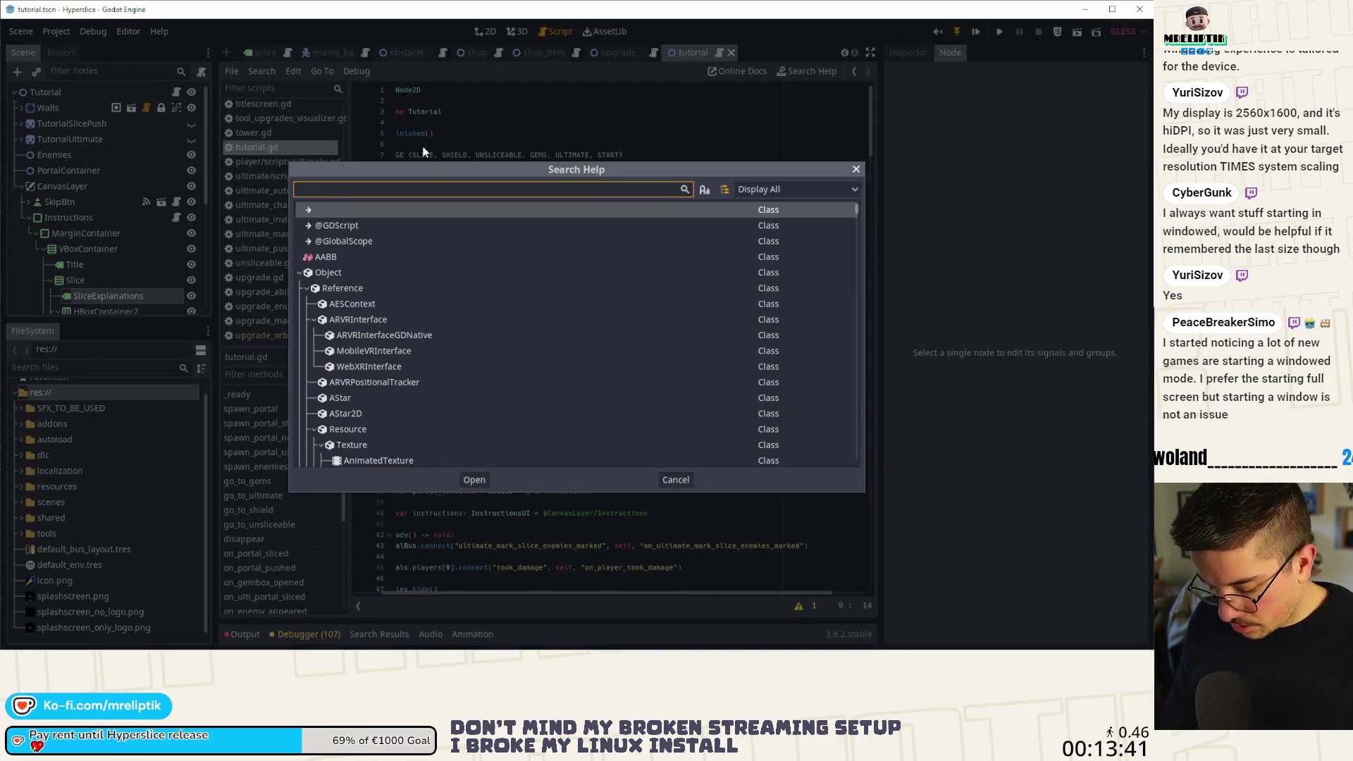
type("os")
scroll(395, 360, "down", 3)
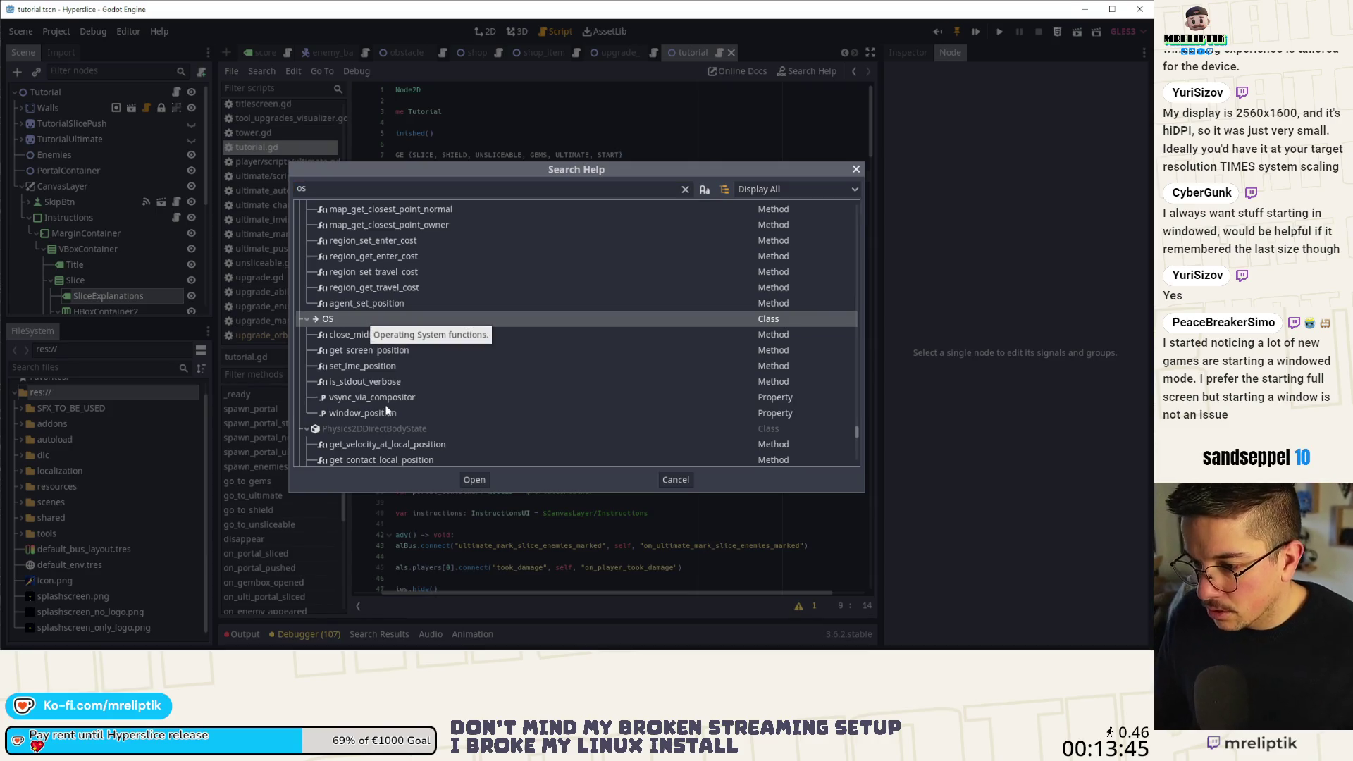
scroll(381, 412, "down", 3)
scroll(381, 411, "up", 3)
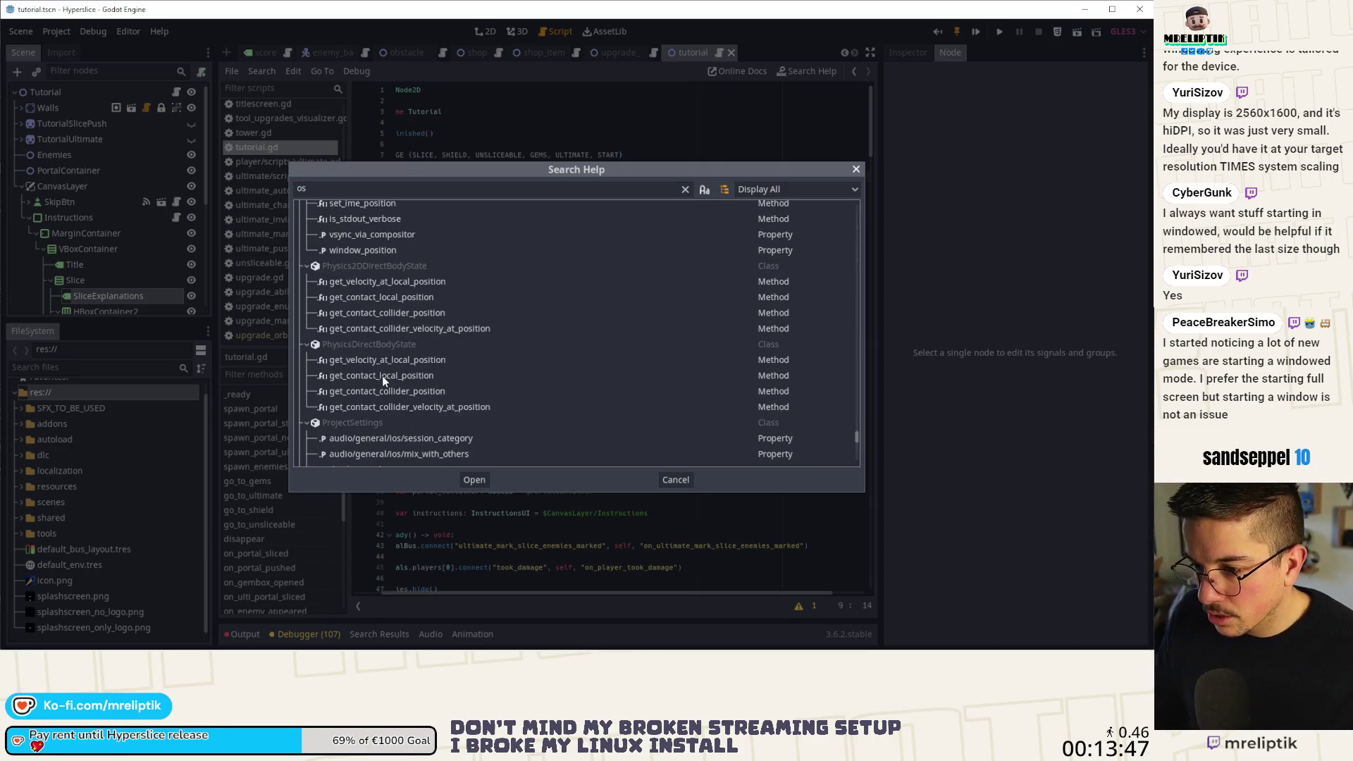
scroll(363, 406, "down", 5)
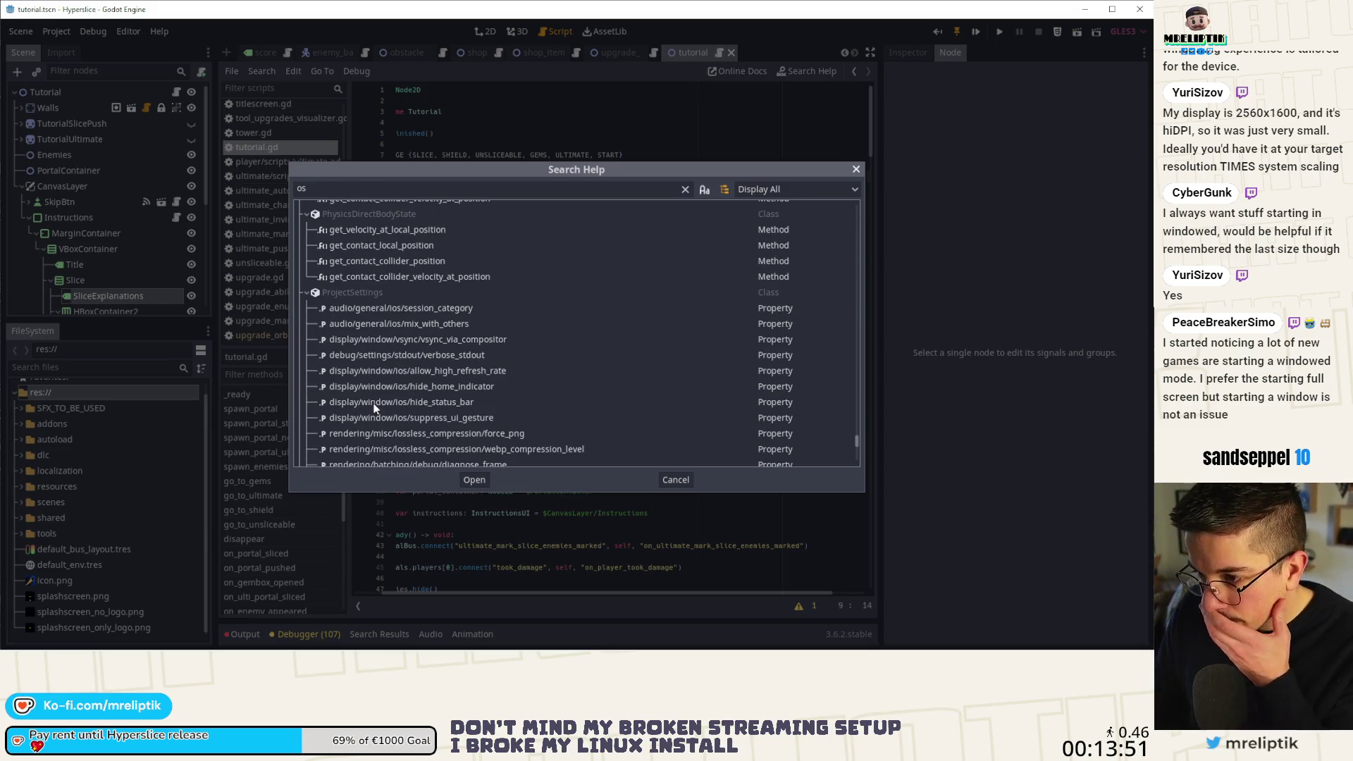
scroll(374, 406, "down", 6)
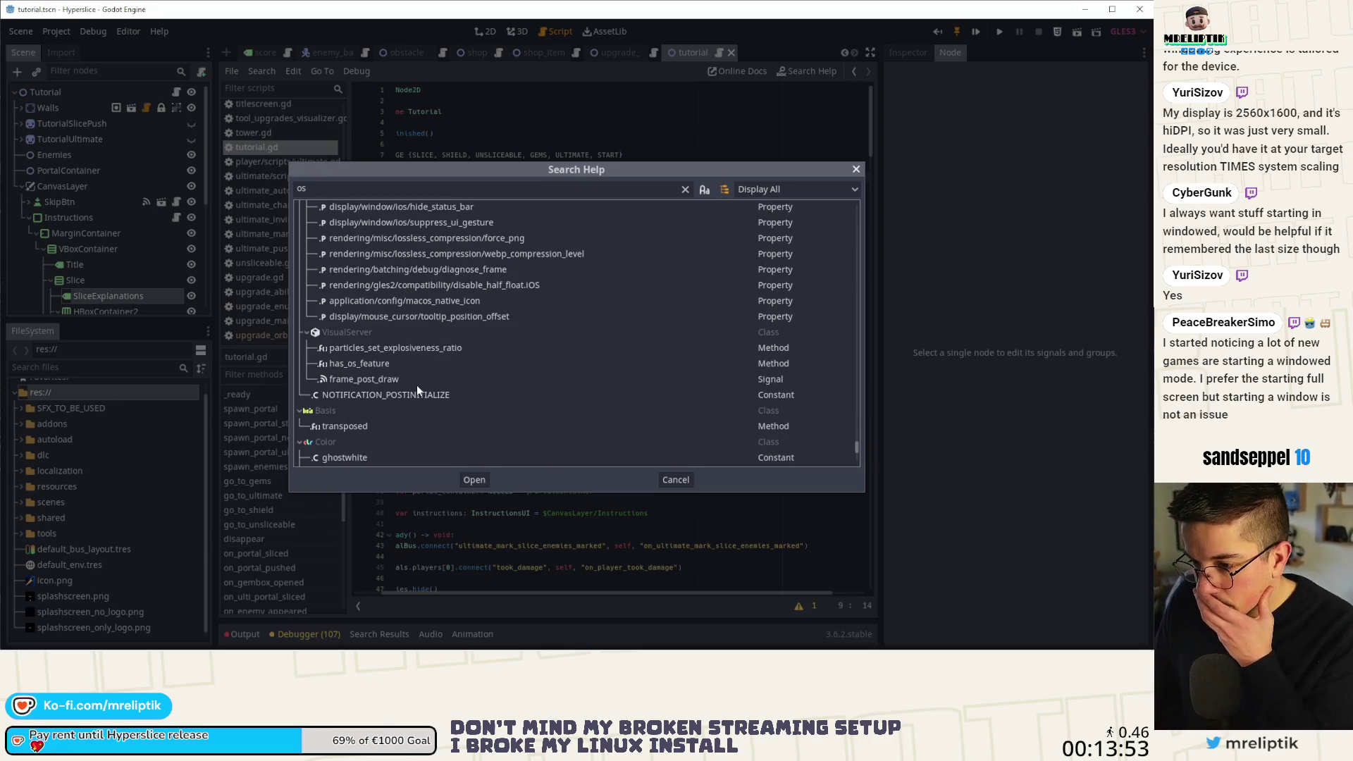
scroll(421, 401, "down", 5)
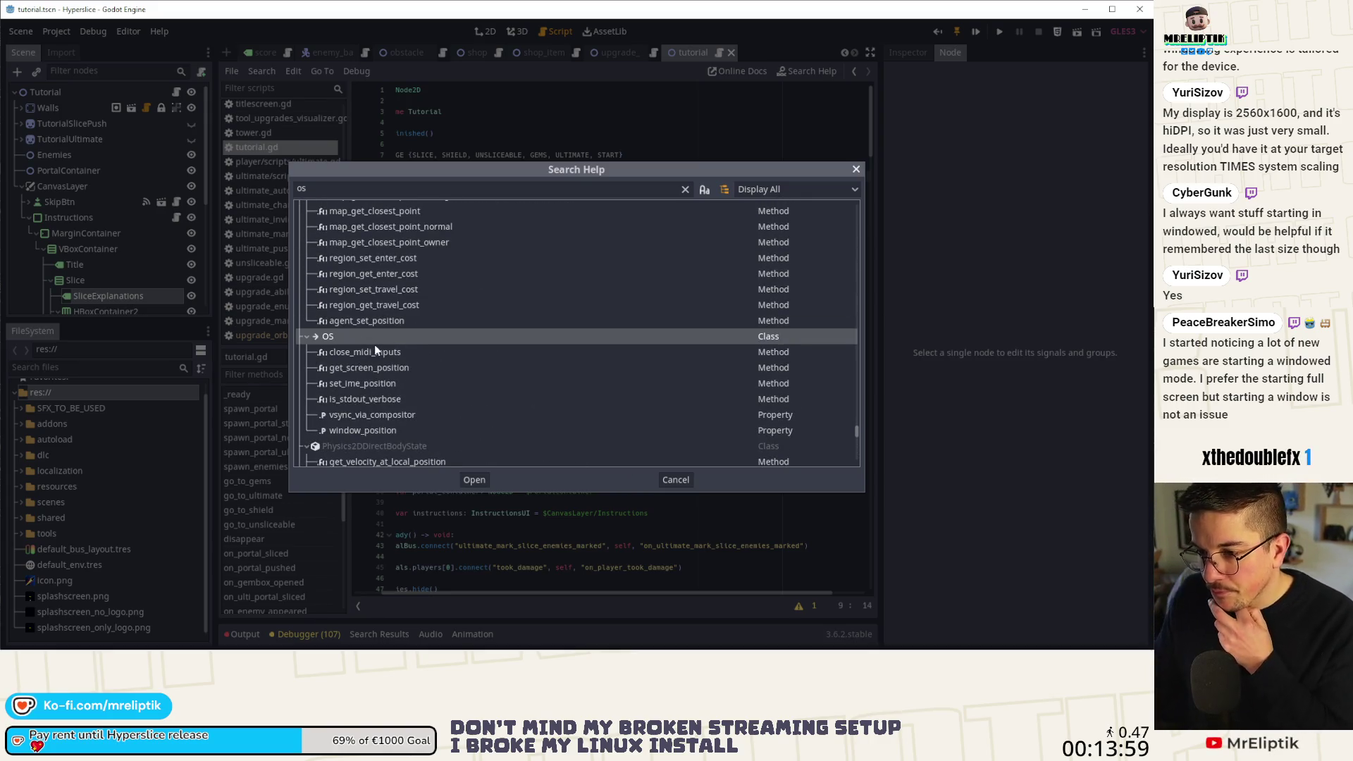
scroll(394, 311, "up", 4)
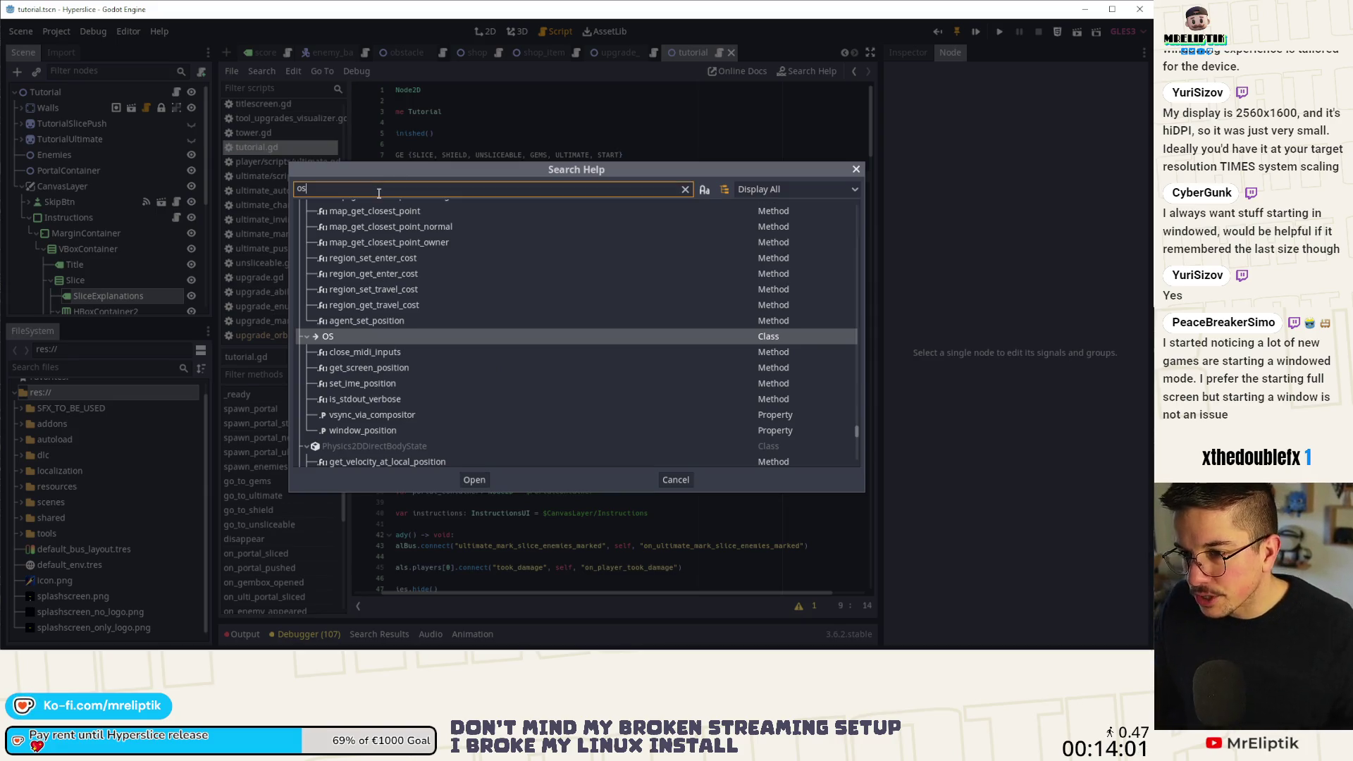
scroll(399, 310, "up", 5)
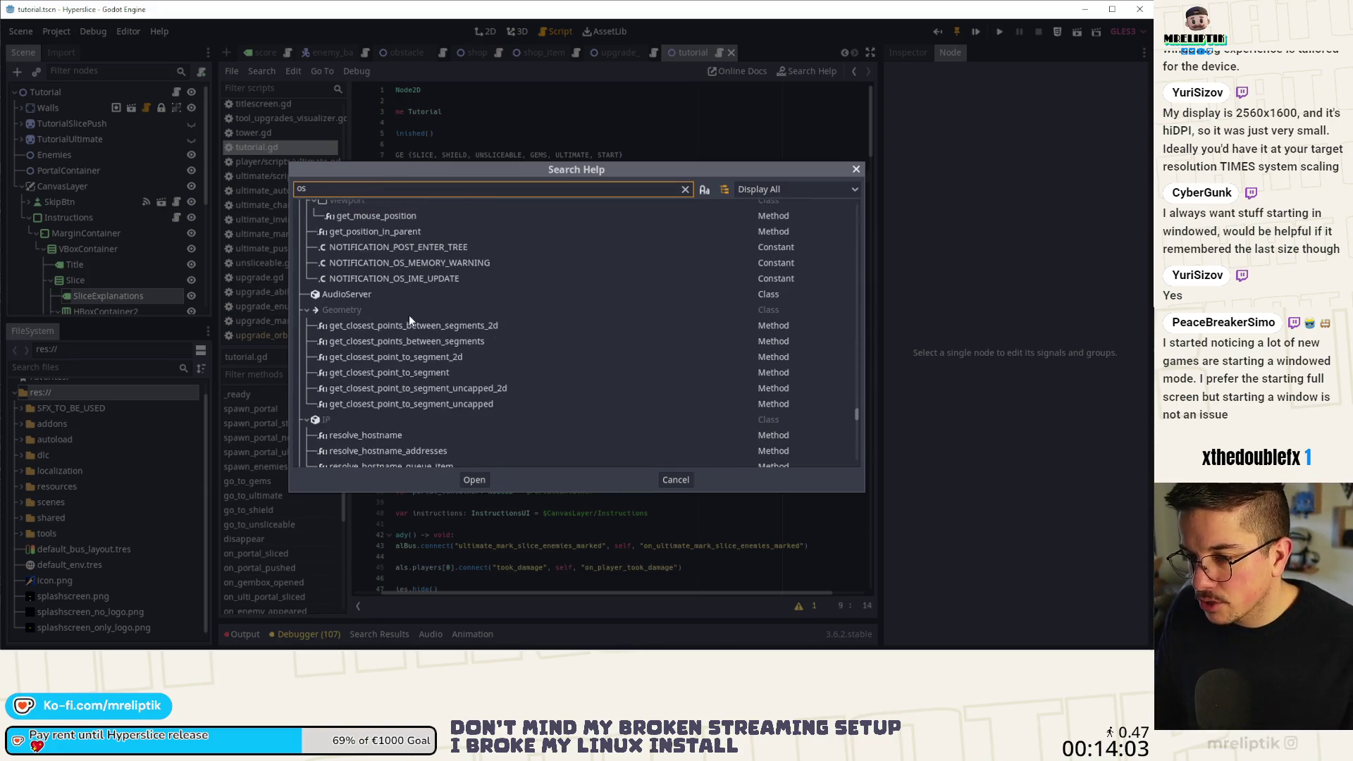
left_click(665, 480)
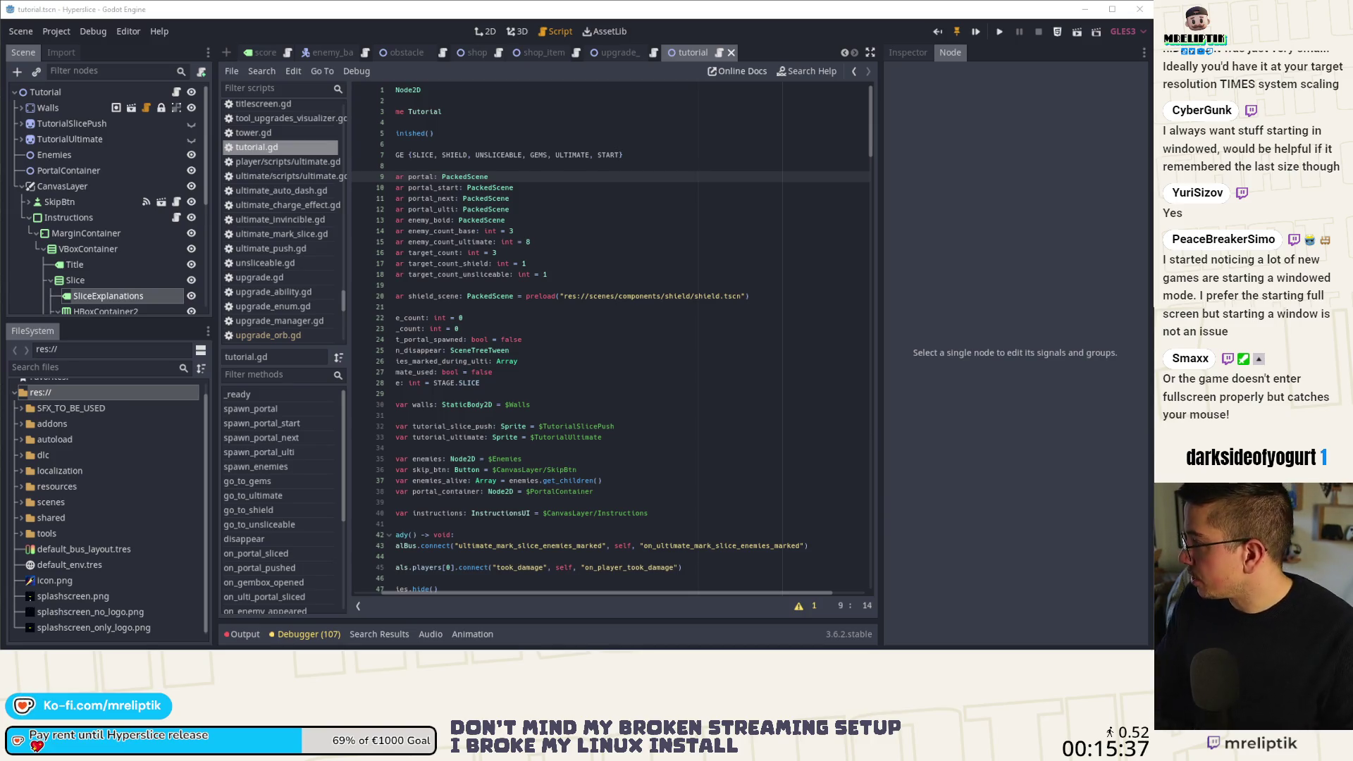
key("alt+Tab")
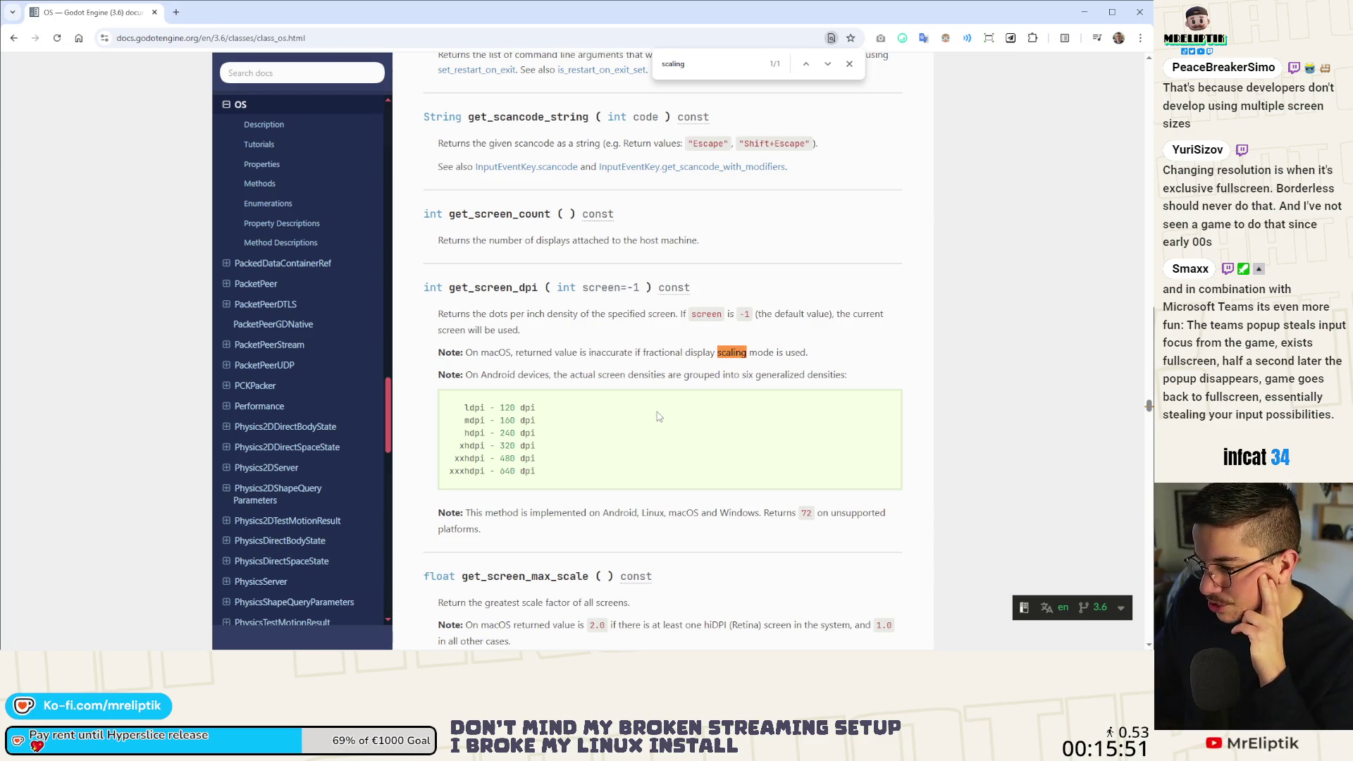
scroll(659, 416, "down", 3)
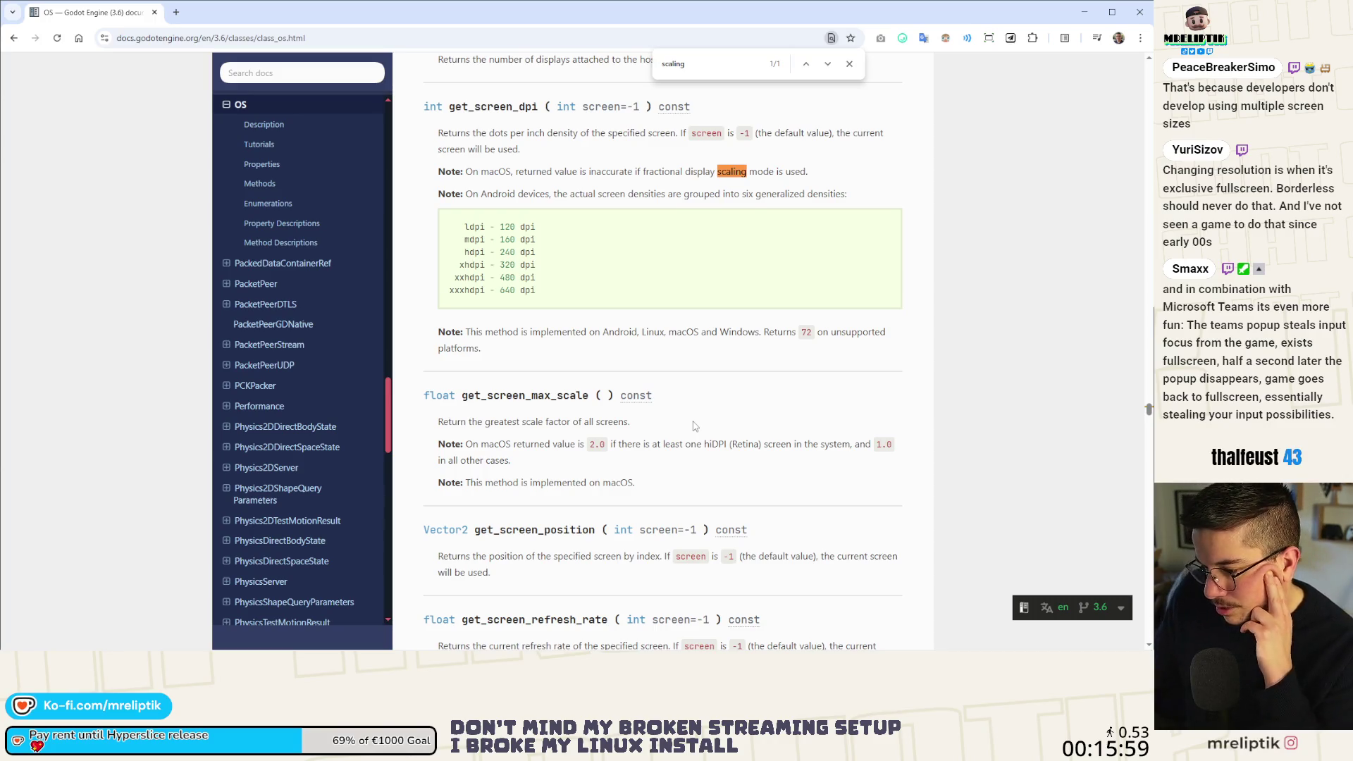
scroll(693, 427, "up", 4)
scroll(691, 430, "up", 3)
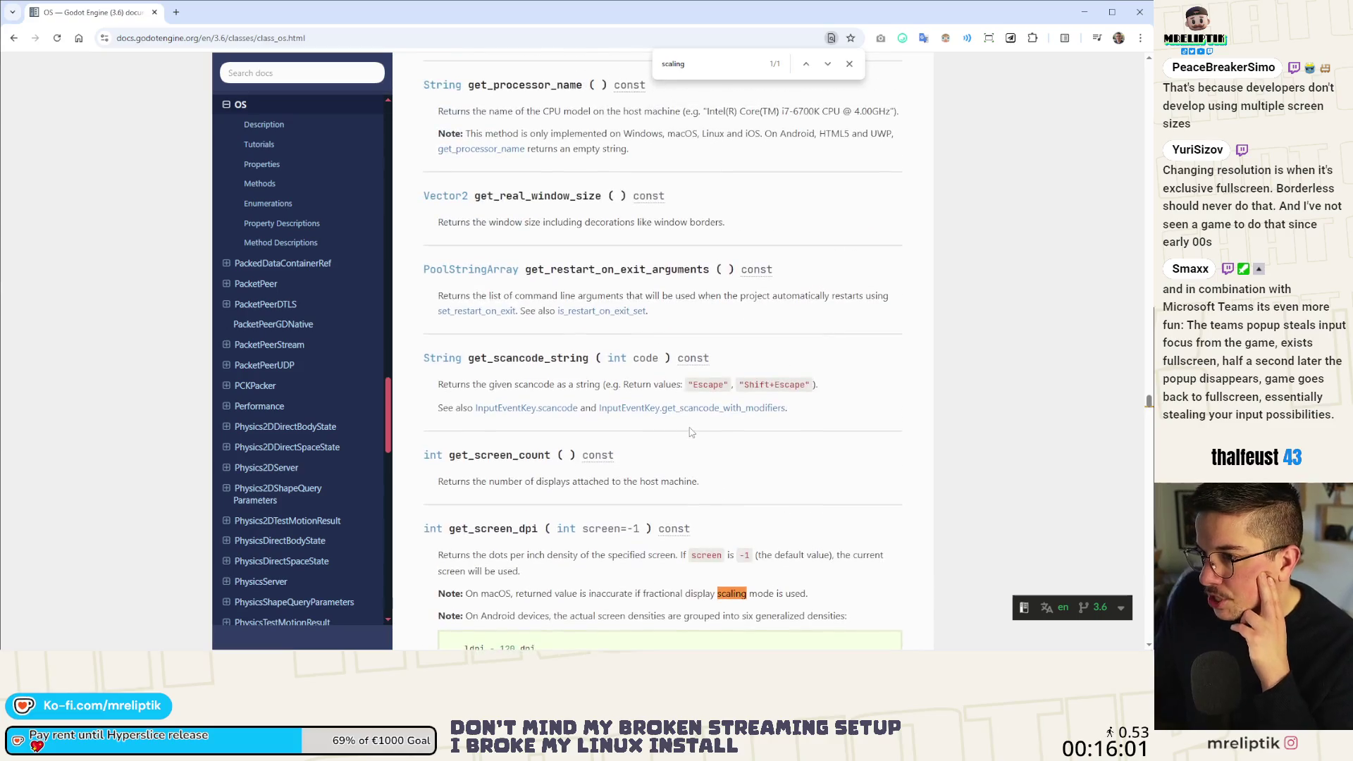
scroll(691, 430, "down", 2)
scroll(691, 430, "down", 2)
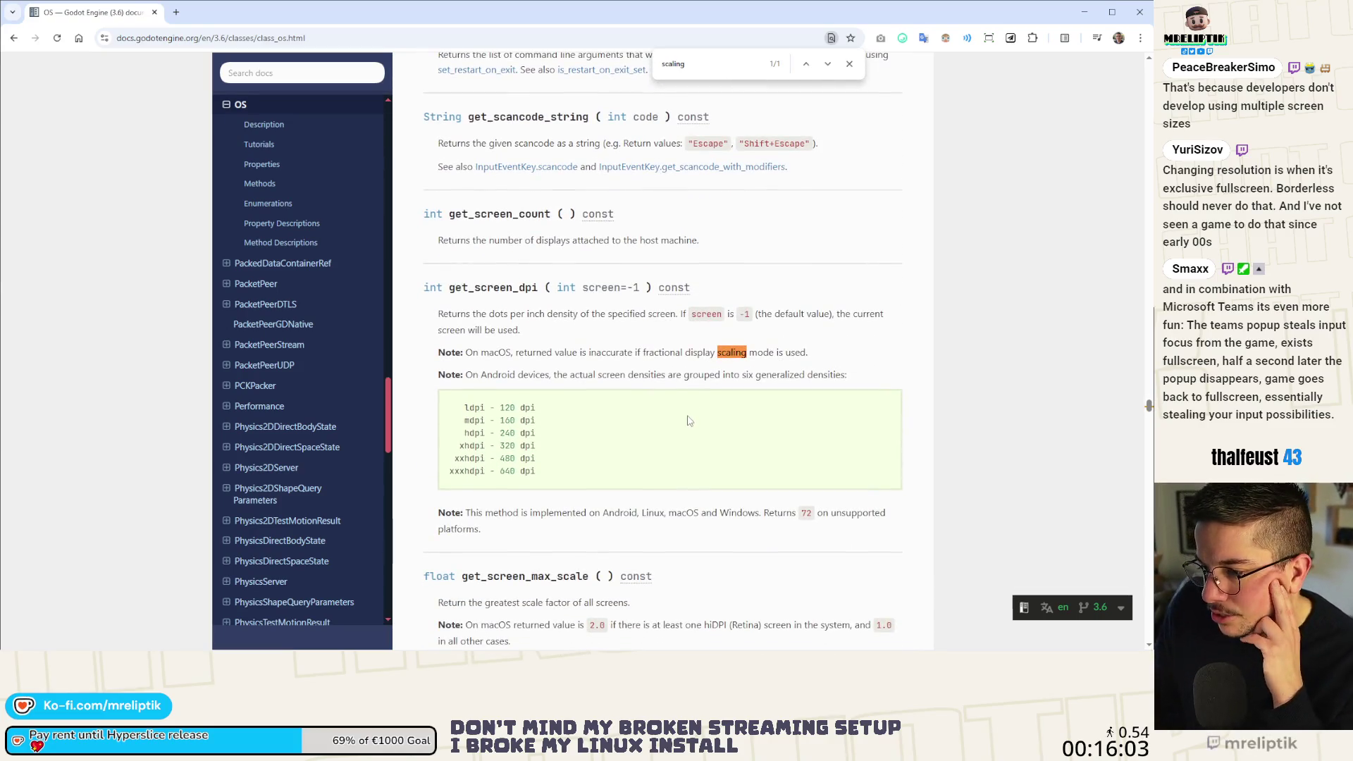
key("ctrl+f")
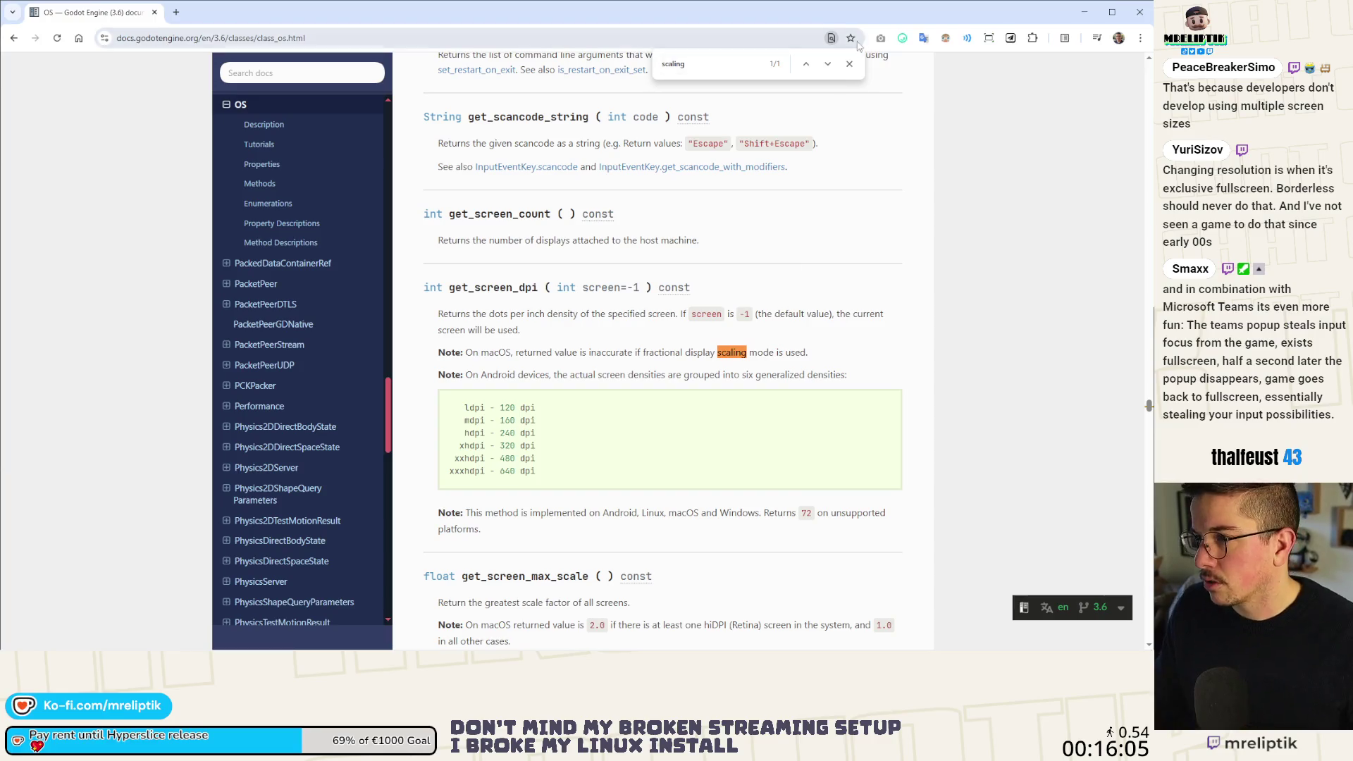
type("scale")
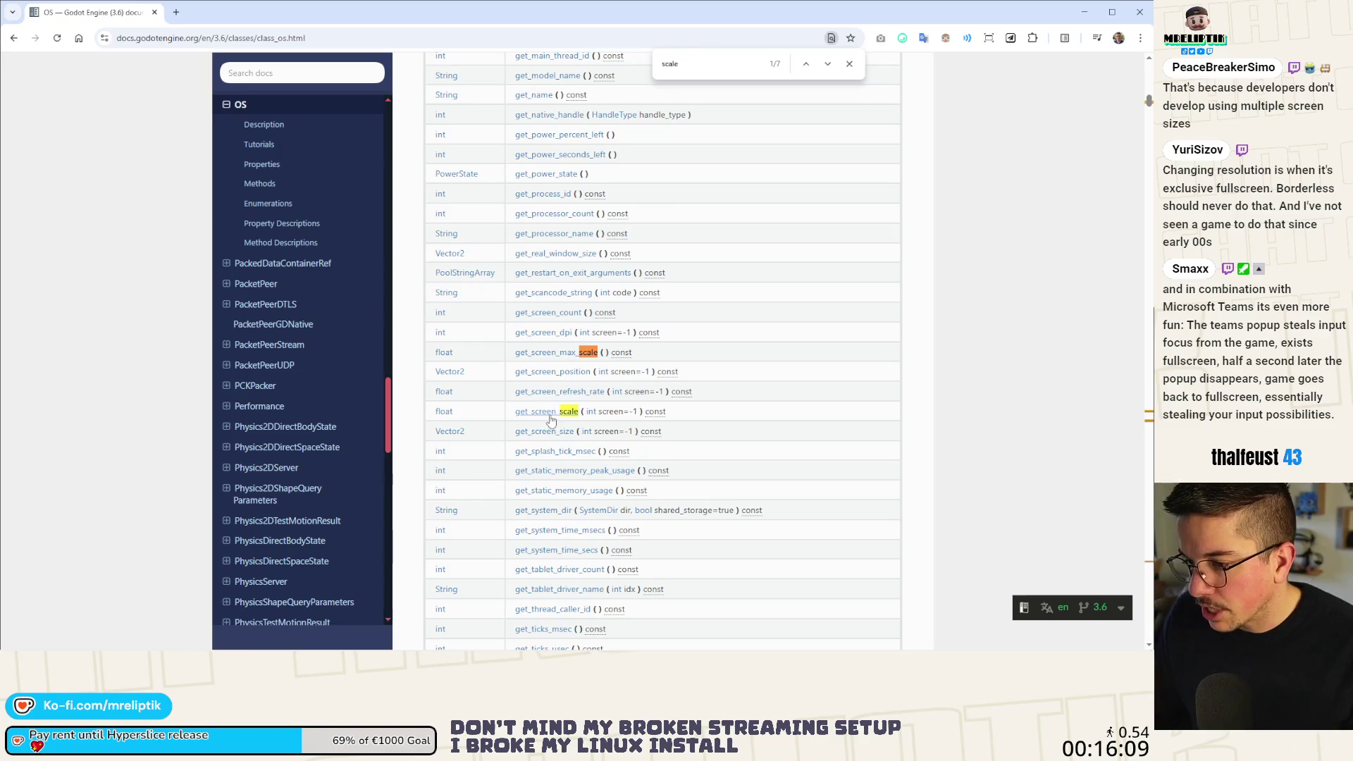
left_click(550, 412)
scroll(738, 309, "up", 1)
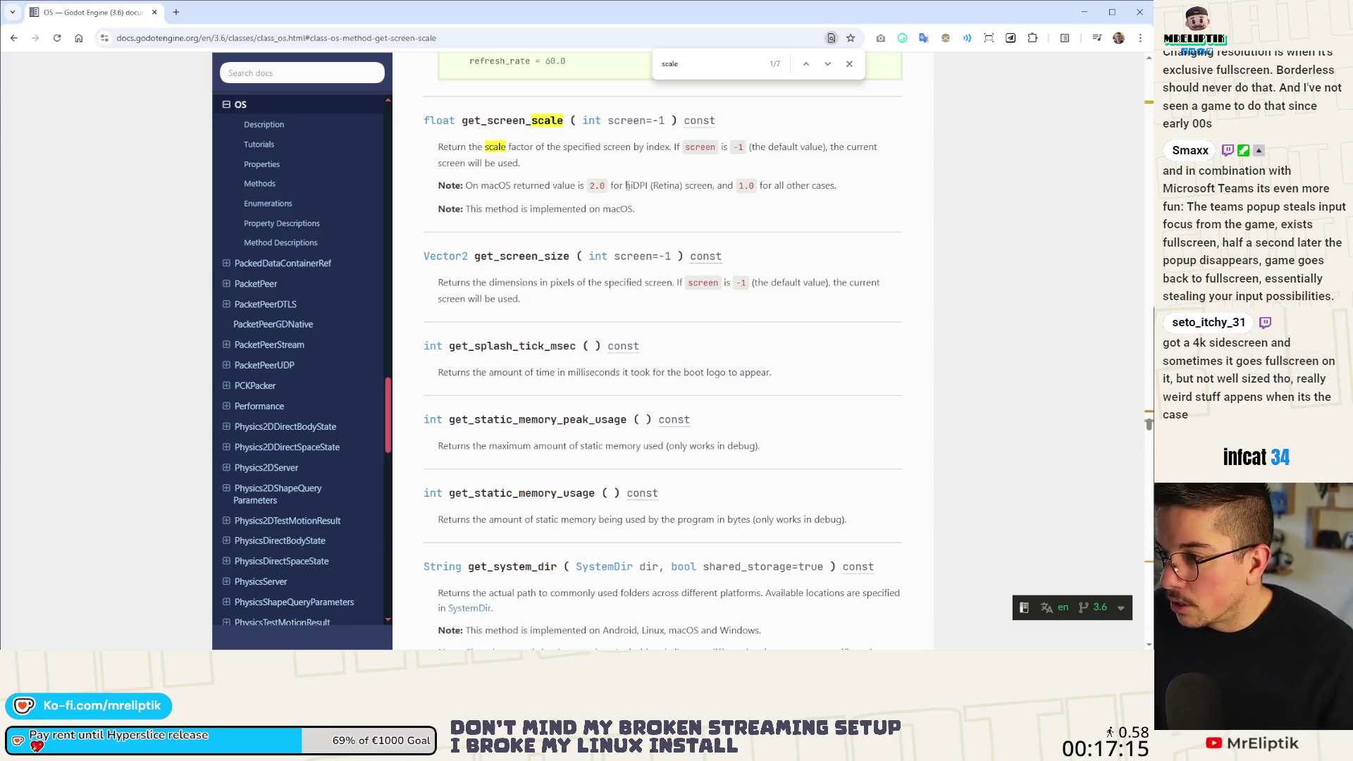
double_click(550, 121)
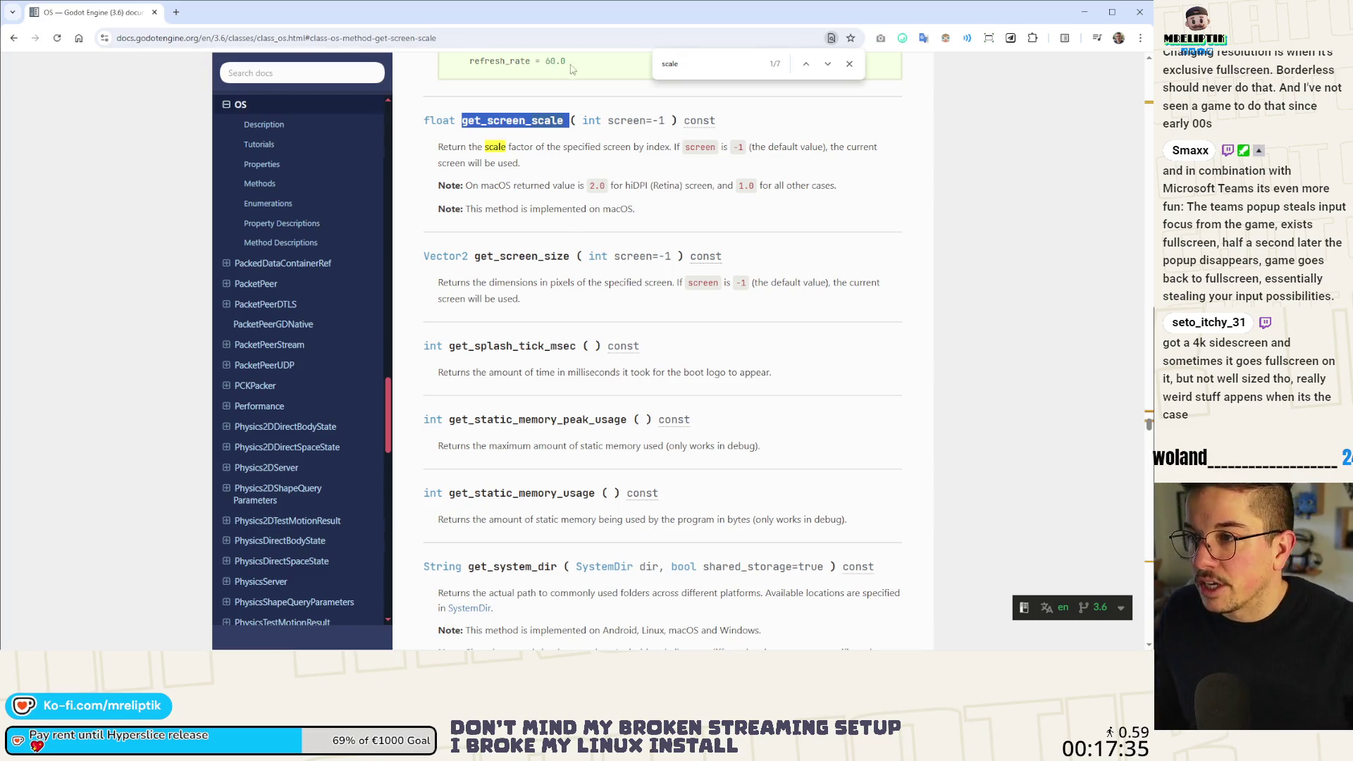
mouse_move(119, 16)
left_mouse_down()
mouse_move(500, 257)
mouse_move(1352, 296)
left_mouse_up()
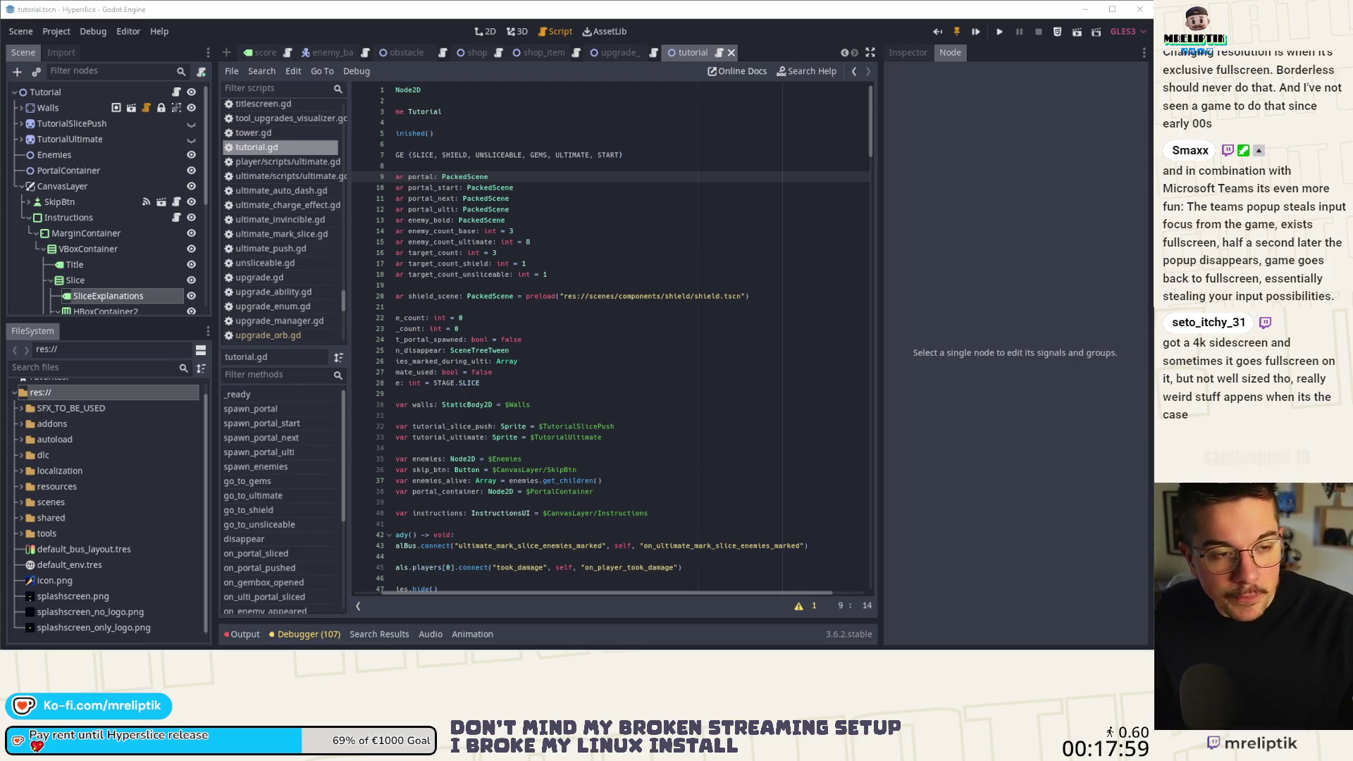
In the 2D view, set the SliceExplanations label's alignment to Left in the Inspector.
left_click(522, 346)
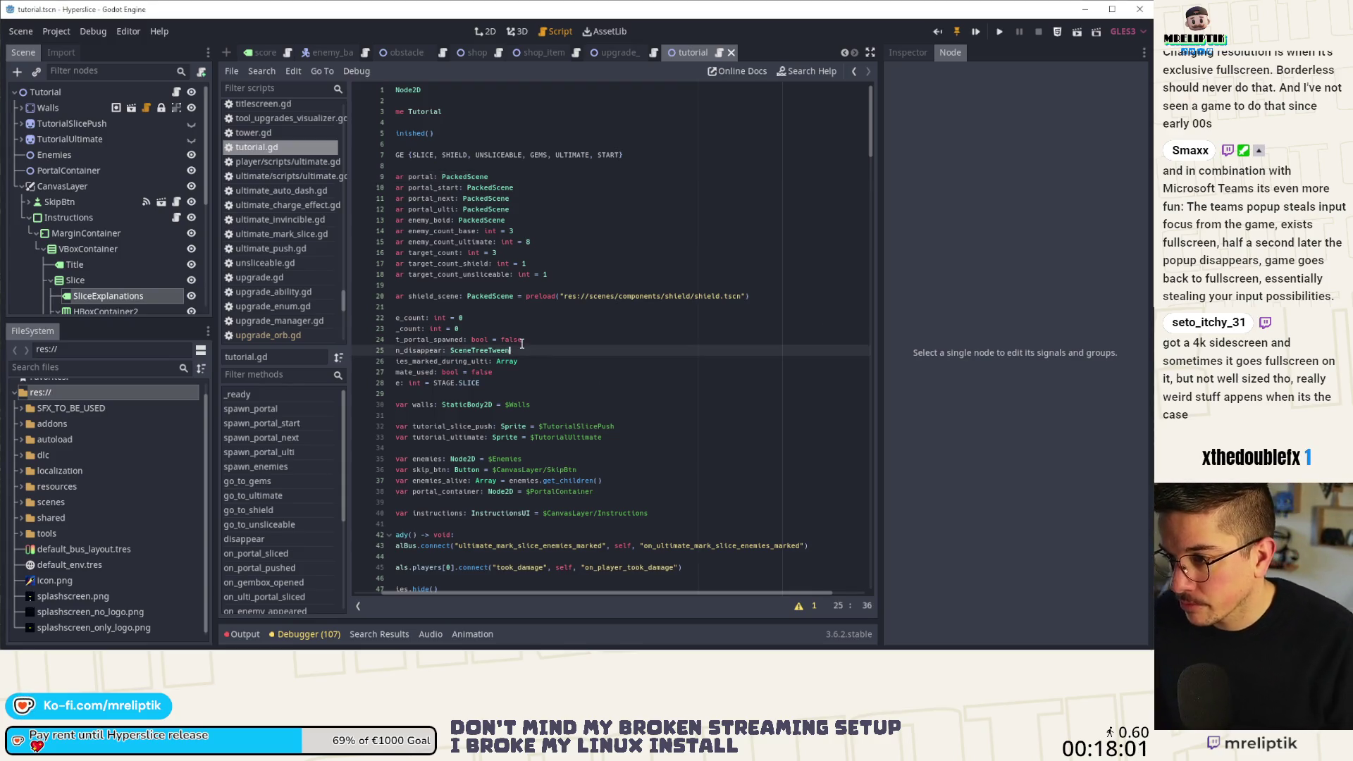
scroll(522, 345, "left", 2)
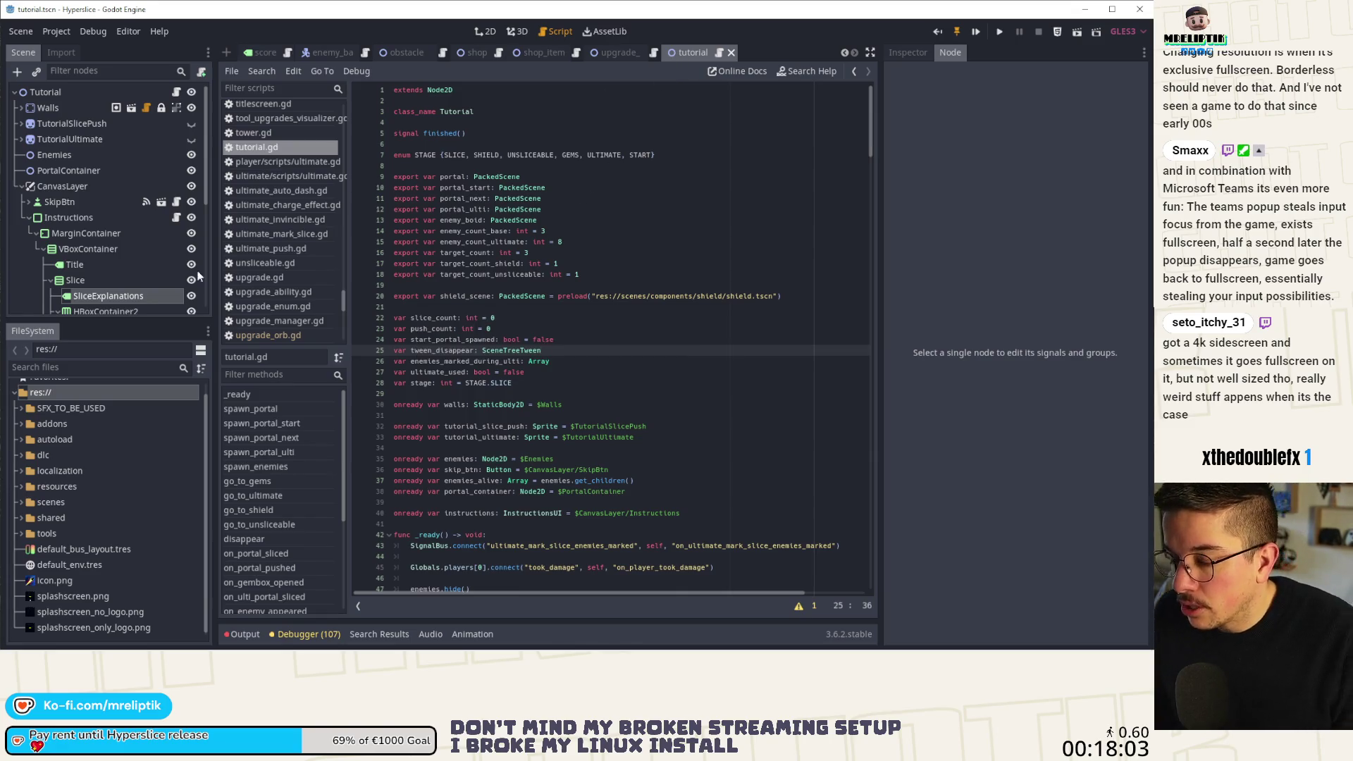
key("ctrl+F1")
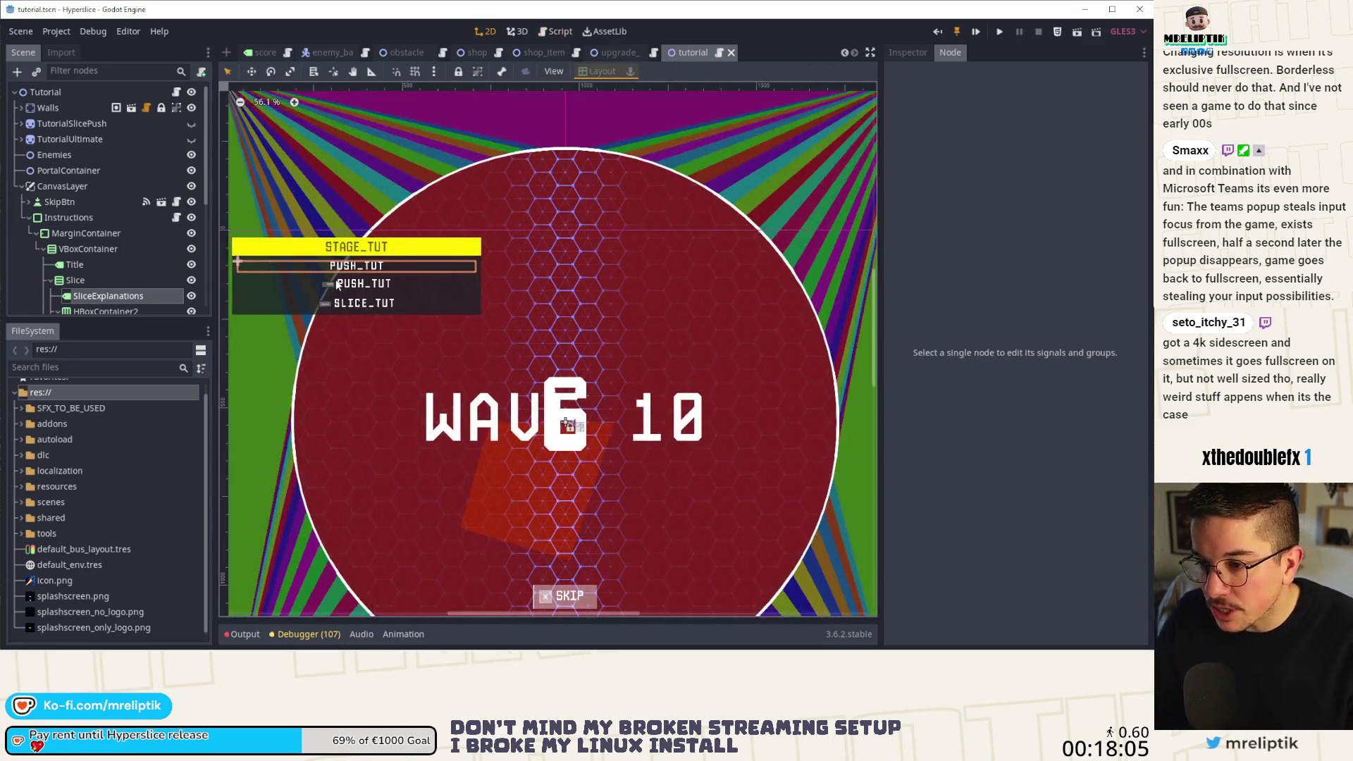
scroll(325, 296, "down", 2)
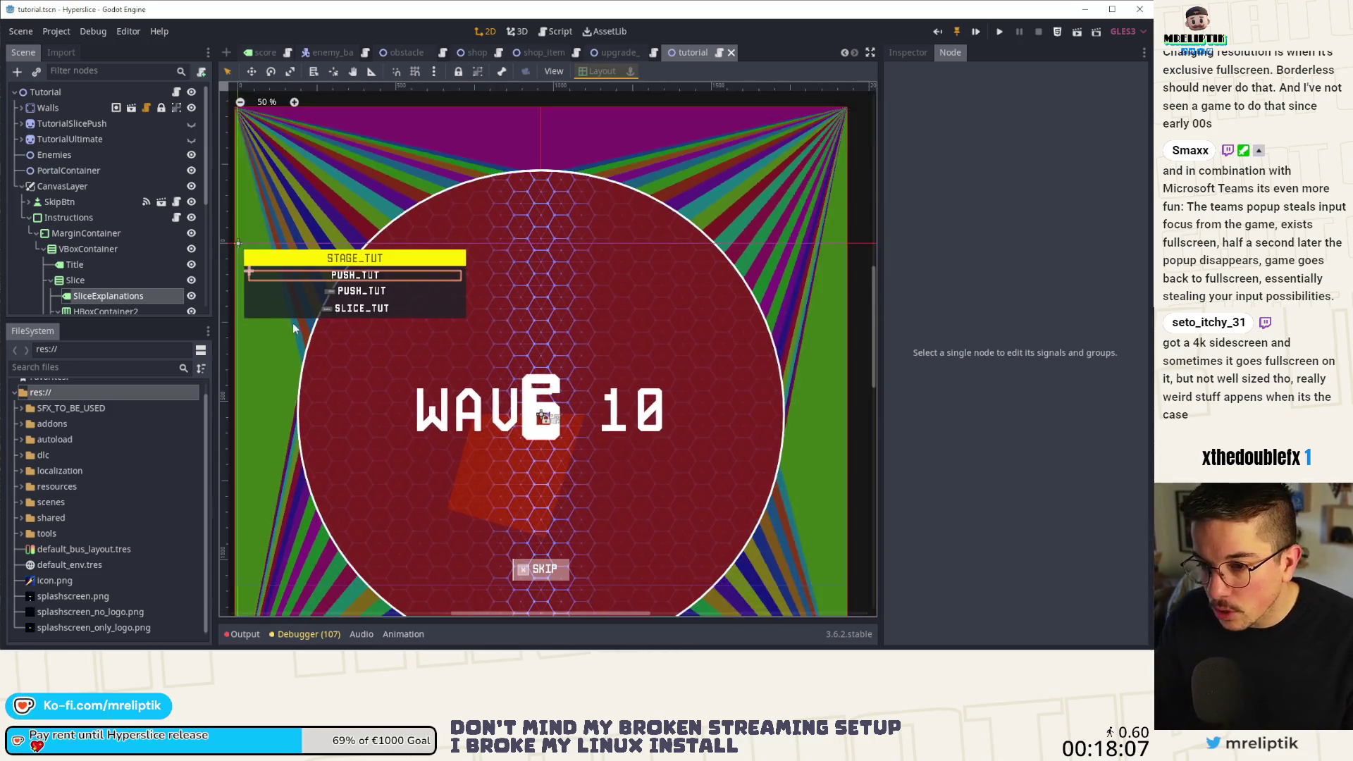
left_click(909, 53)
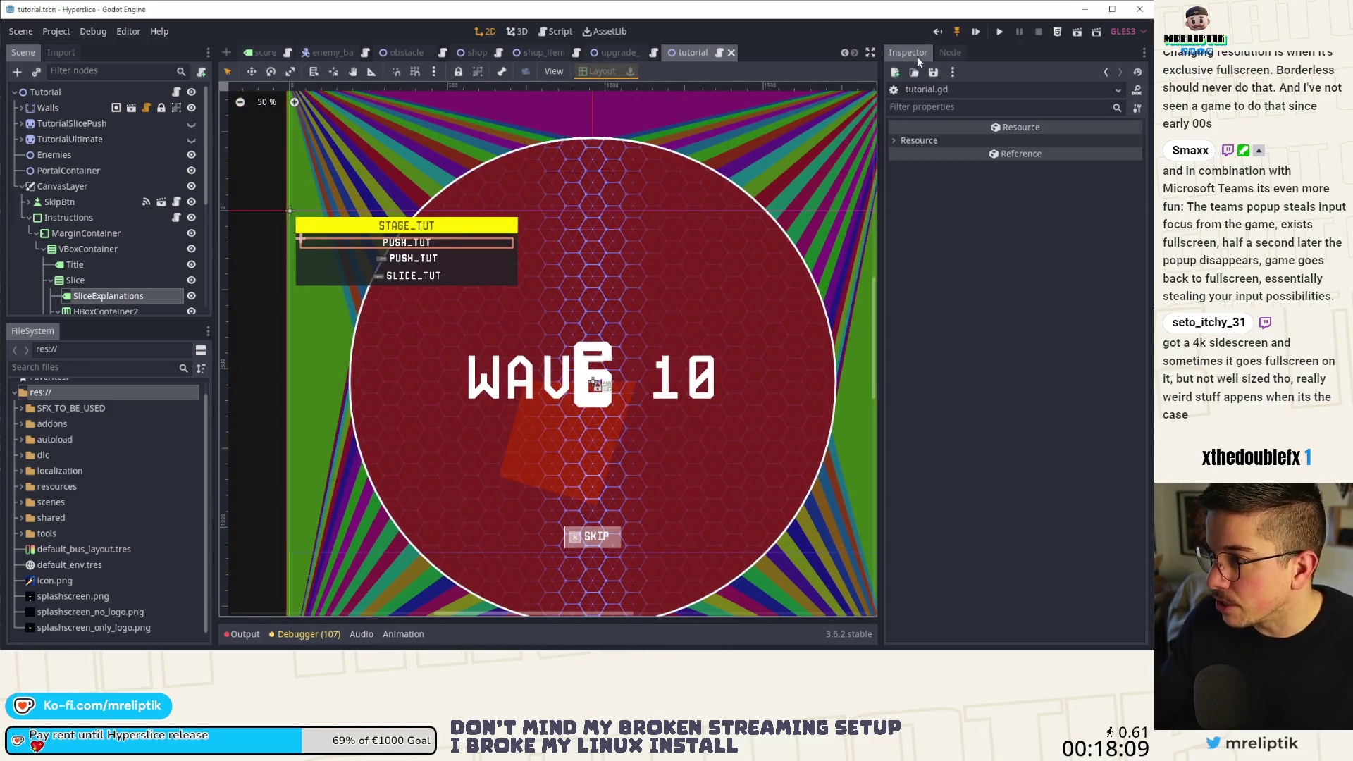
left_click(109, 297)
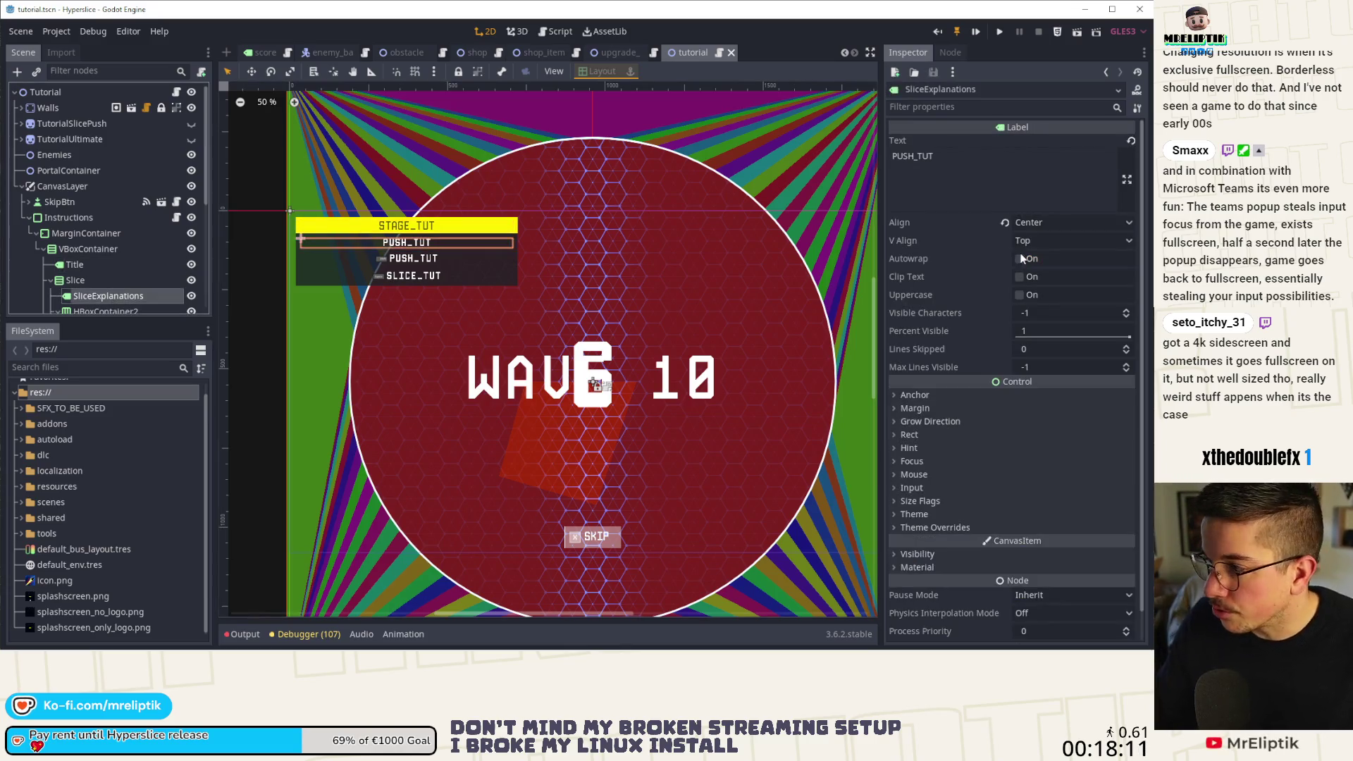
left_click(1035, 222)
left_click(1036, 240)
Set SliceExplanations' text to SLICE_PUSH_EXPLANATIONS_TUT, save the scene, and select the key for copying.
scroll(374, 252, "up", 3)
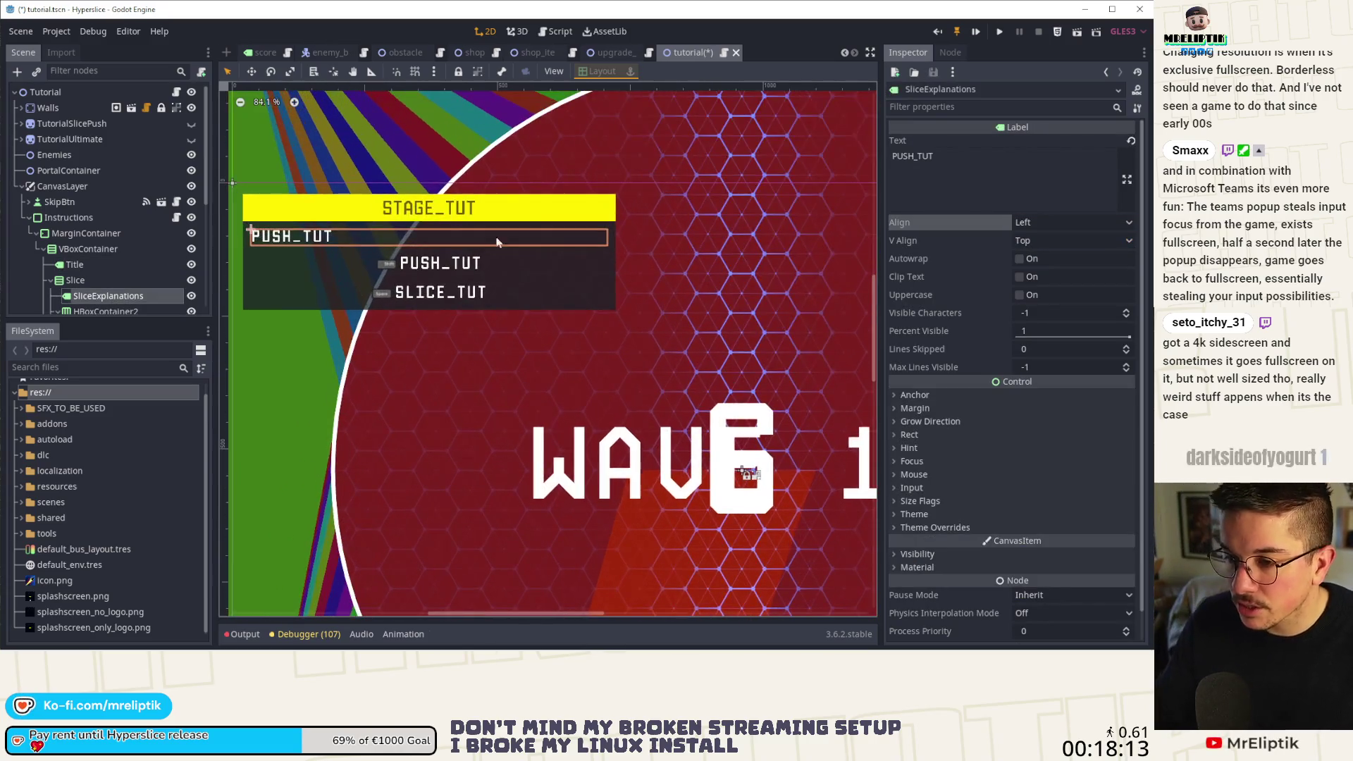
left_click(960, 170)
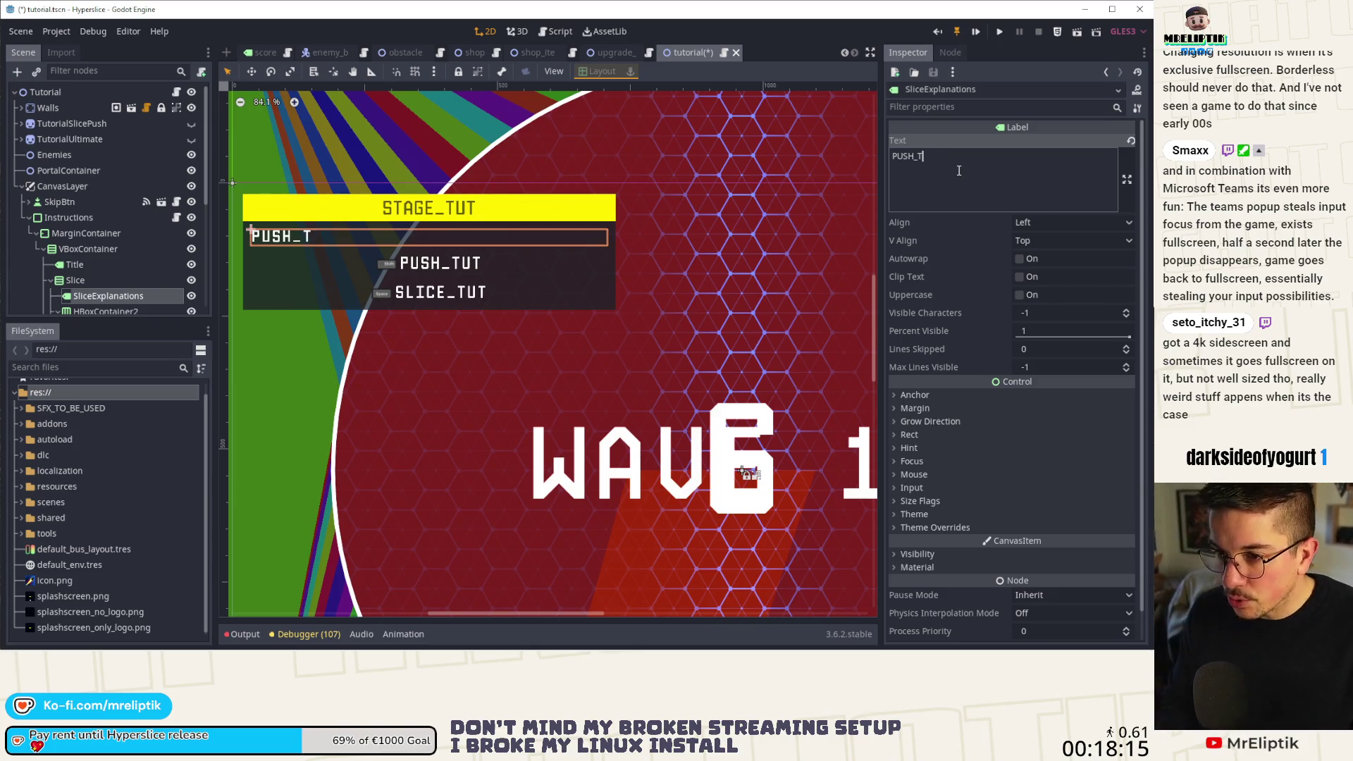
key("BackSpace")
key("BackSpace")
key("BackSpace")
type("S")
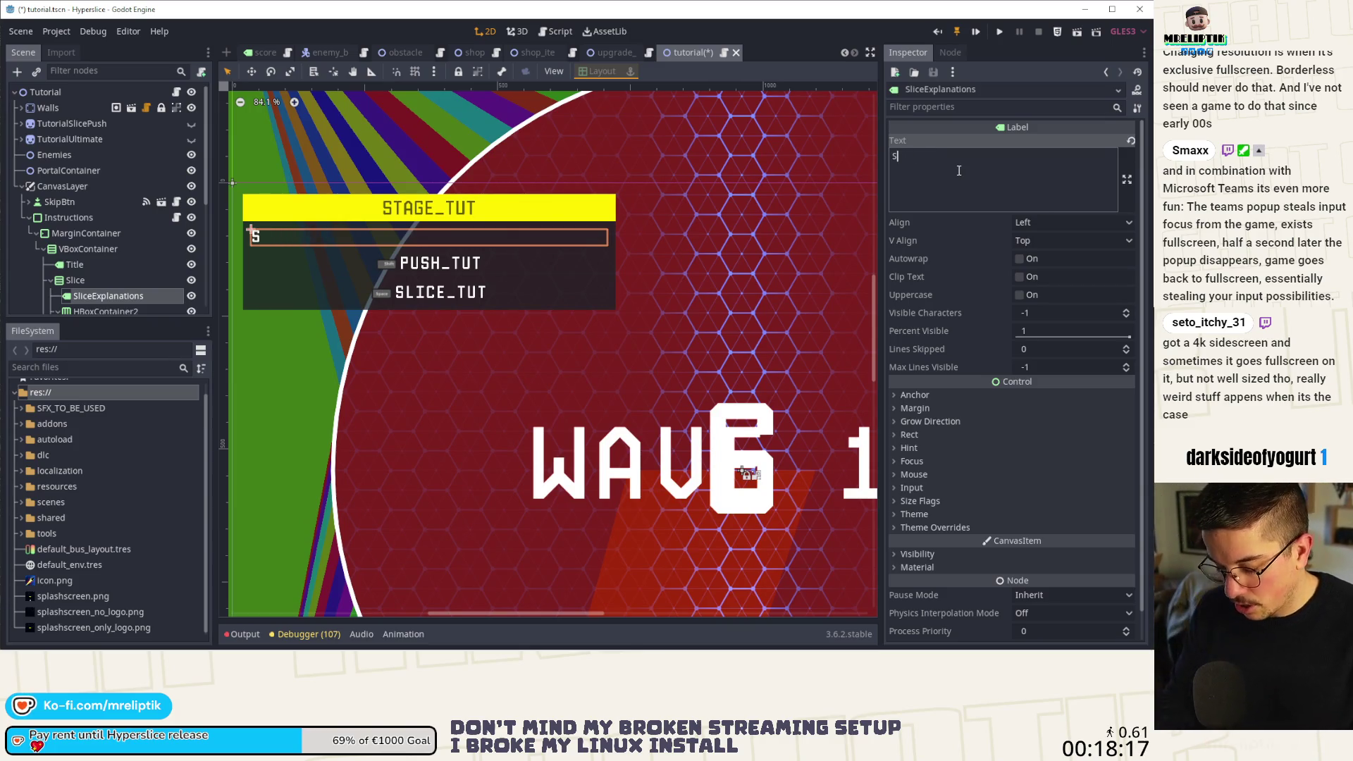
type("LICE_PUSH_EXPLA")
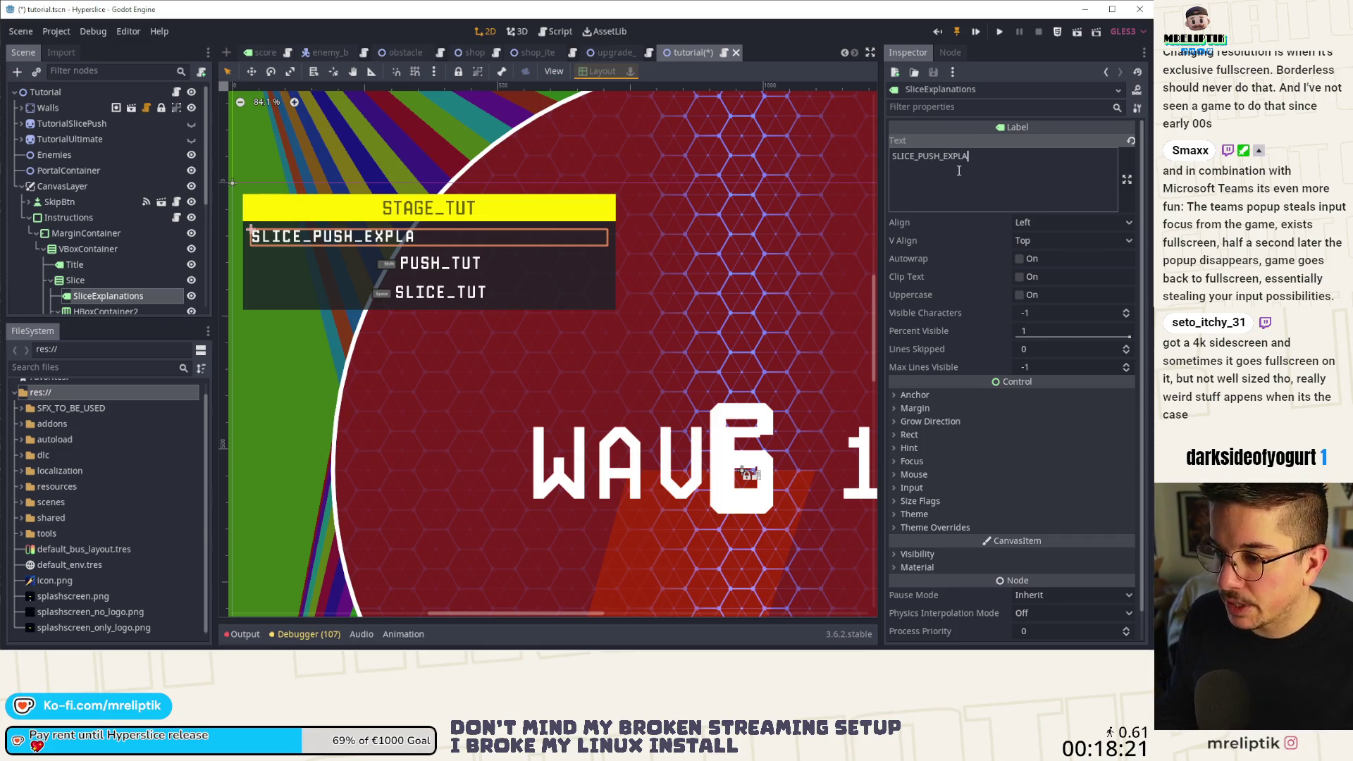
type("NATION")
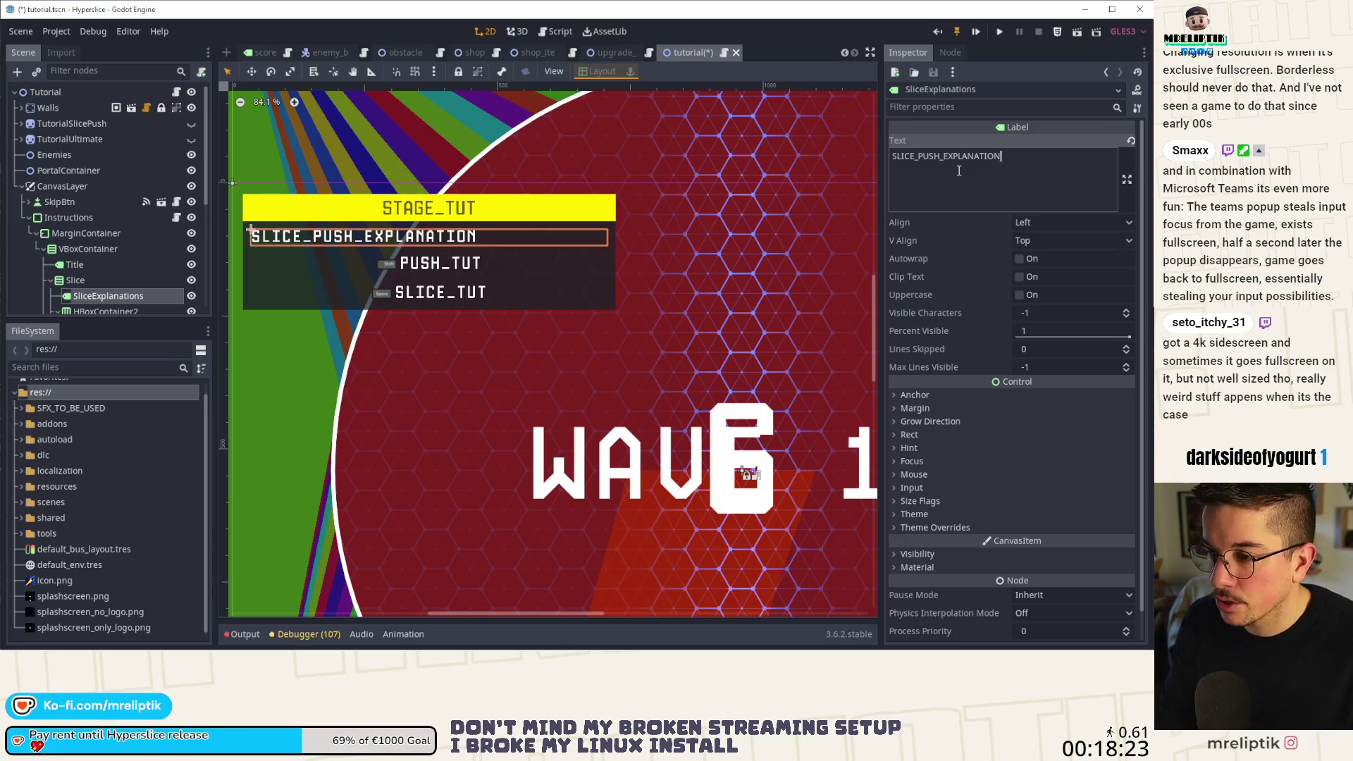
type("S_TUT")
key("ctrl+s")
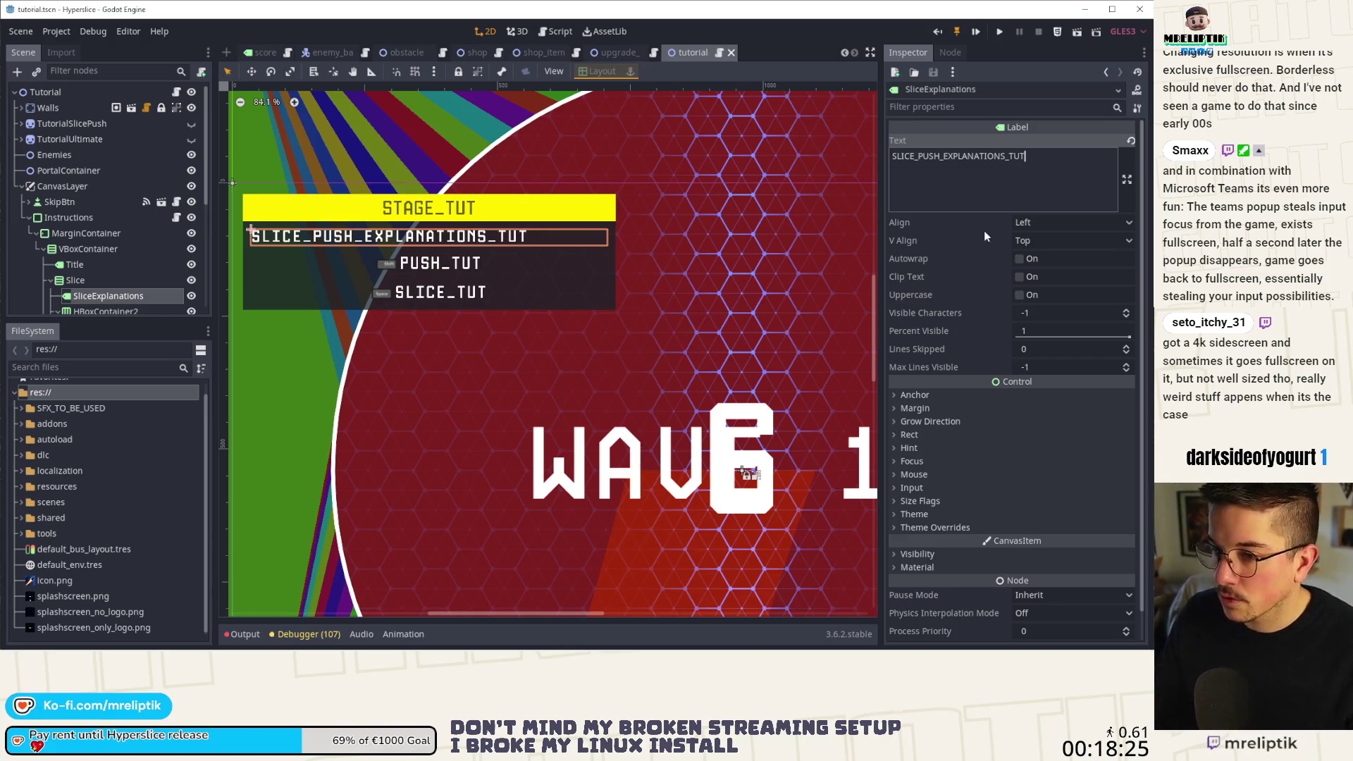
key("ctrl+a")
key("ctrl+c")
scroll(289, 412, "down", 6)
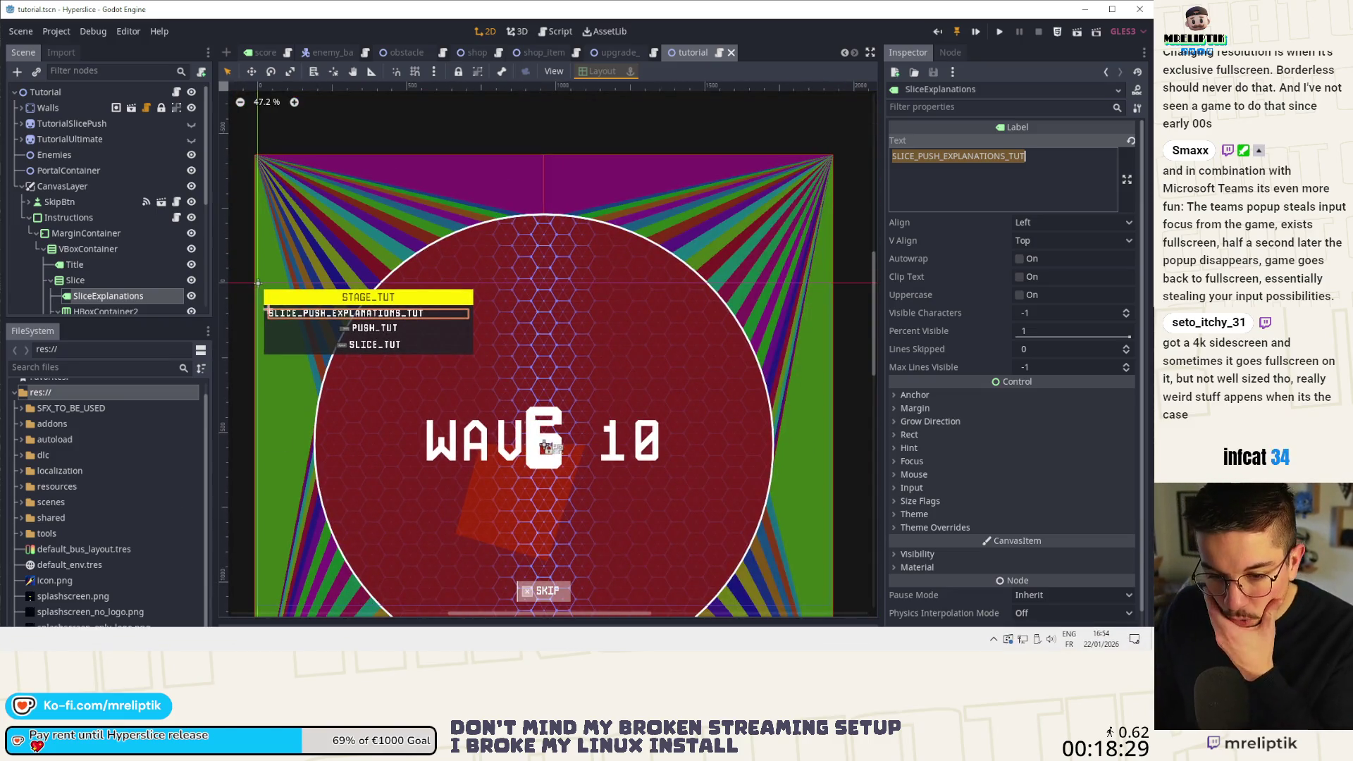
left_click(121, 646)
scroll(289, 349, "up", 3)
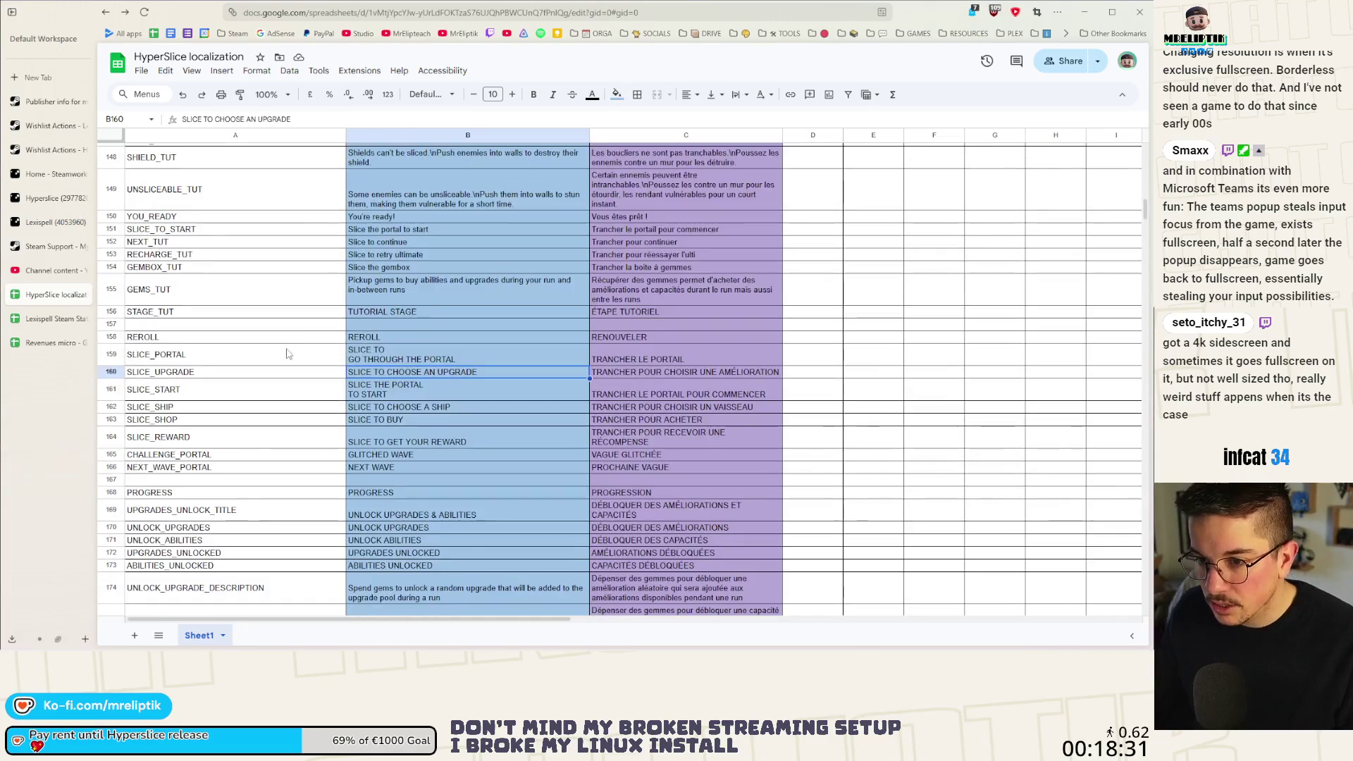
Insert a row above SLICE_PORTAL_TUT, paste SLICE_PUSH_EXPLANATIONS_TUT in A144, and begin its English text.
left_click(194, 261)
scroll(194, 260, "up", 3)
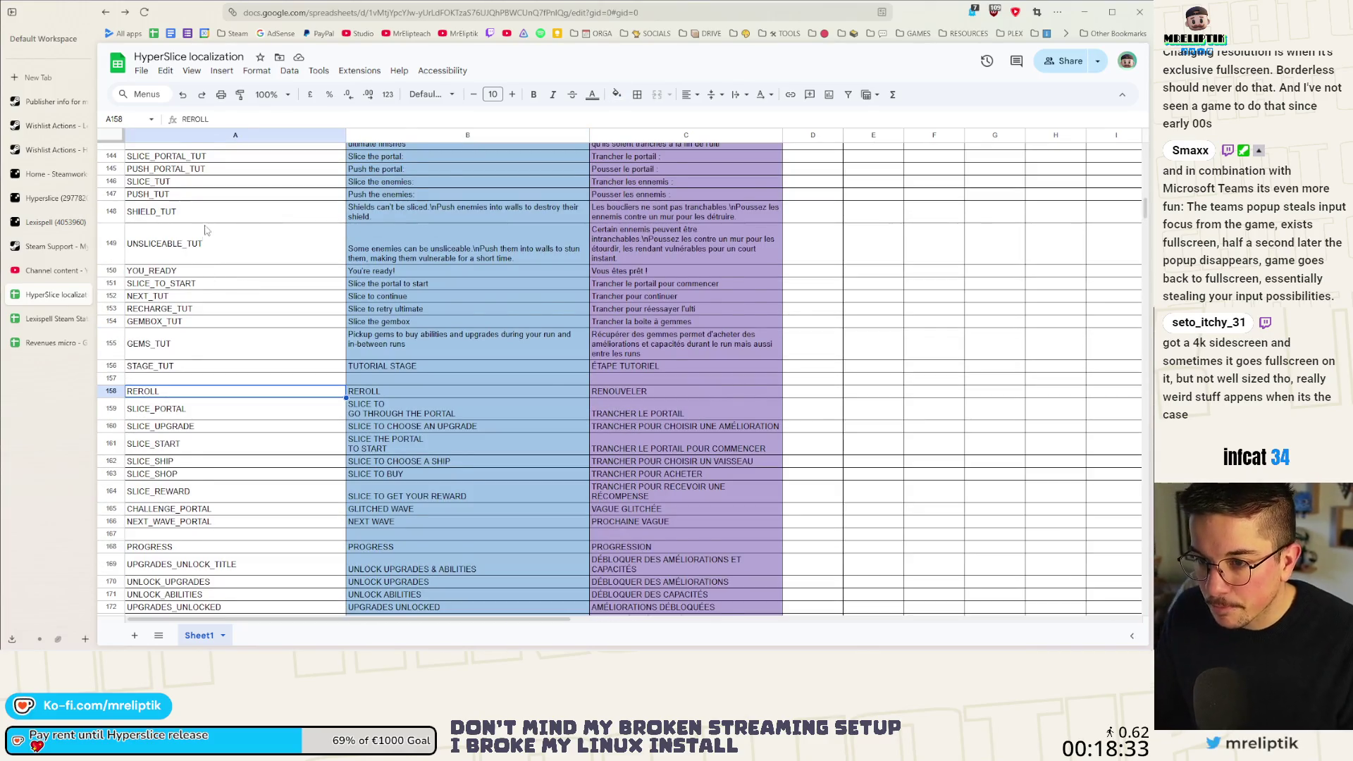
scroll(206, 231, "up", 1)
right_click(201, 210)
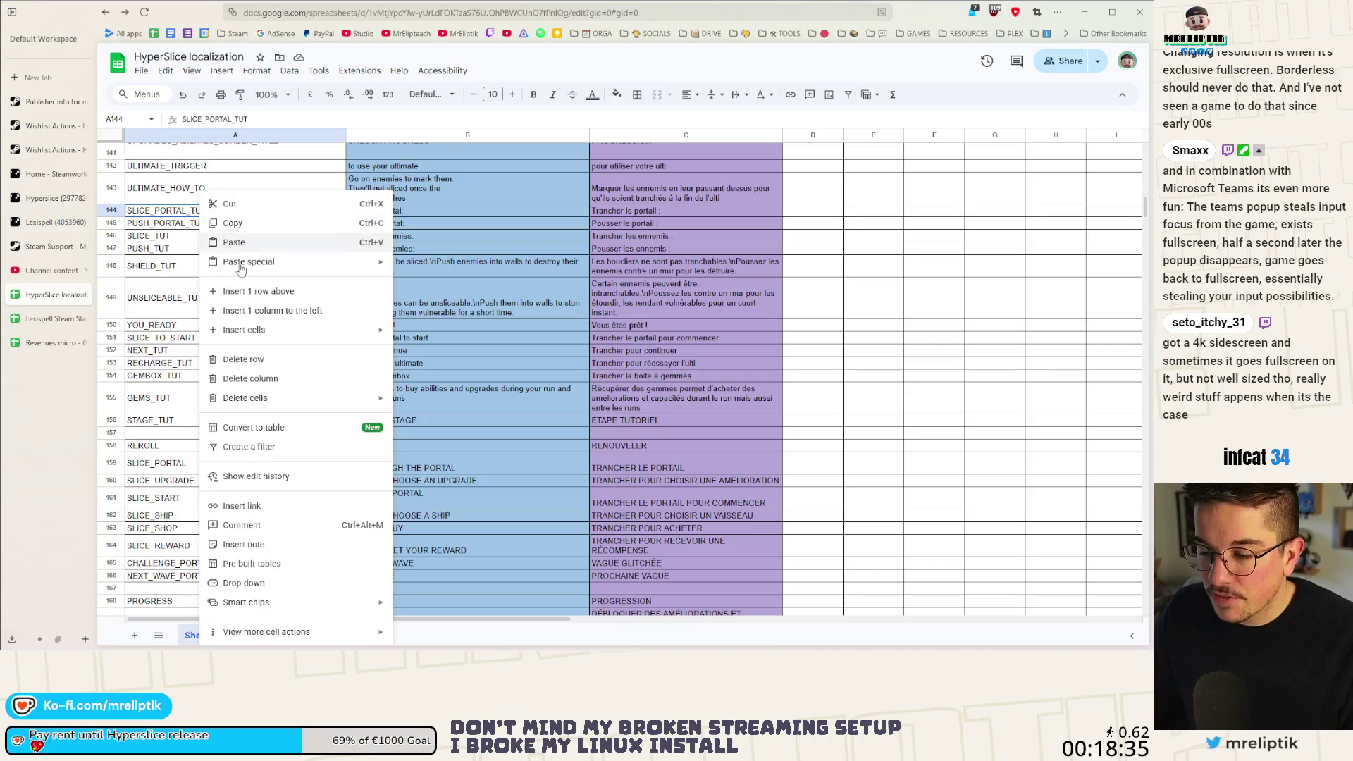
left_click(264, 292)
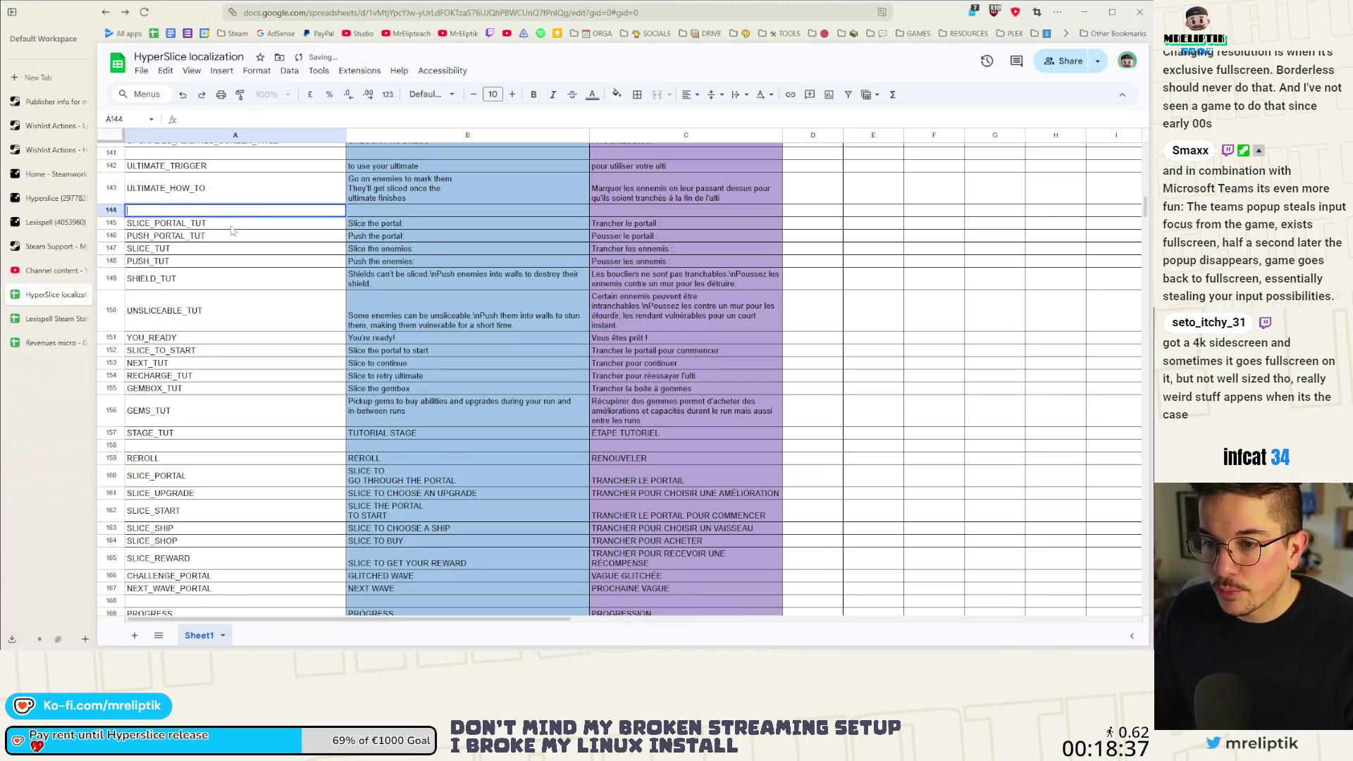
key("ctrl+v")
left_click(379, 213)
double_click(379, 212)
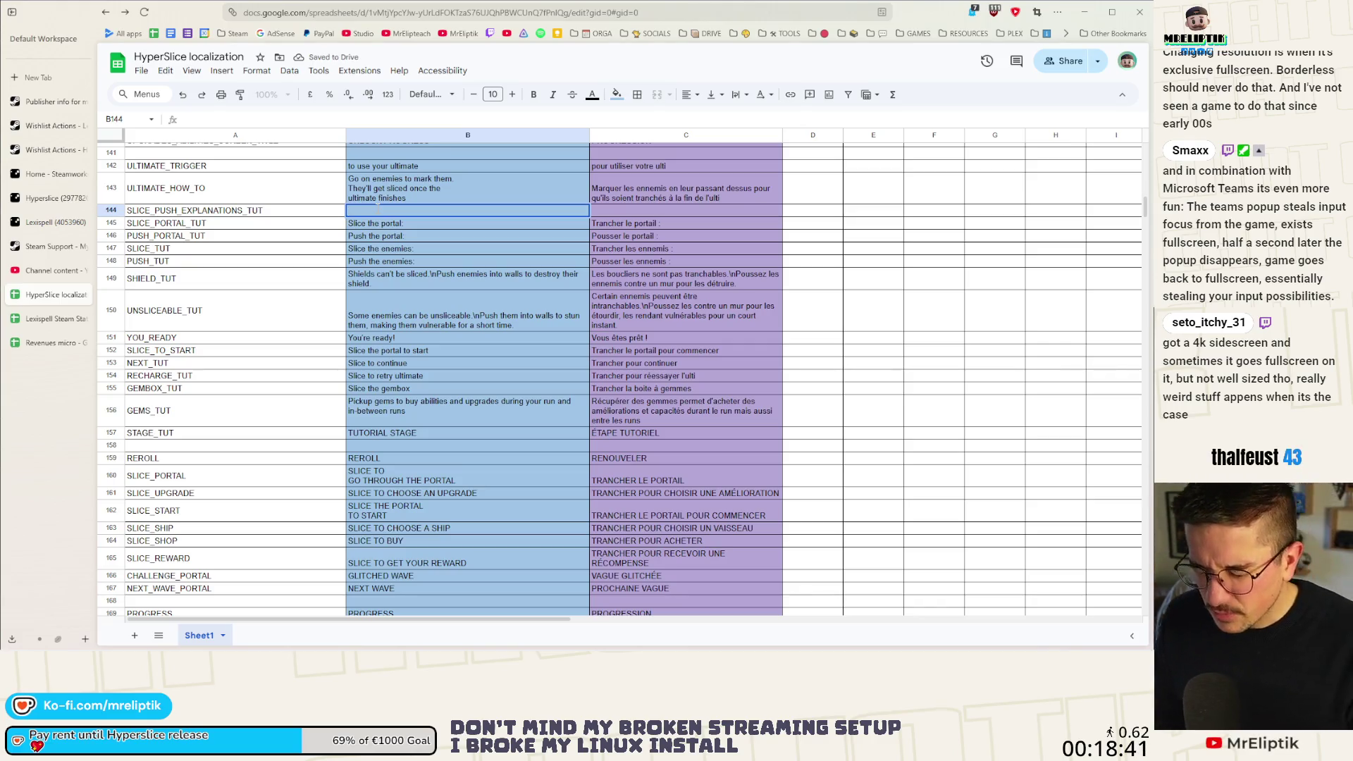
type("Das")
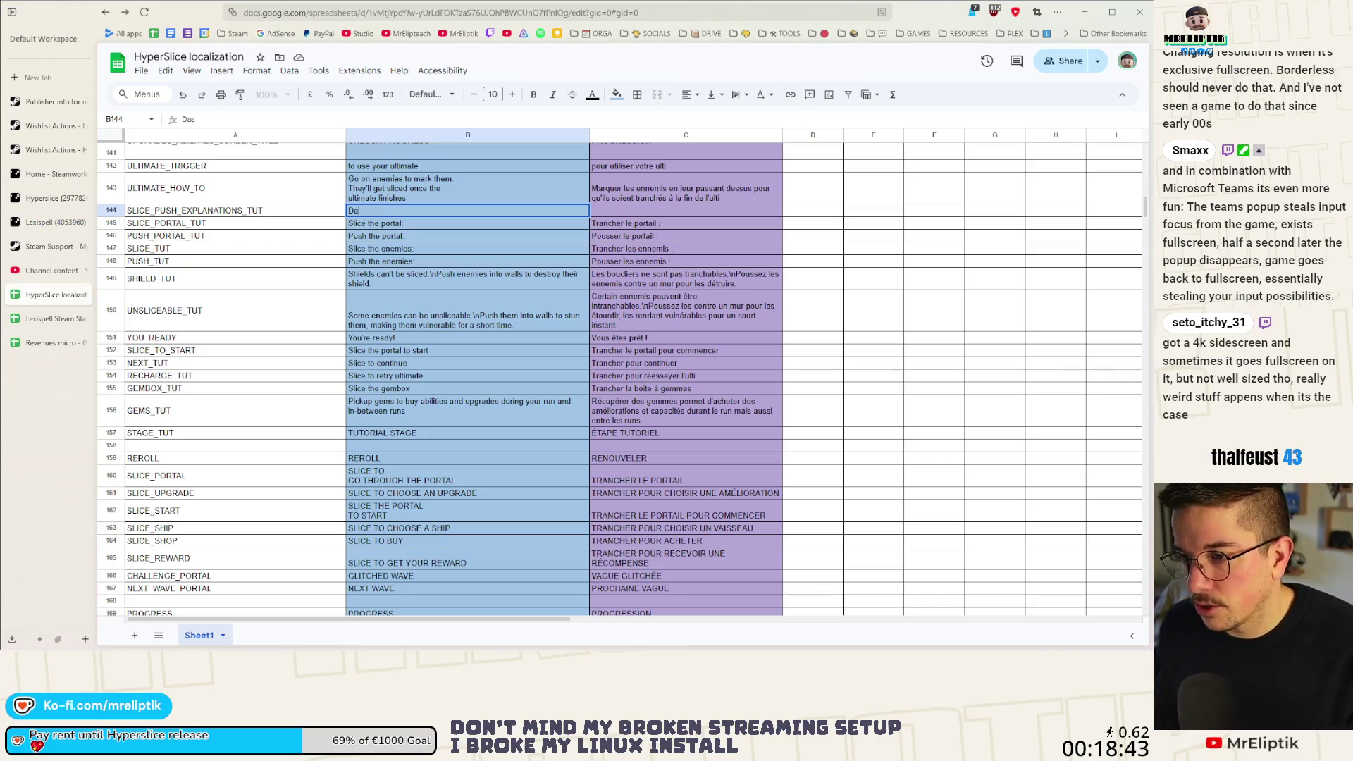
type("Dash")
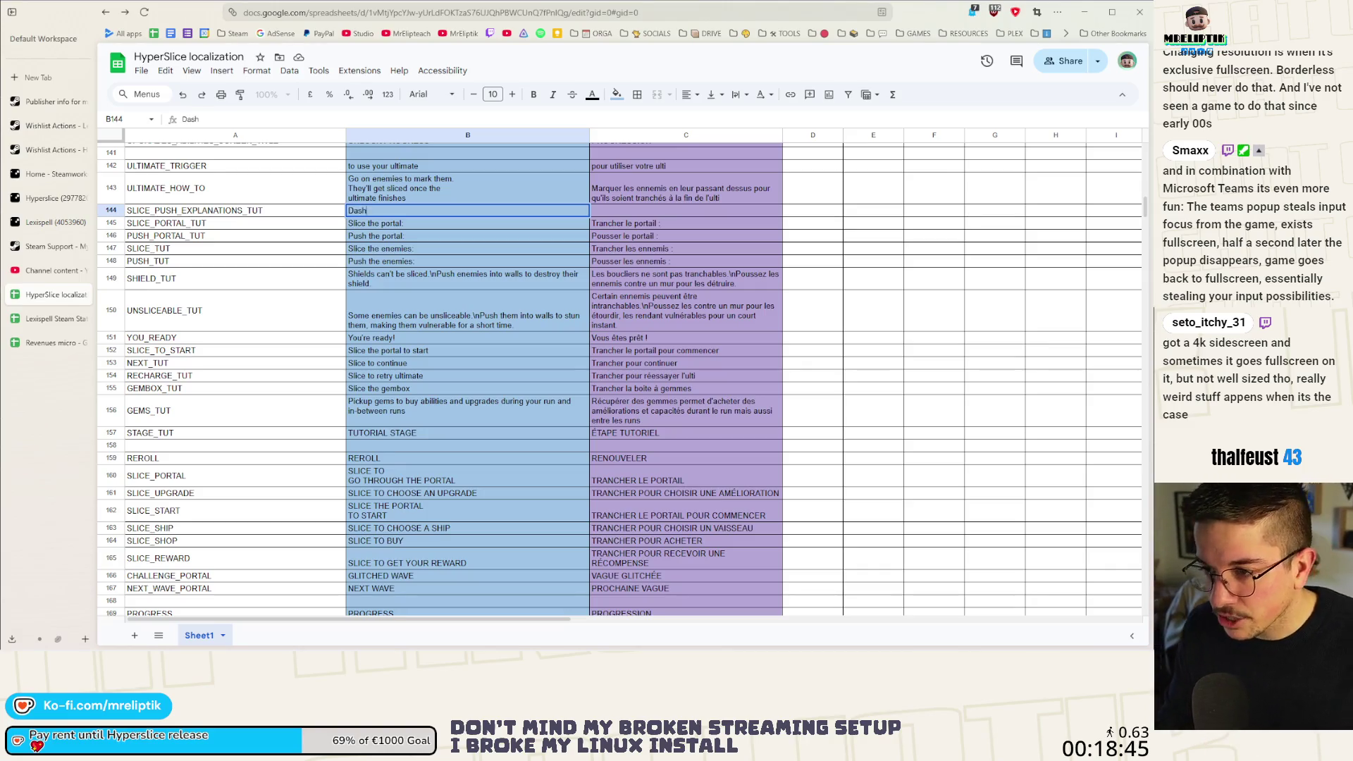
type(" regenerat")
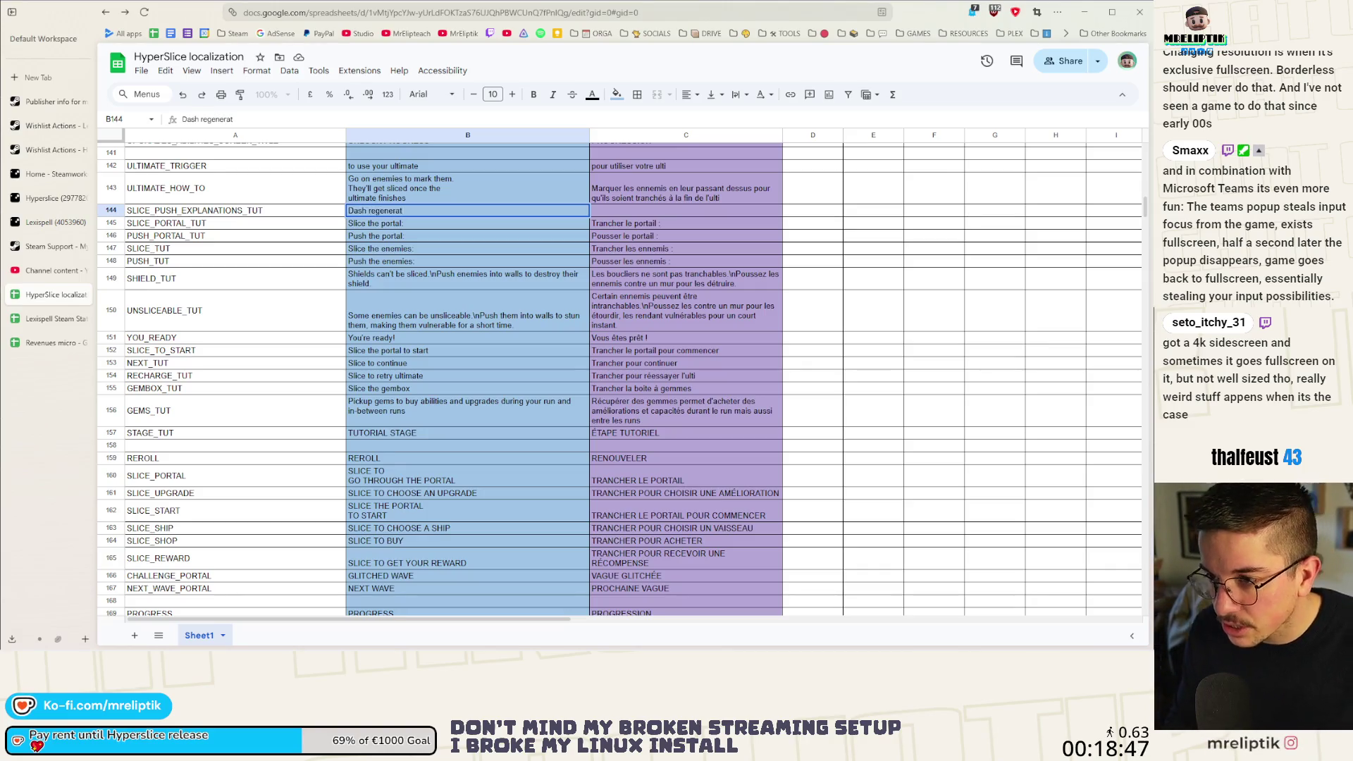
type("es w")
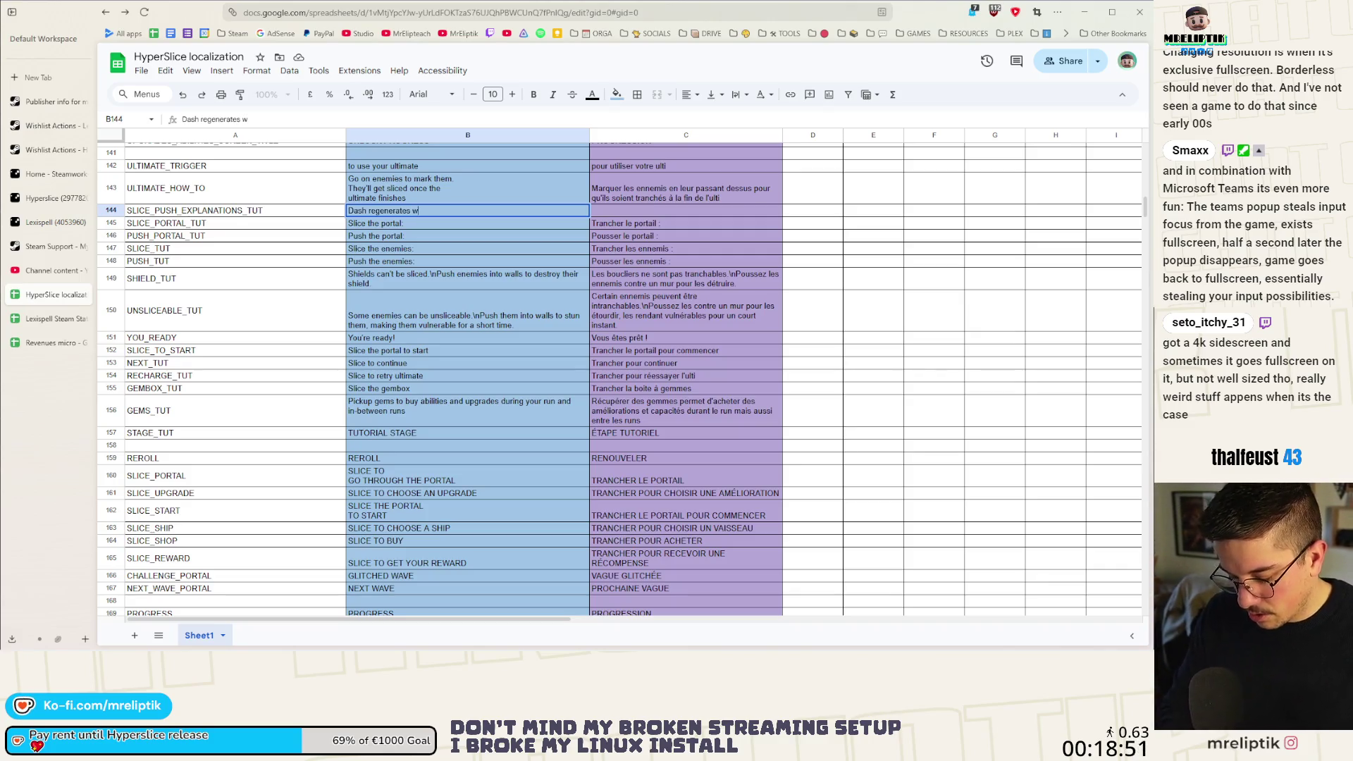
type("hen k")
Enter B144 as 'Dash regenerates instantly when killing an enemy' / 'Pushed enemies are stunned when colliding with a wall'.
key("BackSpace")
key("BackSpace")
key("BackSpace")
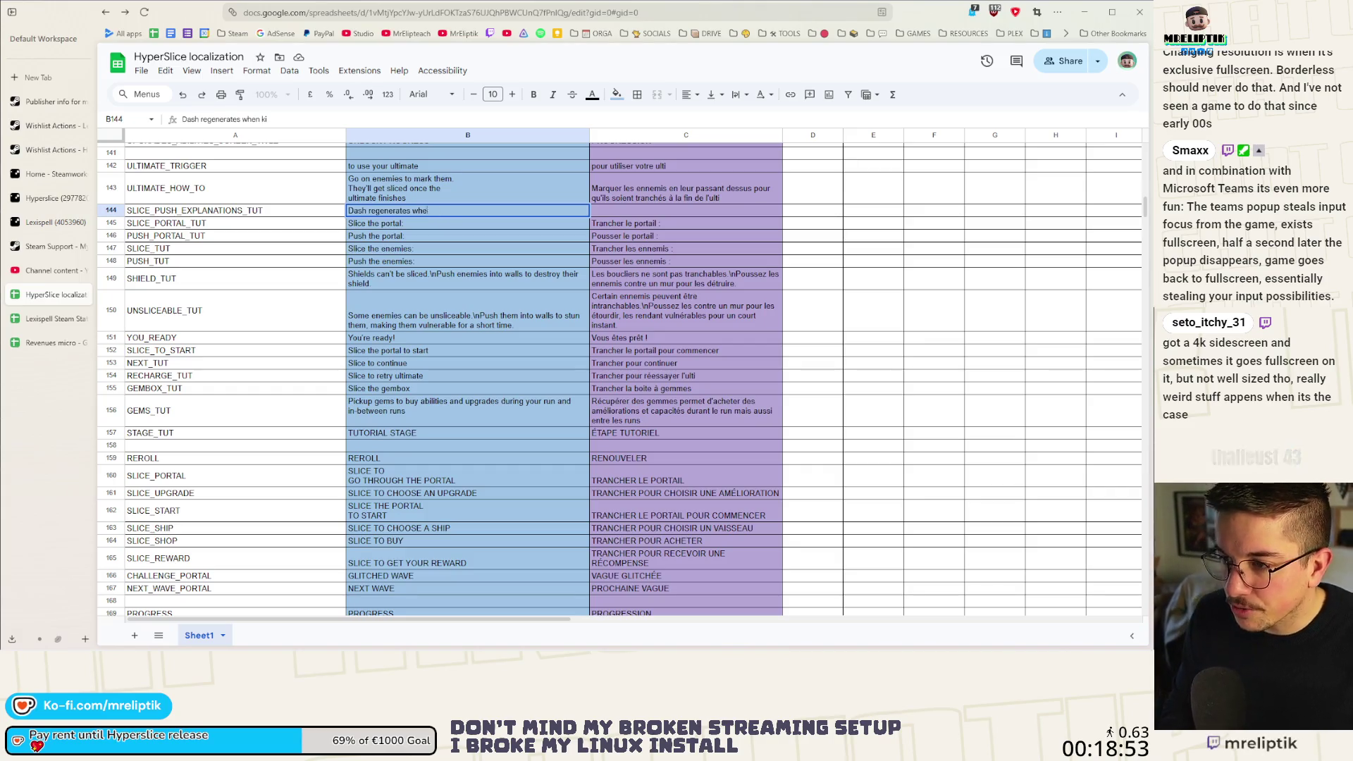
type("s instantly")
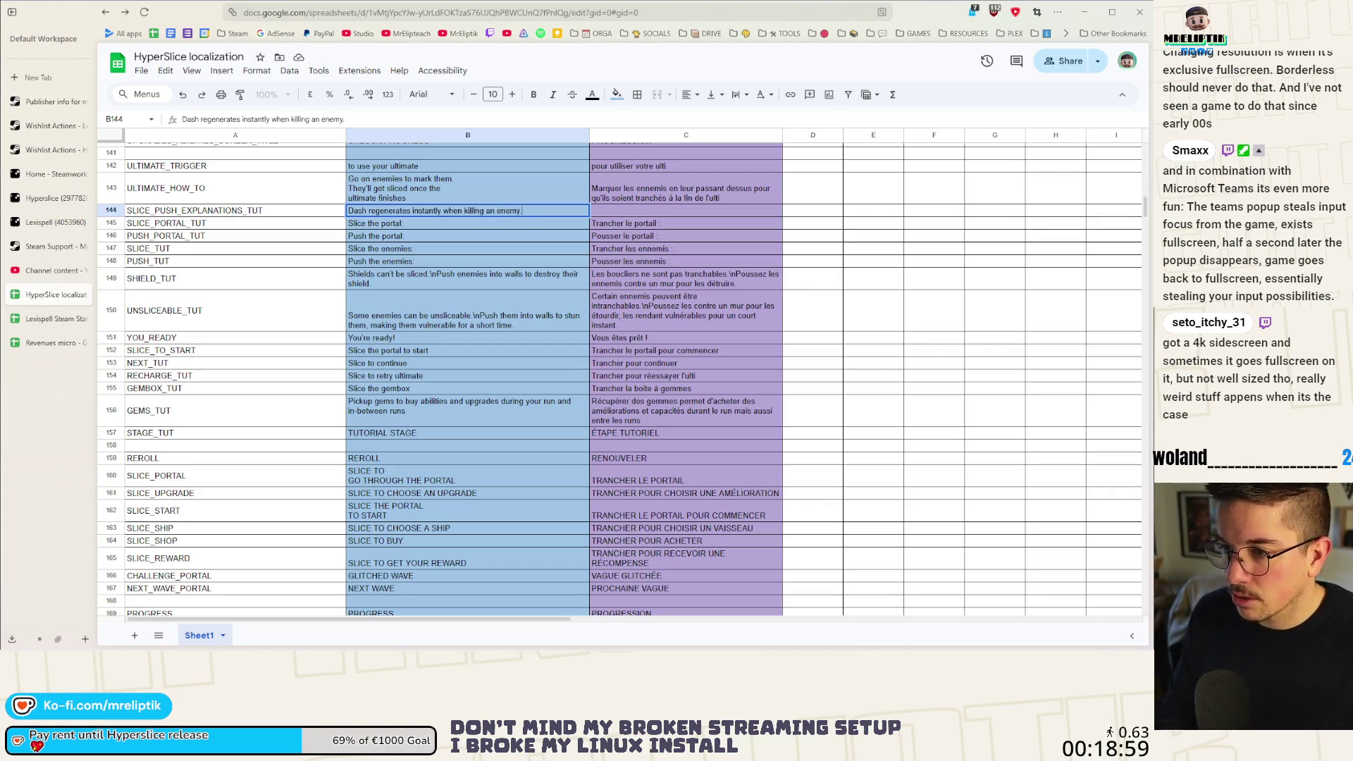
key("BackSpace")
type("\\n")
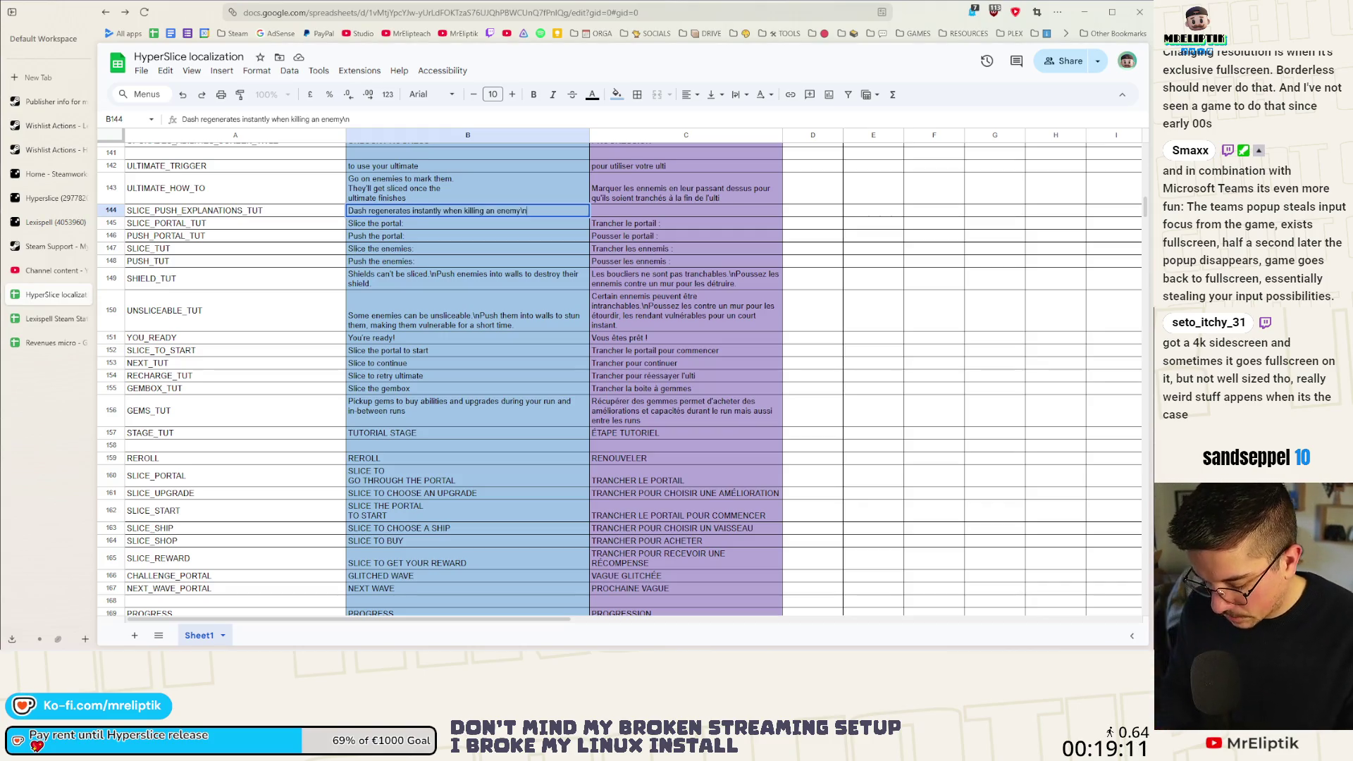
type("Wall colliding")
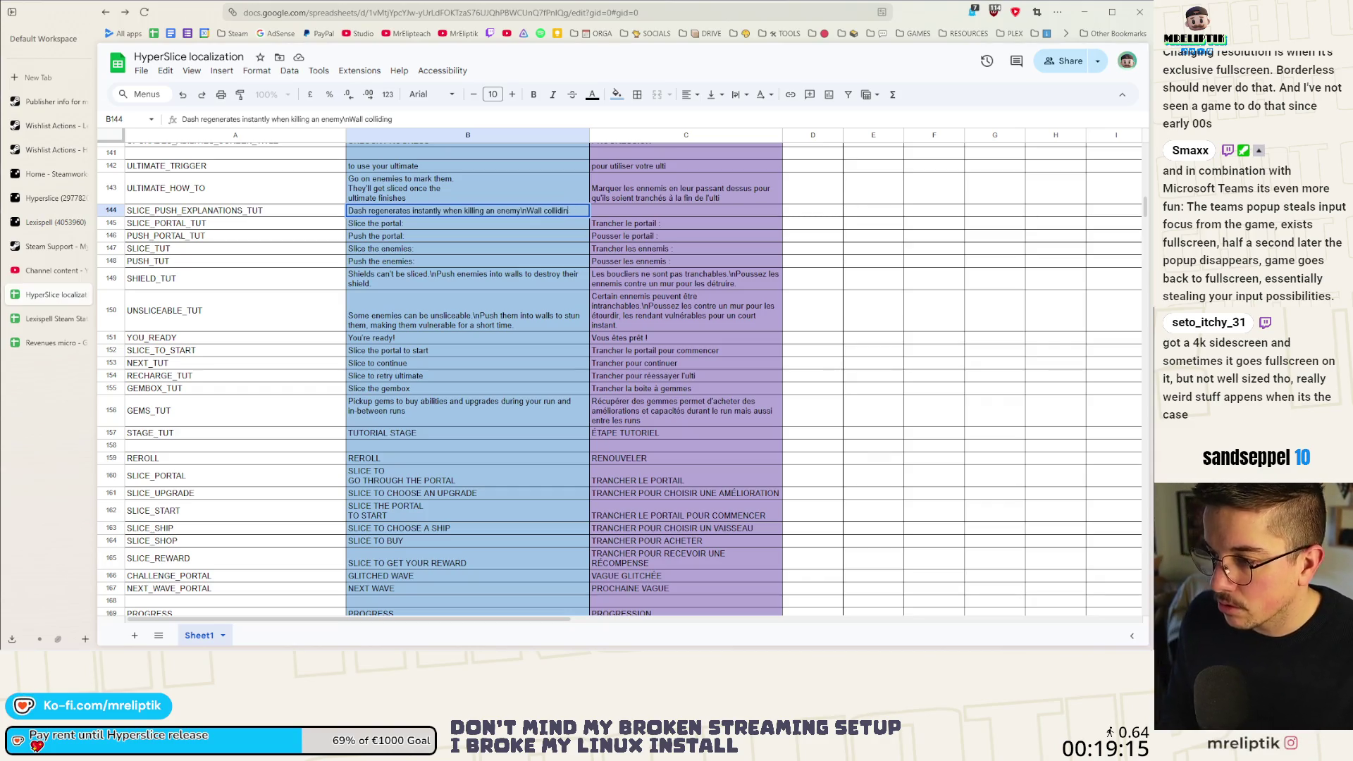
key("BackSpace")
type("Pu")
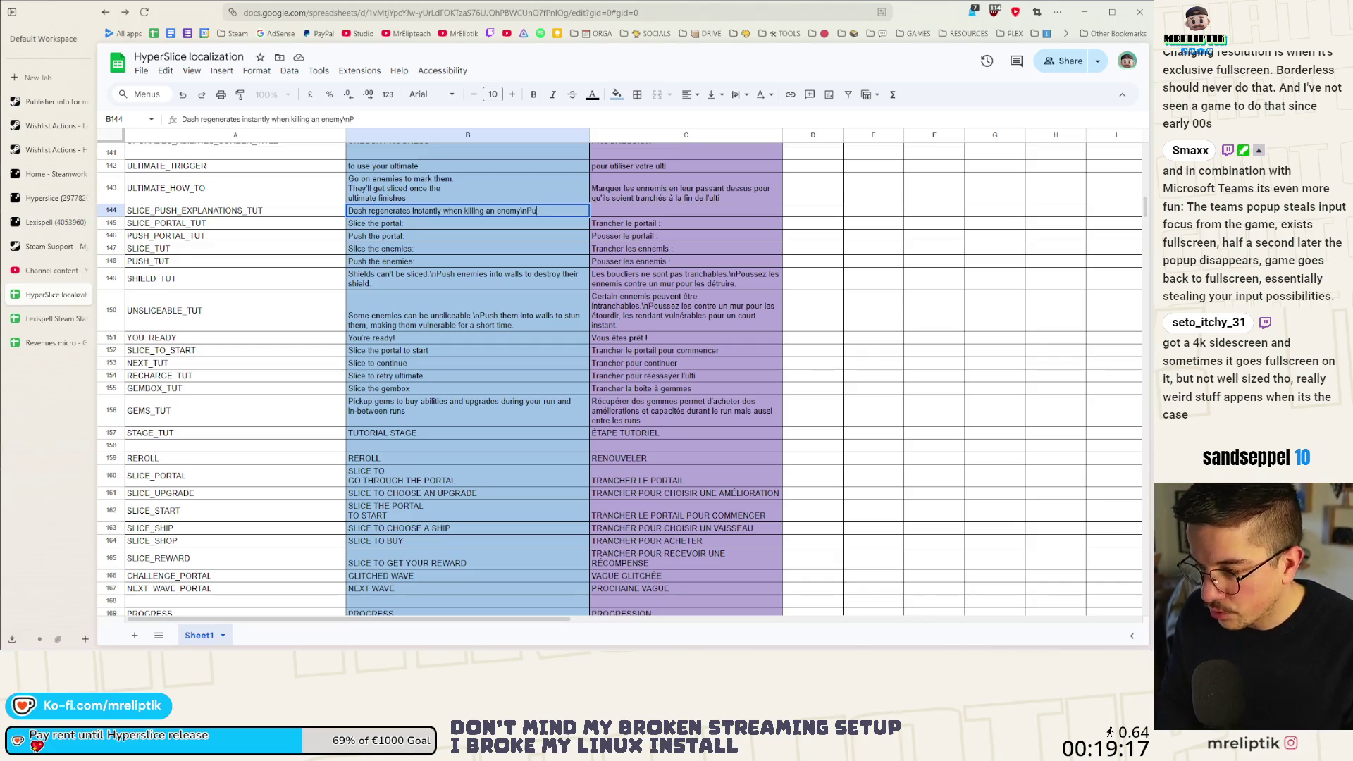
type("shed enemies are")
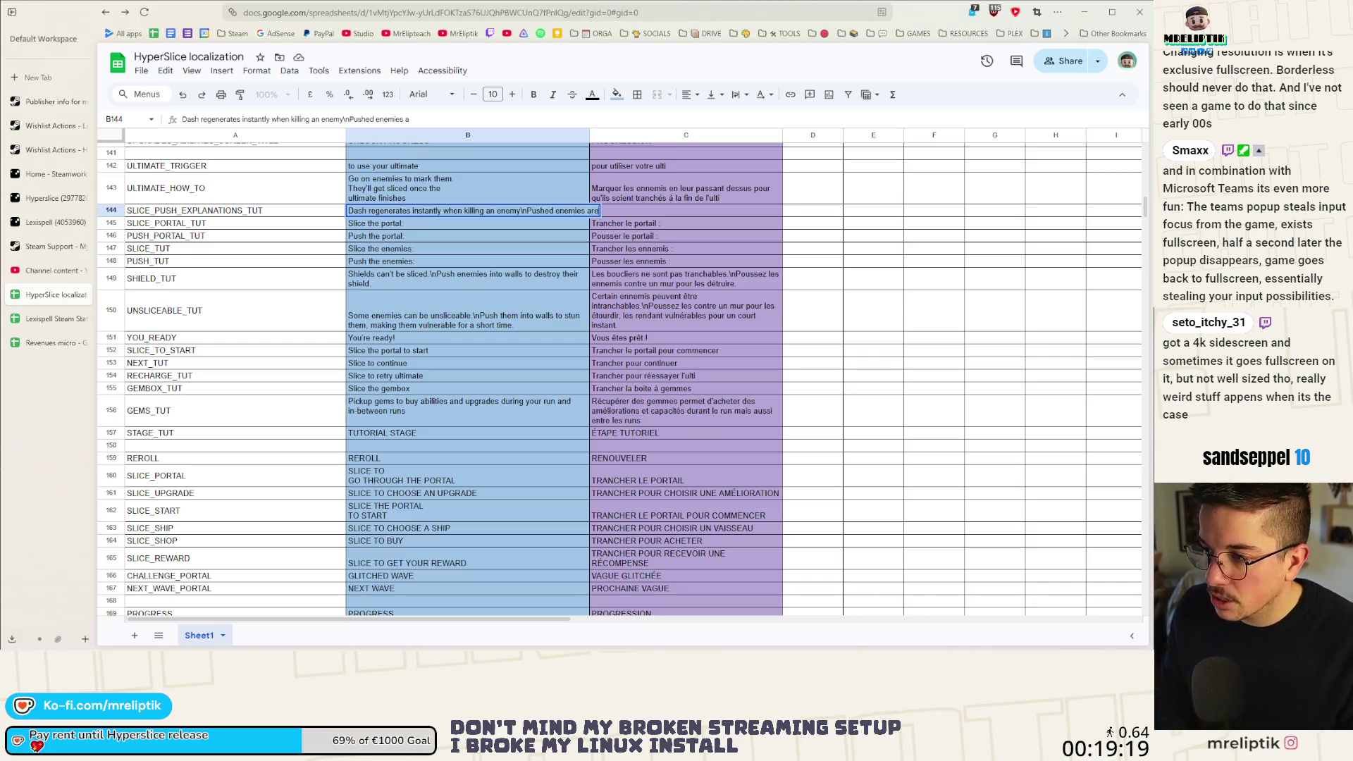
type(" stunned when c")
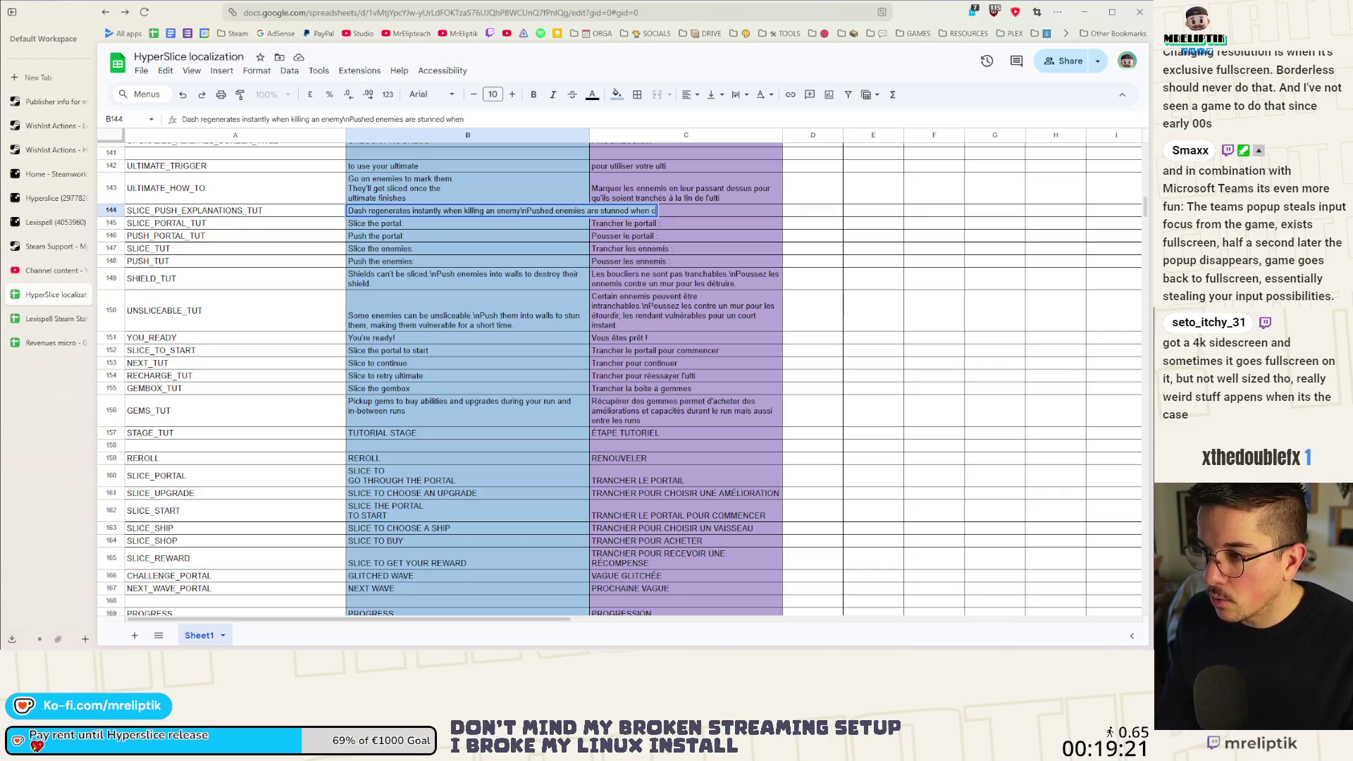
type("olliding")
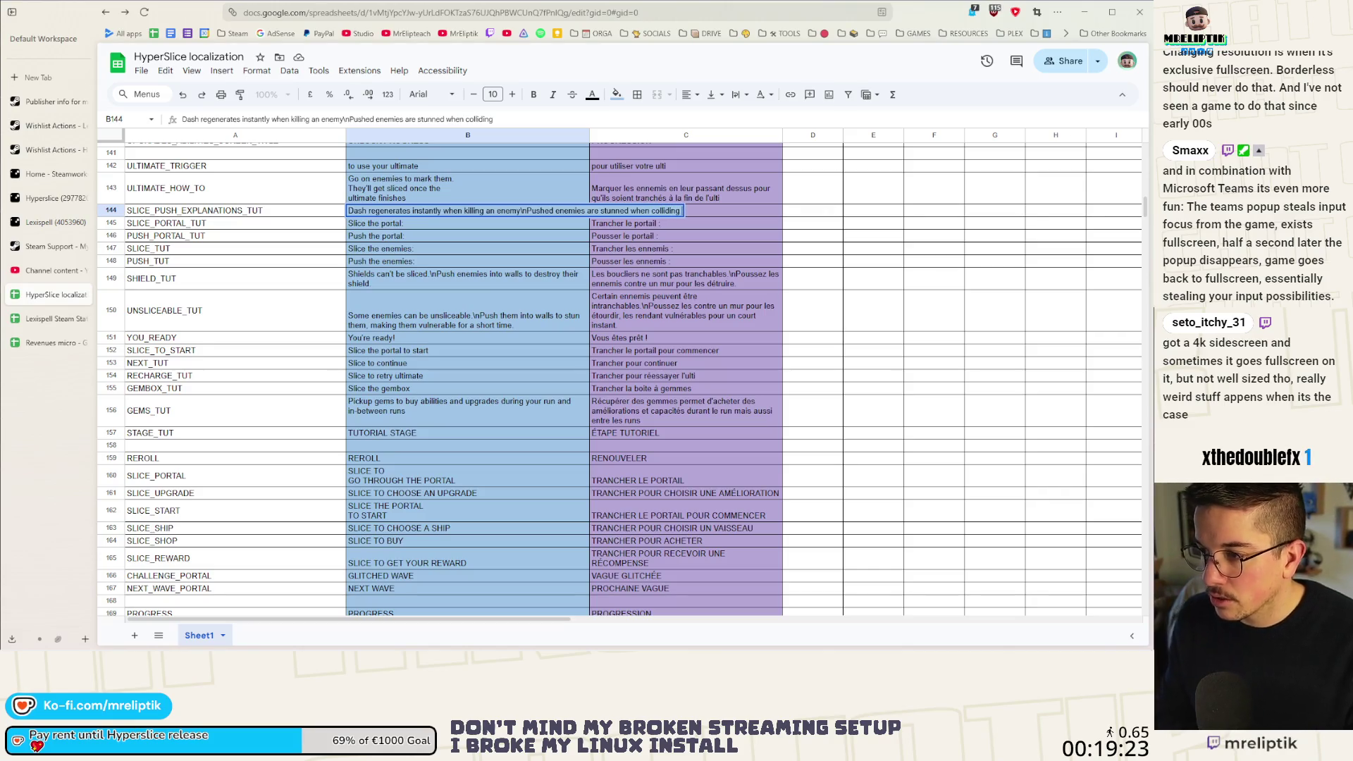
type(" with a wall")
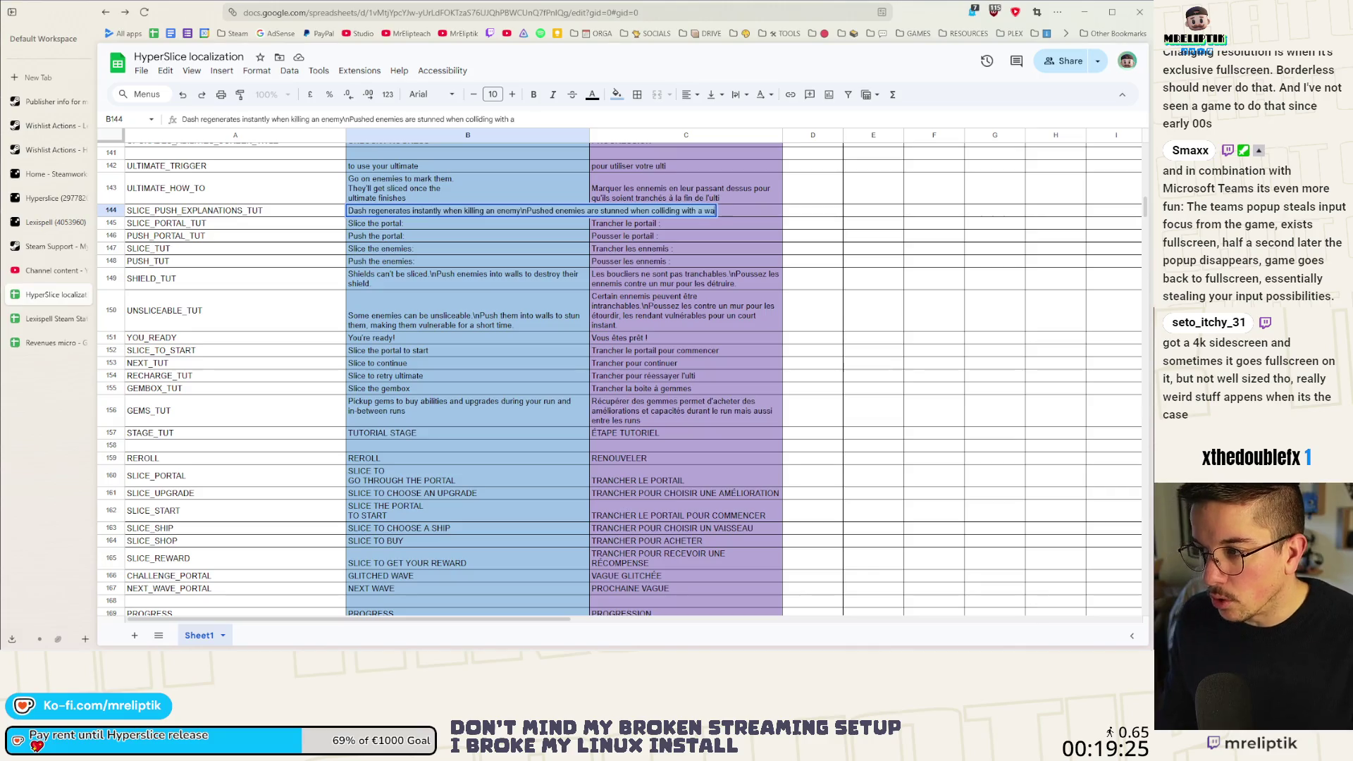
key("Return")
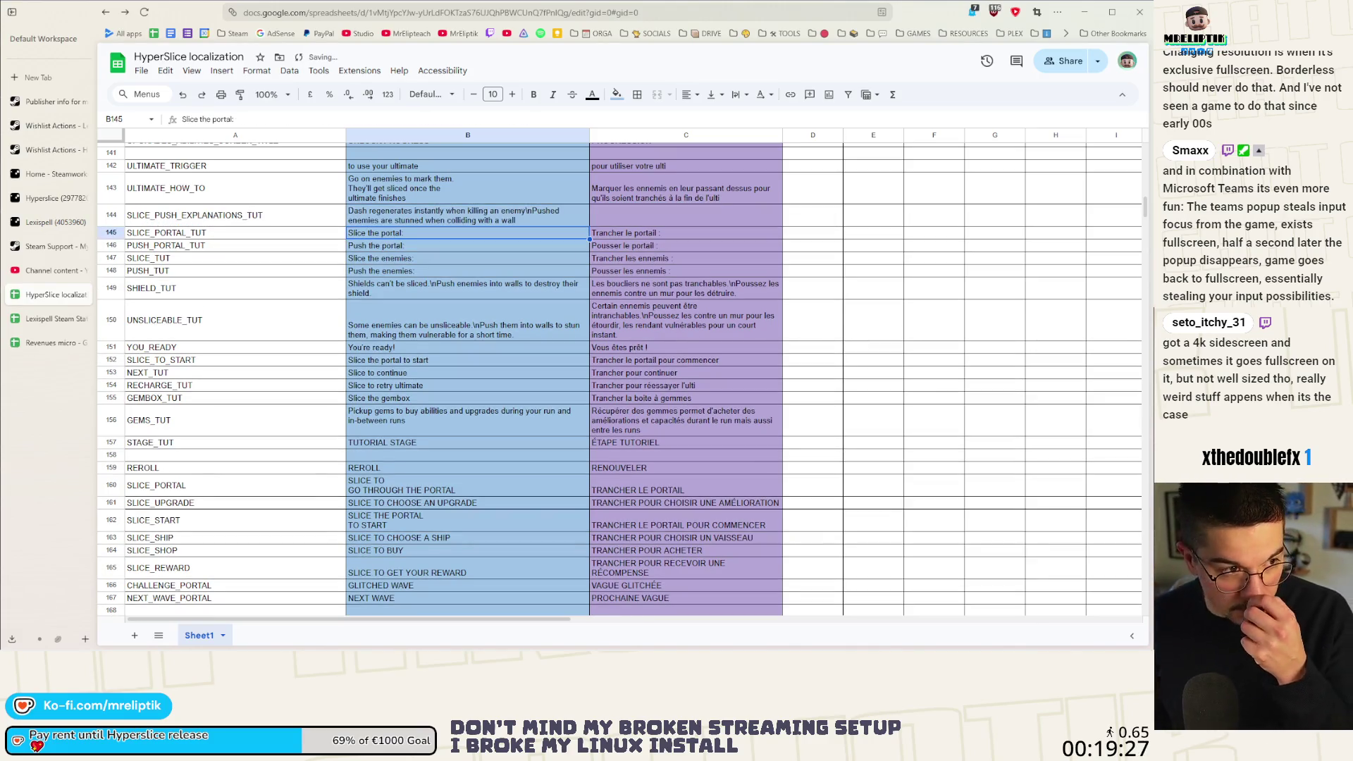